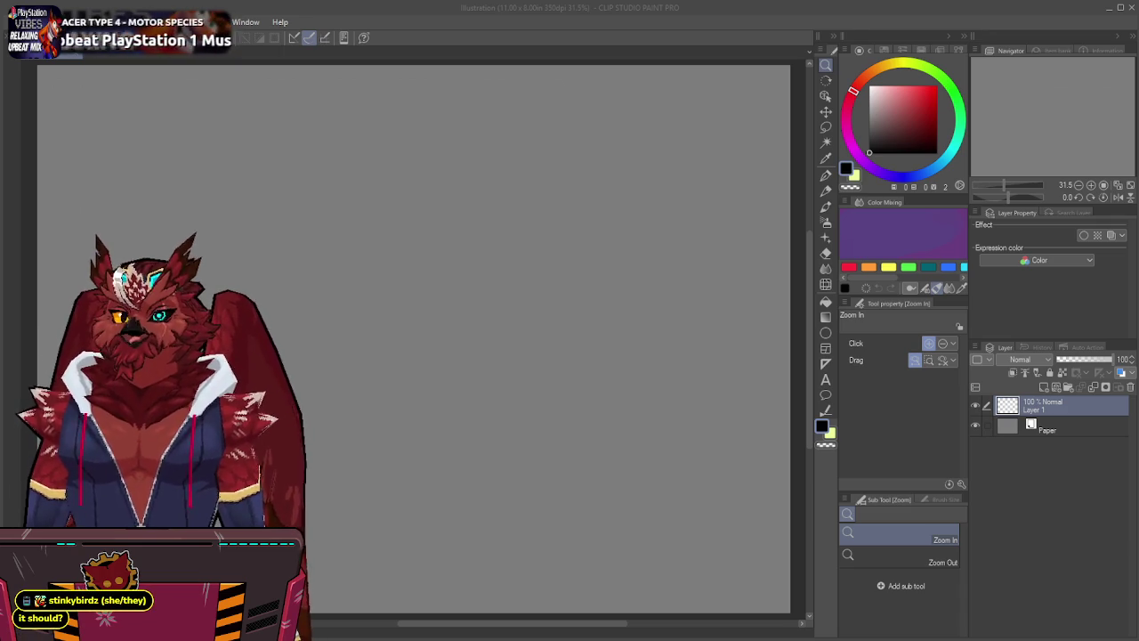
Bring the painting window forward and return to the blank 11 x 8 in Illustration canvas.
click(347, 7)
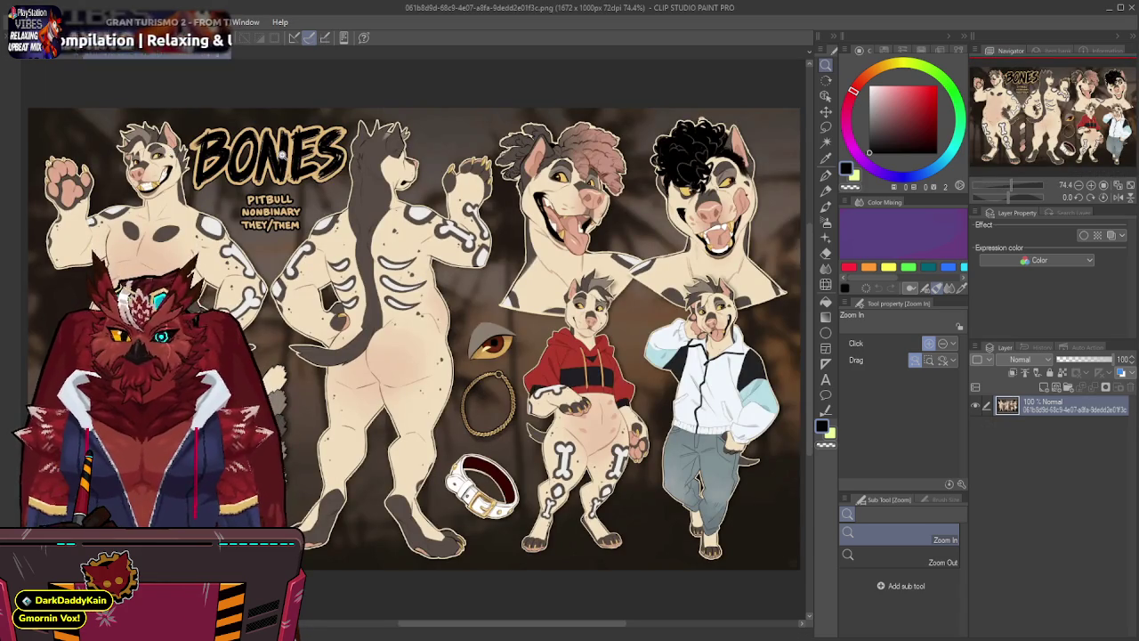
click(44, 57)
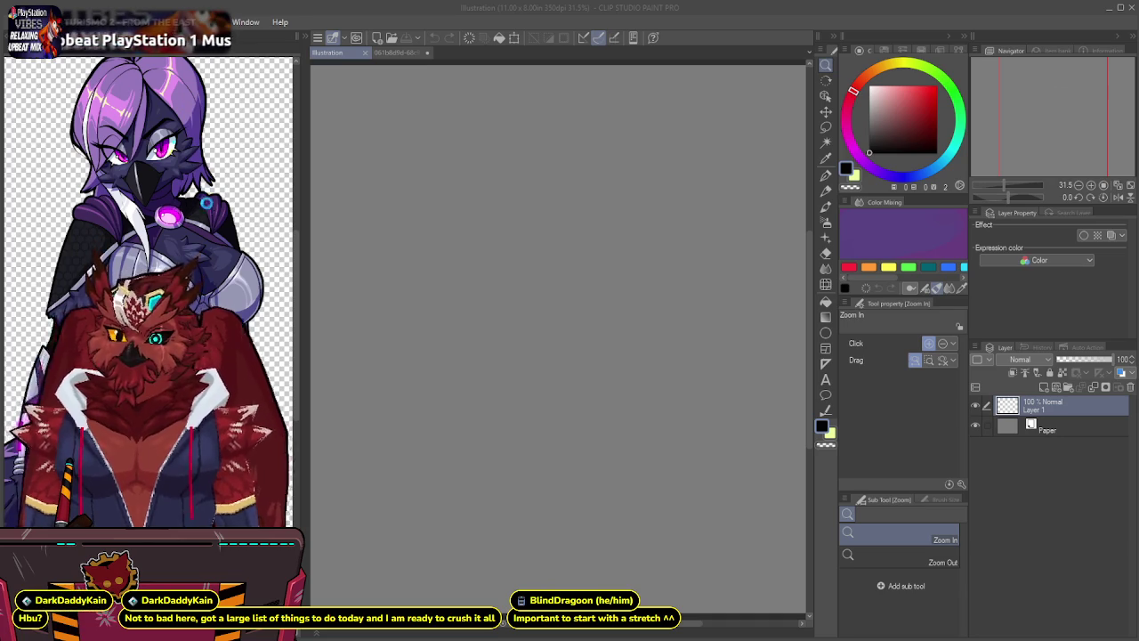
Narrow the left panel, pan to the page's top-left corner, and pick the Symmetrical ruler.
click(208, 198)
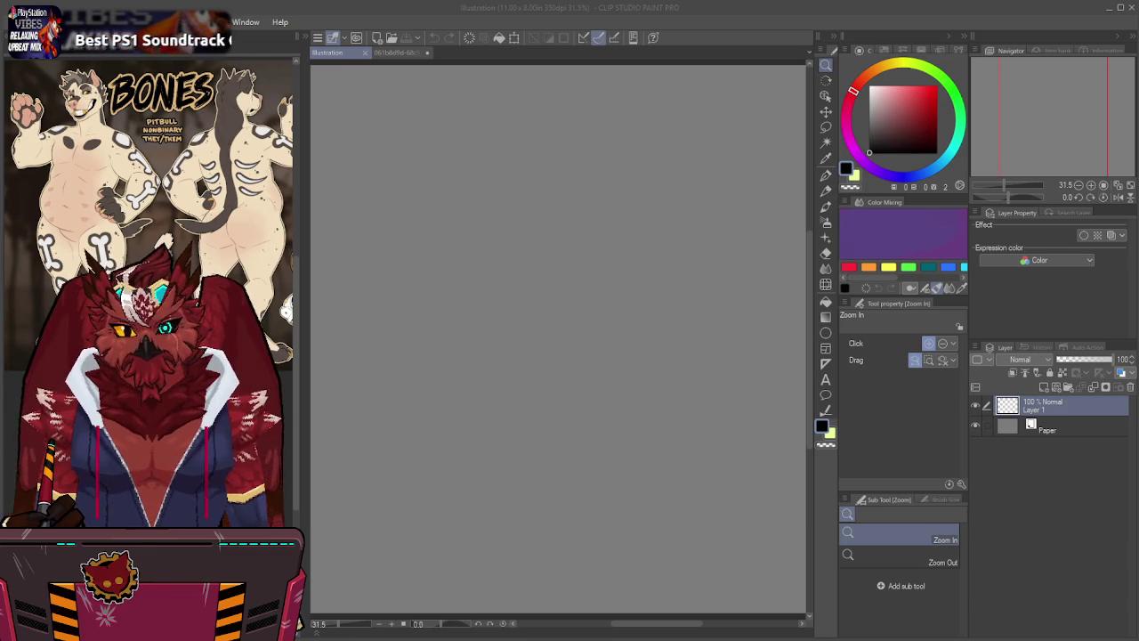
click(576, 66)
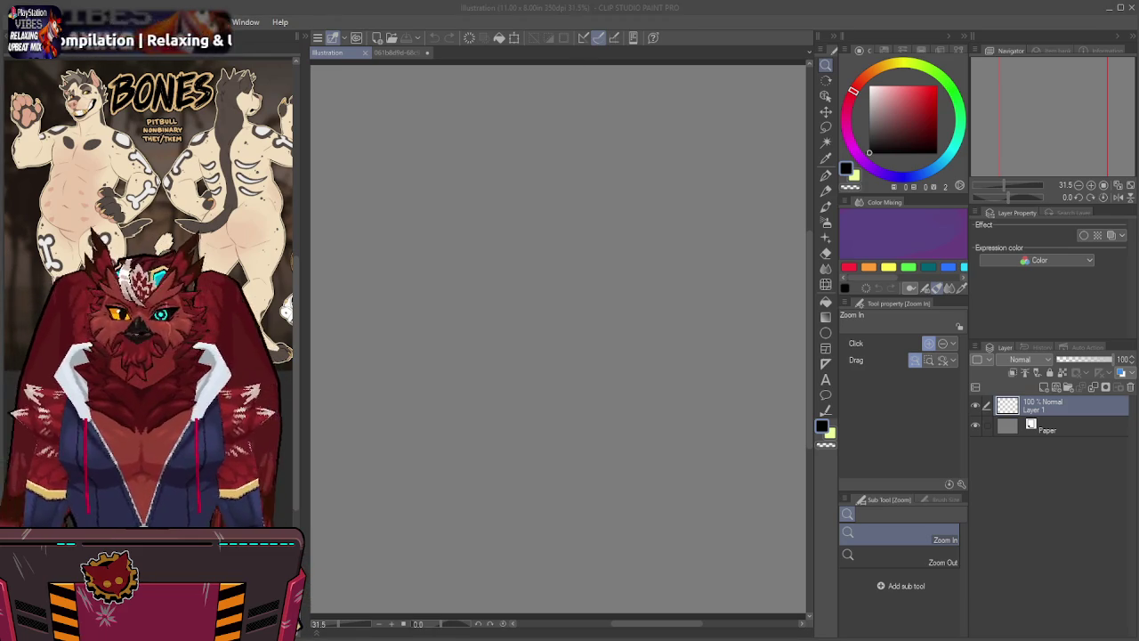
click(1065, 125)
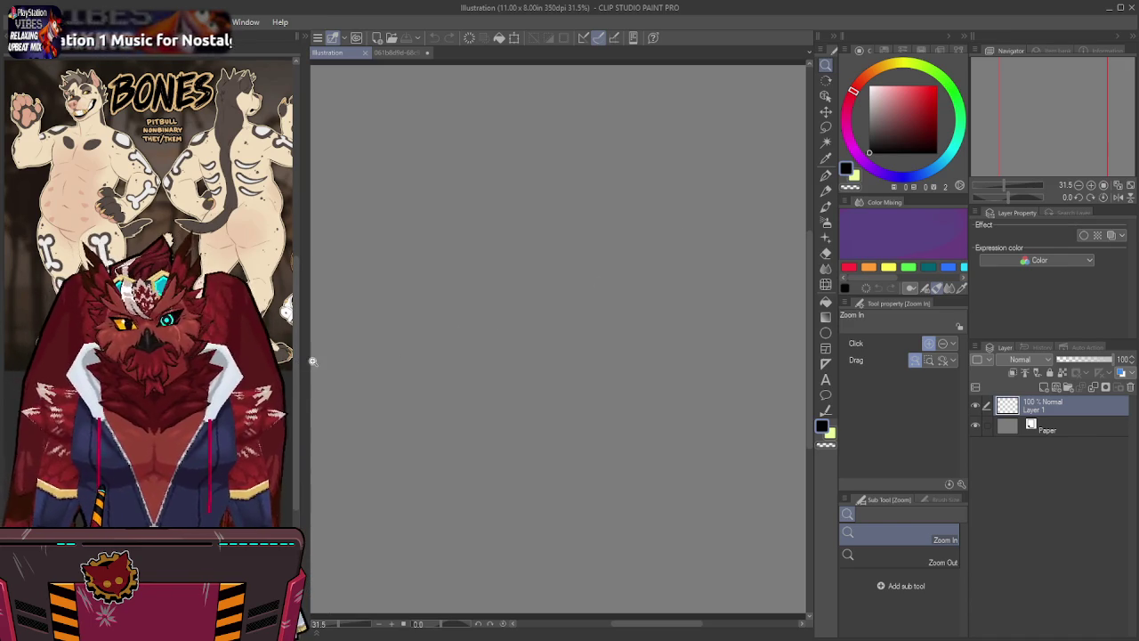
drag(299, 356, 258, 356)
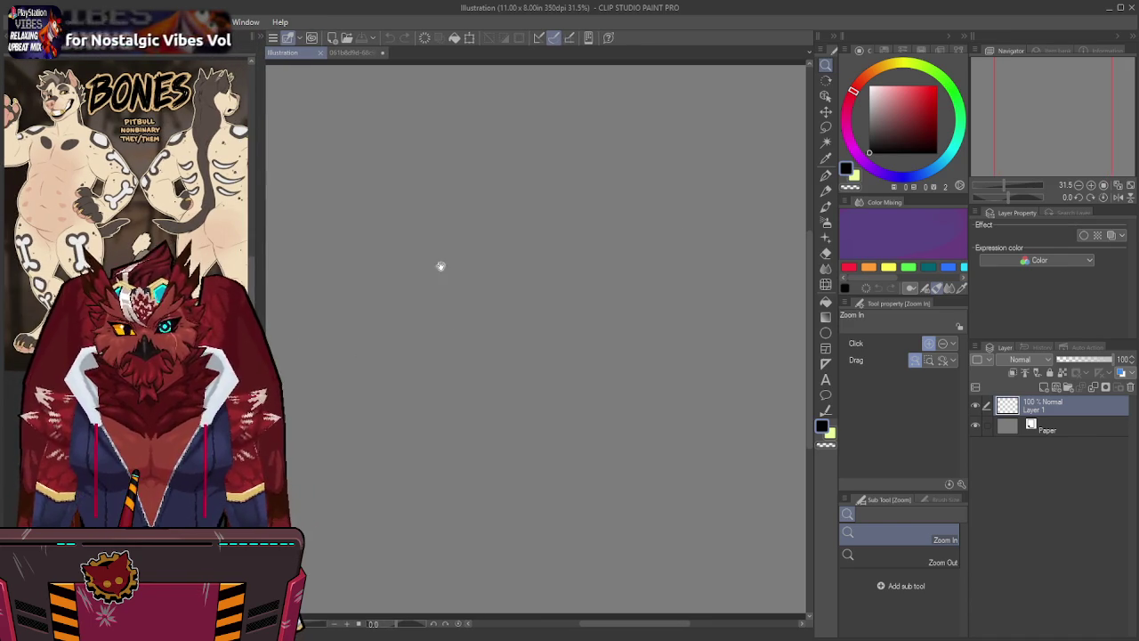
drag(534, 226, 570, 236)
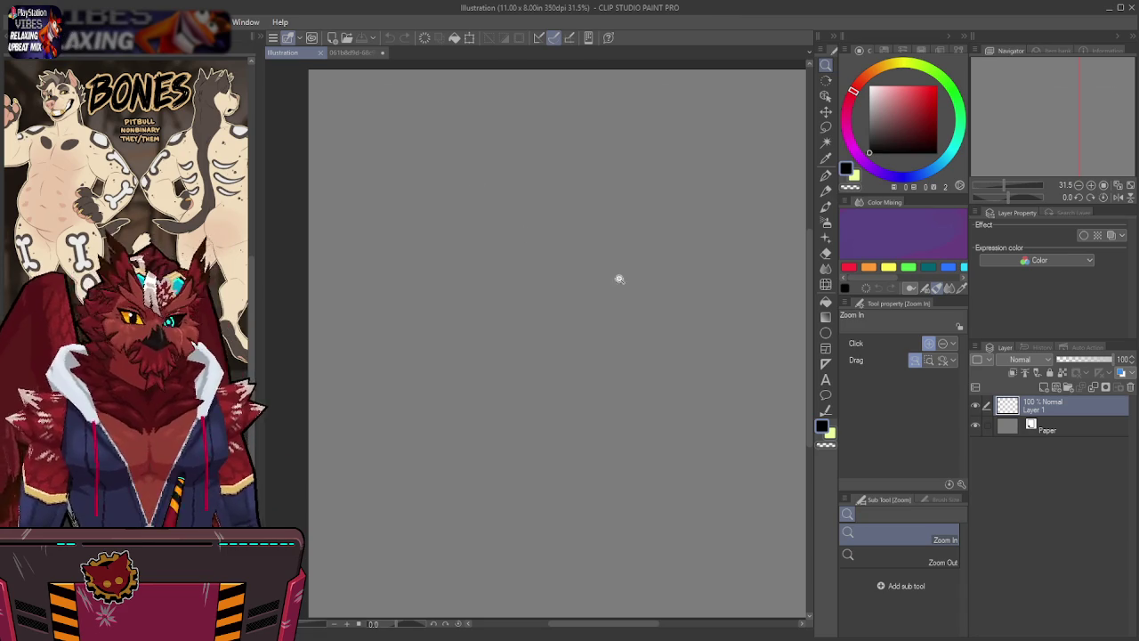
click(826, 363)
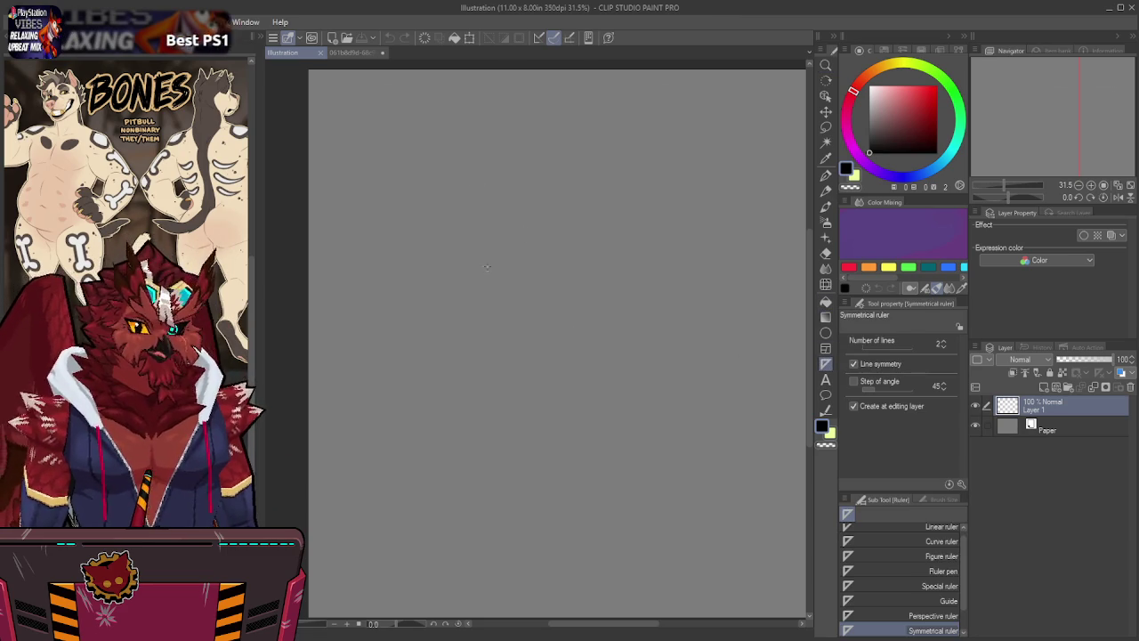
Draw a vertical symmetry ruler down the page on Layer 1 and paste in the BONES sheet.
drag(520, 218, 519, 458)
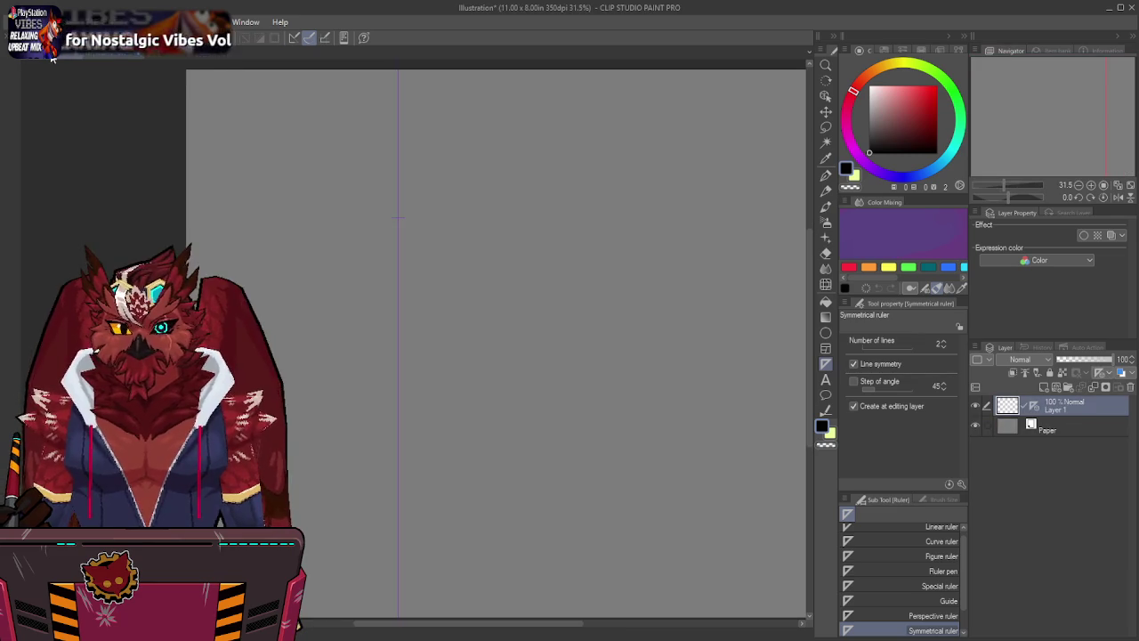
key(ctrl+v)
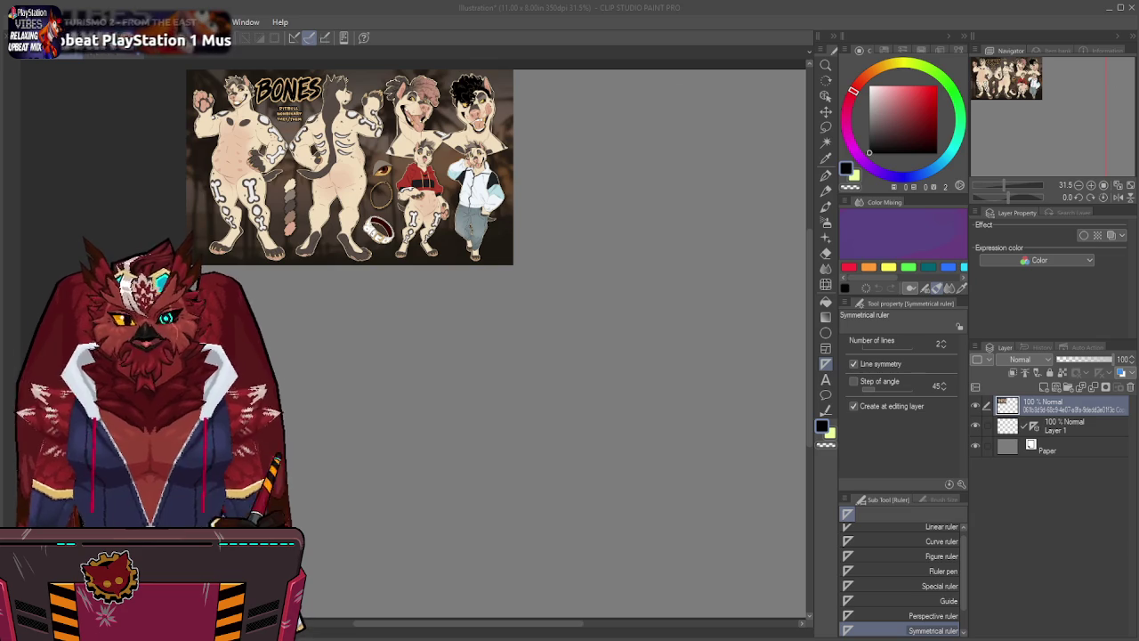
Paste the jacket image as a new layer under the BONES sheet, then switch to 2025_Bully_Outfit.png.
click(1026, 116)
key(ctrl+v)
click(826, 111)
mouse_move(223, 94)
mouse_down()
mouse_move(279, 303)
mouse_move(235, 293)
mouse_move(246, 296)
mouse_up()
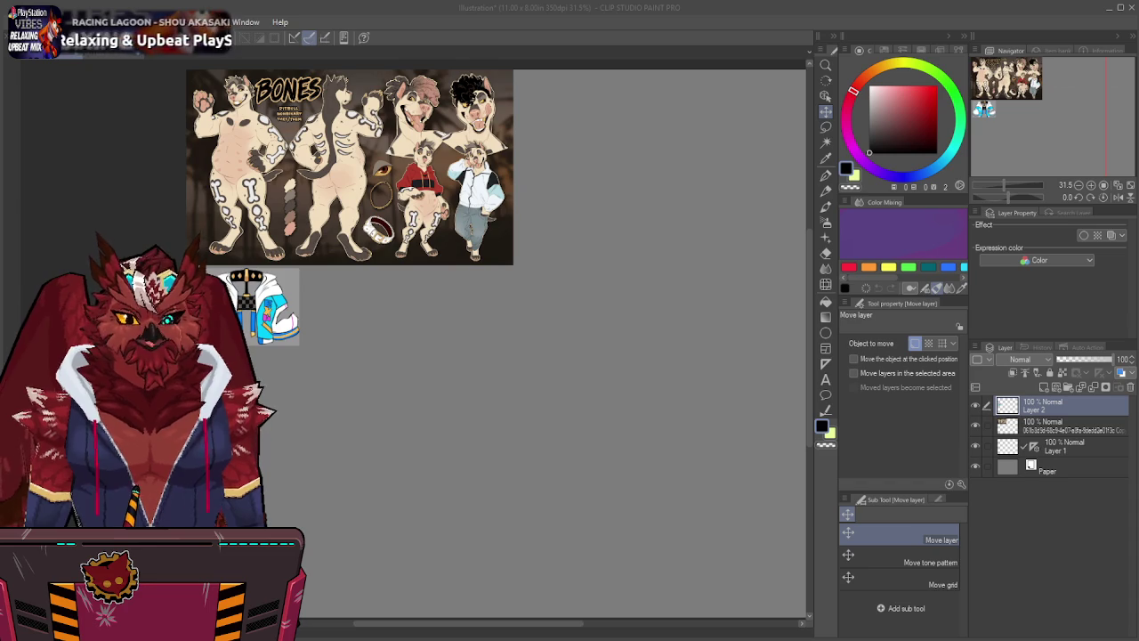
key(ctrl+Tab)
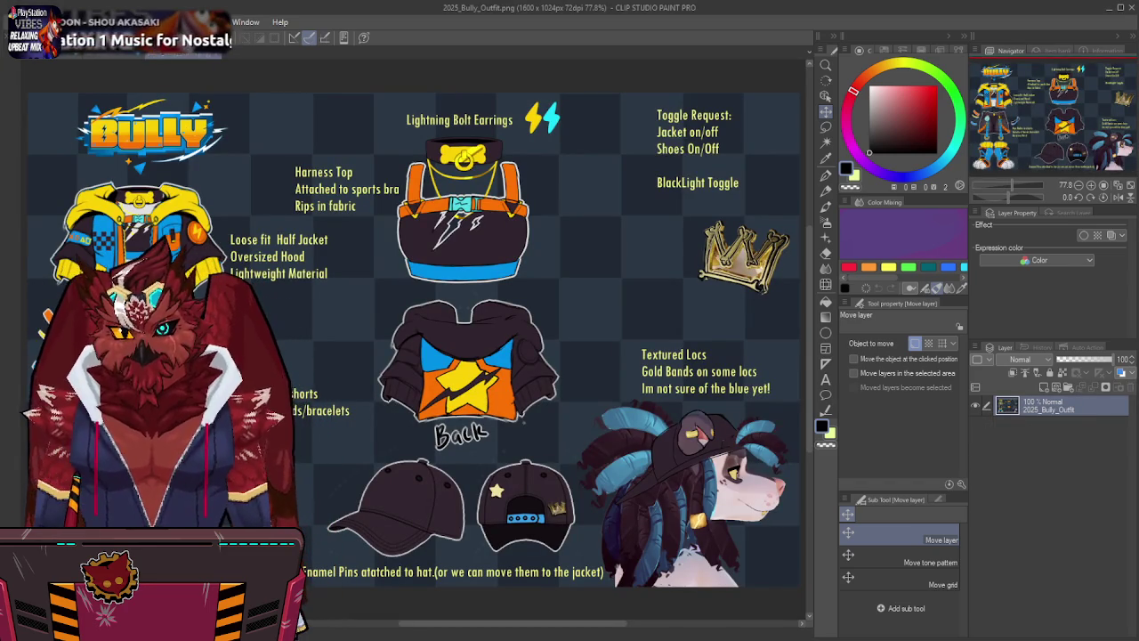
Lasso the shorts on the 2025_Bully_Outfit sheet and cycle to the next document.
key(m)
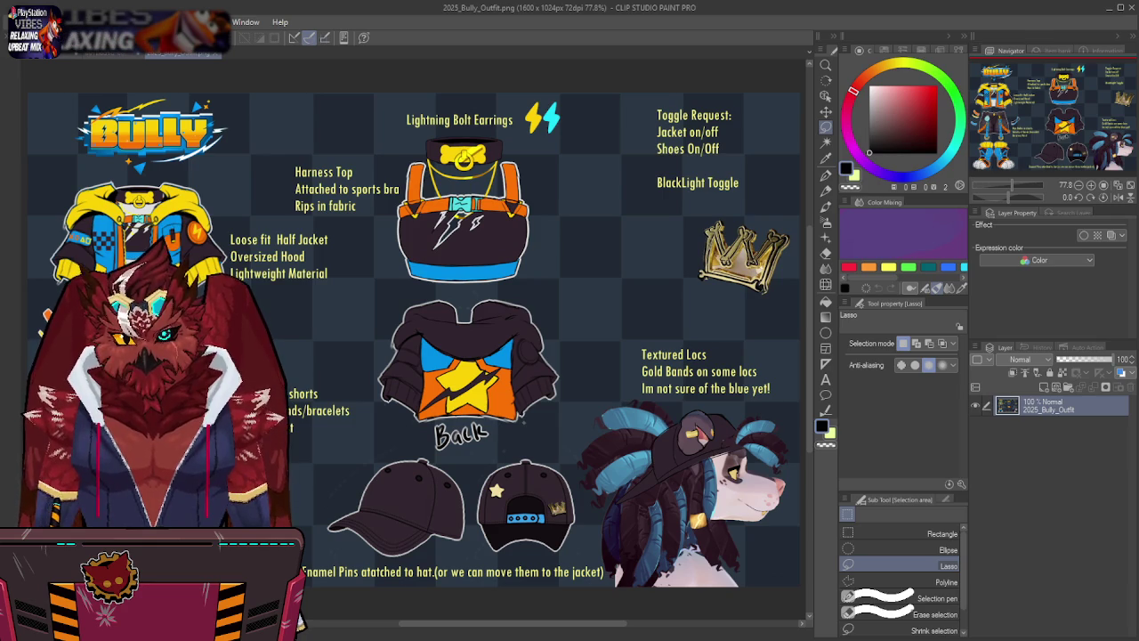
drag(223, 498, 296, 467)
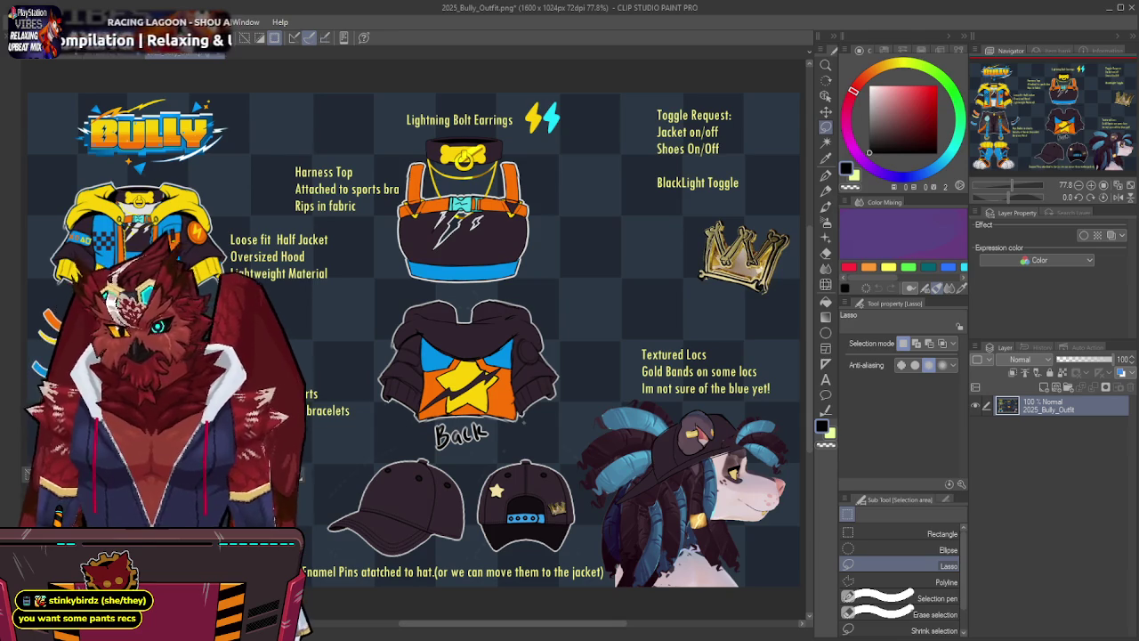
key(ctrl+Tab)
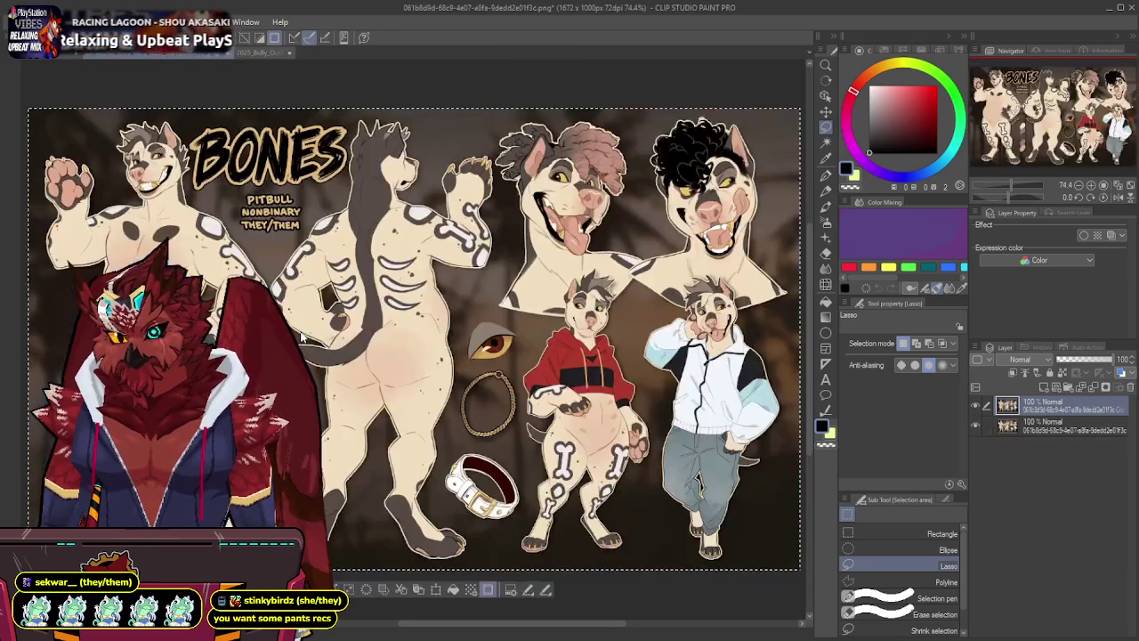
Paste the shorts onto the Illustration canvas, scale them to about 154%, and place them beneath the jacket.
key(ctrl+Tab)
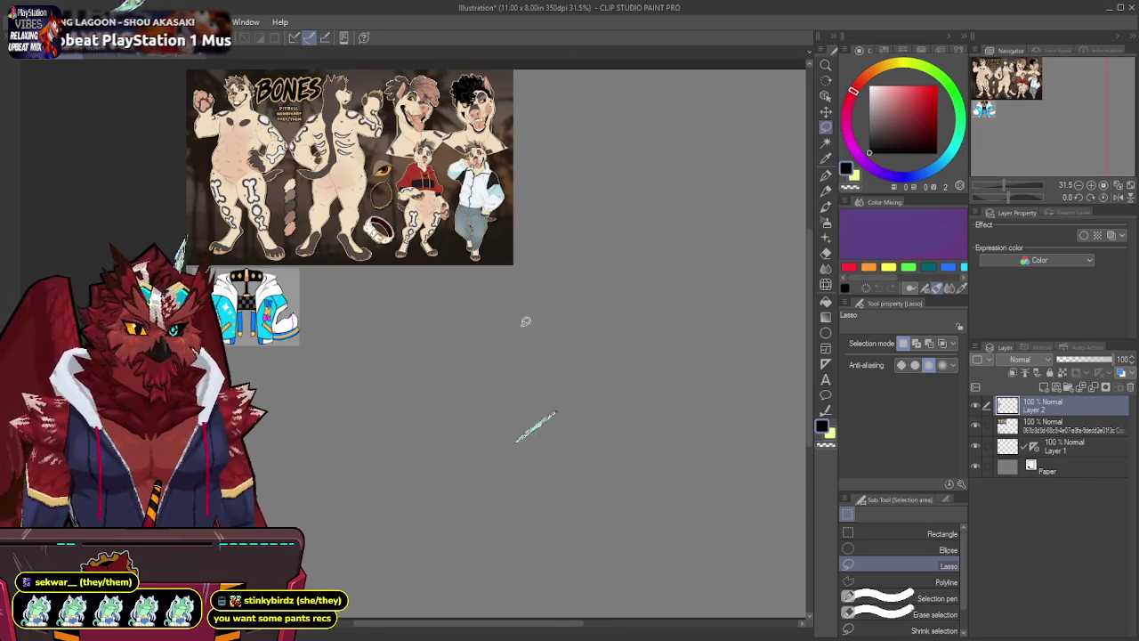
key(ctrl+v)
key(k)
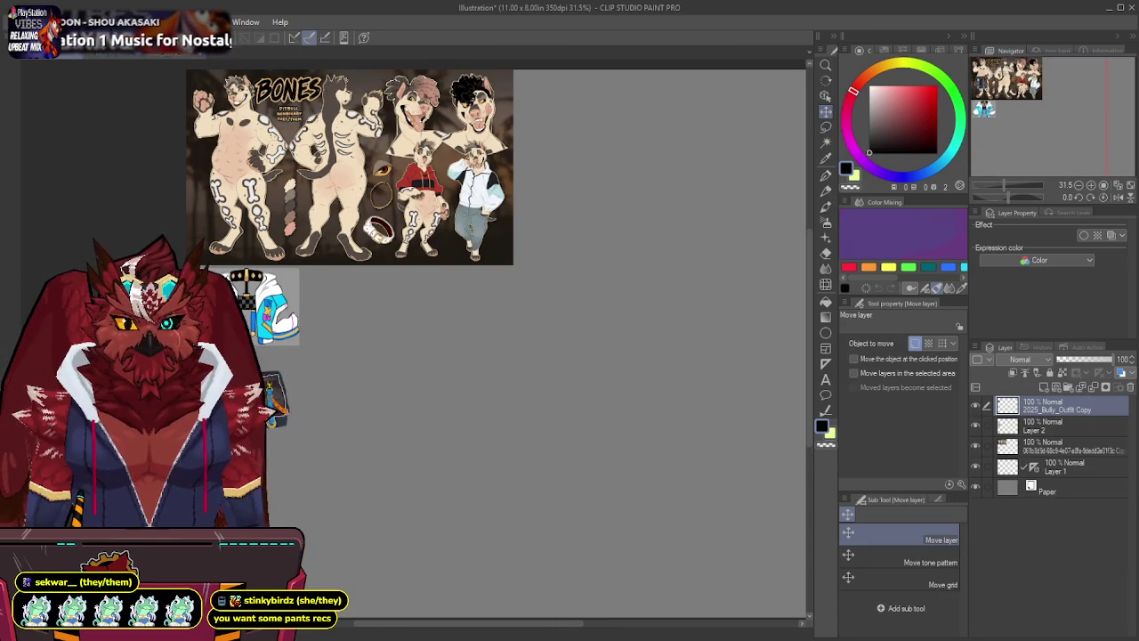
key(ctrl+t)
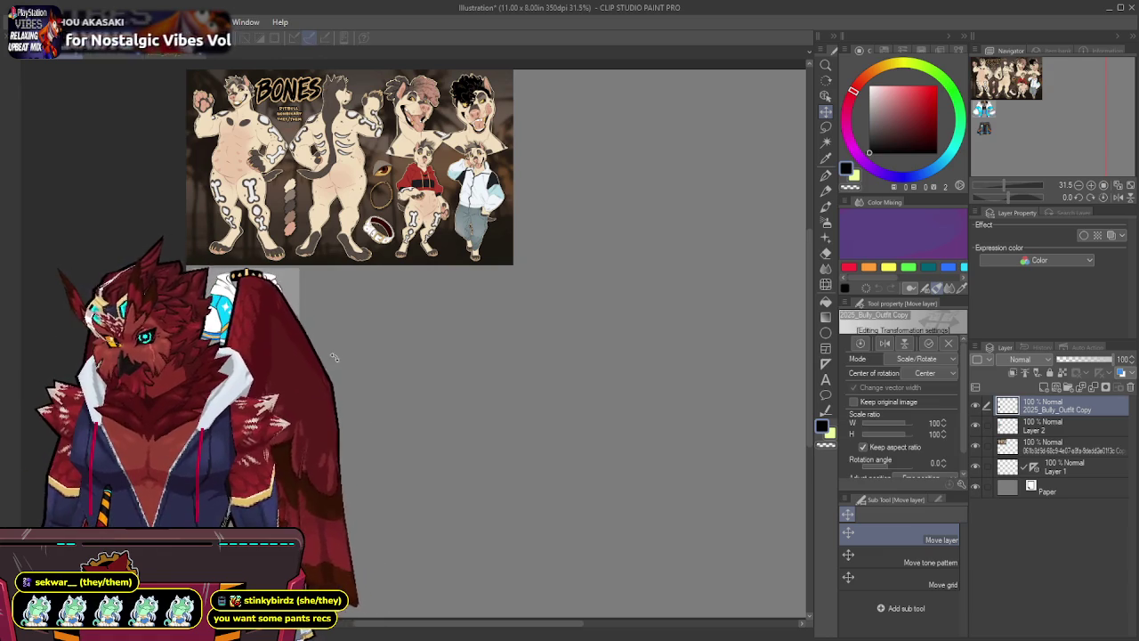
drag(377, 339, 329, 352)
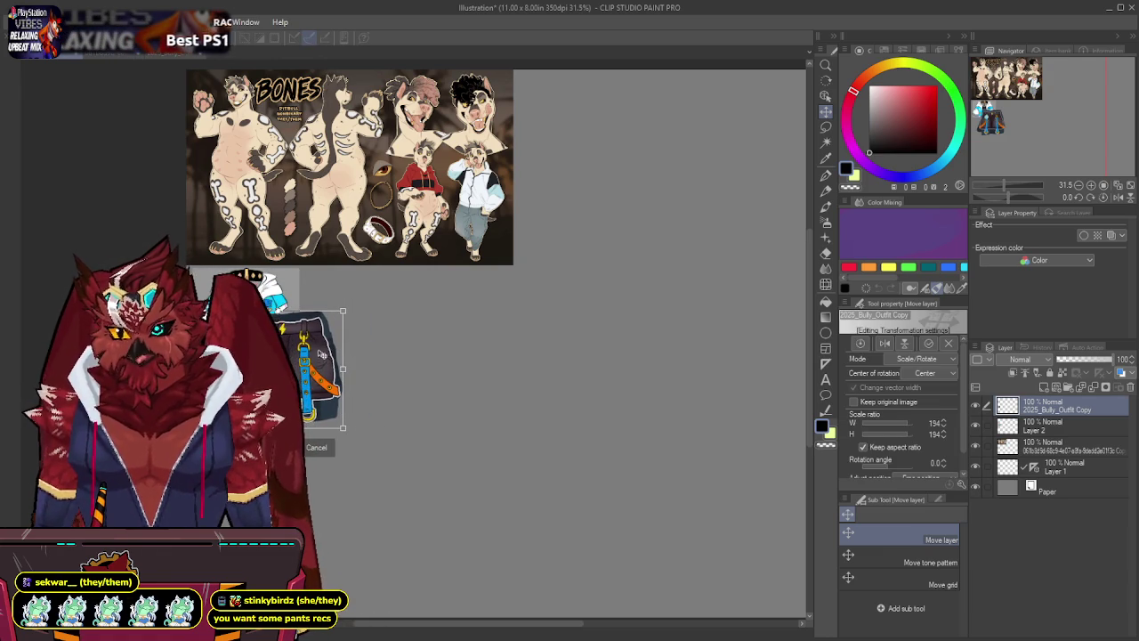
drag(321, 354, 286, 389)
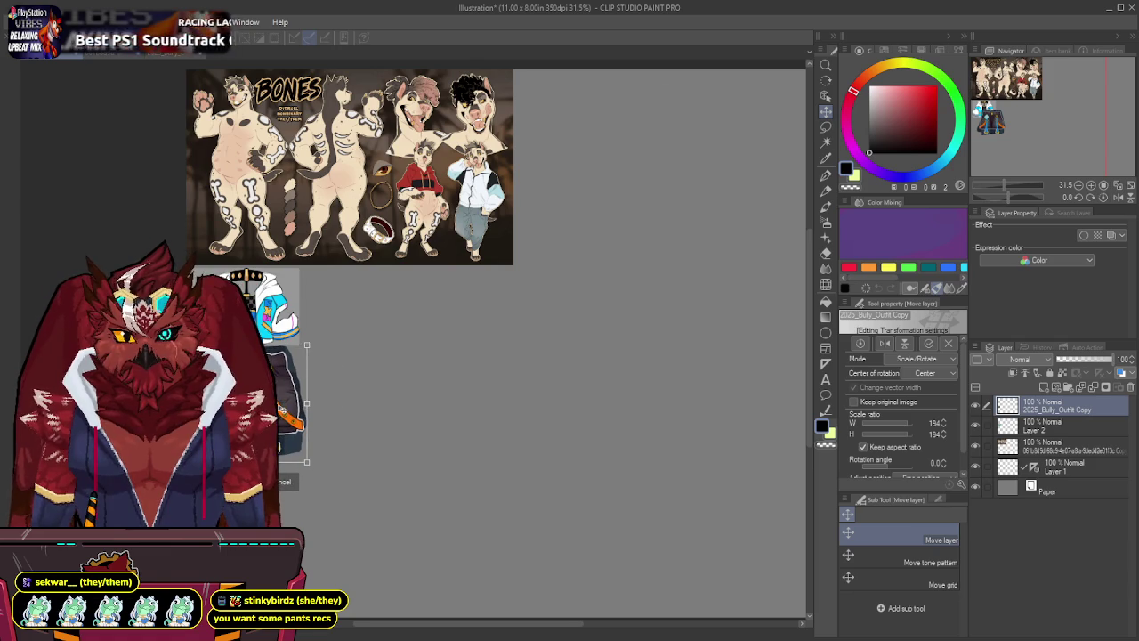
drag(306, 344, 302, 351)
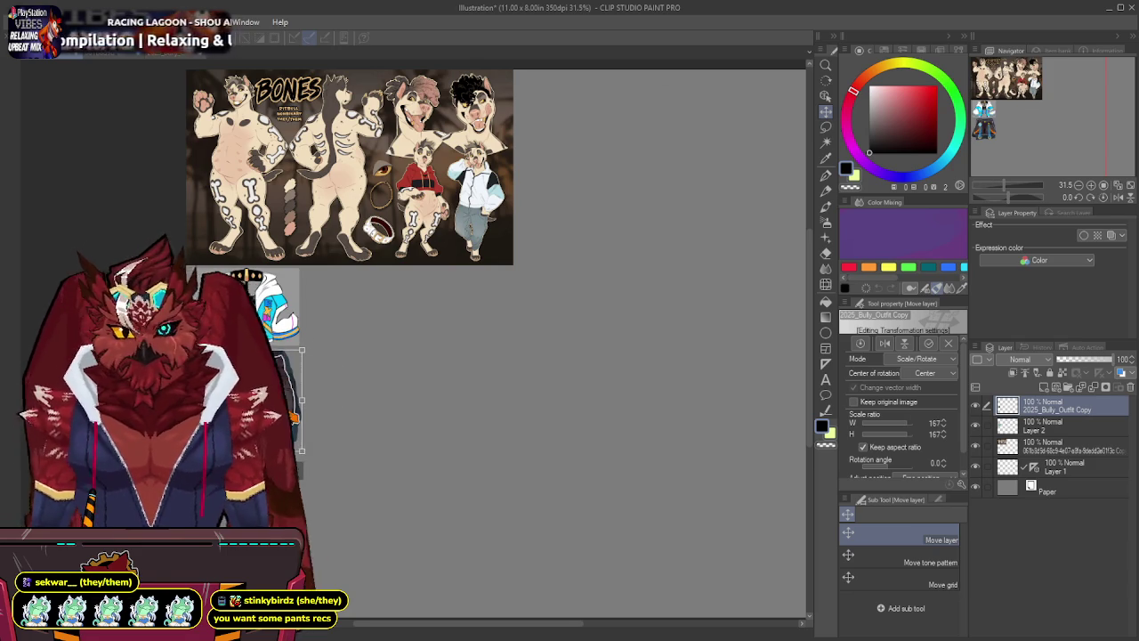
key(Return)
mouse_move(642, 351)
mouse_down()
mouse_move(499, 341)
mouse_move(486, 356)
mouse_up()
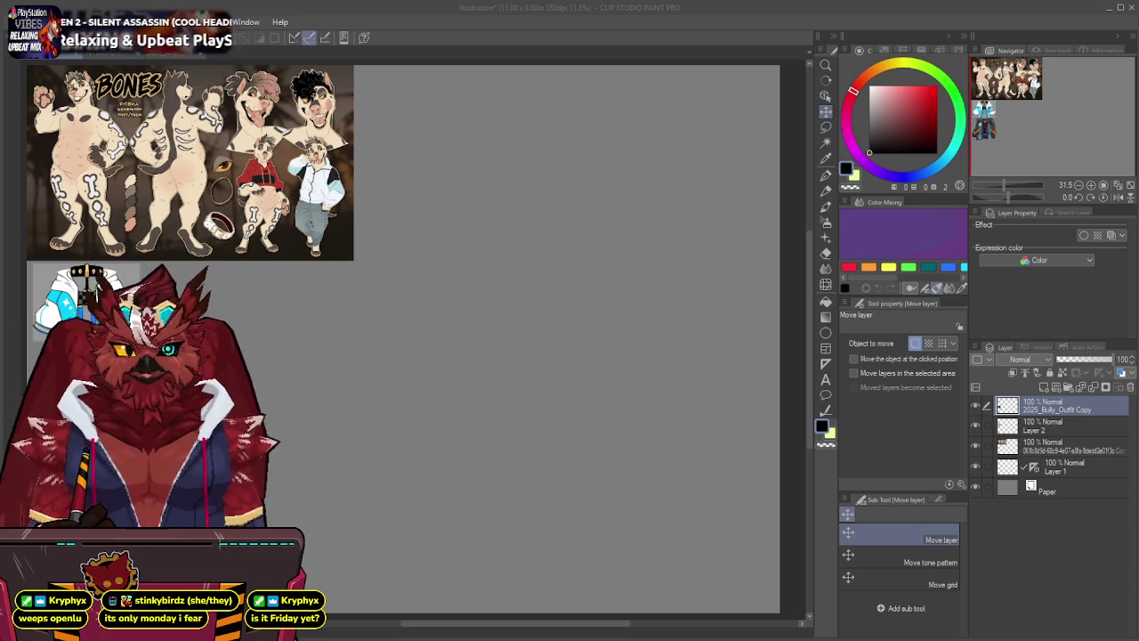
click(525, 183)
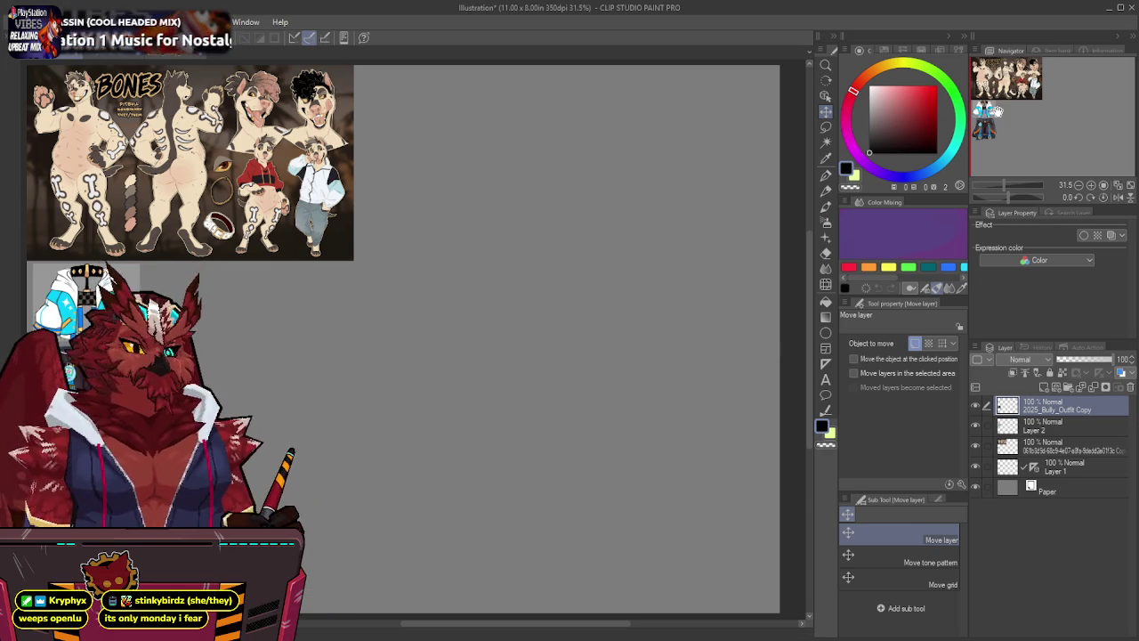
Move Layer 1's vertical symmetry ruler to mid-page (X 2574, Y 812) with snapping off.
click(826, 364)
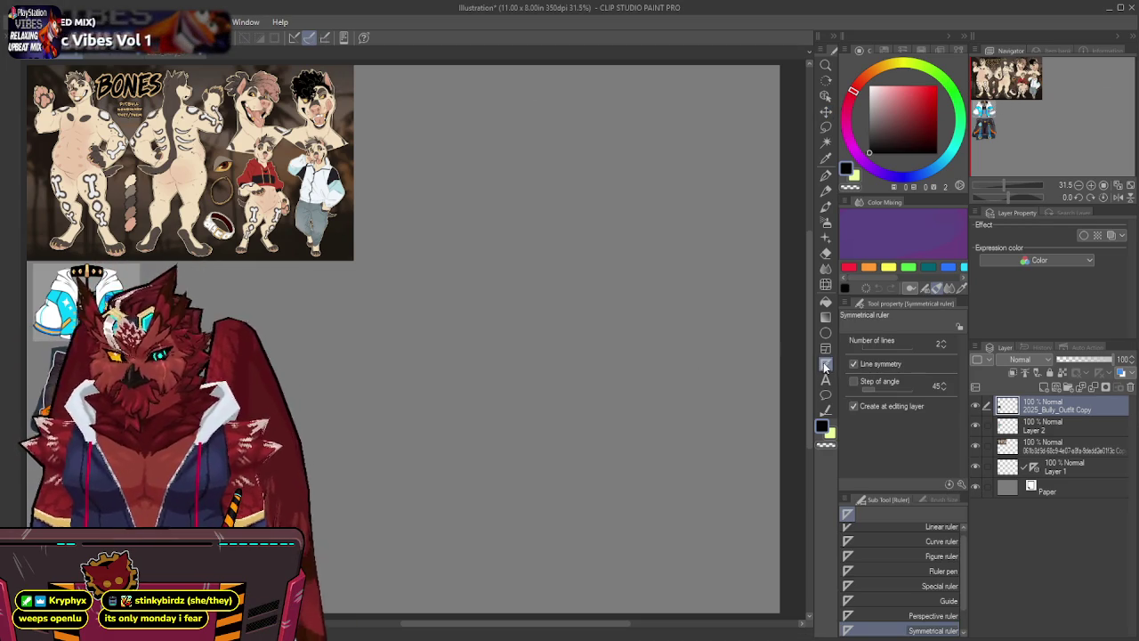
click(1068, 466)
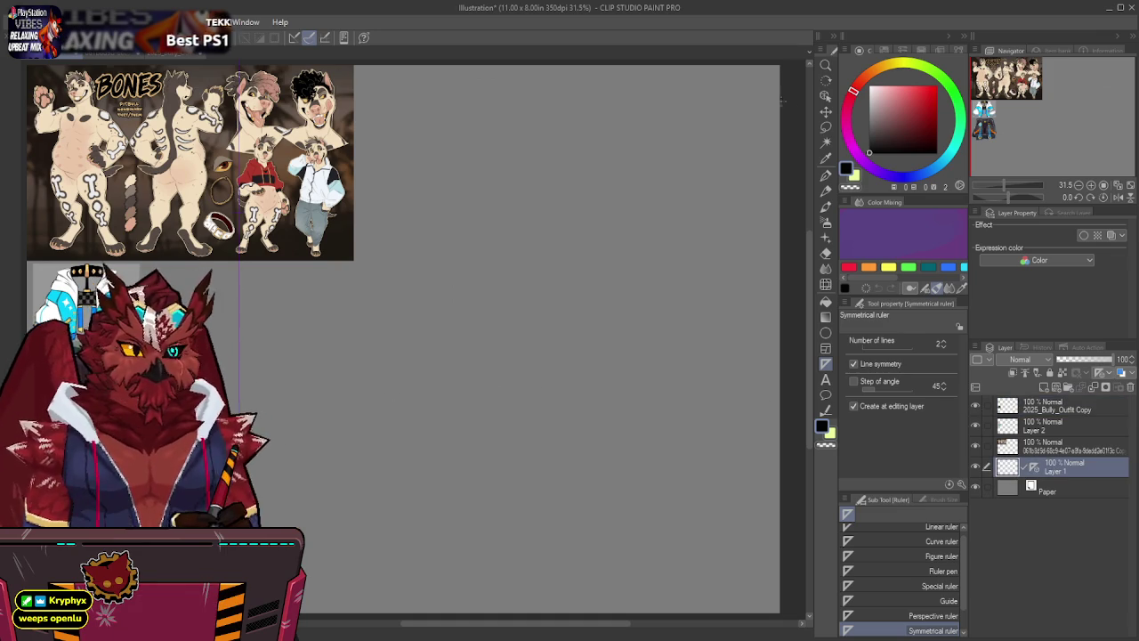
click(825, 97)
click(238, 331)
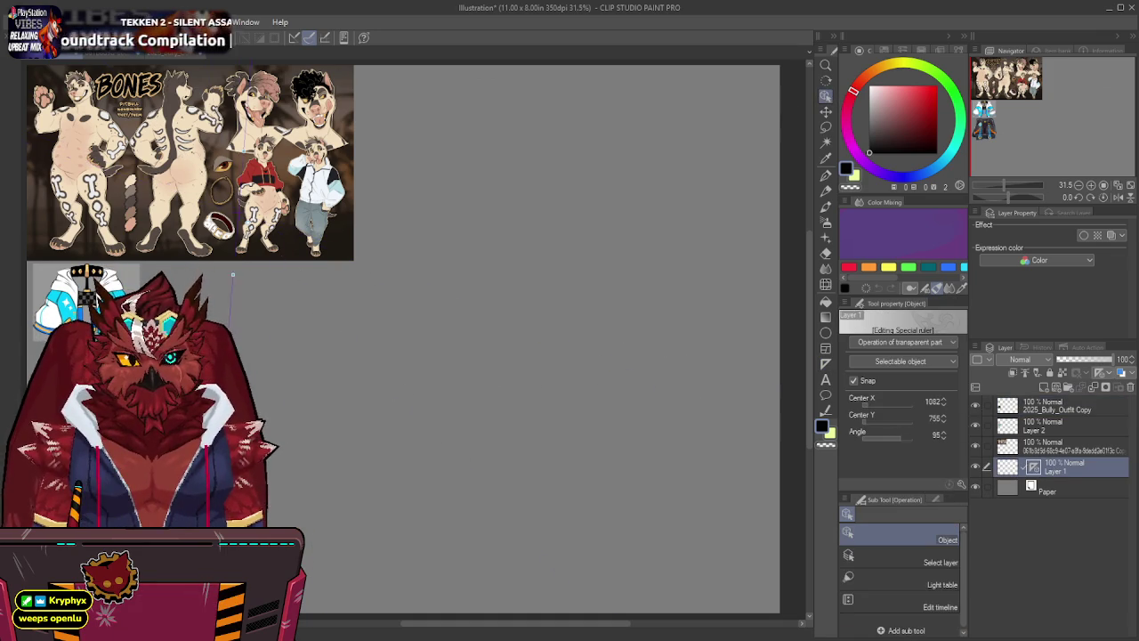
click(853, 380)
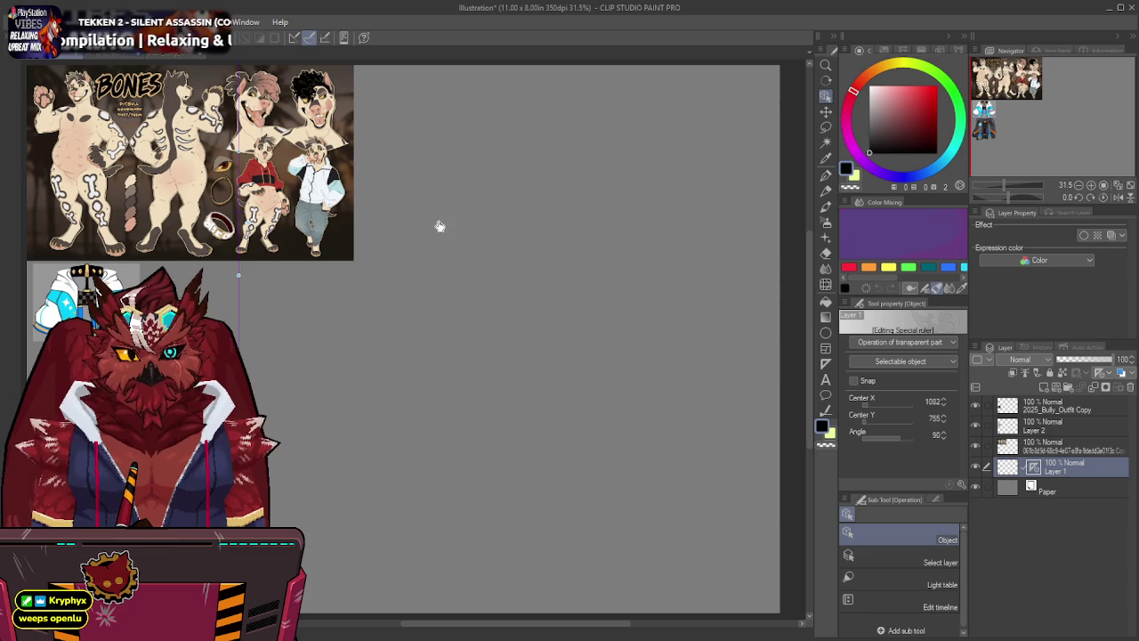
click(854, 380)
drag(239, 222, 530, 241)
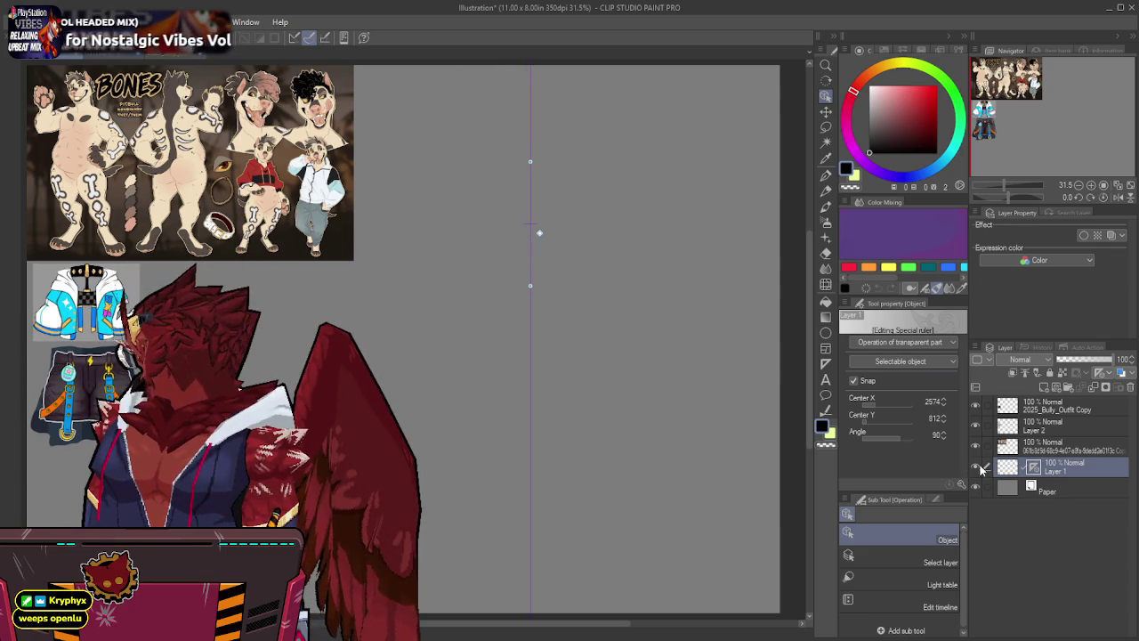
click(1034, 449)
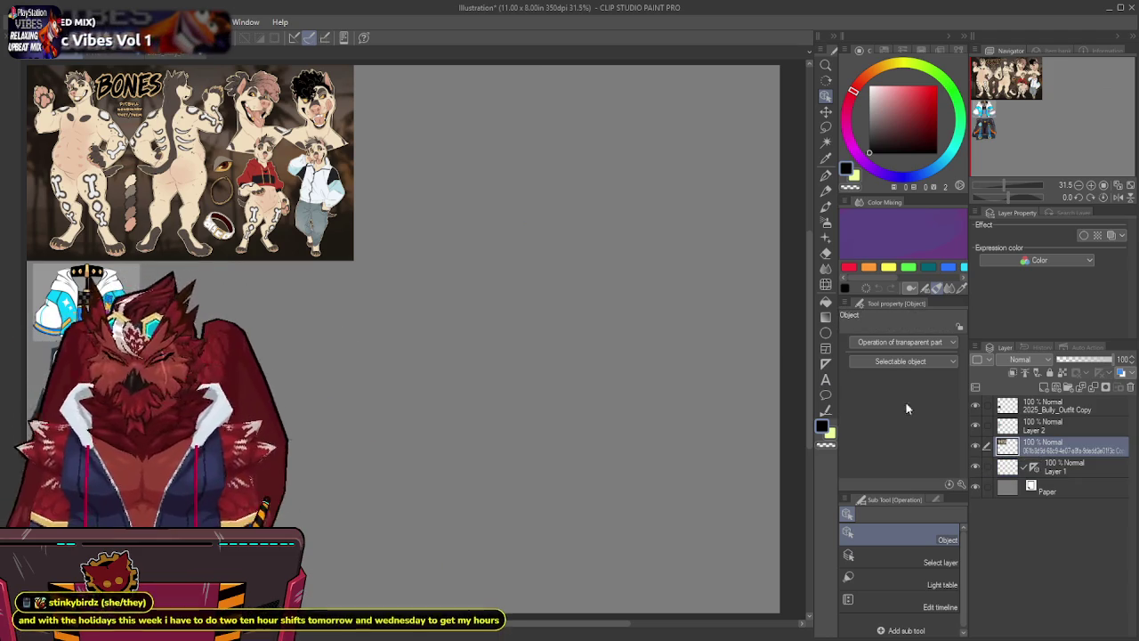
Centre the BONES reference sheet, enlarge it to 214%, and fade it to 7% opacity.
key(k)
mouse_move(213, 178)
mouse_down()
mouse_move(504, 391)
mouse_move(389, 392)
mouse_up()
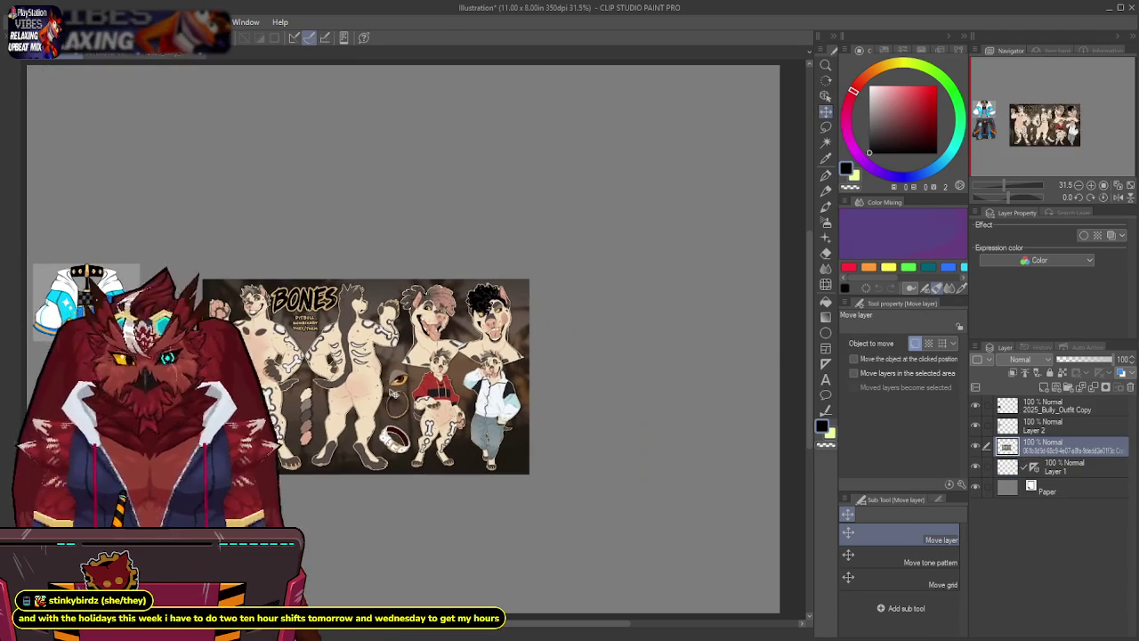
key(ctrl+t)
mouse_move(529, 279)
mouse_down()
mouse_move(859, 39)
mouse_move(803, 283)
mouse_move(712, 347)
mouse_up()
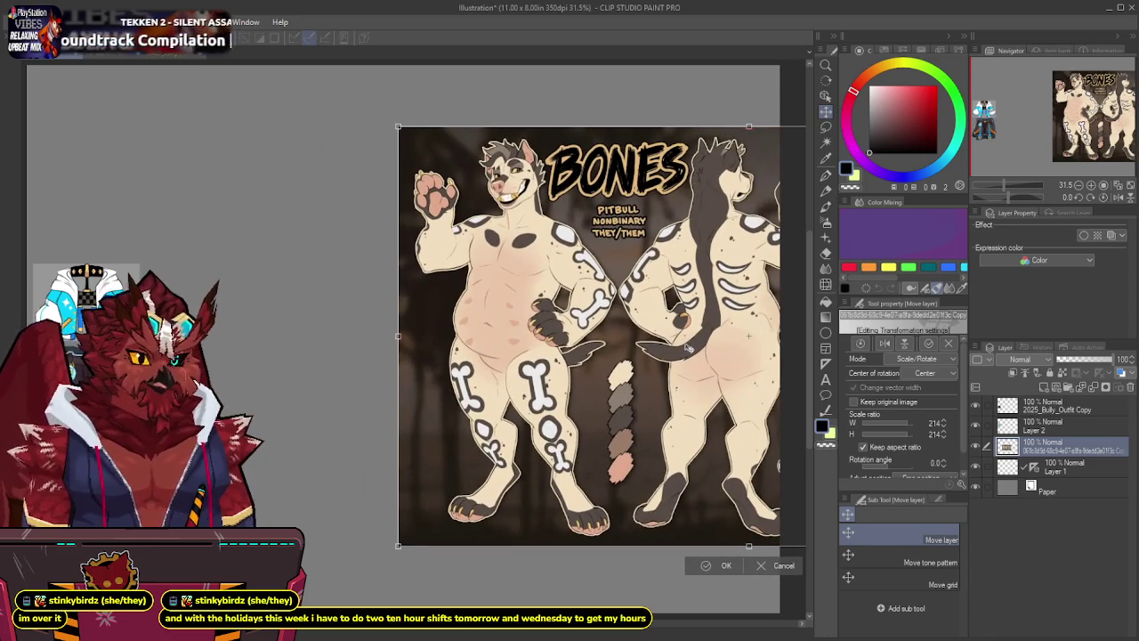
key(Return)
click(1067, 356)
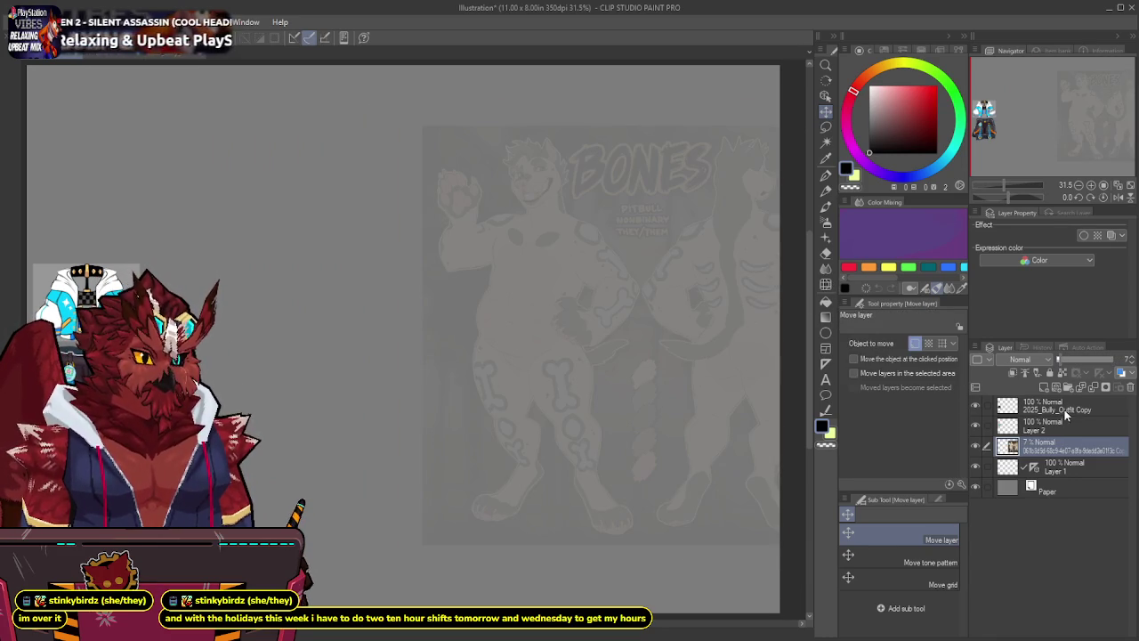
drag(1071, 466, 1077, 439)
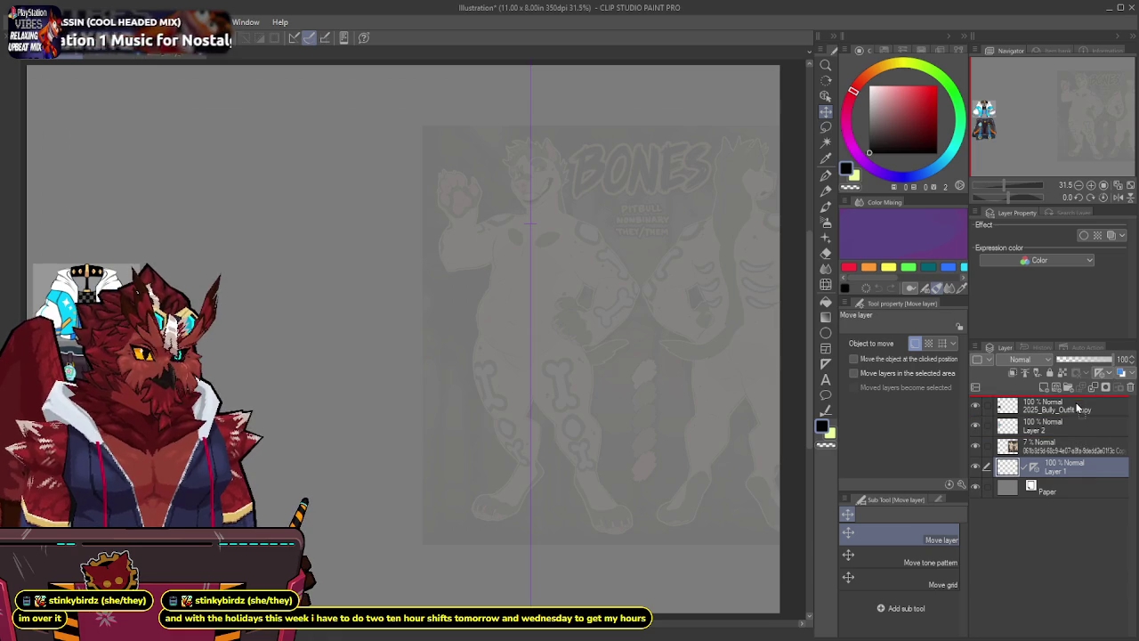
Move Layer 1 to the top and rough in the pitbull's head with the pencil, removing trial strokes.
drag(1077, 439, 1053, 434)
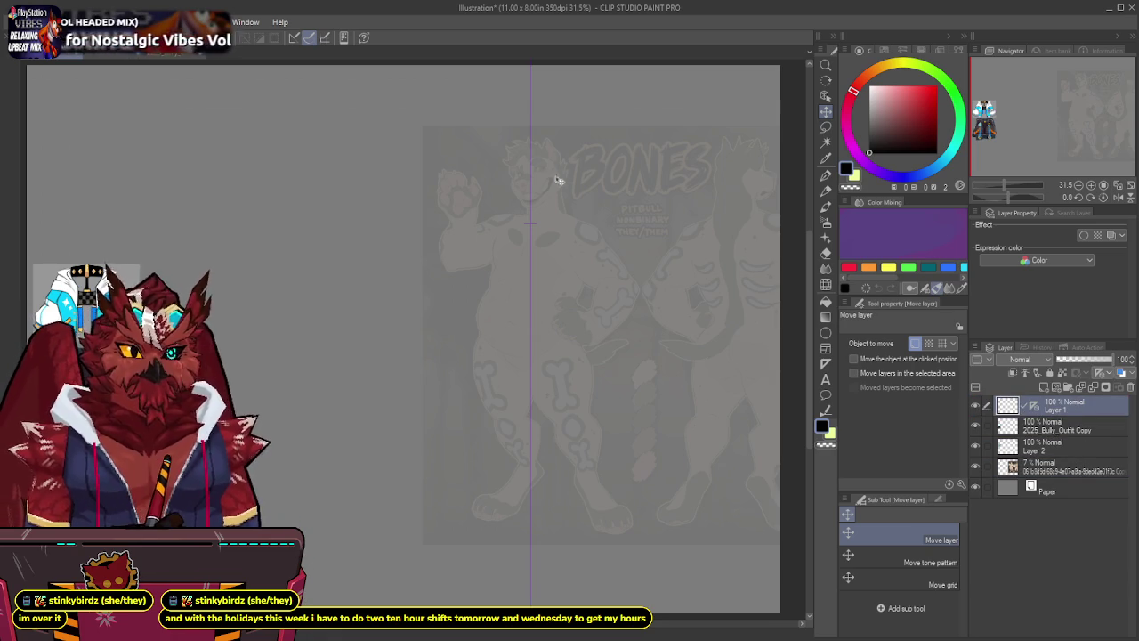
key(p)
drag(444, 283, 495, 353)
drag(617, 283, 592, 489)
key(Delete)
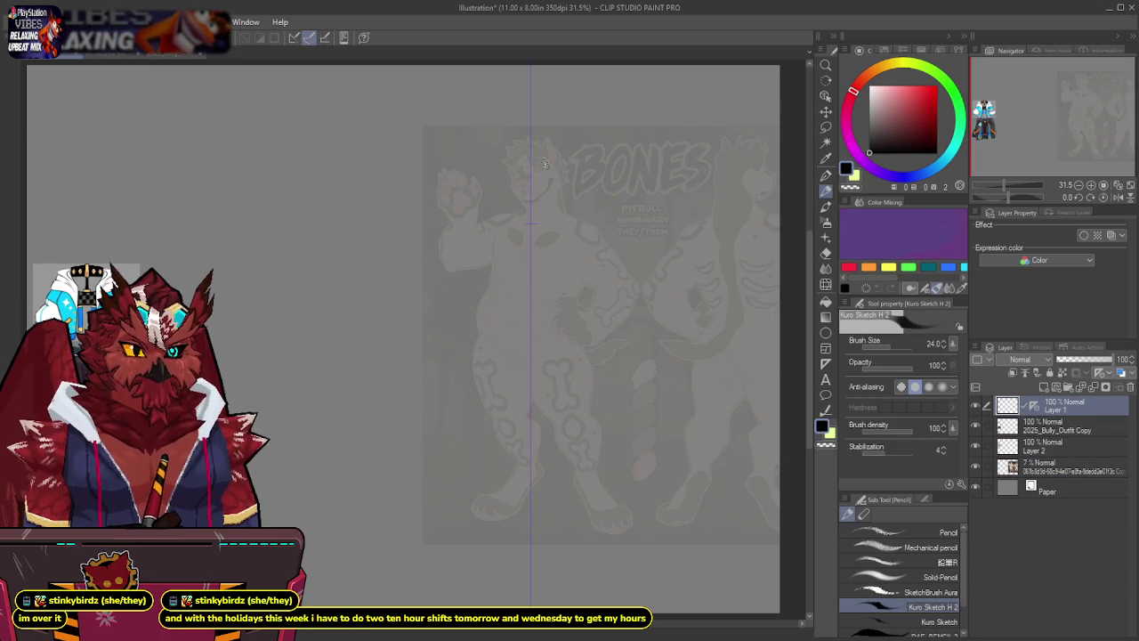
drag(532, 156, 513, 184)
key(Delete)
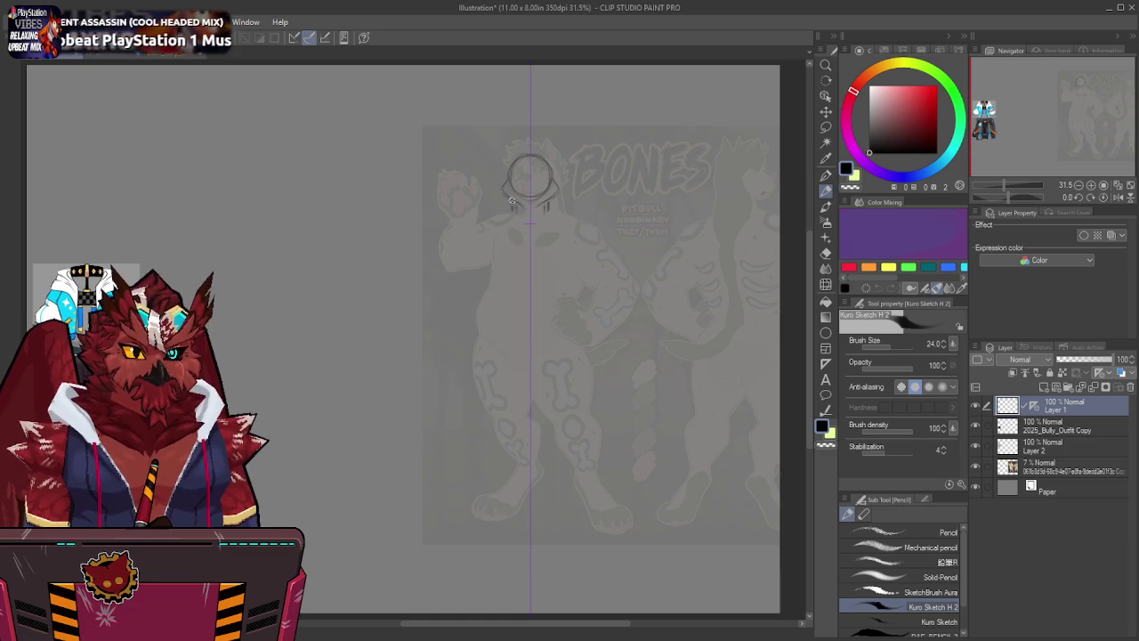
Remove stray strokes, then sketch the belly curve and the mirrored outer and inner leg lines.
key(ctrl+z)
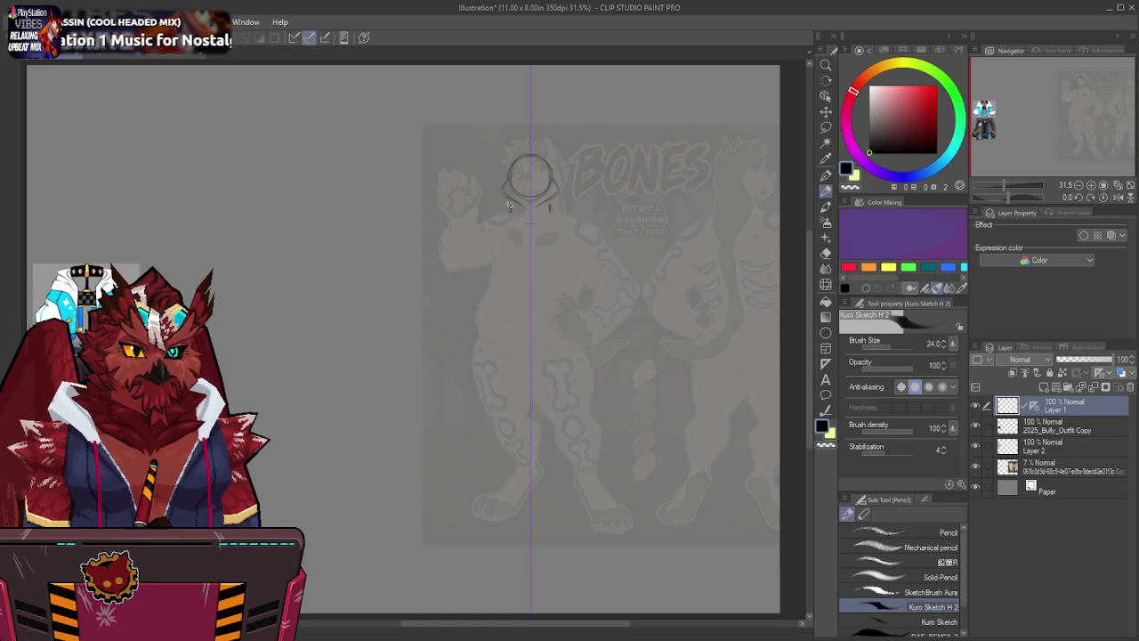
drag(504, 210, 497, 216)
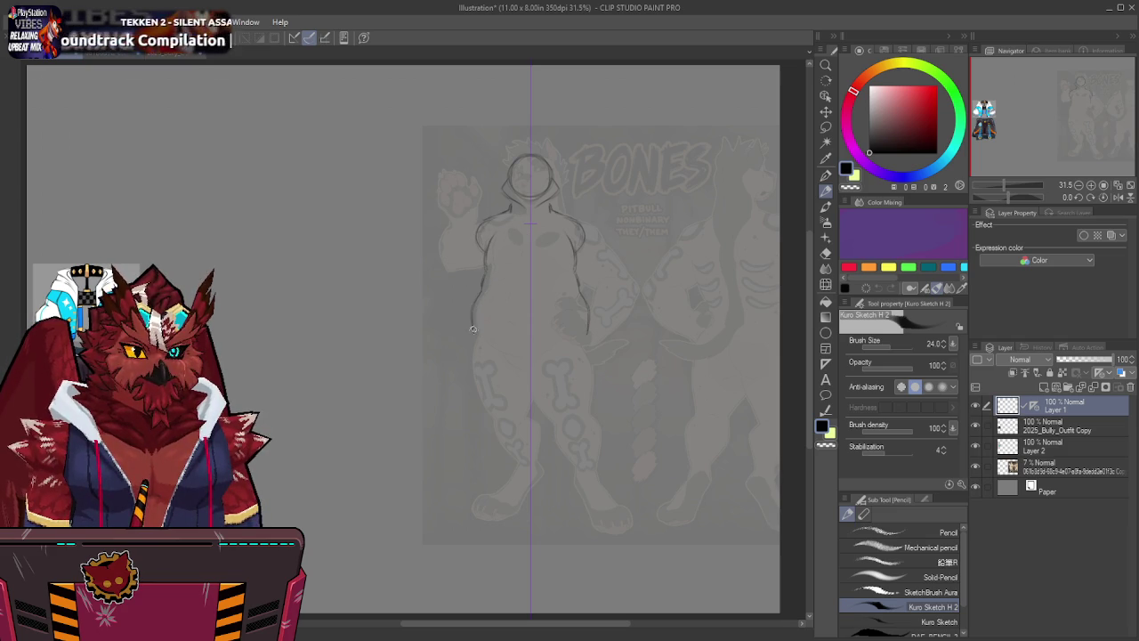
drag(512, 358, 537, 361)
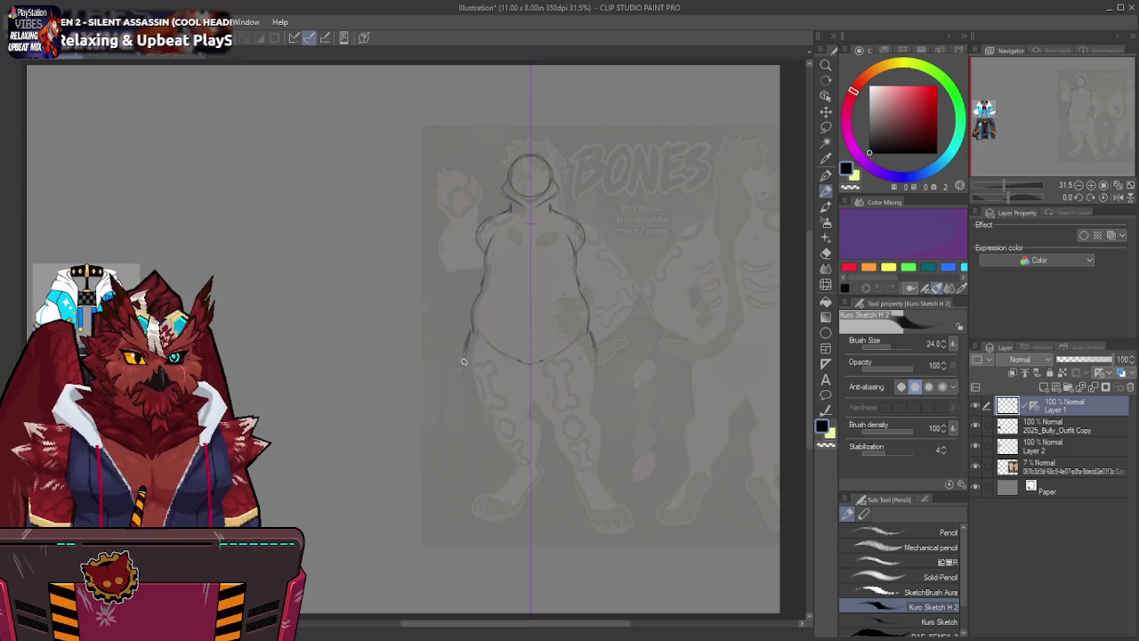
mouse_move(466, 340)
mouse_down()
mouse_move(471, 406)
mouse_move(496, 414)
mouse_up()
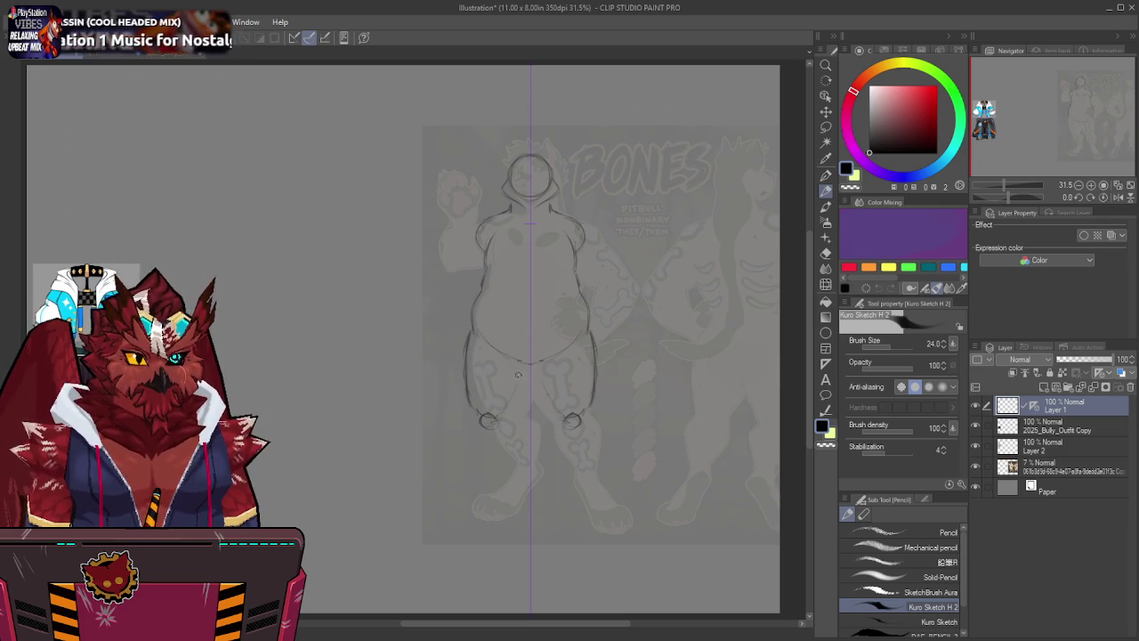
drag(522, 378, 506, 409)
drag(522, 366, 474, 467)
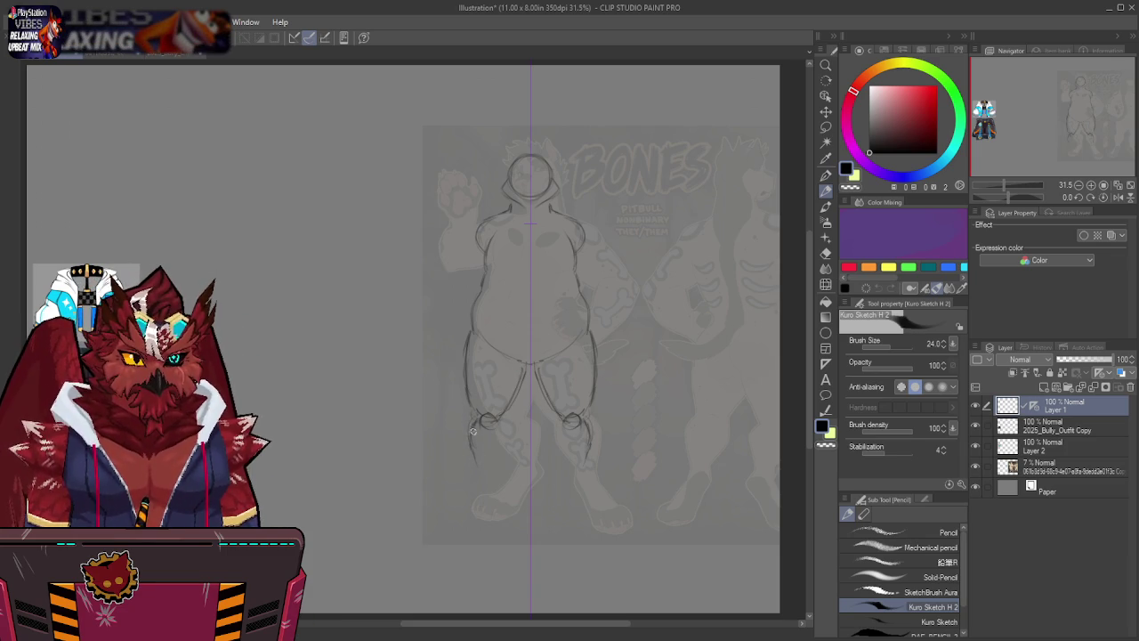
Darken the leg and ankle lines, then add the feet soles and oval kneecaps.
mouse_move(468, 354)
mouse_down()
mouse_move(481, 420)
mouse_move(504, 425)
mouse_move(514, 406)
mouse_up()
mouse_move(526, 365)
mouse_down()
mouse_move(519, 400)
mouse_move(475, 436)
mouse_move(487, 478)
mouse_up()
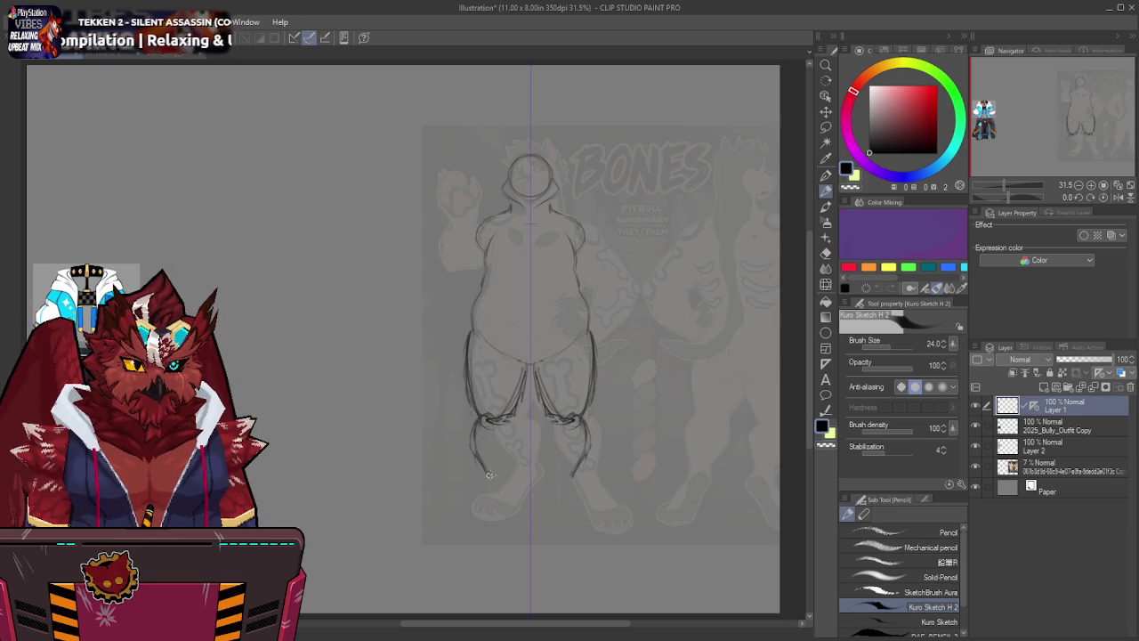
mouse_move(503, 417)
mouse_down()
mouse_move(516, 440)
mouse_move(503, 476)
mouse_move(511, 422)
mouse_up()
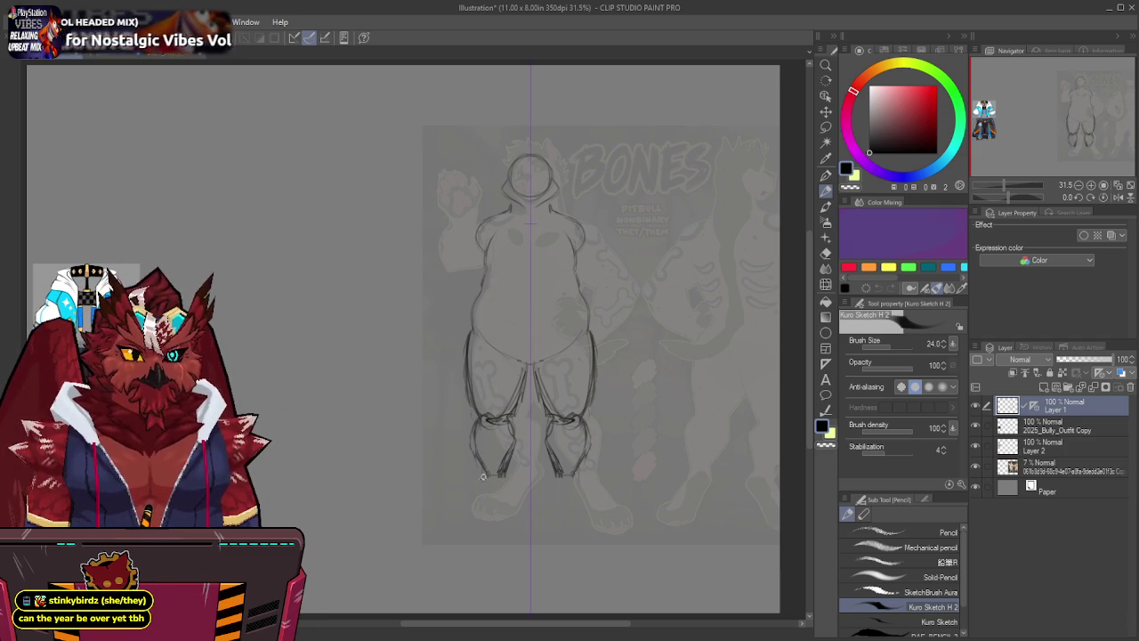
mouse_move(476, 525)
mouse_down()
mouse_move(514, 528)
mouse_move(490, 526)
mouse_up()
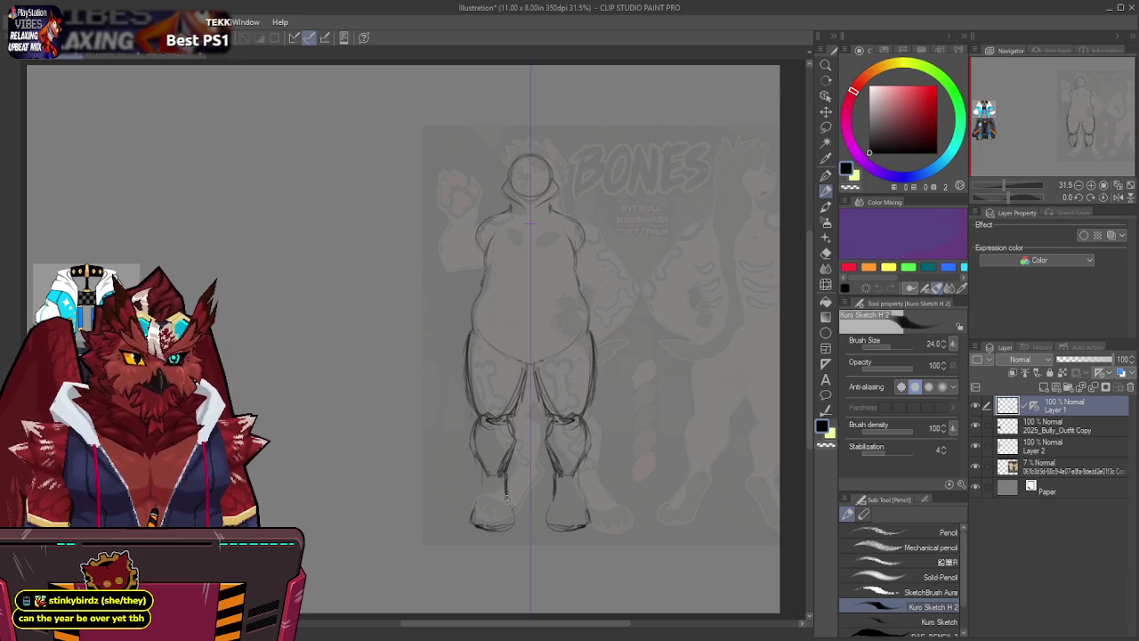
drag(516, 518, 500, 528)
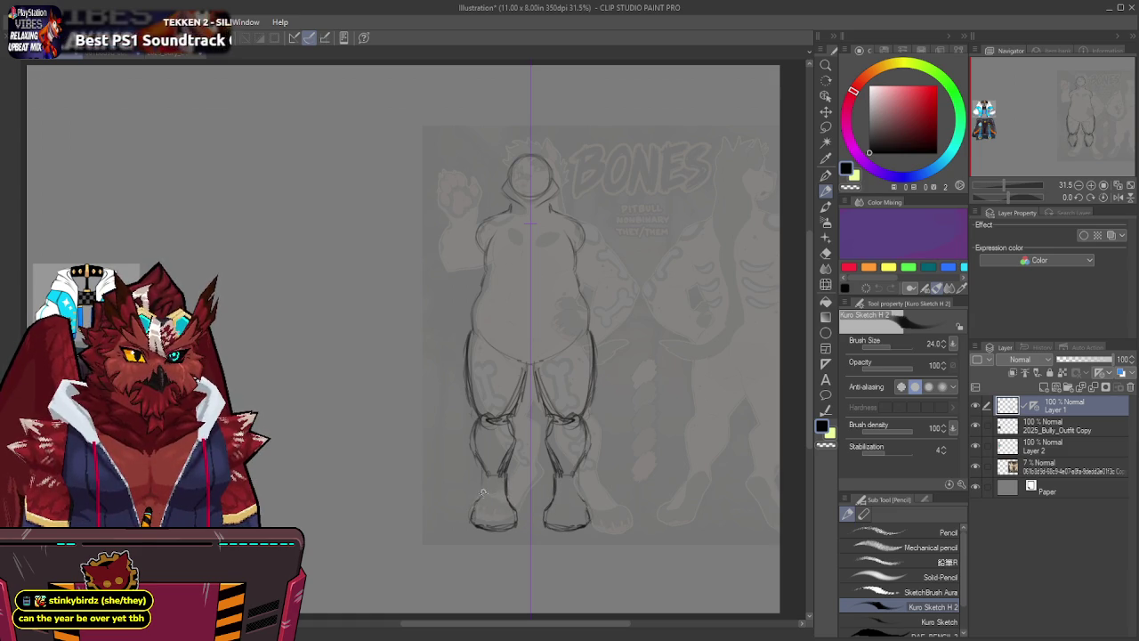
drag(481, 481, 488, 465)
mouse_move(505, 426)
mouse_down()
mouse_move(488, 412)
mouse_move(504, 419)
mouse_up()
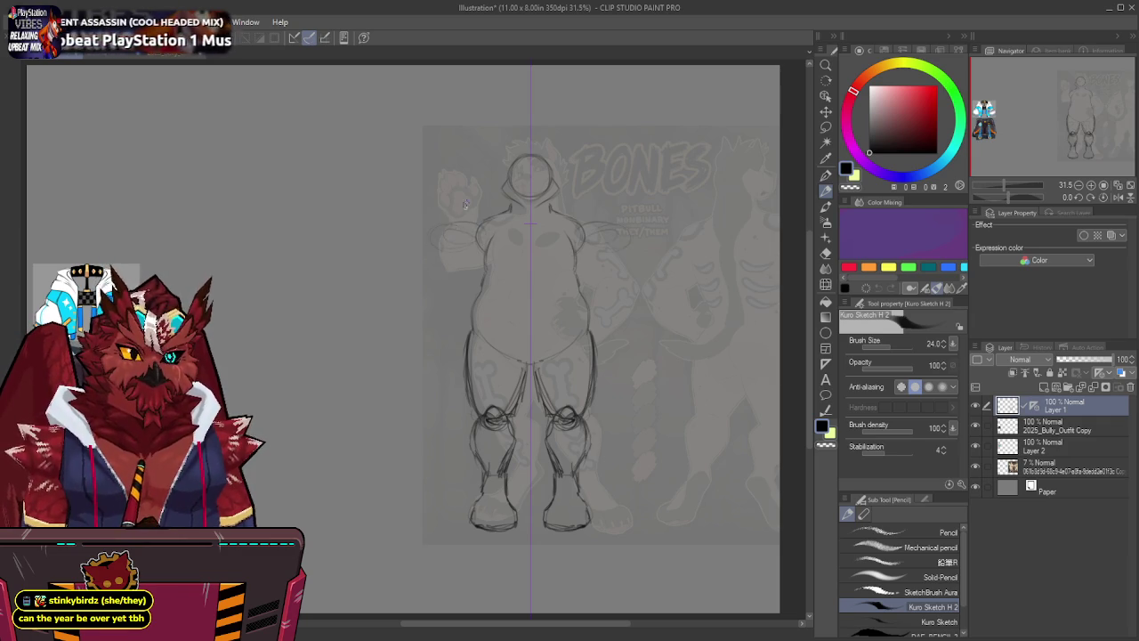
middle_drag(611, 247, 611, 234)
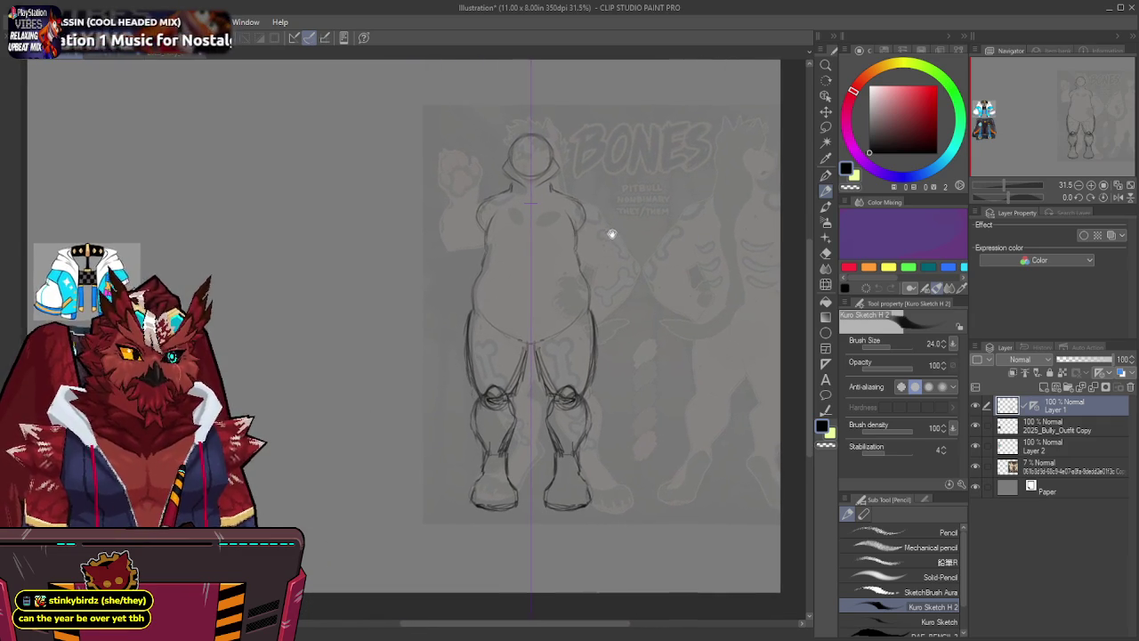
Shift Layer 1, the ruler and the reference layer left together, then make Layer 1 the pencil layer.
shift+click(1059, 467)
key(k)
mouse_move(708, 400)
mouse_down()
mouse_move(605, 388)
mouse_move(557, 400)
mouse_up()
key(ctrl+z)
click(1055, 469)
shift+click(1057, 405)
mouse_move(712, 412)
mouse_down()
mouse_move(478, 410)
mouse_move(557, 389)
mouse_up()
key(p)
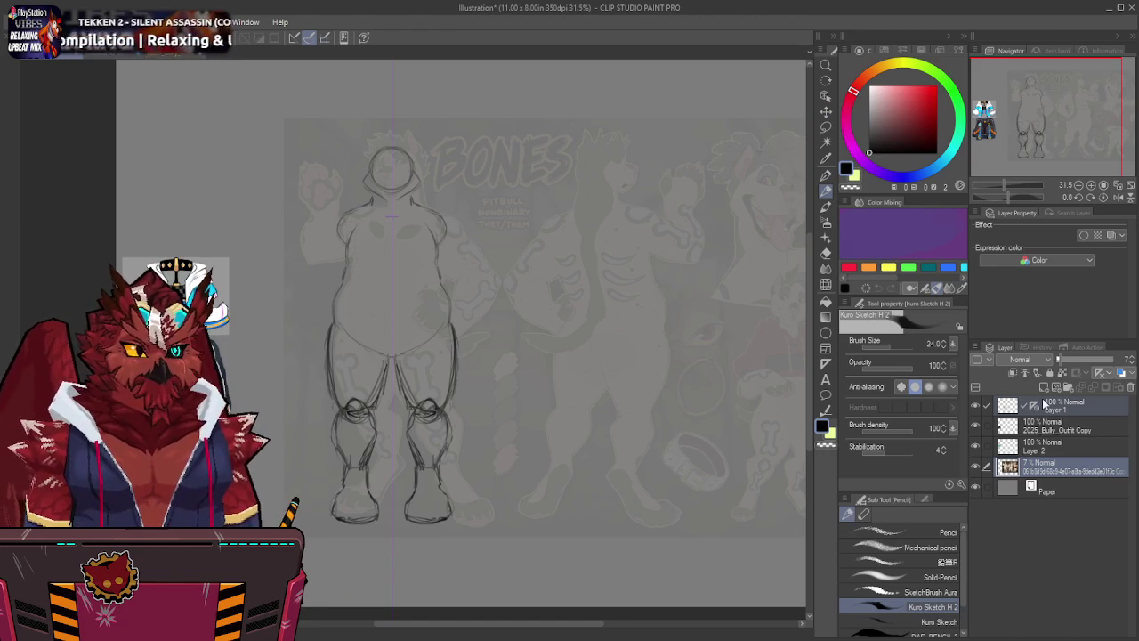
click(1046, 405)
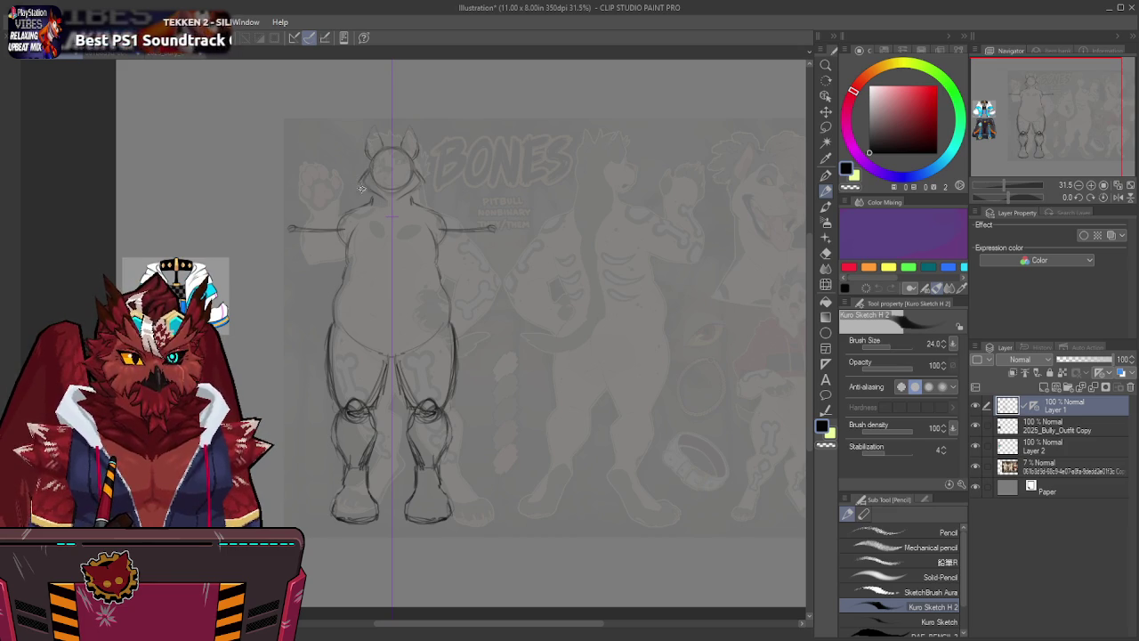
Pencil a hood outline, thicker arm edges with arm-tip strokes, and cross strokes reworking the knees.
mouse_move(405, 184)
mouse_down()
mouse_move(424, 198)
mouse_move(392, 205)
mouse_up()
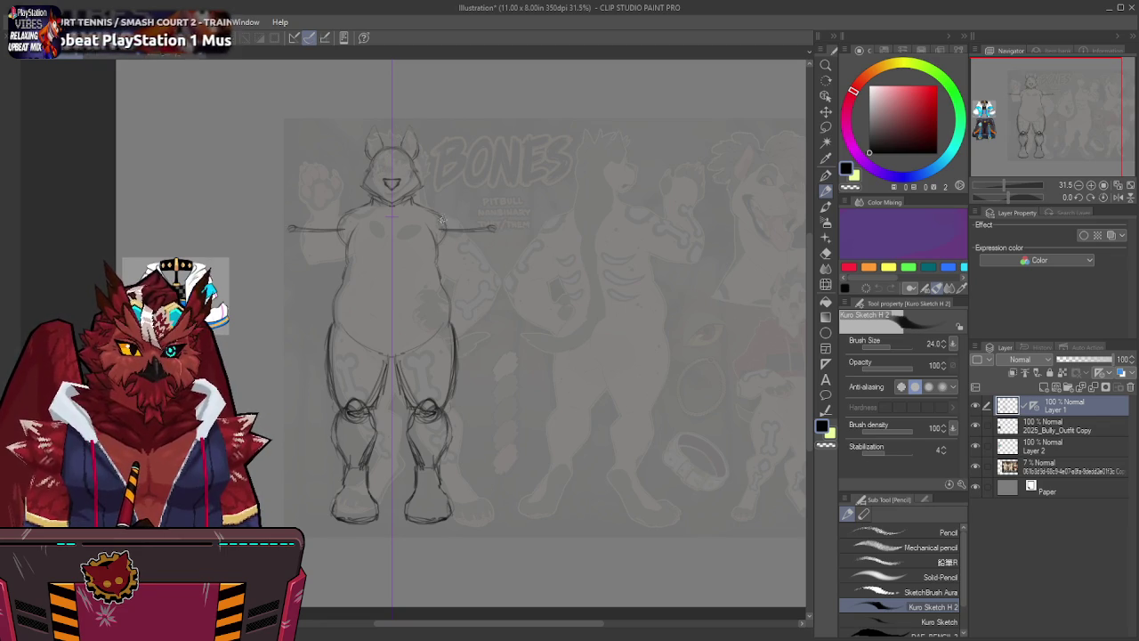
mouse_move(452, 219)
mouse_down()
mouse_move(498, 233)
mouse_move(495, 224)
mouse_move(451, 220)
mouse_move(488, 224)
mouse_move(476, 242)
mouse_up()
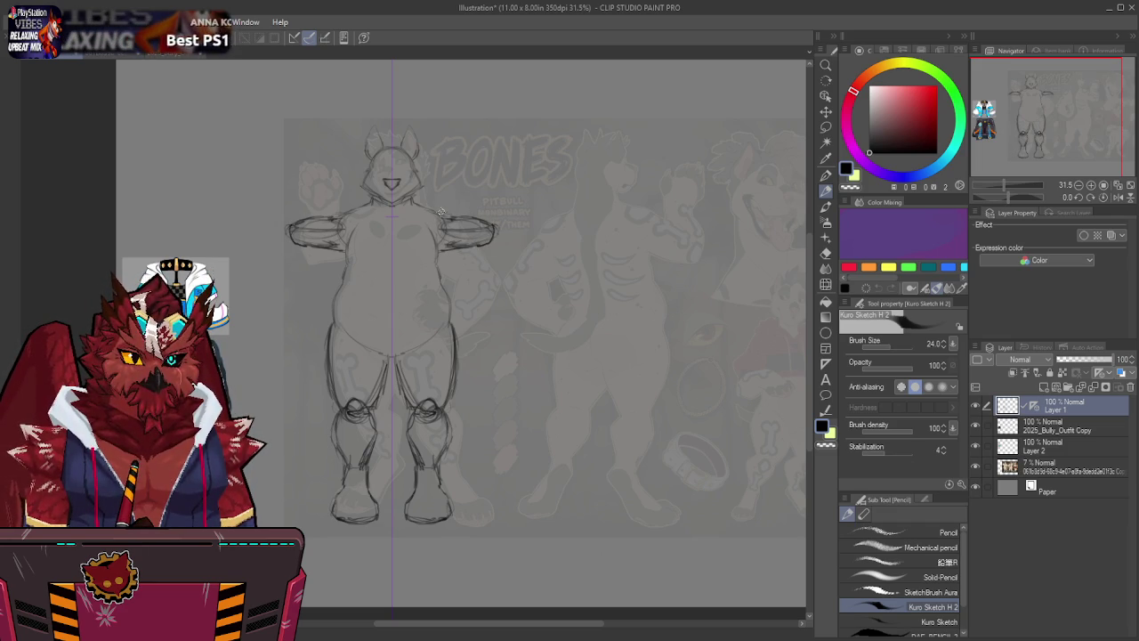
mouse_move(445, 215)
mouse_down()
mouse_move(520, 225)
mouse_move(486, 238)
mouse_move(522, 227)
mouse_move(499, 239)
mouse_up()
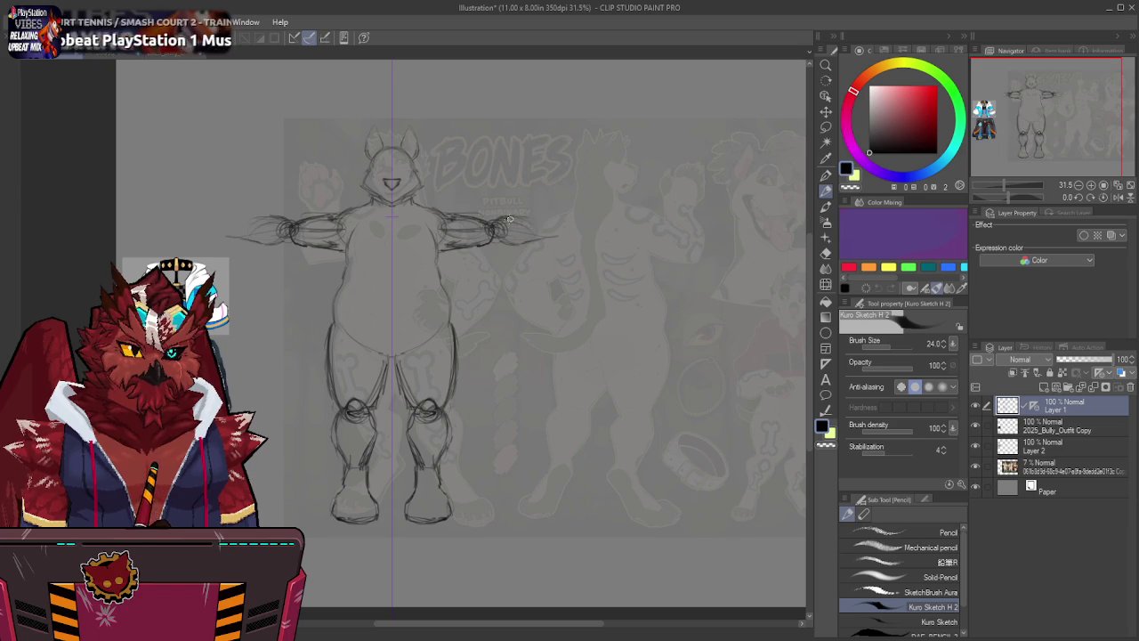
drag(538, 224, 559, 226)
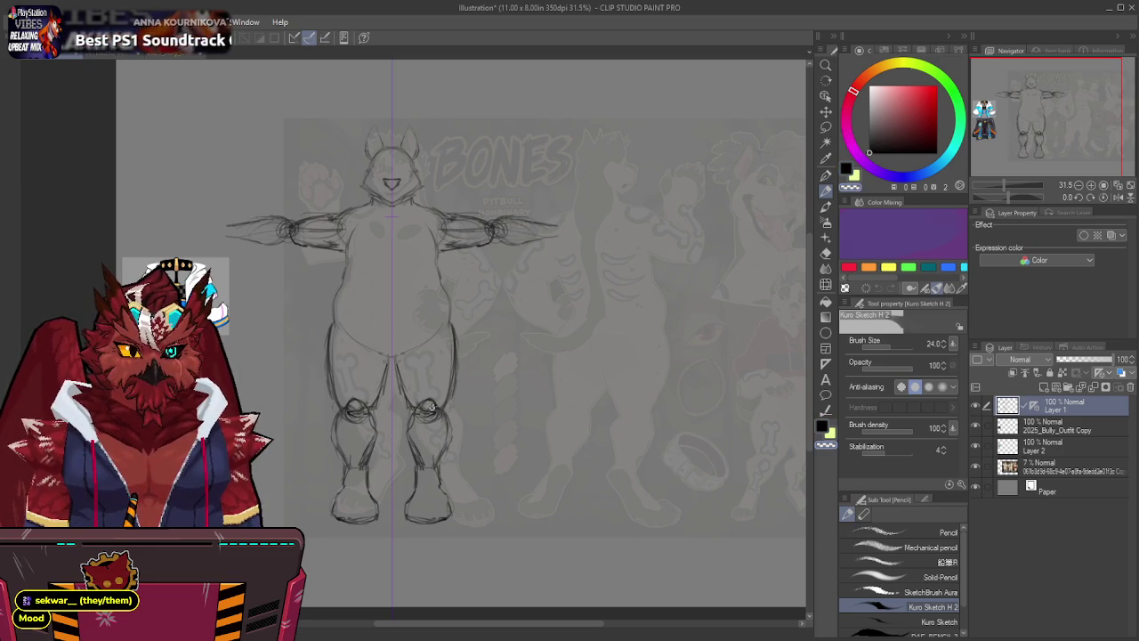
mouse_move(424, 400)
mouse_down()
mouse_move(435, 406)
mouse_move(424, 424)
mouse_move(445, 420)
mouse_up()
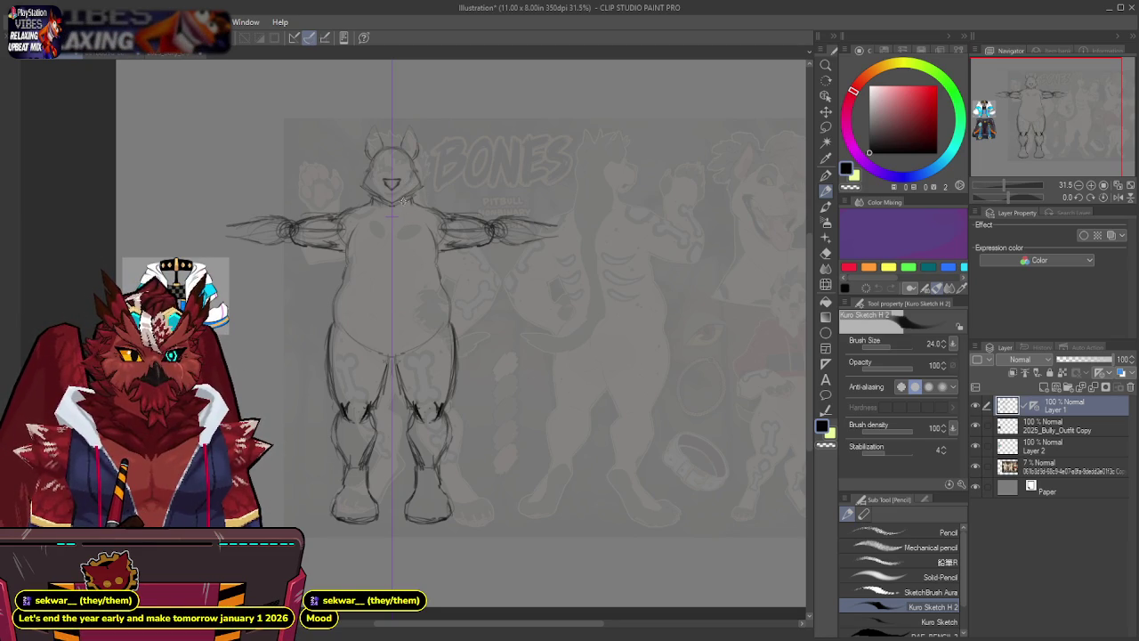
key(m)
drag(422, 187, 406, 183)
key(k)
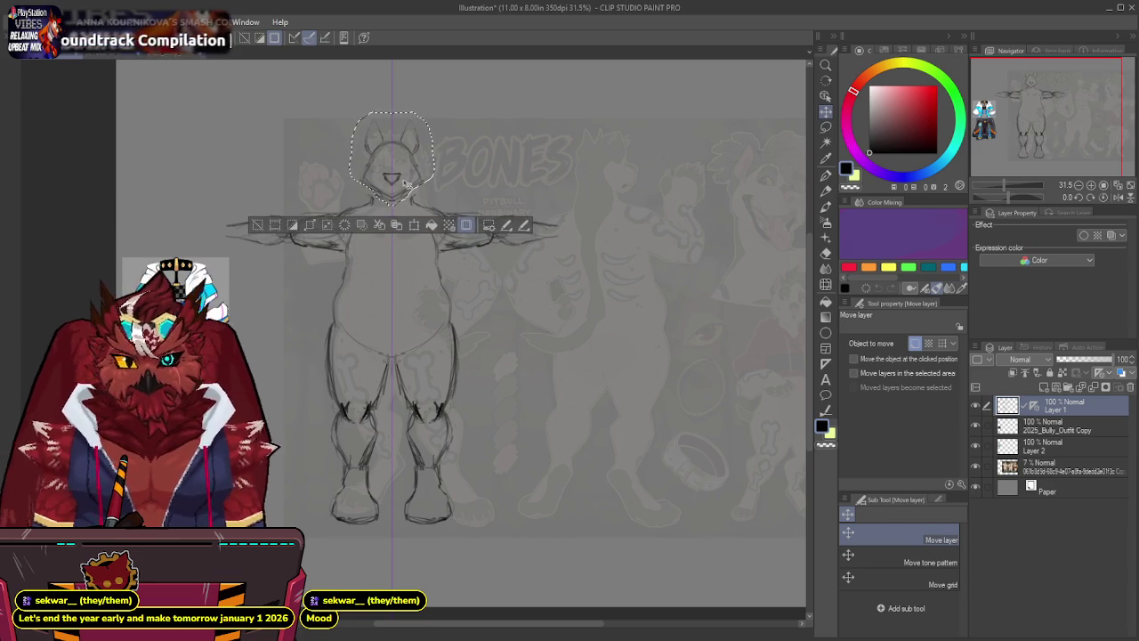
key(ctrl+d)
key(p)
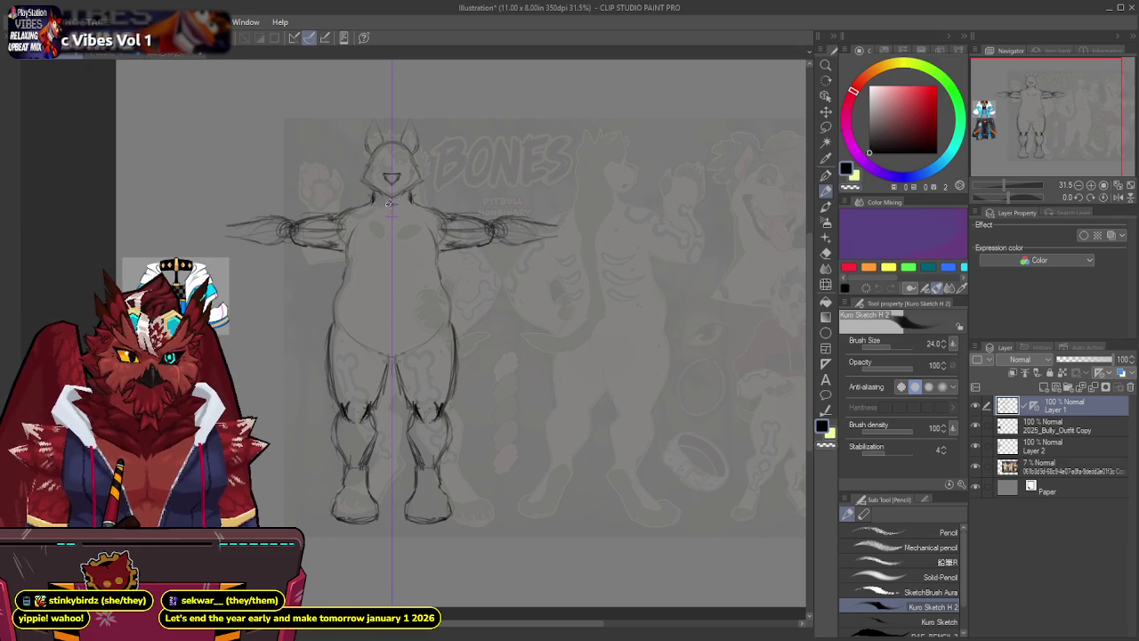
Darken the collar under the chin and sketch chest lines with short strokes across the chest.
drag(382, 204, 395, 203)
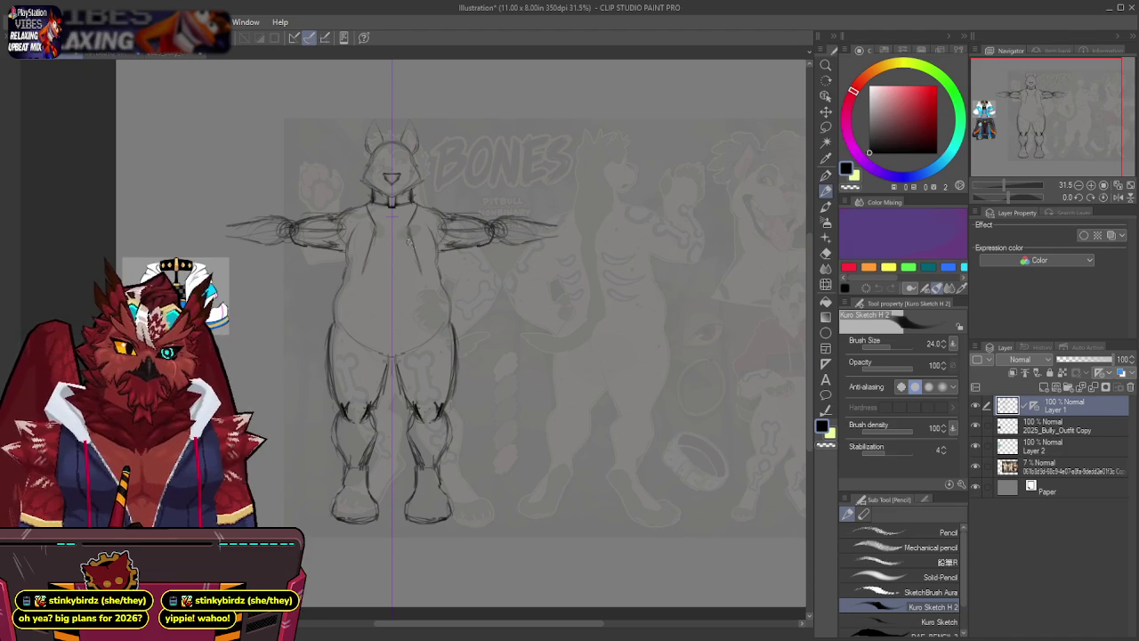
drag(374, 235, 367, 269)
mouse_move(402, 230)
mouse_down()
mouse_move(415, 271)
mouse_move(368, 273)
mouse_up()
drag(404, 238, 417, 275)
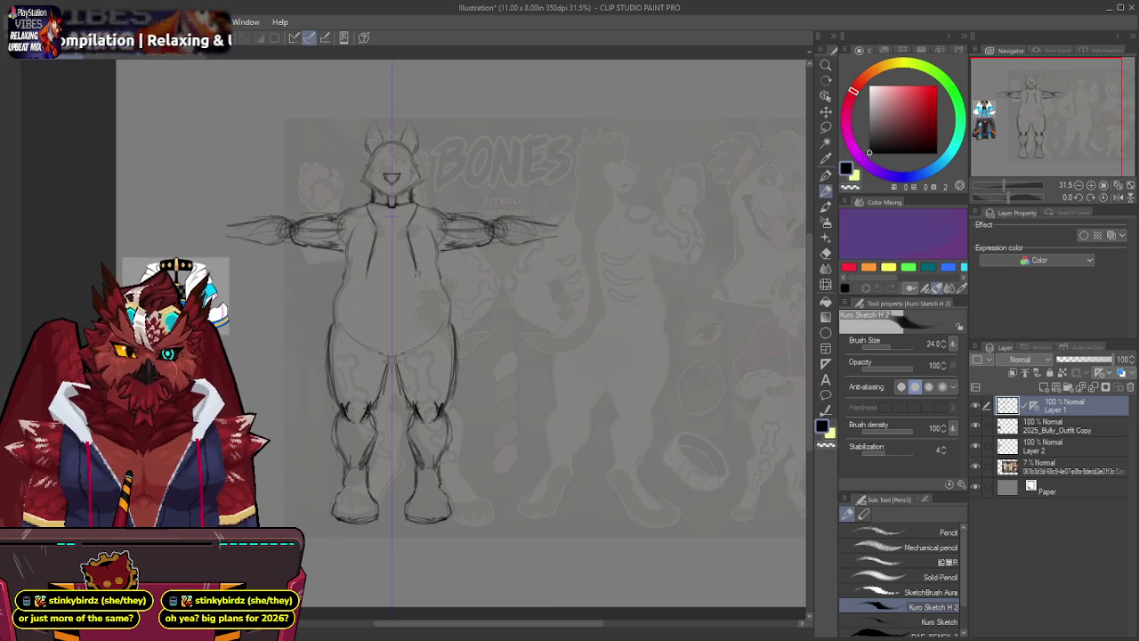
drag(365, 279, 342, 271)
drag(423, 269, 449, 283)
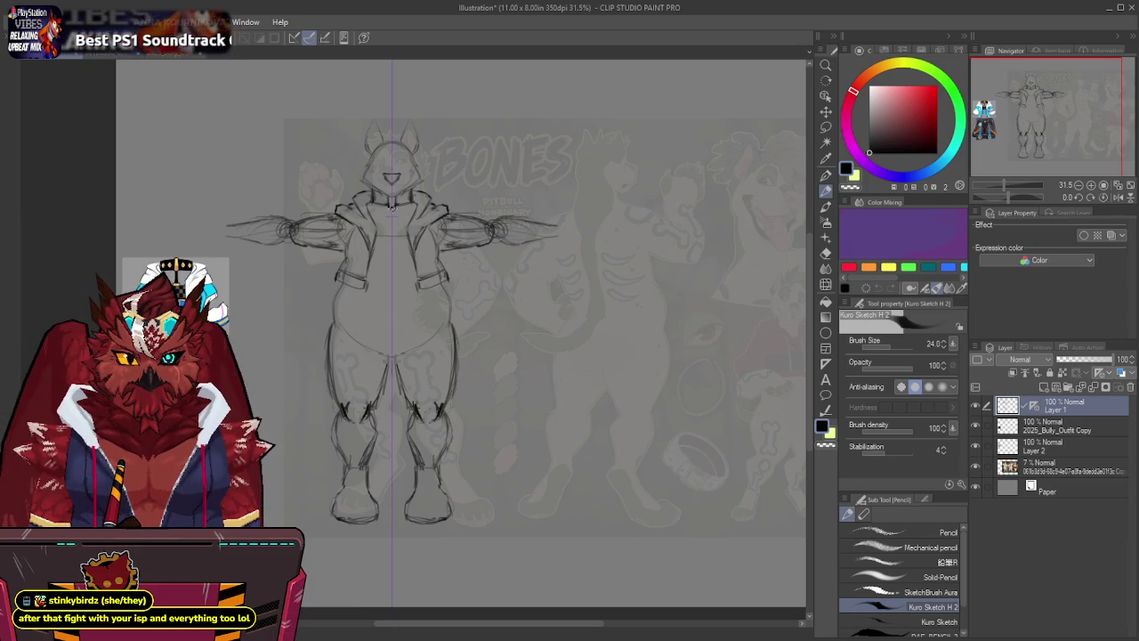
Draw the jacket zipper down the chest and a small chest mark, undoing a heavy chest line.
drag(392, 207, 395, 231)
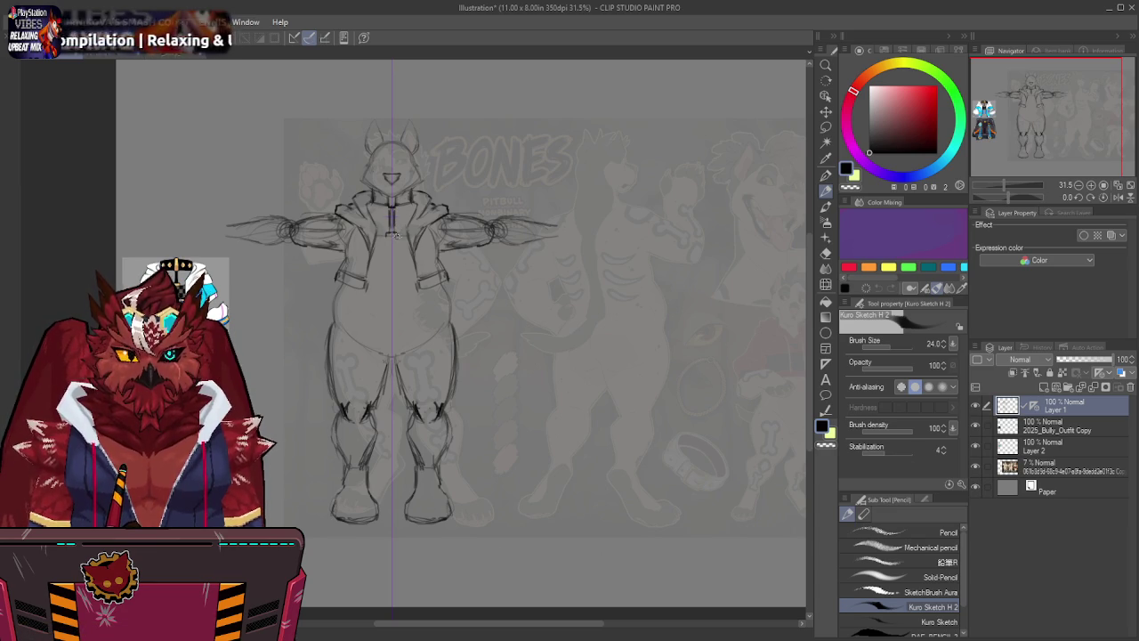
mouse_move(377, 257)
mouse_down()
mouse_move(412, 249)
mouse_move(402, 258)
mouse_up()
key(ctrl+z)
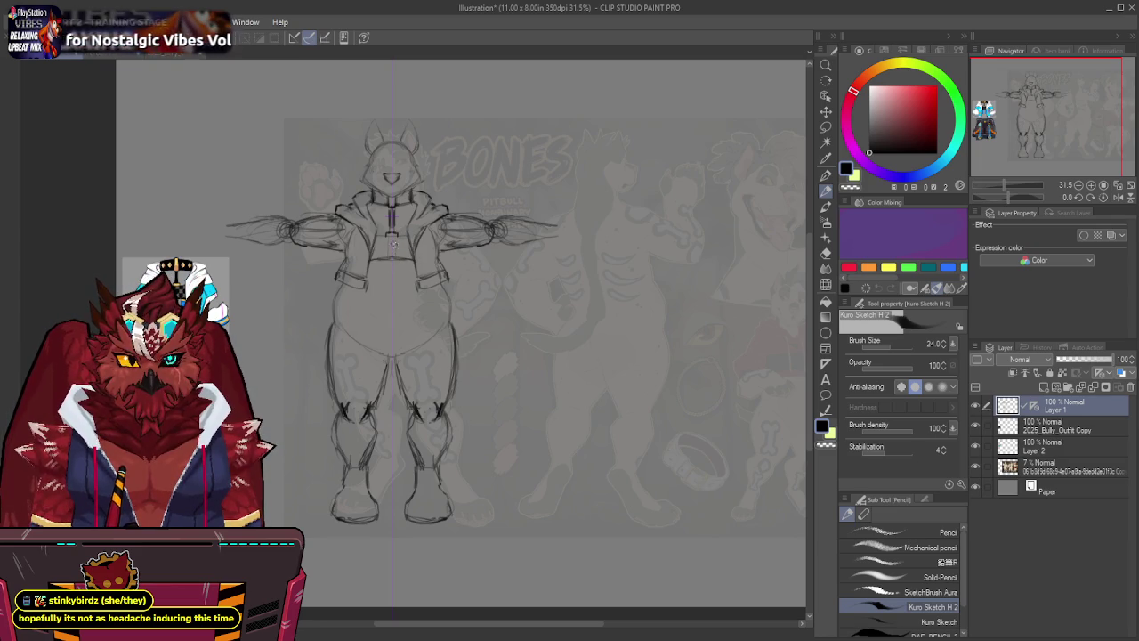
mouse_move(400, 240)
mouse_down()
mouse_move(413, 250)
mouse_move(407, 264)
mouse_up()
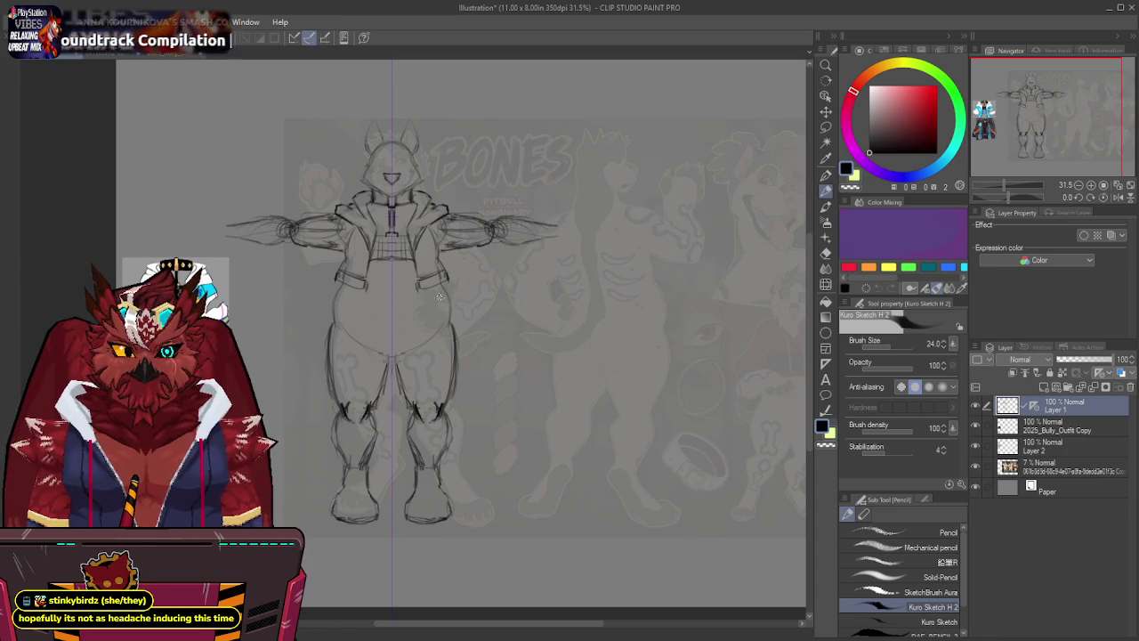
Draw a curved line across the lower belly, redoing the stroke until it sits right.
mouse_move(483, 295)
mouse_down()
mouse_move(338, 323)
mouse_move(452, 275)
mouse_move(426, 292)
mouse_up()
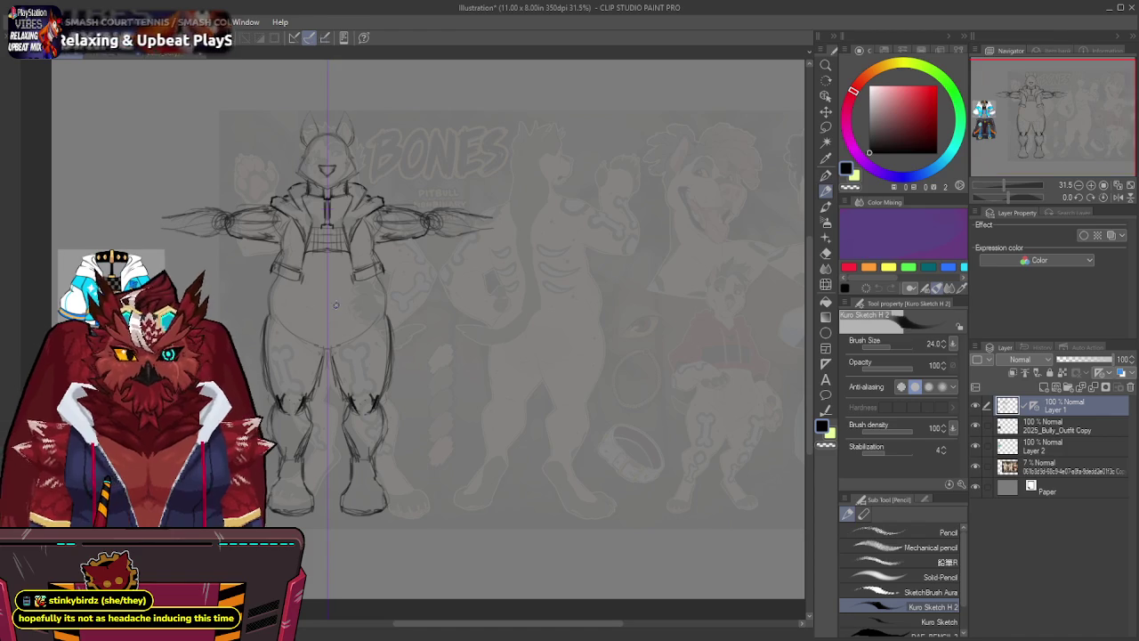
drag(285, 310, 372, 308)
key(ctrl+z)
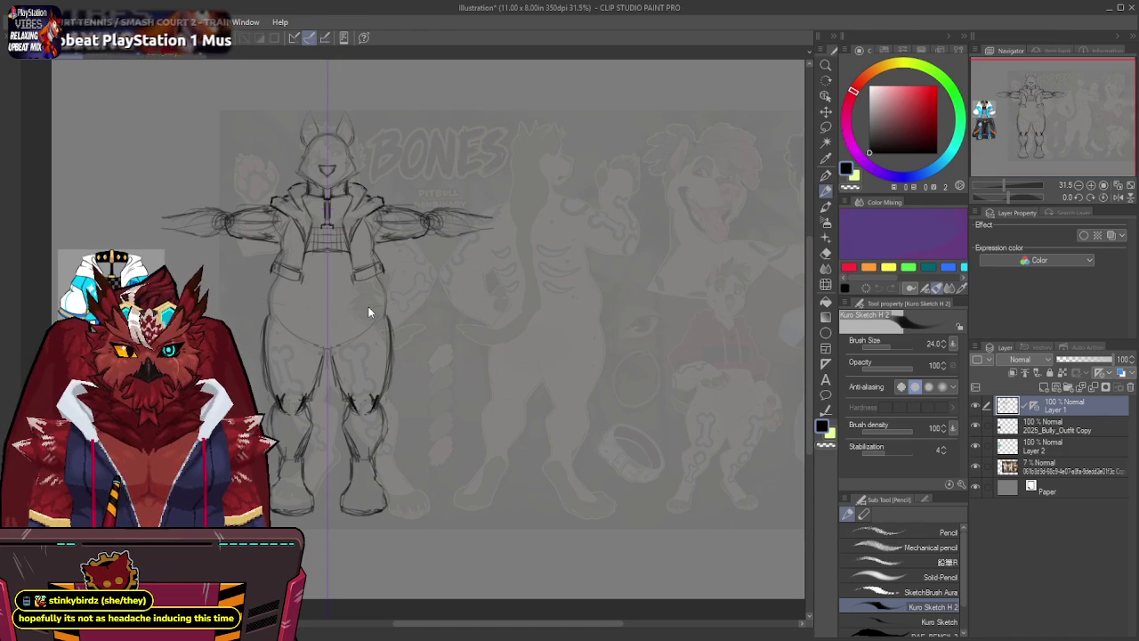
drag(281, 307, 381, 302)
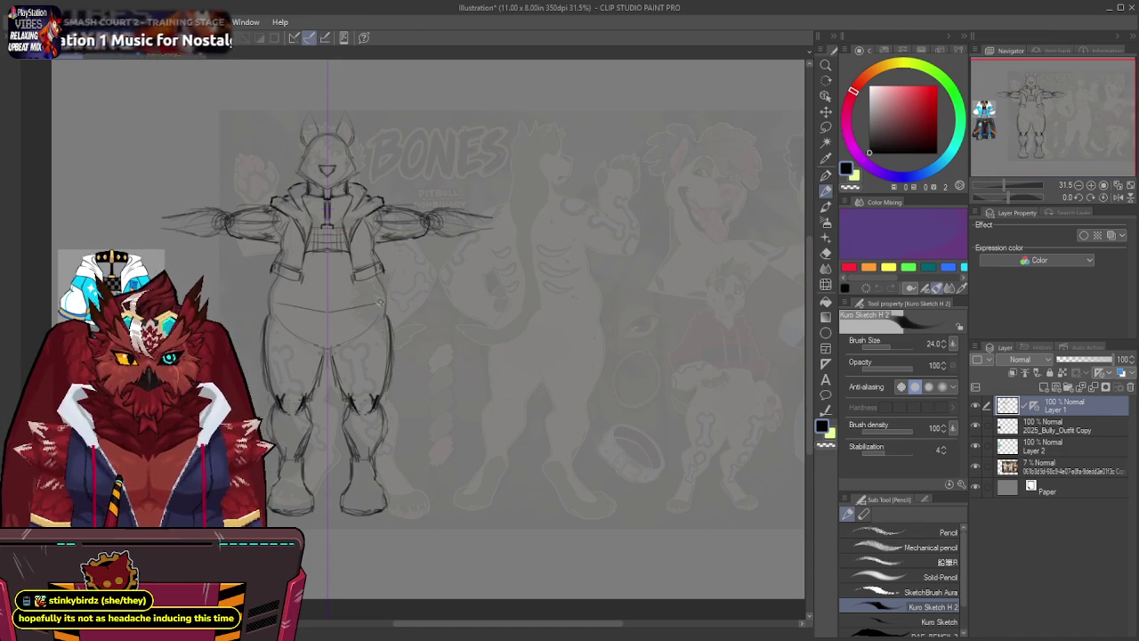
mouse_move(280, 308)
mouse_down()
mouse_move(388, 301)
mouse_move(356, 308)
mouse_move(378, 303)
mouse_up()
Darken the shorts' waistline across the belly and mark the crotch line.
key(ctrl+z)
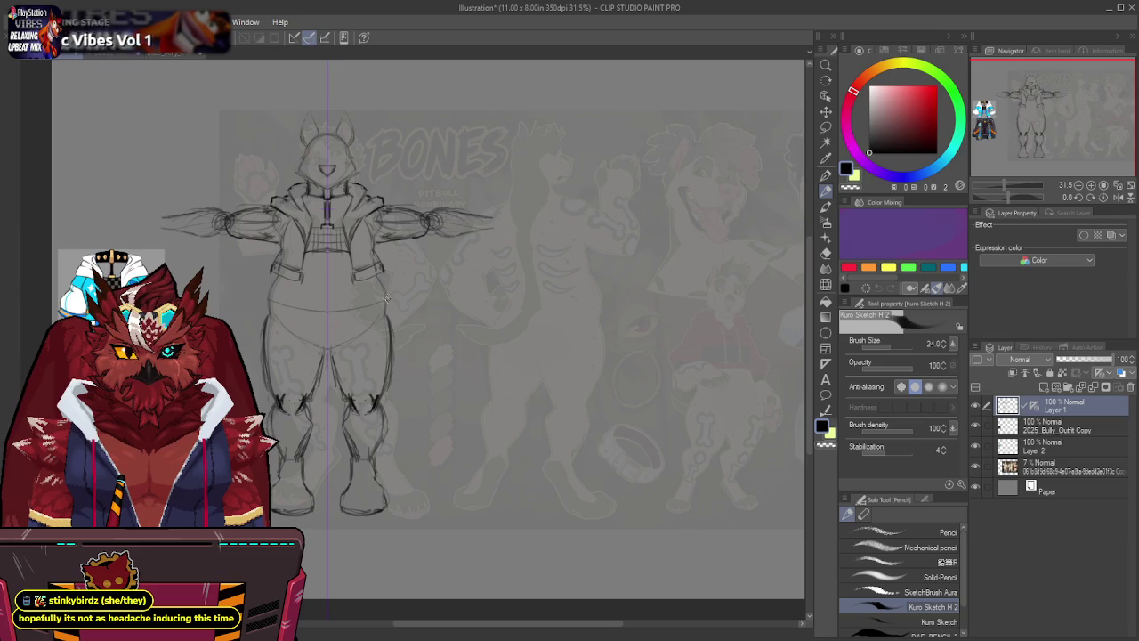
drag(280, 314, 376, 311)
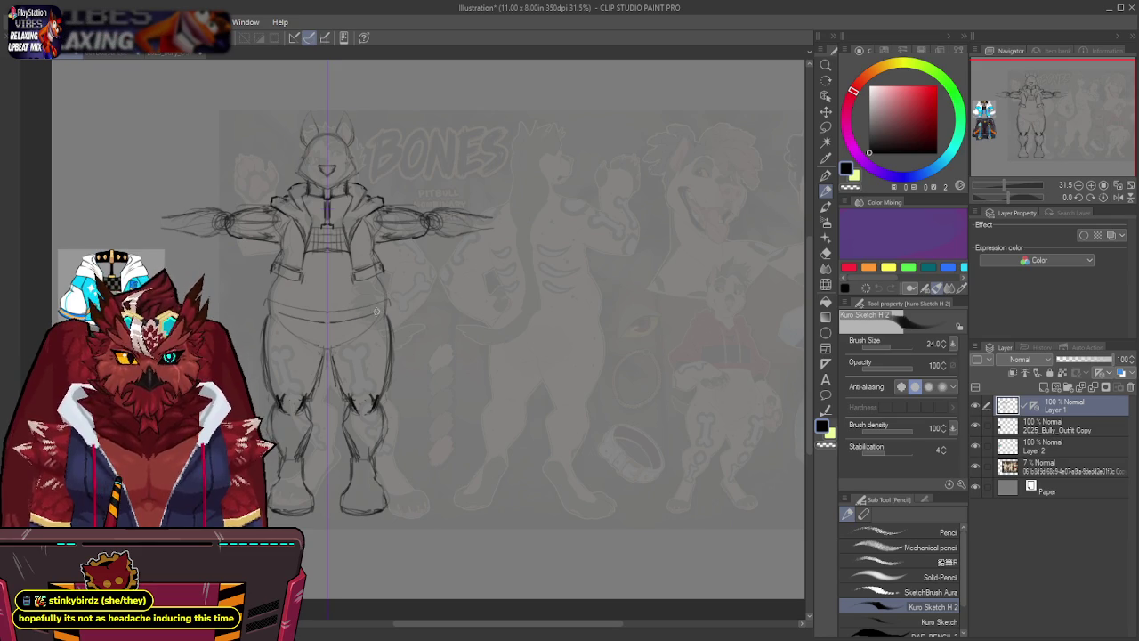
drag(273, 311, 346, 320)
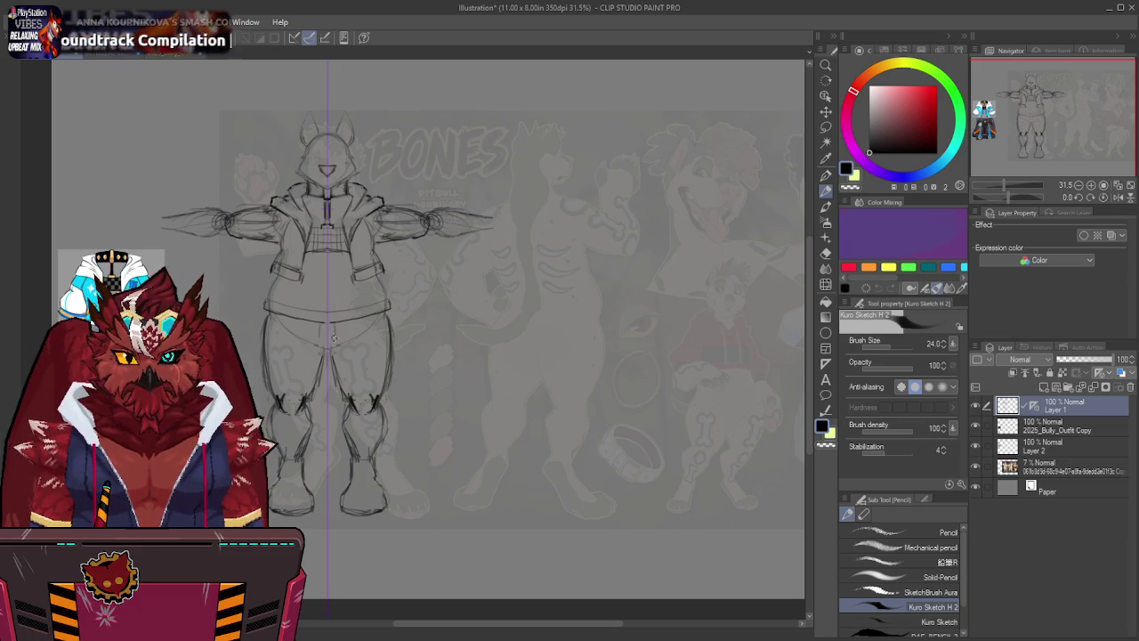
drag(331, 343, 330, 352)
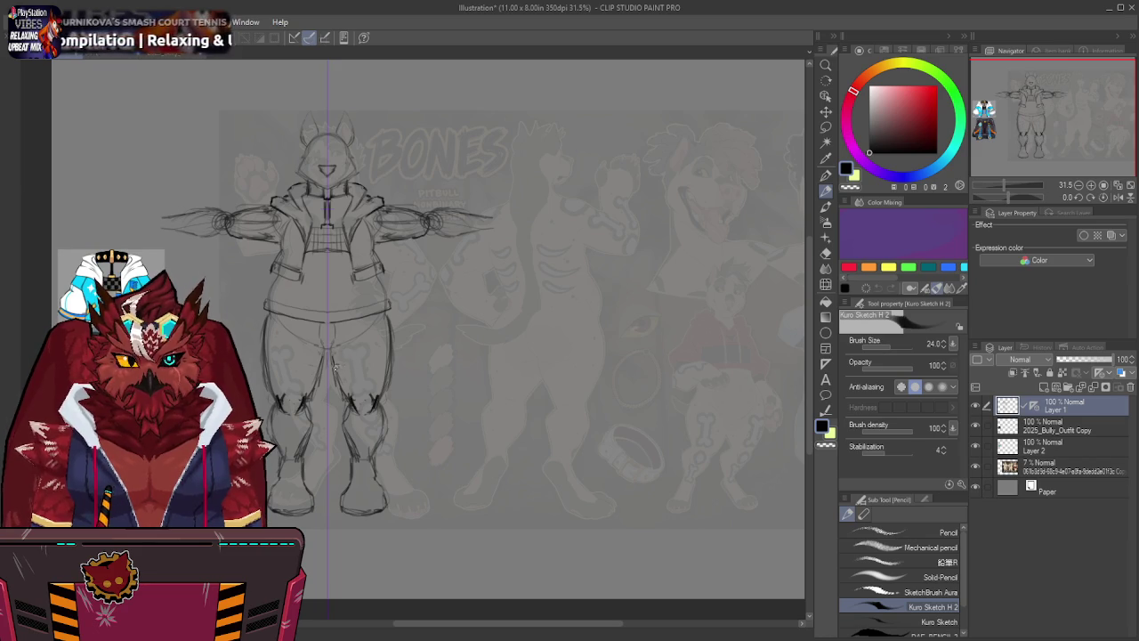
Sketch and darken the shorts' hem lines at both knees.
drag(375, 359, 397, 362)
drag(263, 363, 303, 367)
mouse_move(354, 367)
mouse_down()
mouse_move(396, 363)
mouse_move(368, 365)
mouse_up()
mouse_move(286, 372)
mouse_down()
mouse_move(317, 369)
mouse_move(299, 365)
mouse_up()
mouse_move(393, 361)
mouse_down()
mouse_move(369, 362)
mouse_move(388, 360)
mouse_up()
drag(263, 359, 313, 358)
drag(394, 356, 301, 365)
drag(345, 365, 378, 356)
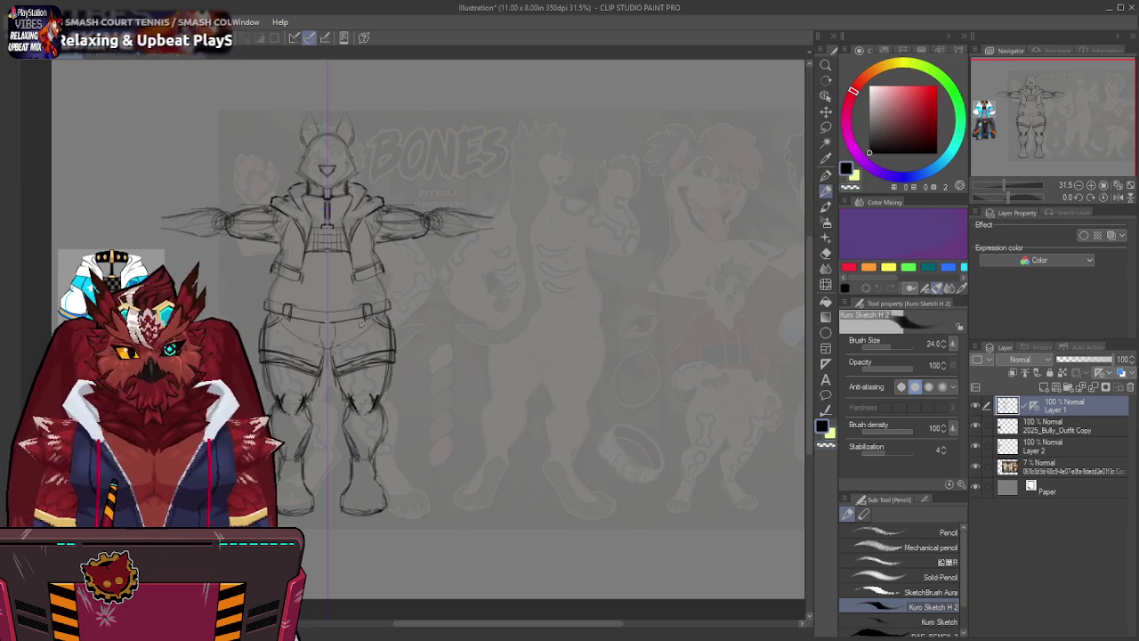
Draw mirrored side seams down both legs, undoing and redrawing the stroke several times.
drag(365, 324, 366, 358)
key(ctrl+z)
drag(365, 313, 366, 372)
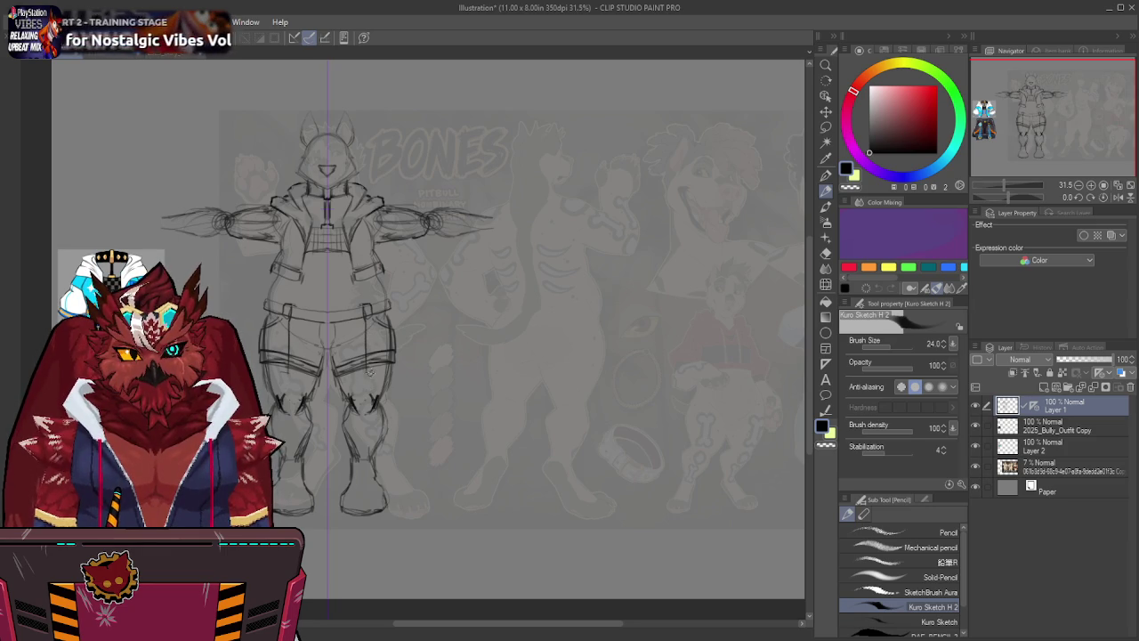
key(ctrl+z)
drag(368, 315, 372, 375)
key(ctrl+z)
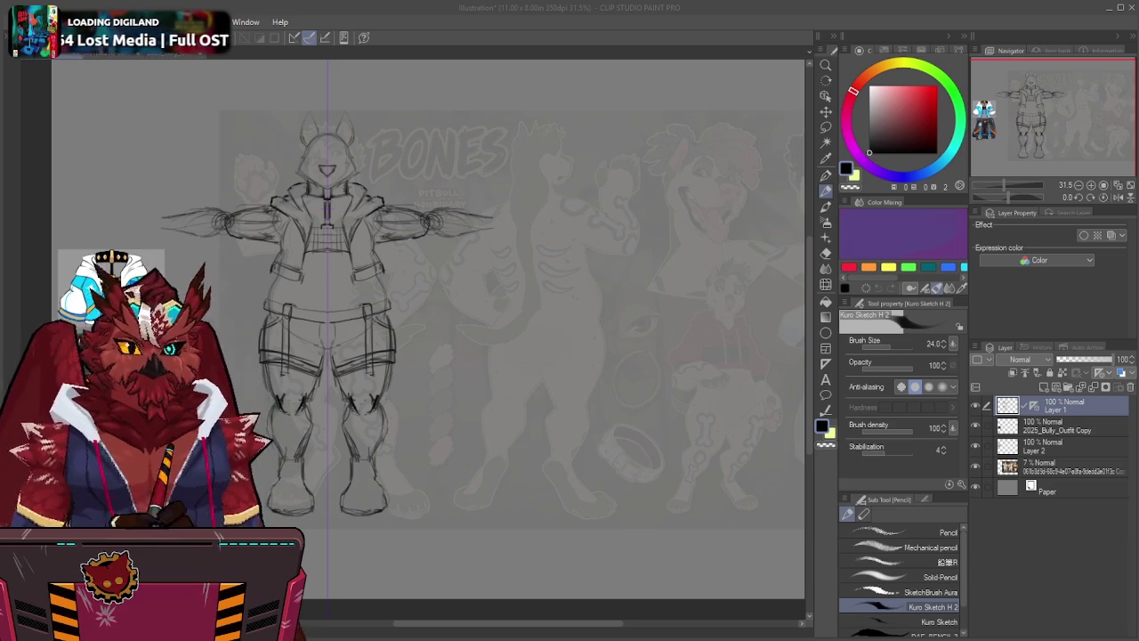
click(313, 8)
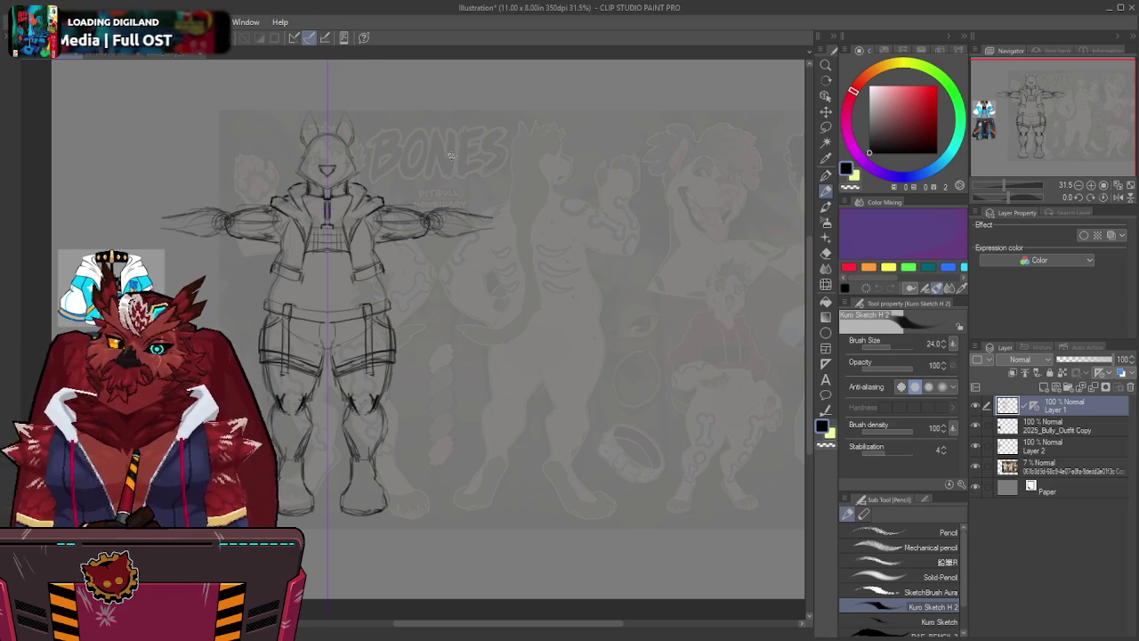
middle_drag(491, 285, 549, 308)
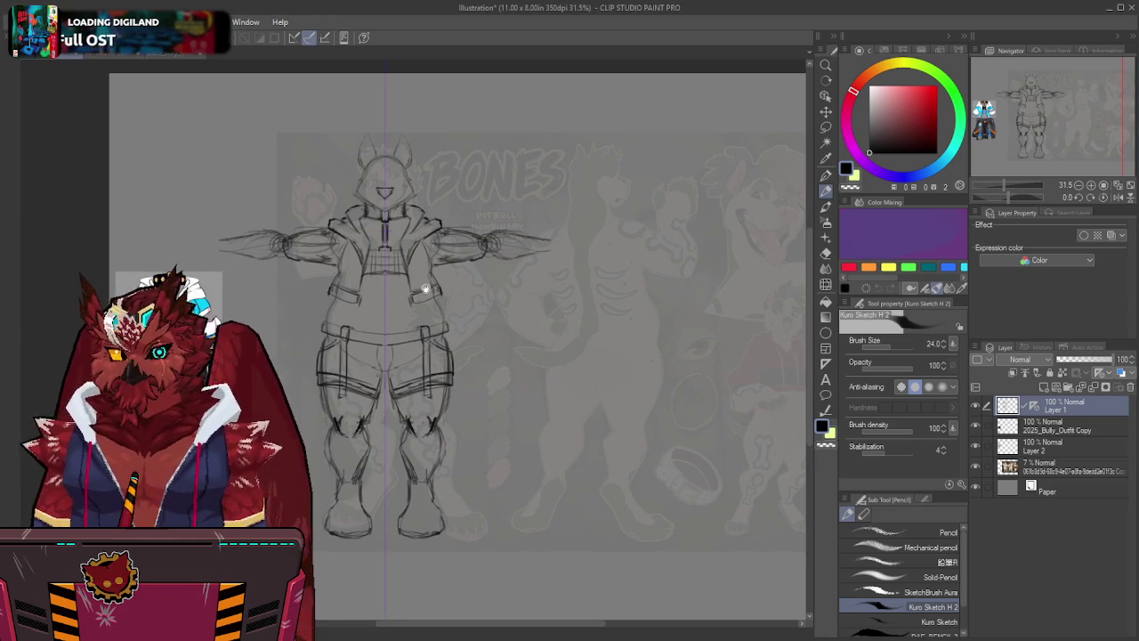
Add mirrored sleeve lines along both arms and extend both hands further outward.
middle_drag(425, 290, 424, 284)
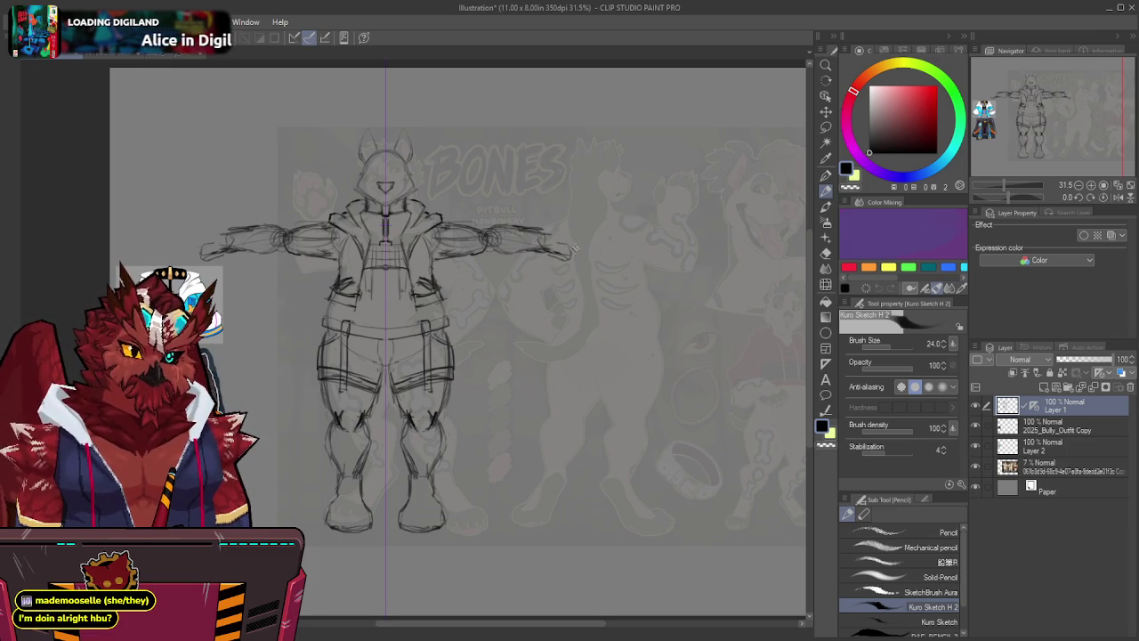
drag(551, 229, 579, 228)
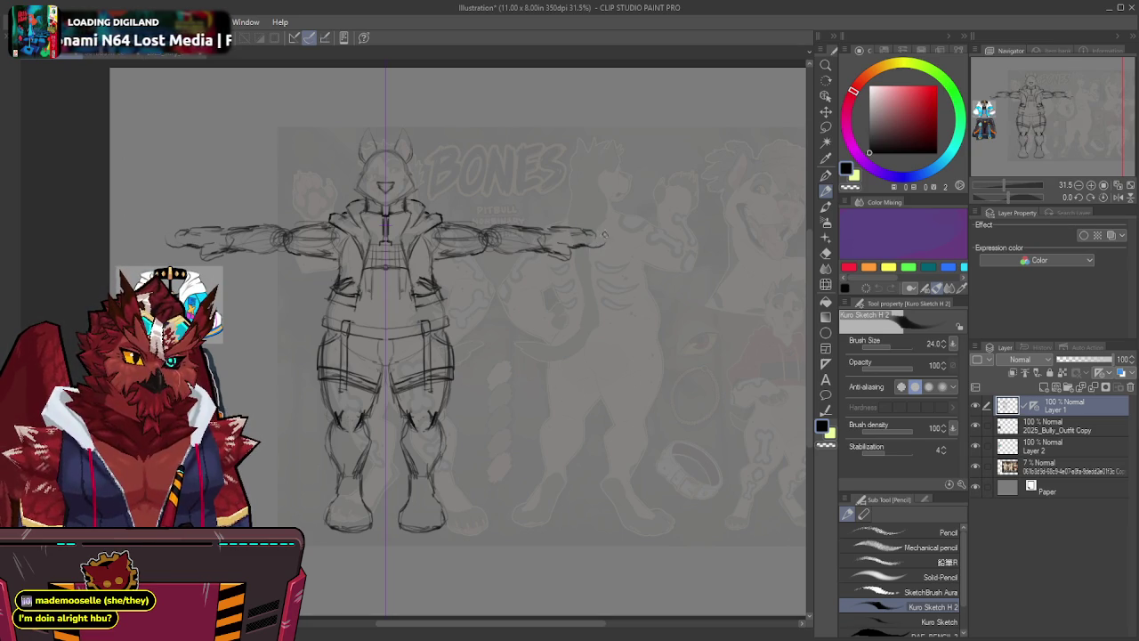
drag(577, 234, 593, 233)
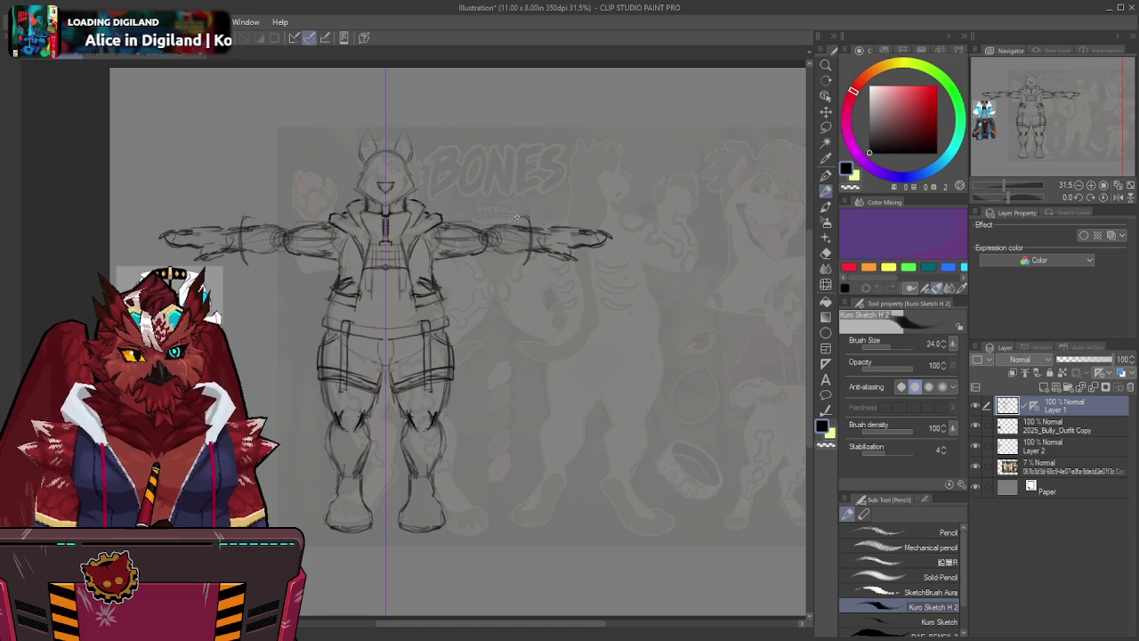
Draw and erase mirrored forearm lines, then add shoulder strokes and mirrored shoulder seam lines.
mouse_move(519, 229)
mouse_down()
mouse_move(512, 260)
mouse_move(528, 223)
mouse_up()
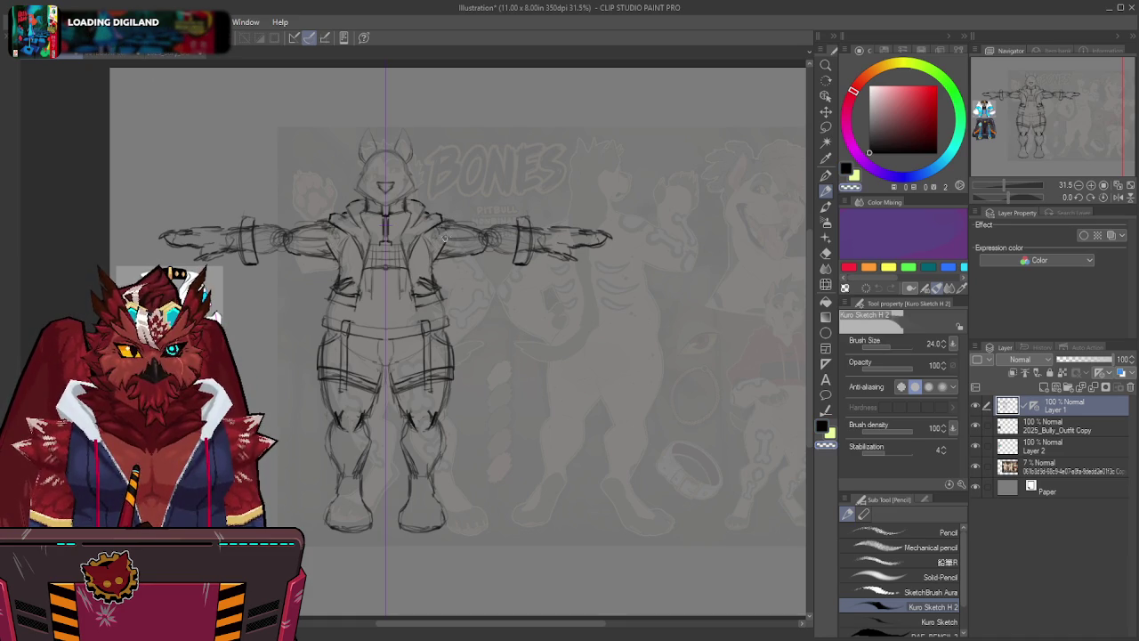
drag(462, 241, 510, 234)
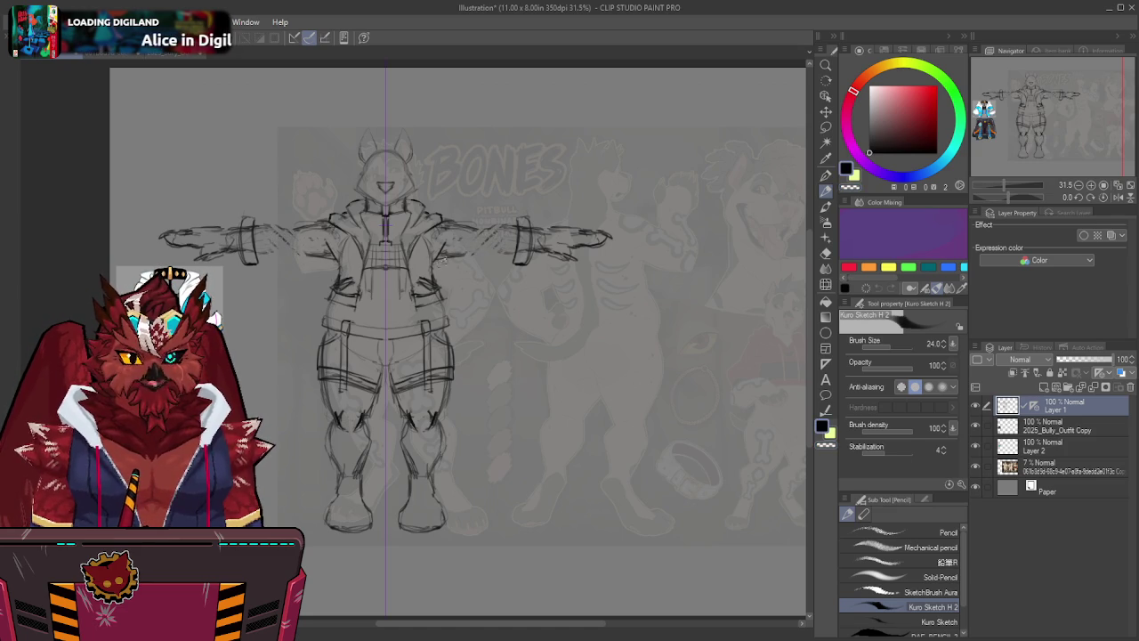
mouse_move(450, 255)
mouse_down()
mouse_move(442, 260)
mouse_move(481, 249)
mouse_move(495, 266)
mouse_move(513, 259)
mouse_move(479, 271)
mouse_up()
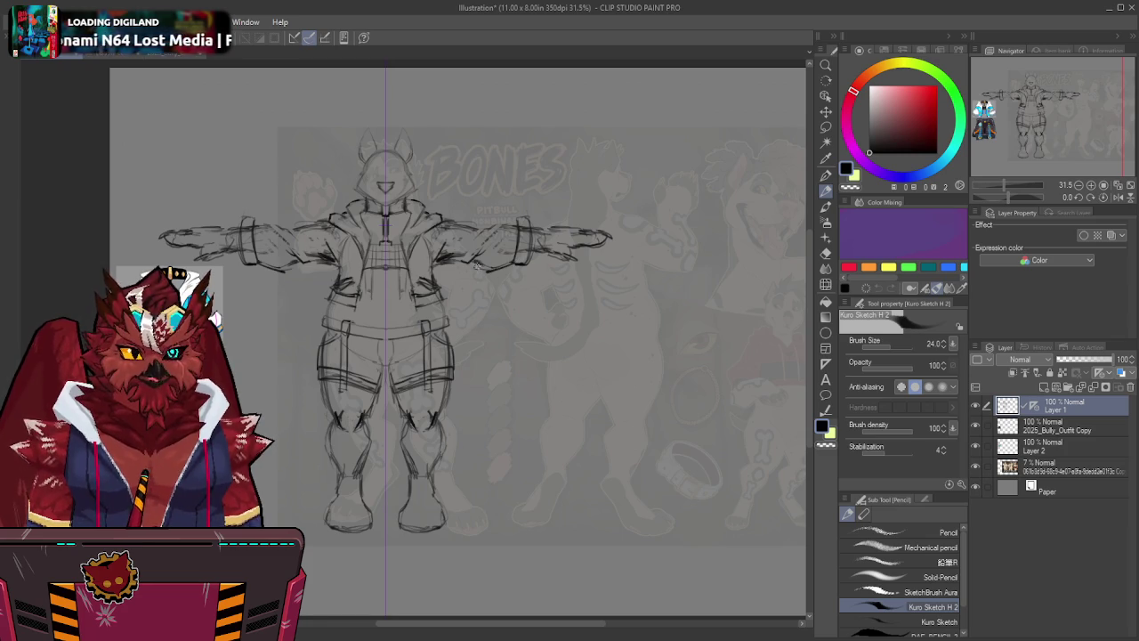
drag(511, 228, 459, 224)
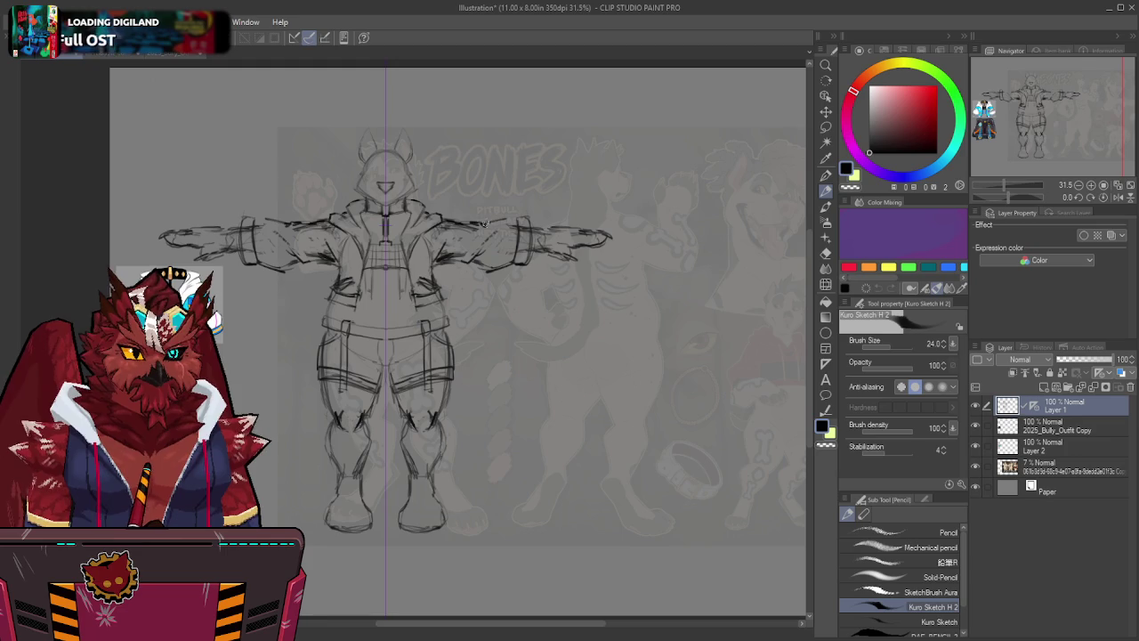
drag(479, 220, 502, 217)
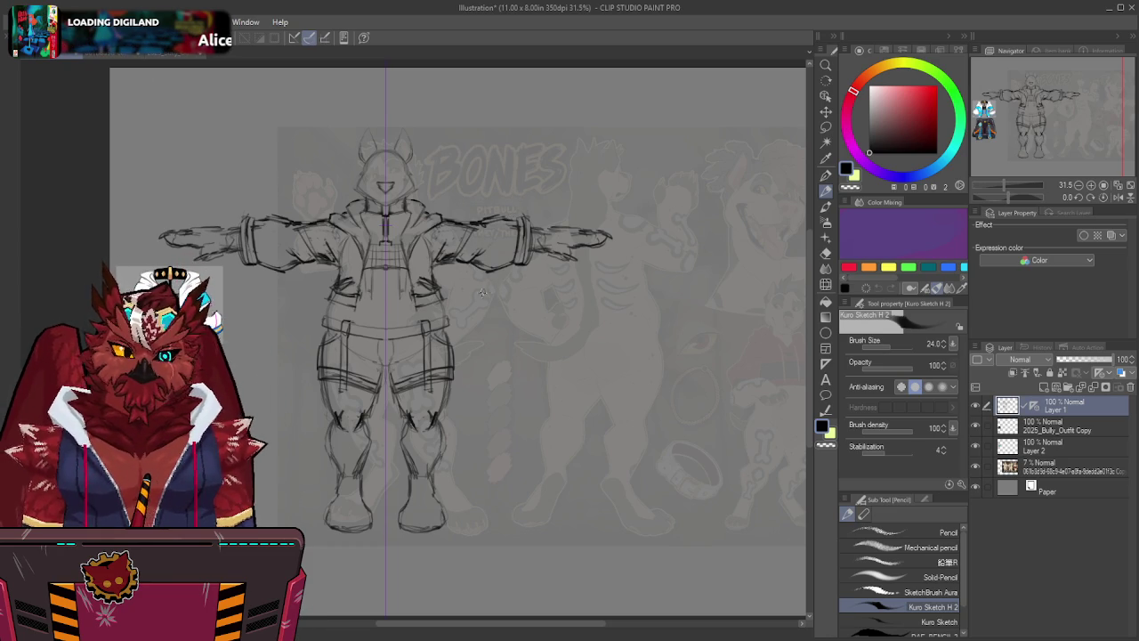
middle_drag(488, 271, 508, 222)
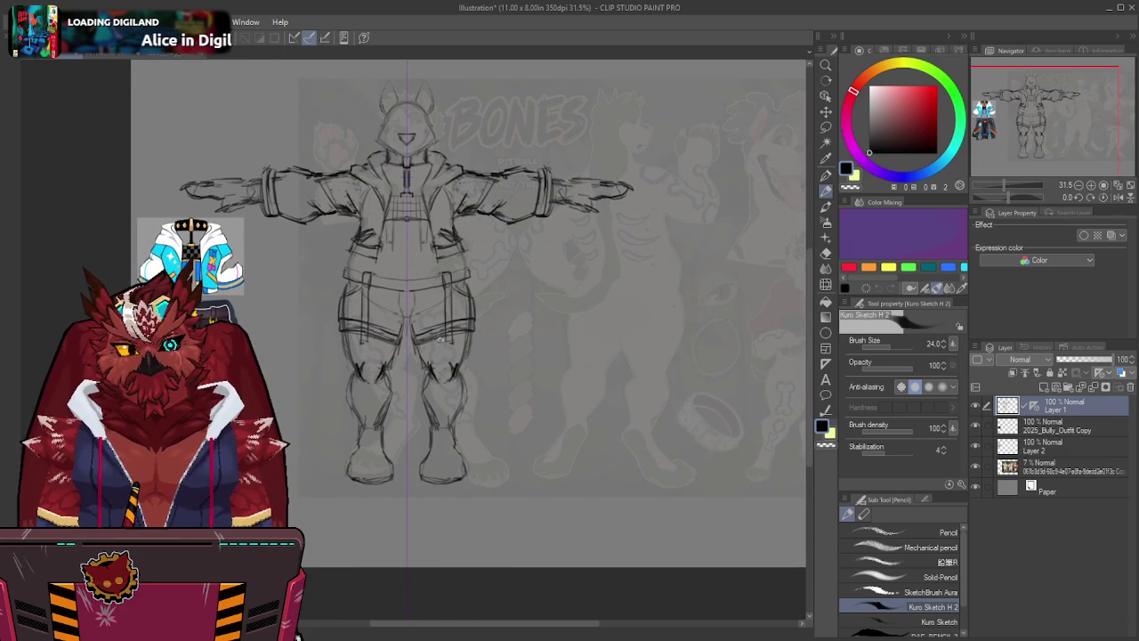
Draw a small circle on the left thigh pocket and short strap lines near the right pocket.
key(c)
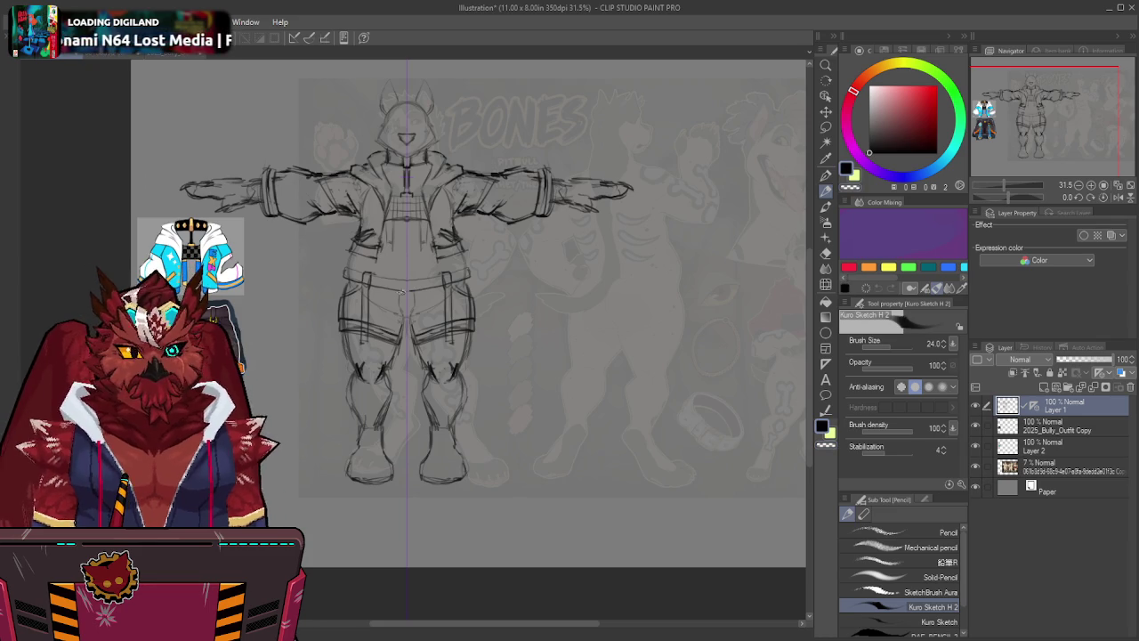
drag(365, 285, 366, 287)
drag(445, 267, 449, 273)
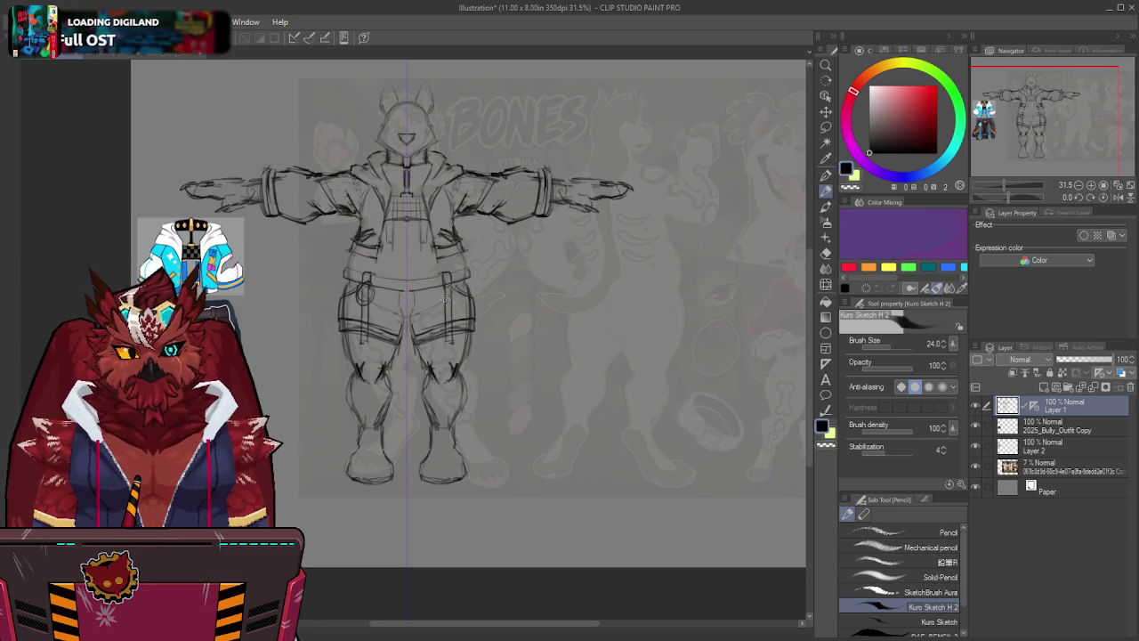
key(ctrl+2)
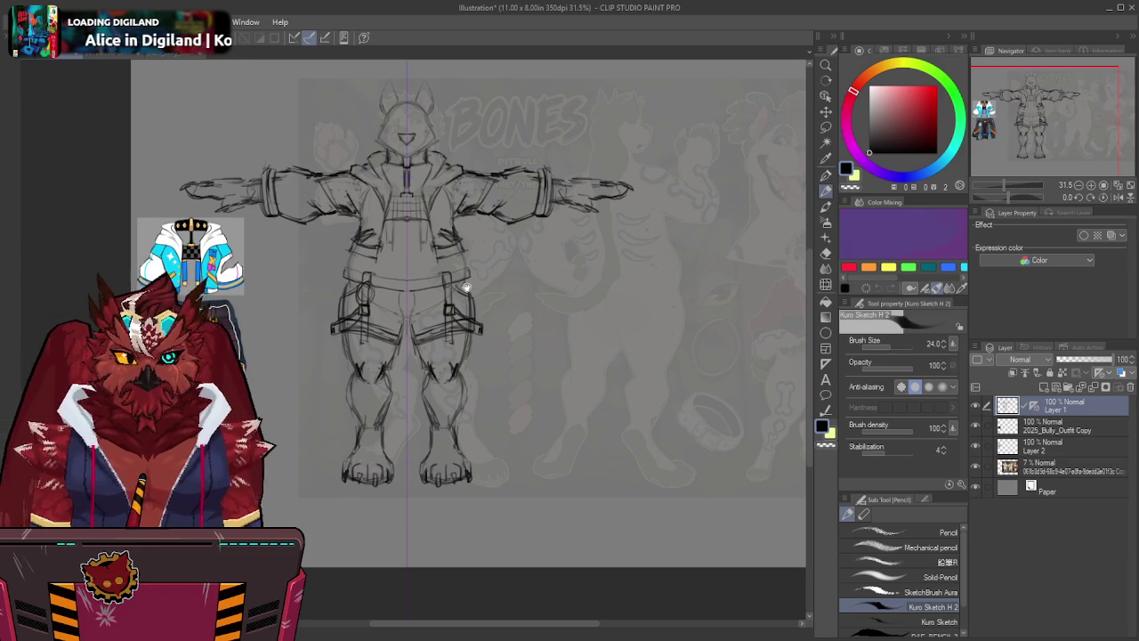
Recentre the canvas and zoom in on the pitbull's face.
drag(445, 341, 461, 327)
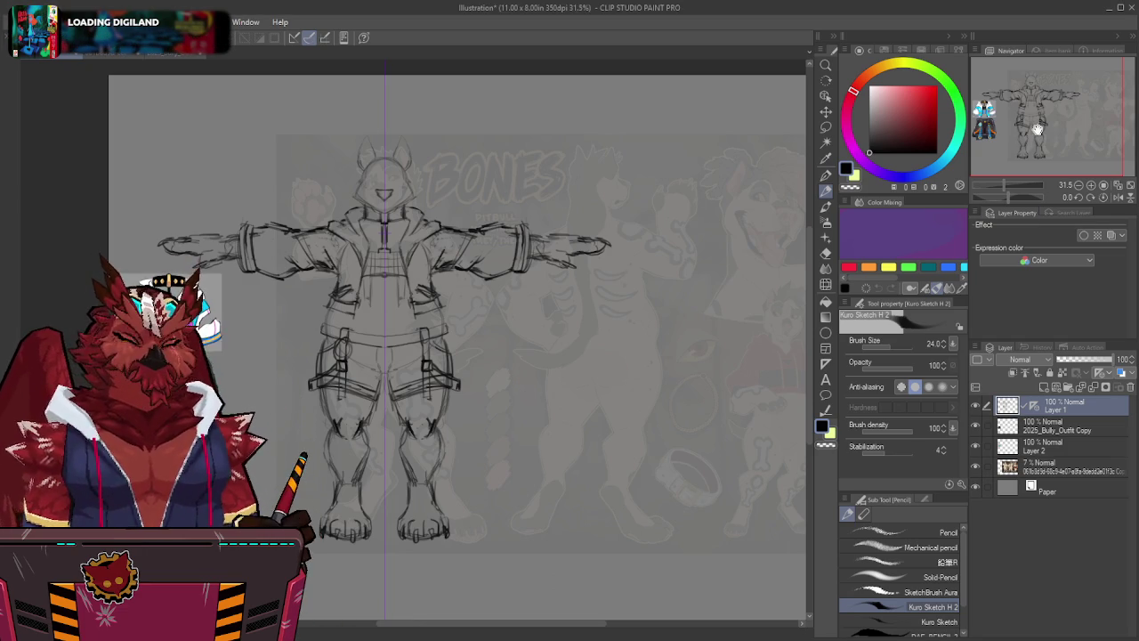
key(/)
mouse_move(386, 186)
mouse_down()
mouse_move(465, 196)
mouse_move(507, 241)
mouse_up()
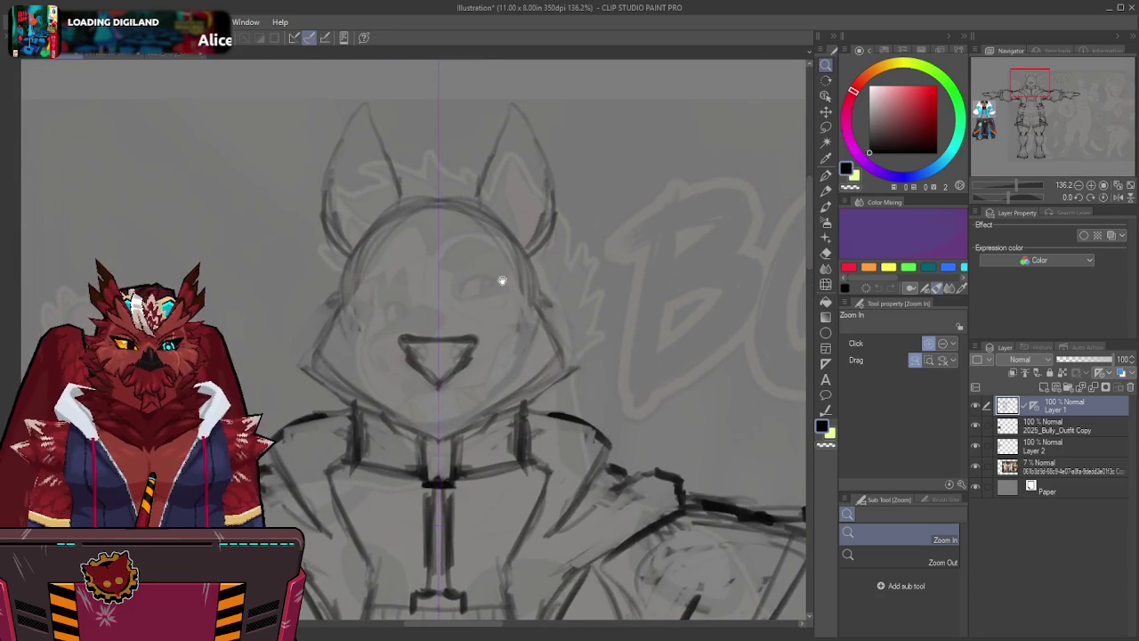
key(p)
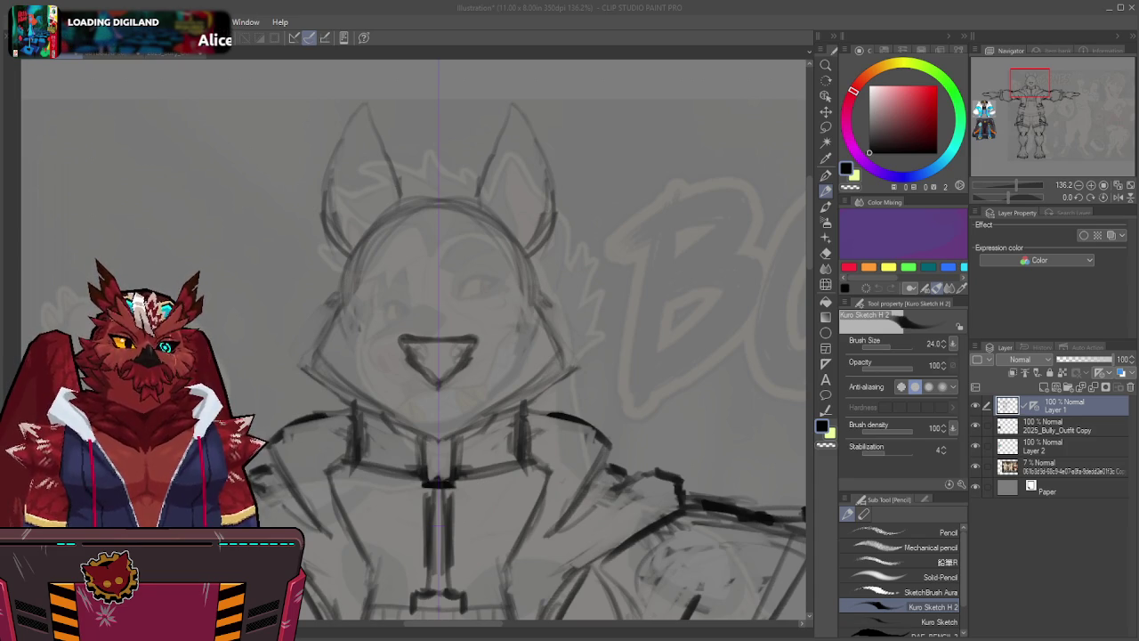
drag(801, 614, 589, 325)
key(ctrl+space)
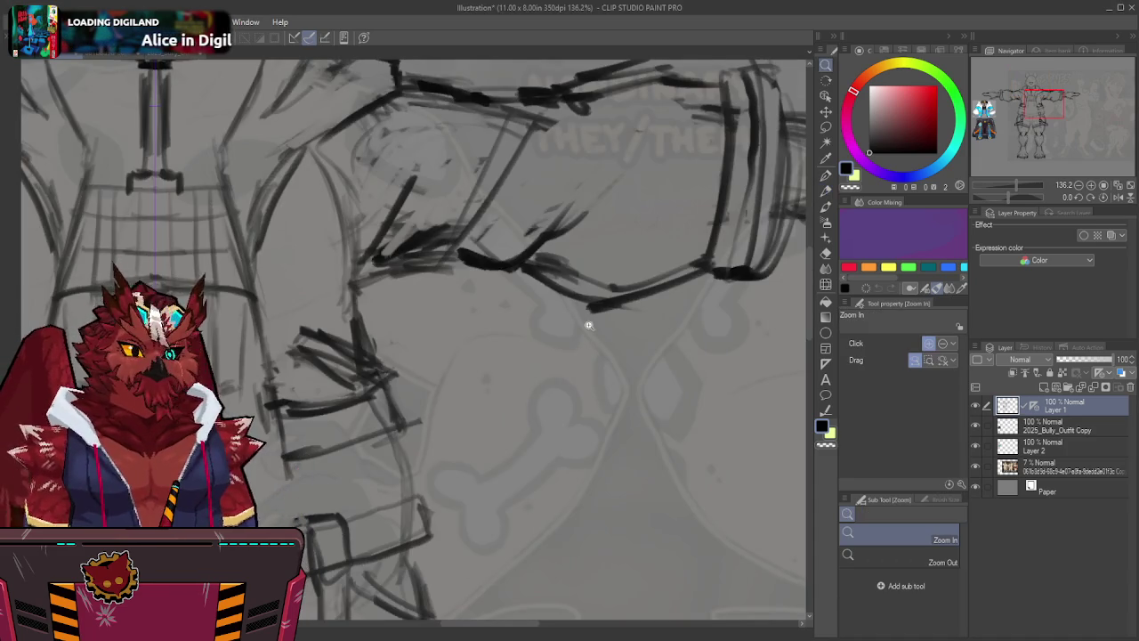
scroll(588, 324, down, 6)
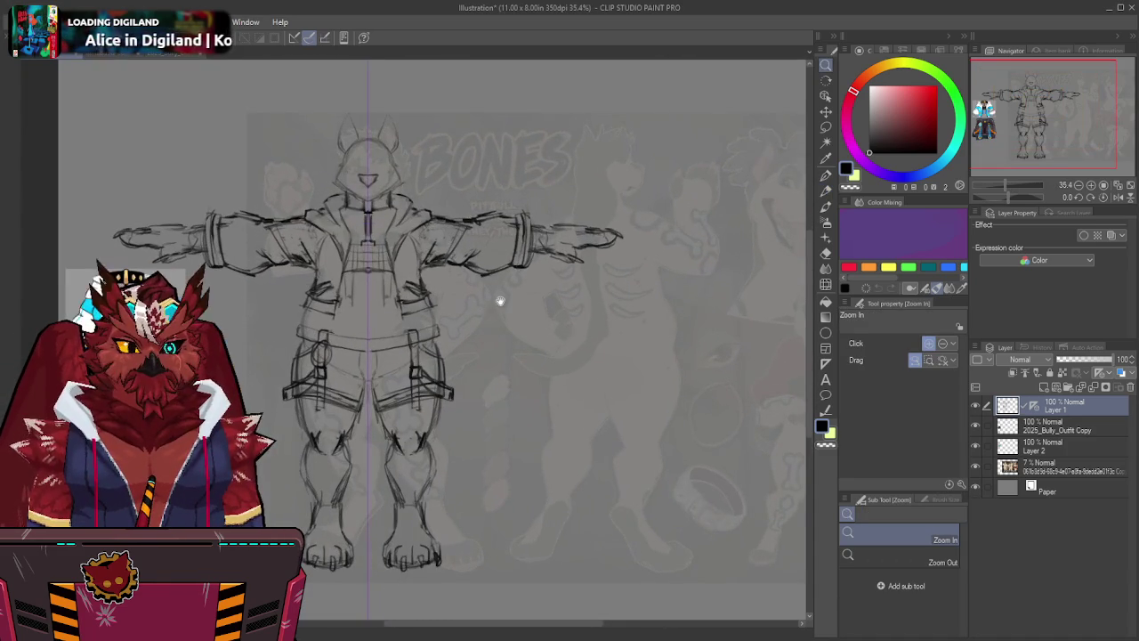
drag(499, 300, 548, 307)
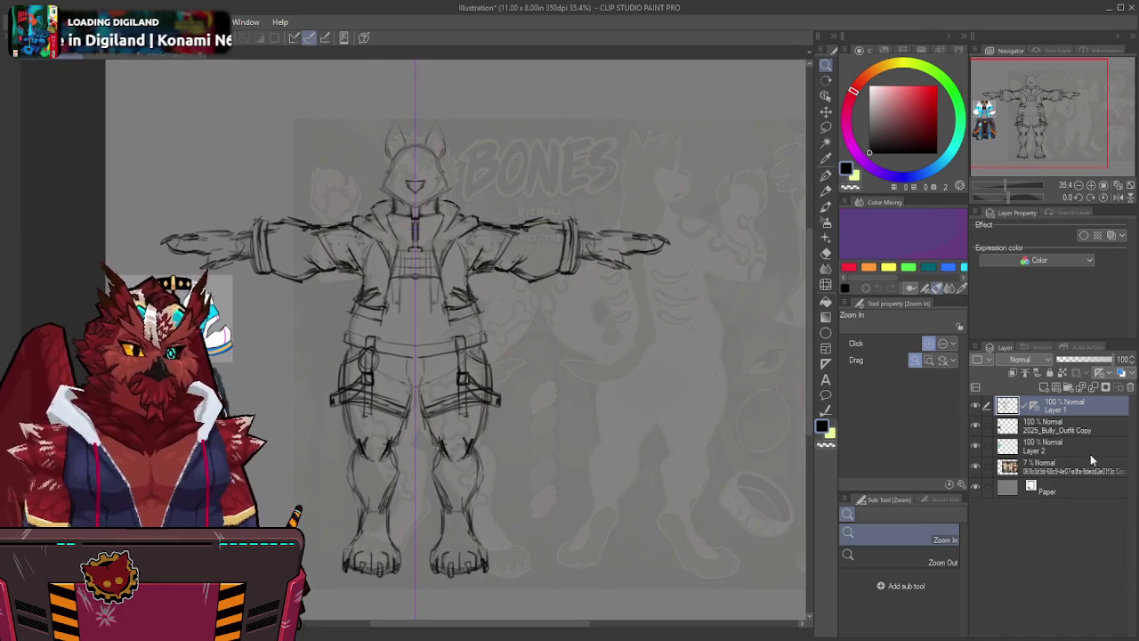
Paste the colour reference image onto a new layer and move it toward the sketch.
click(1068, 449)
click(1068, 462)
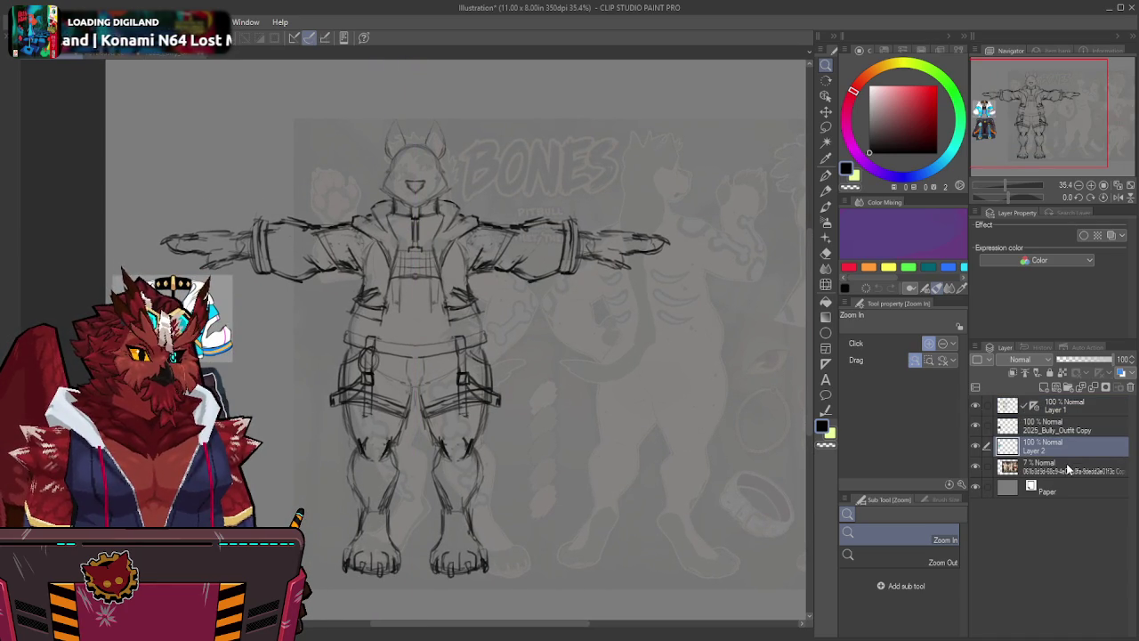
key(ctrl+shift+n)
key(k)
mouse_move(172, 89)
mouse_down()
mouse_move(297, 144)
mouse_move(336, 65)
mouse_up()
Try scaling the reference up to about 186% and repositioning it, then discard the resize.
key(ctrl+t)
mouse_move(317, 162)
mouse_down()
mouse_move(447, 242)
mouse_move(345, 219)
mouse_up()
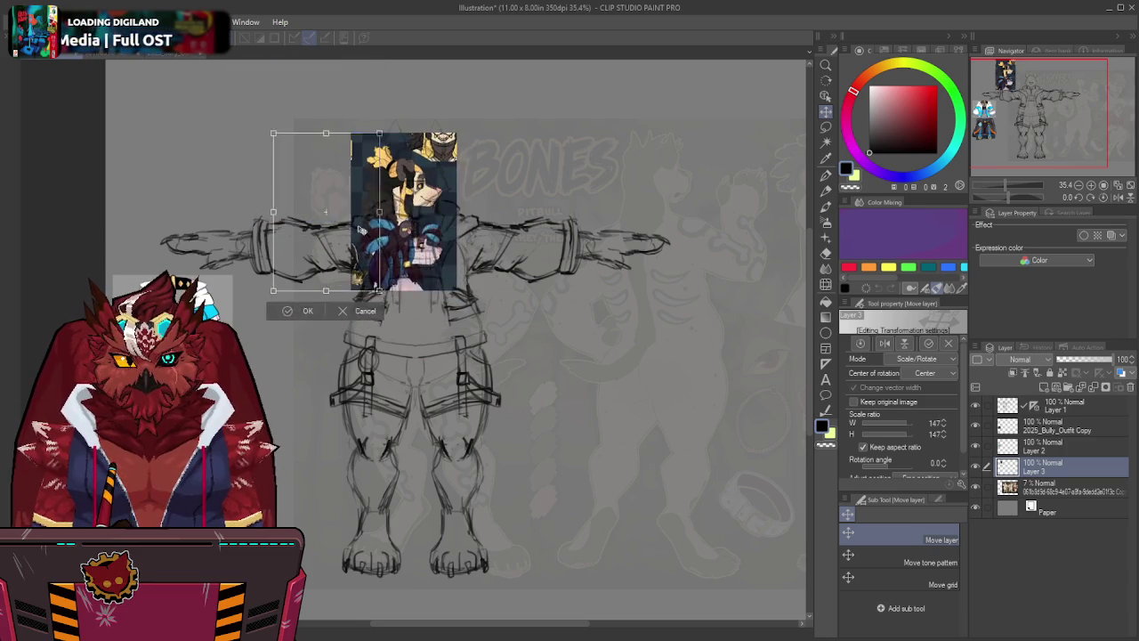
drag(422, 90, 419, 67)
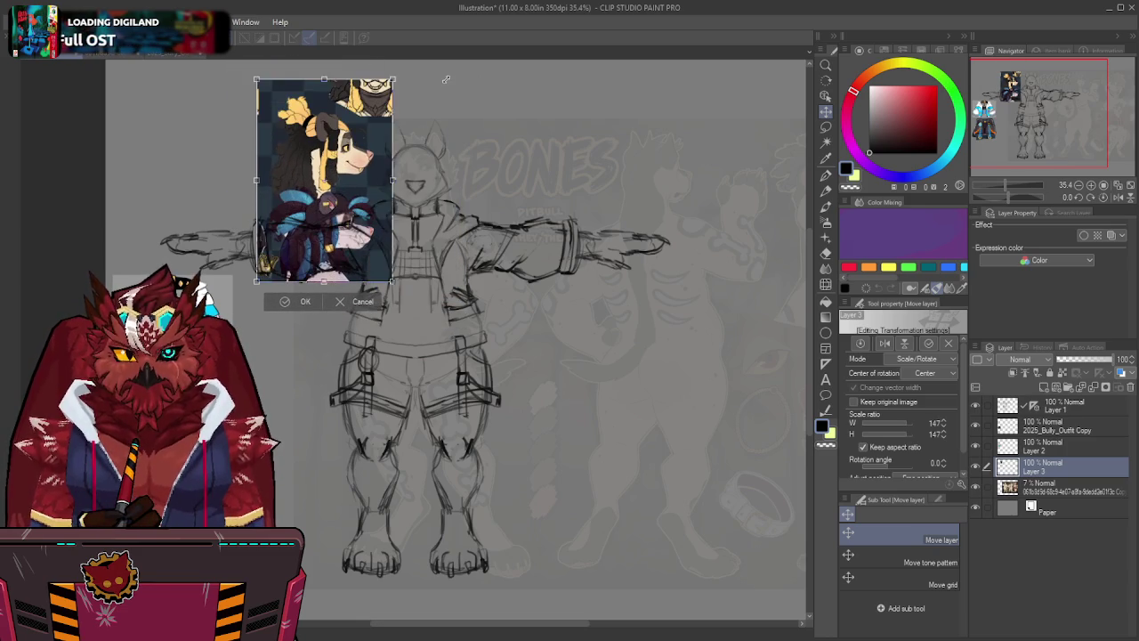
drag(365, 133, 395, 159)
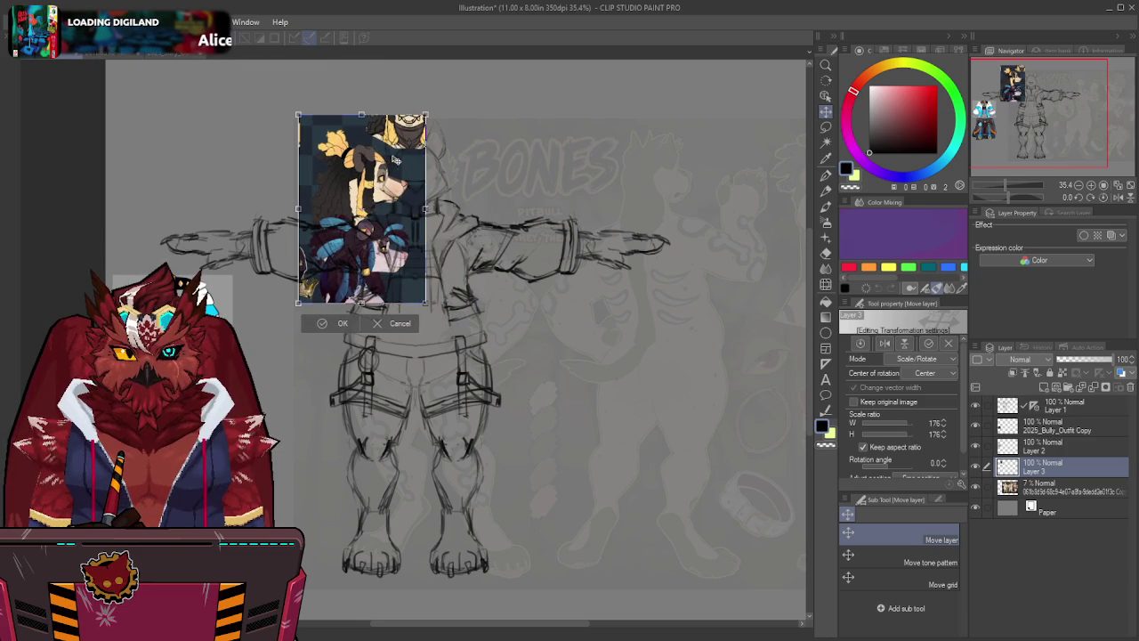
drag(425, 116, 431, 104)
mouse_move(414, 143)
mouse_down()
mouse_move(419, 157)
mouse_move(398, 104)
mouse_up()
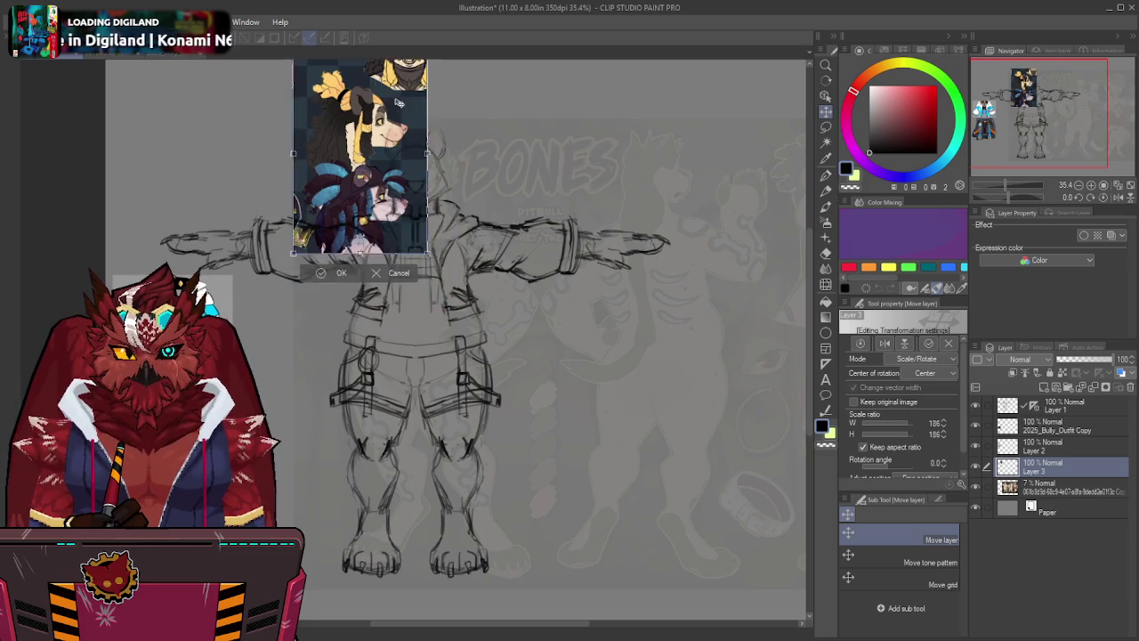
drag(397, 104, 303, 143)
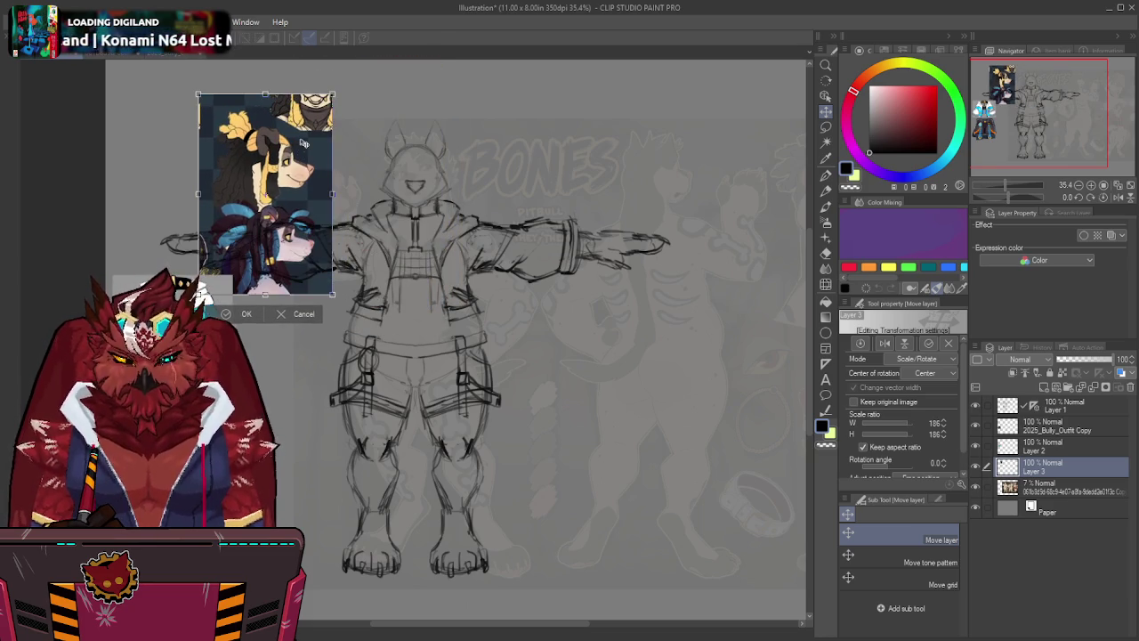
key(Escape)
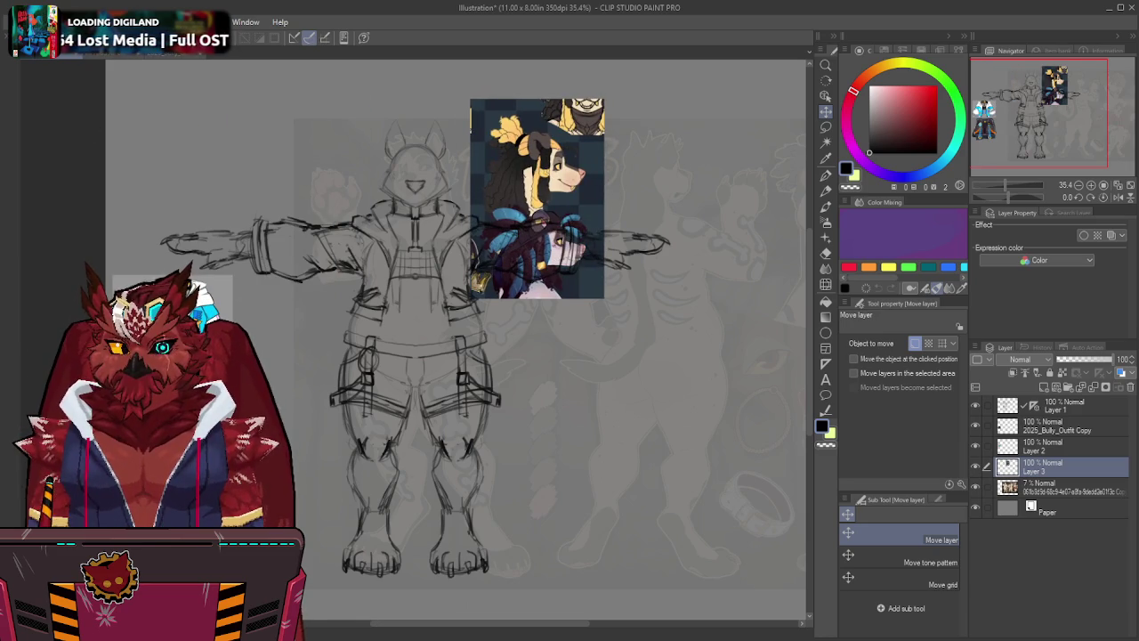
Flip the reference image horizontally and place it to the right of the sketch.
key(ctrl+t)
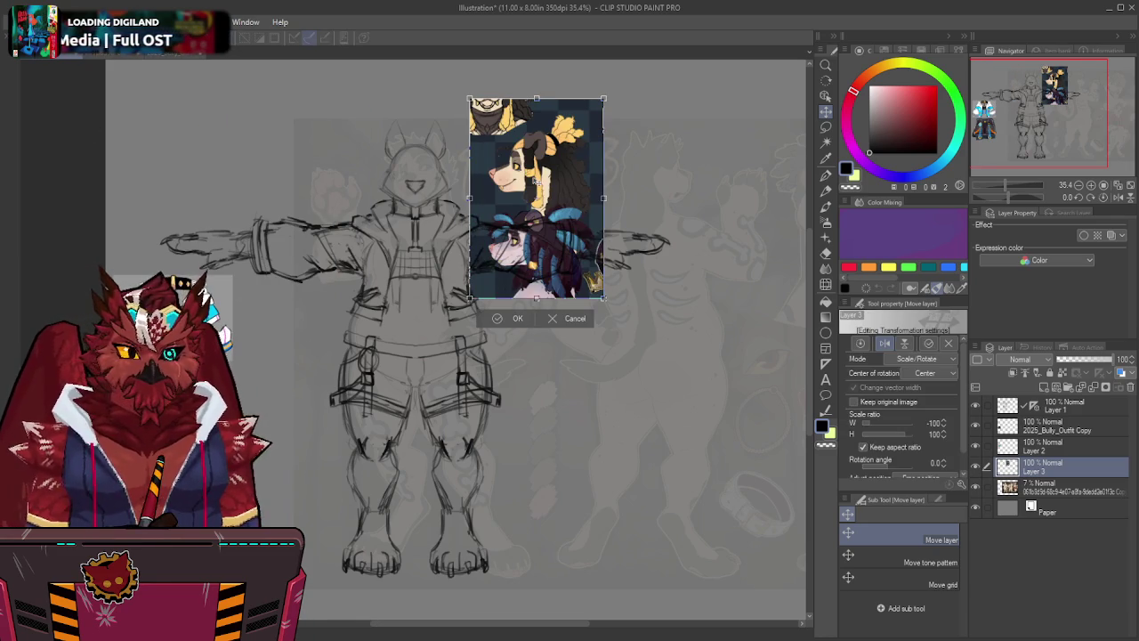
click(518, 317)
mouse_move(550, 170)
mouse_down()
mouse_move(218, 166)
mouse_move(749, 176)
mouse_up()
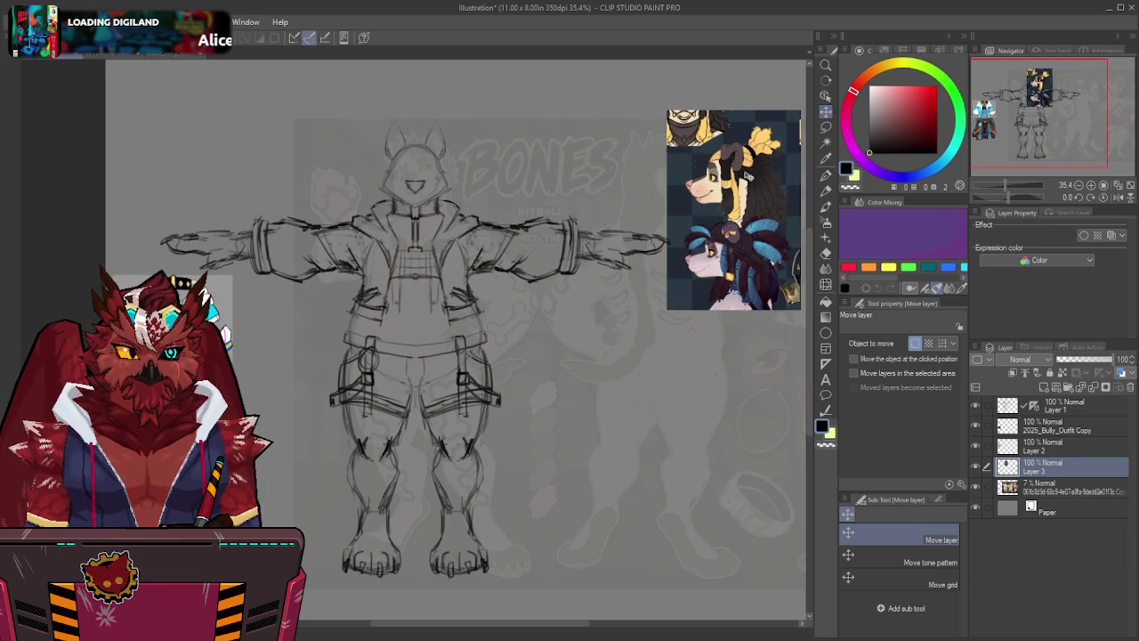
middle_drag(749, 176, 729, 157)
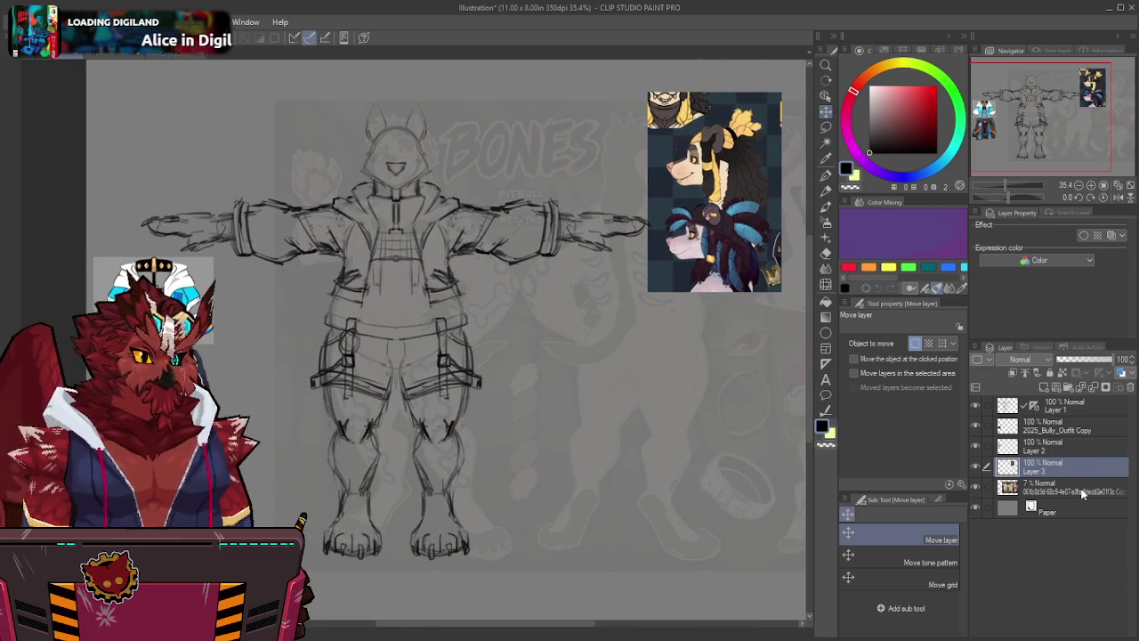
Raise the 7% reference layer to just below Layer 1 and reselect Layer 1.
click(1084, 489)
mouse_move(538, 377)
middle_down()
mouse_move(487, 379)
mouse_move(541, 378)
middle_up()
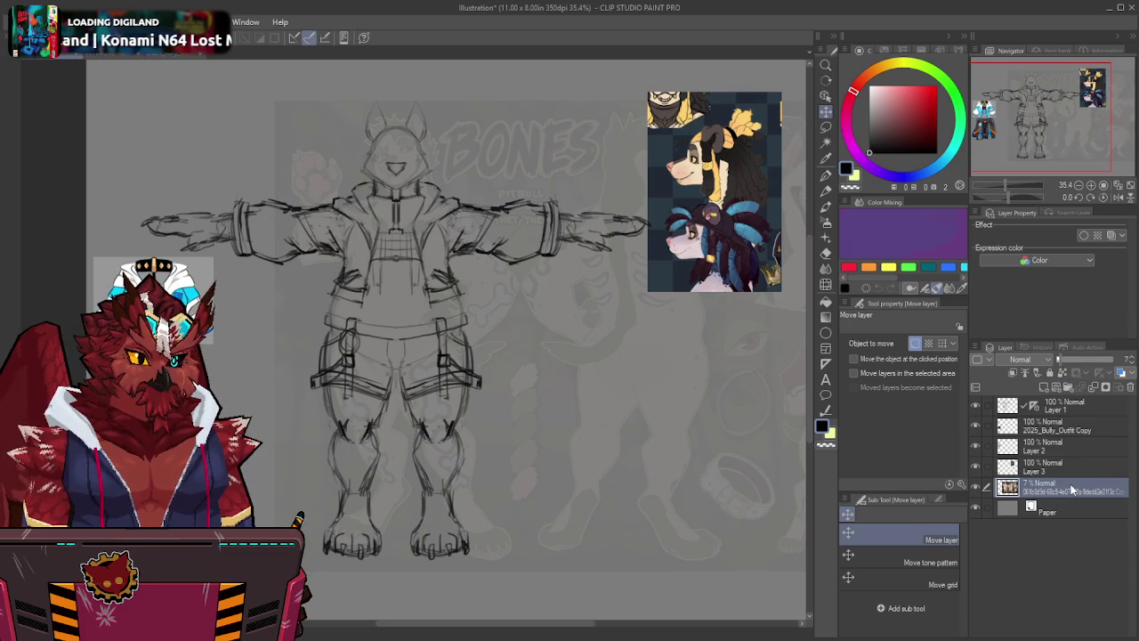
drag(1072, 489, 1079, 407)
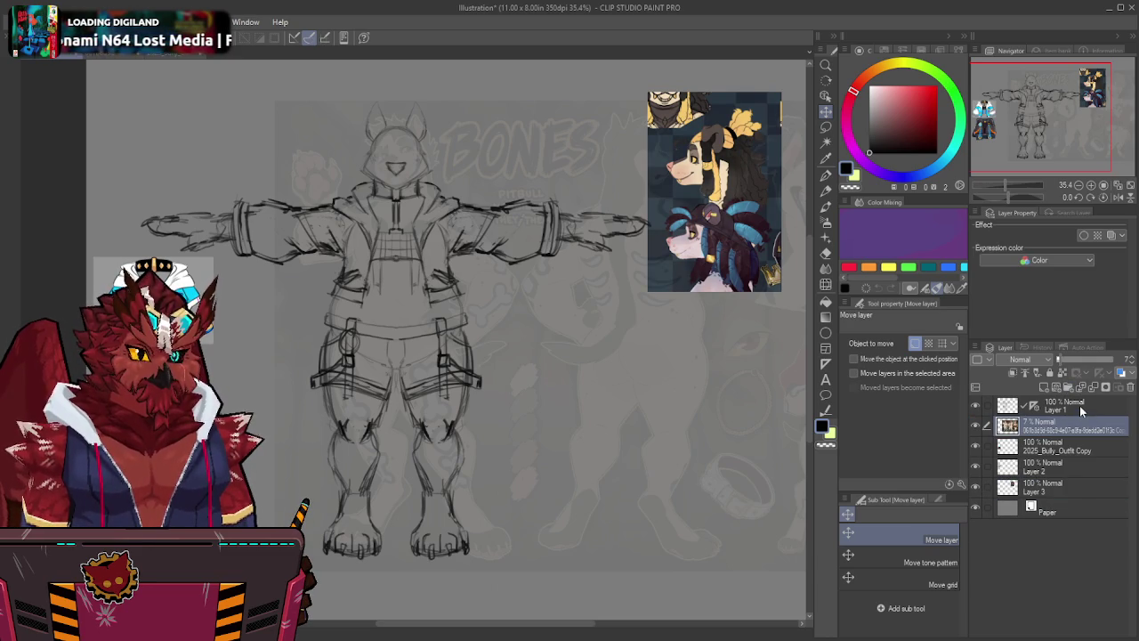
click(1079, 405)
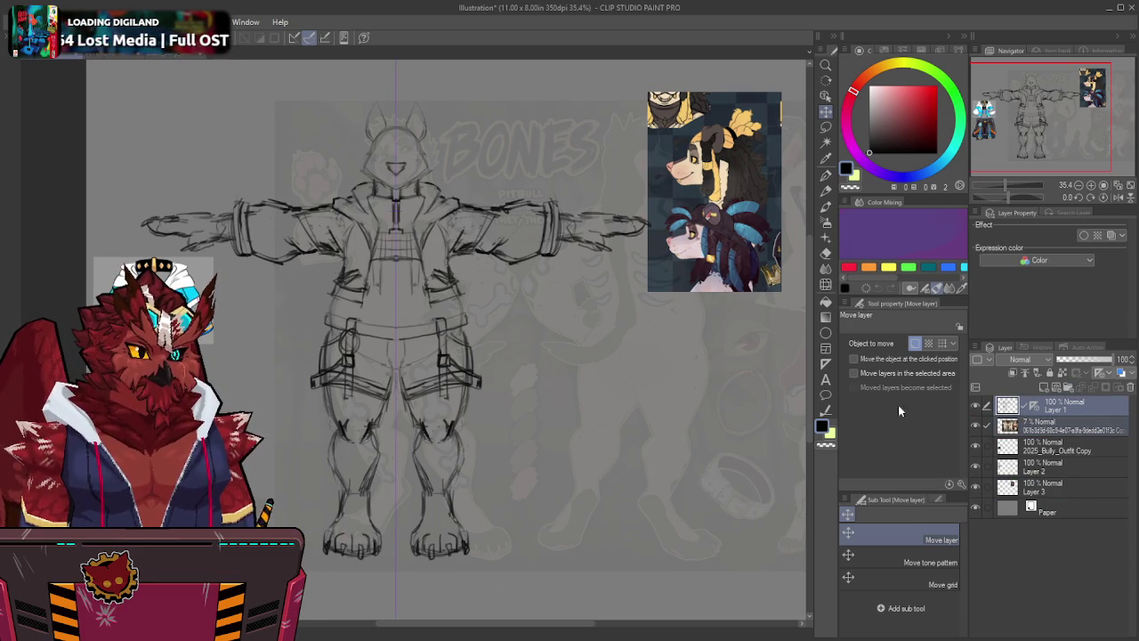
mouse_move(569, 306)
mouse_down()
mouse_move(522, 308)
mouse_move(565, 303)
mouse_up()
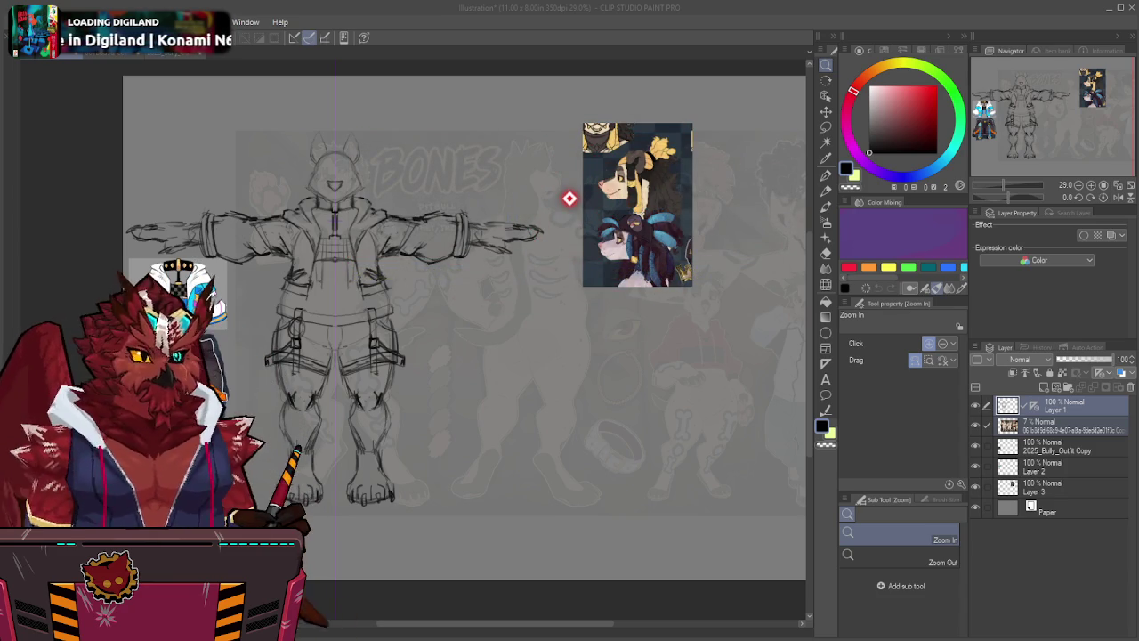
middle_drag(463, 321, 460, 319)
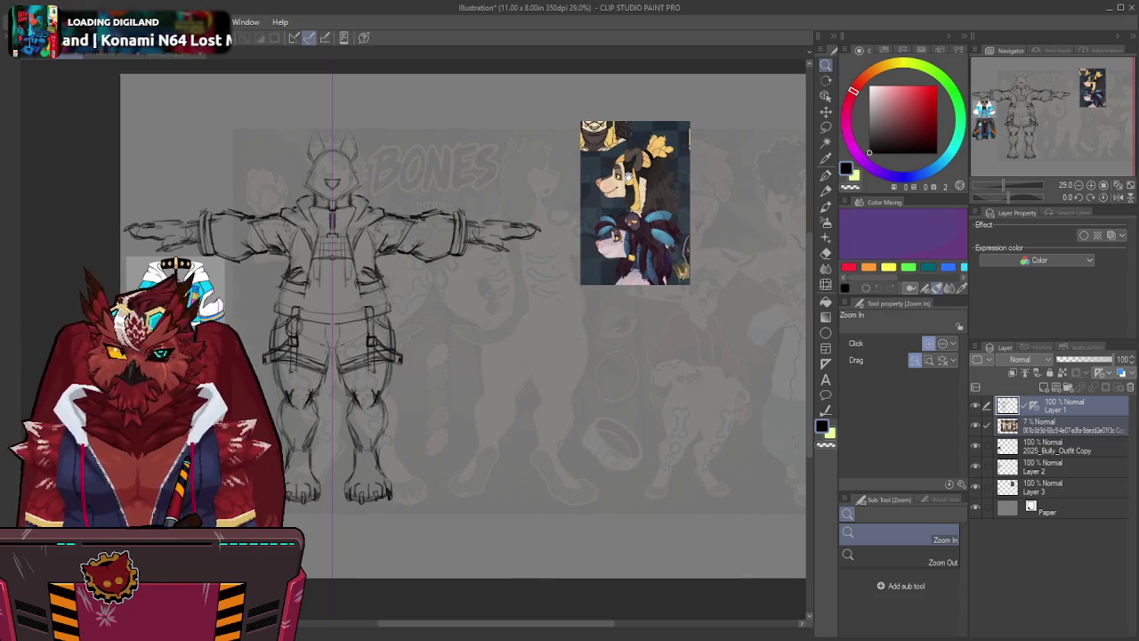
middle_drag(623, 188, 589, 194)
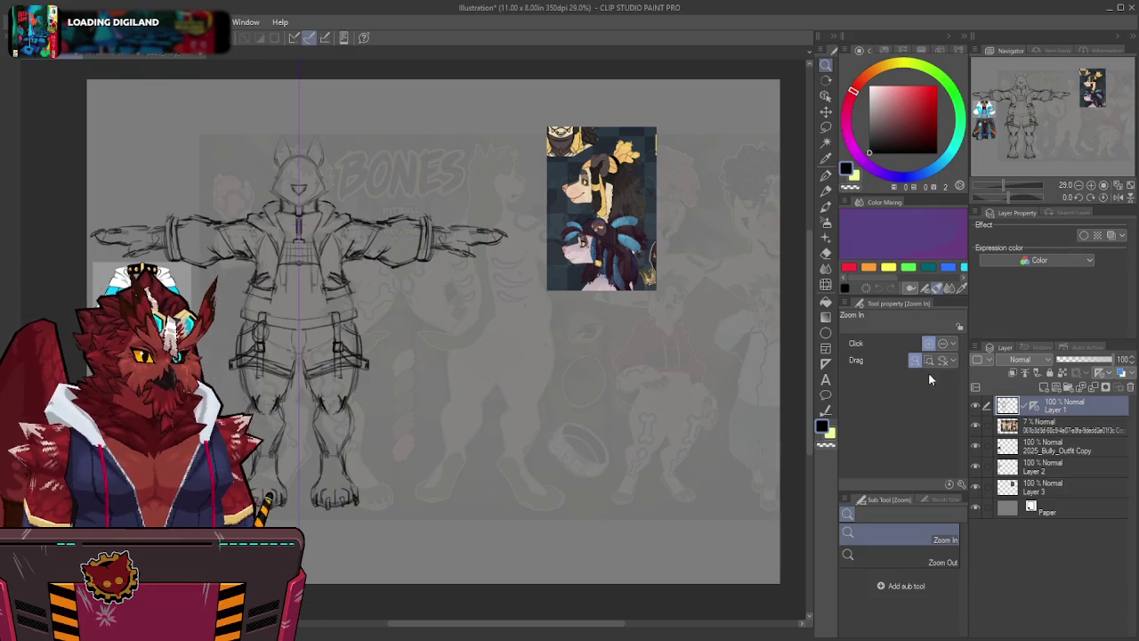
On a new top layer, add linear ruler guides beneath the feet and across the lower legs.
click(1044, 389)
click(834, 363)
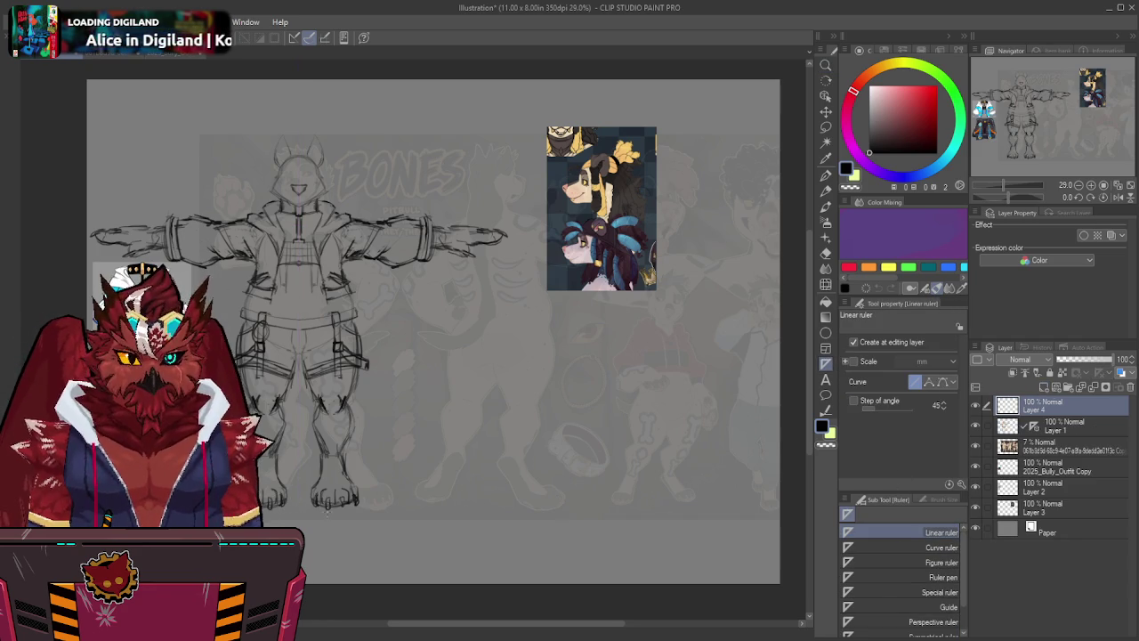
drag(435, 516, 660, 509)
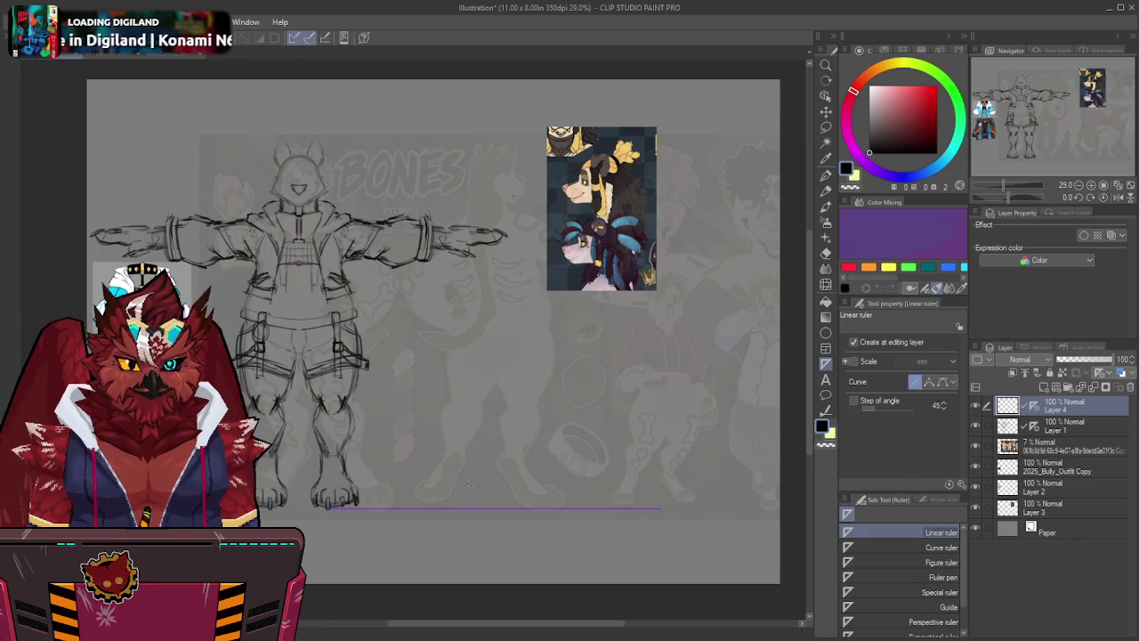
key(ctrl+z)
drag(330, 508, 710, 507)
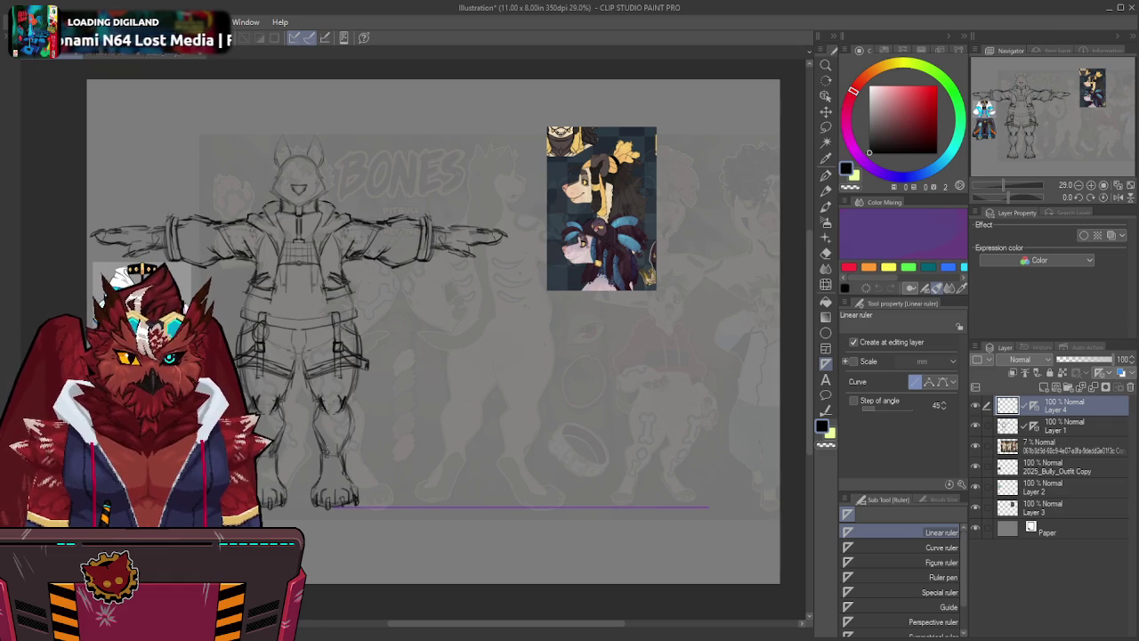
drag(331, 453, 677, 453)
drag(745, 453, 737, 453)
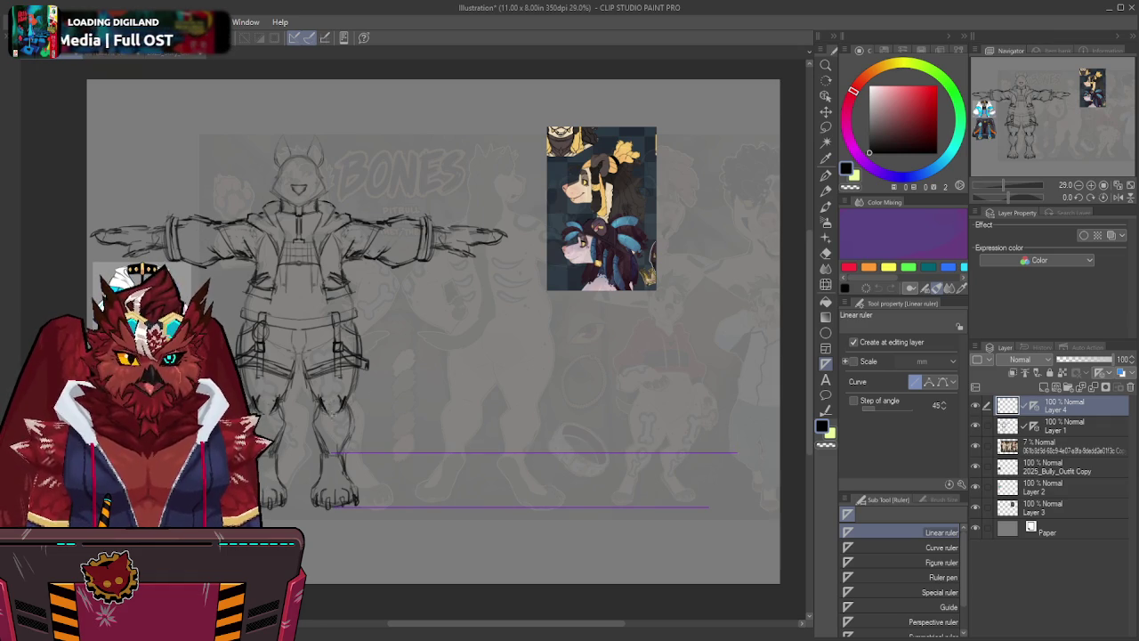
Add horizontal guides at the knees, thighs, chest, snout, ear tips, arms and waist.
drag(331, 415, 751, 416)
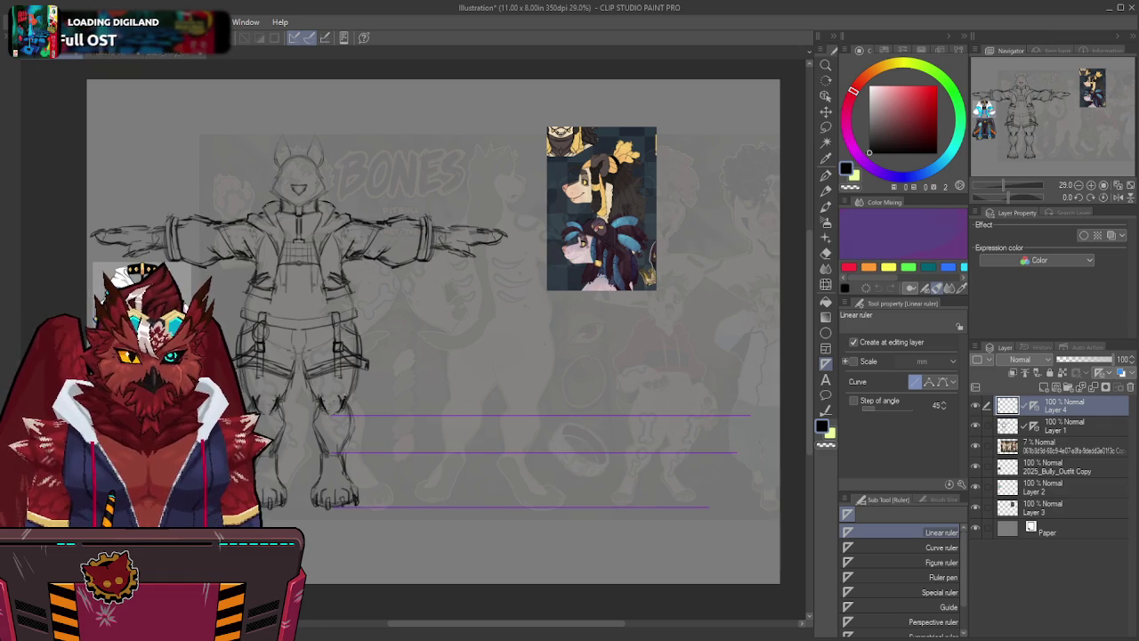
drag(332, 394, 750, 394)
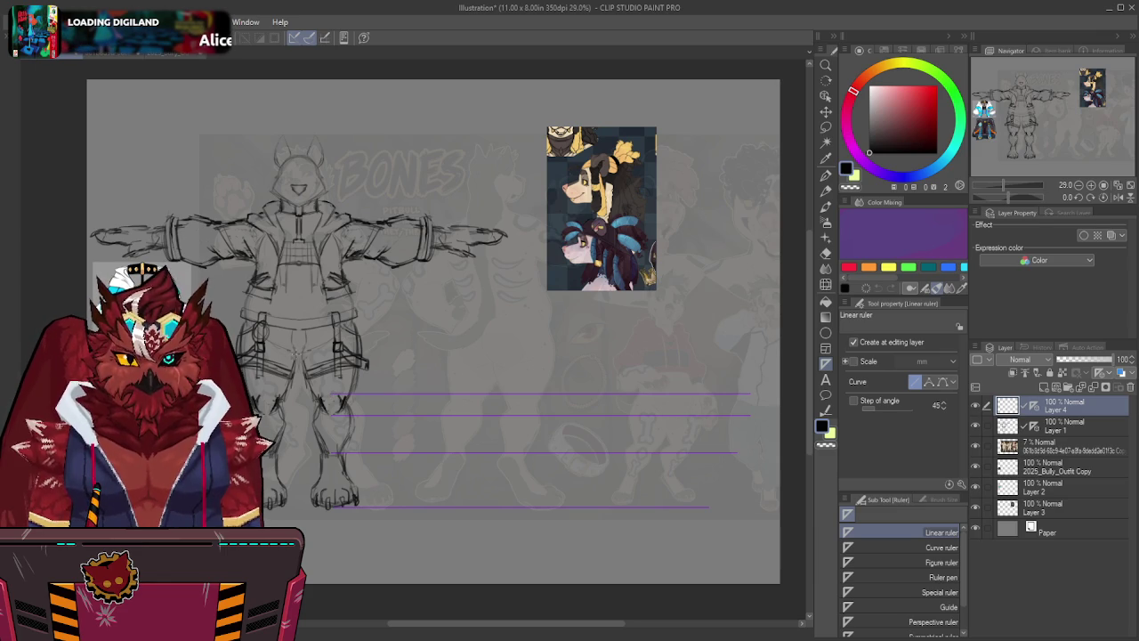
mouse_move(299, 354)
mouse_down()
mouse_move(776, 353)
mouse_move(732, 353)
mouse_up()
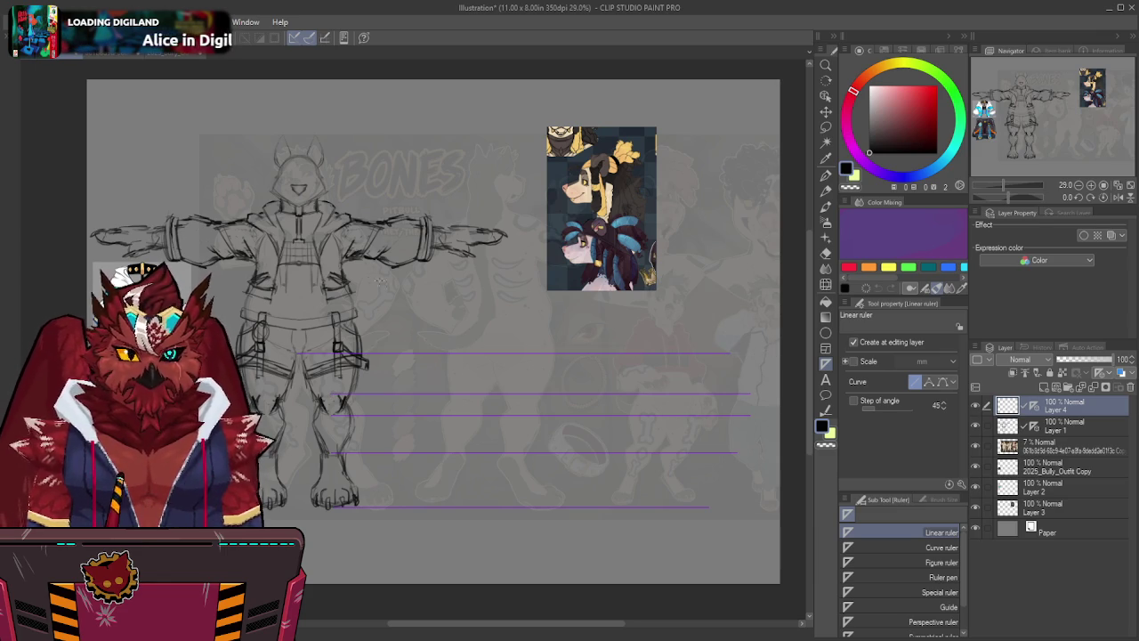
drag(299, 207, 746, 207)
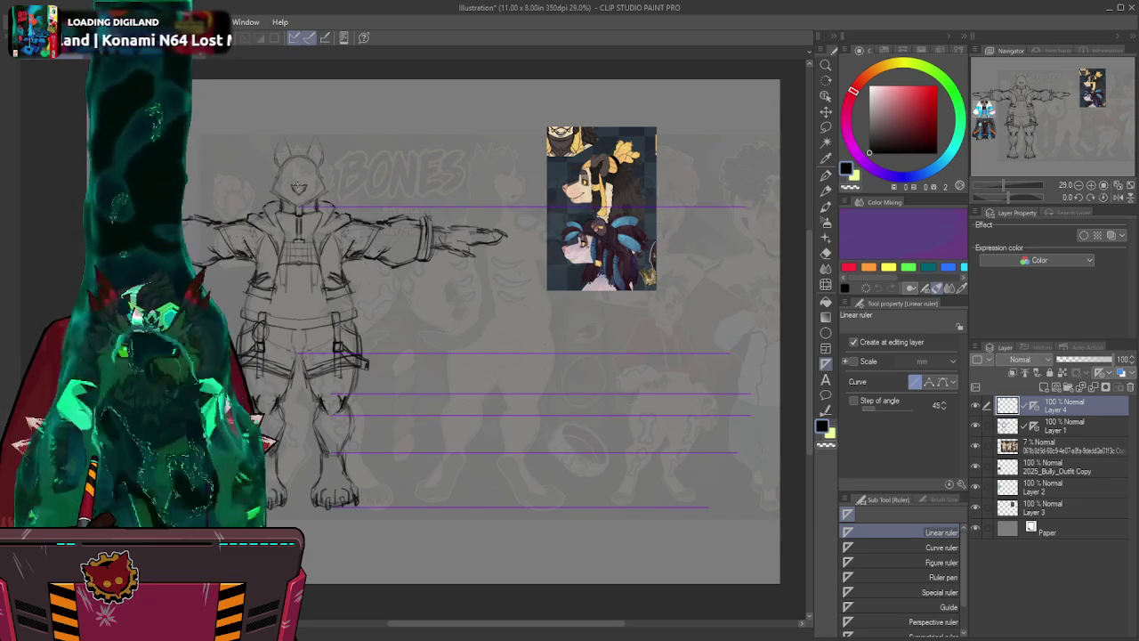
drag(296, 185, 741, 184)
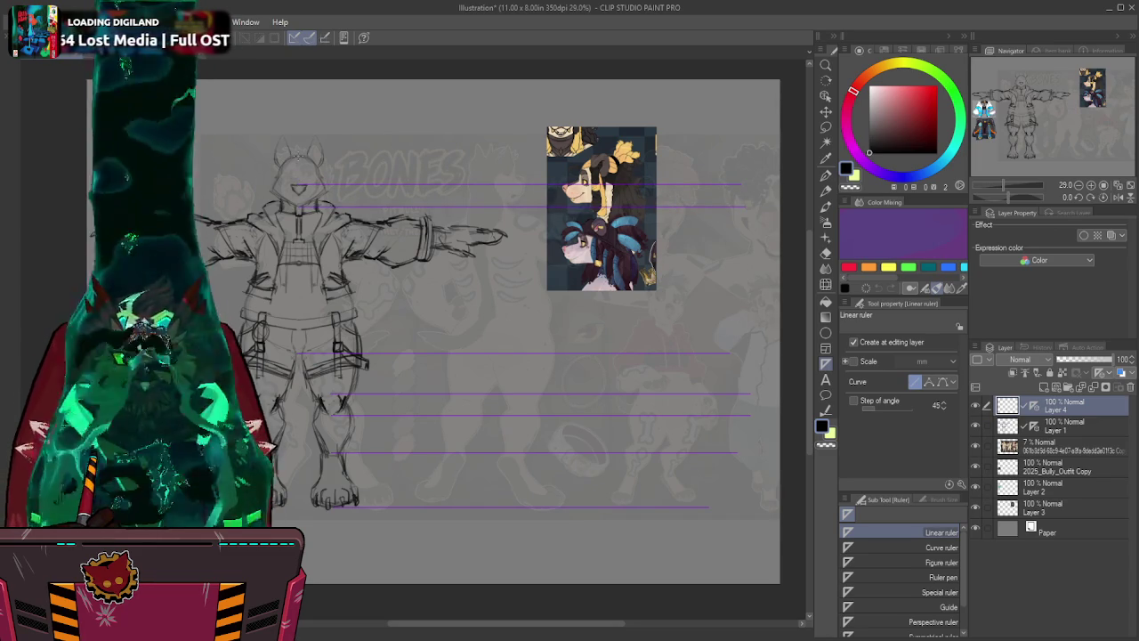
drag(316, 154, 740, 153)
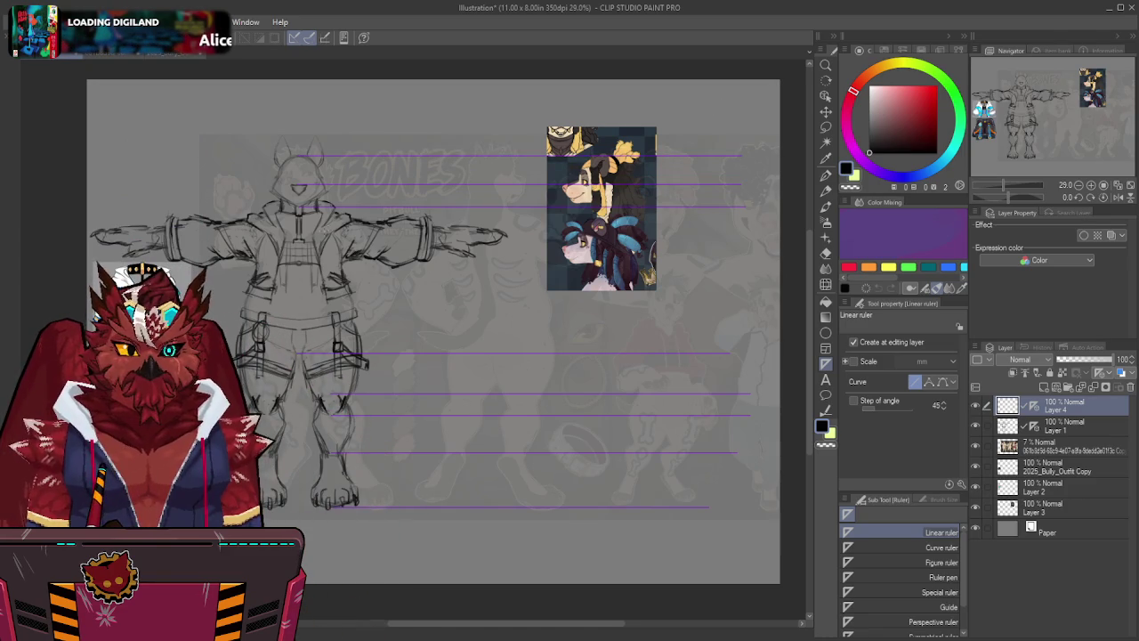
drag(331, 215, 703, 215)
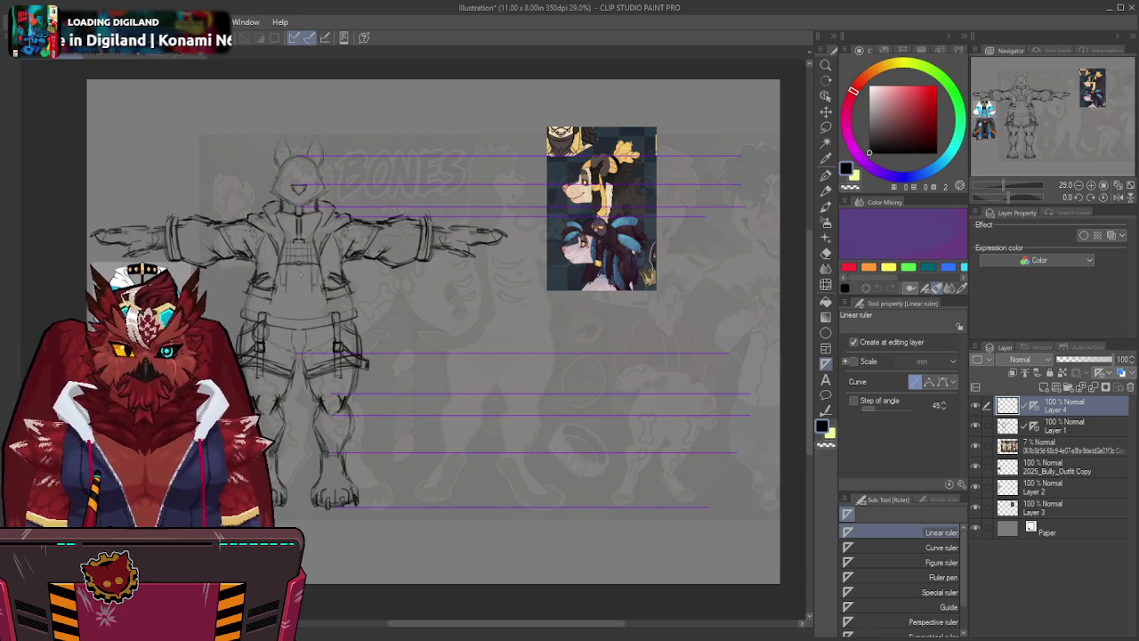
drag(332, 266, 752, 266)
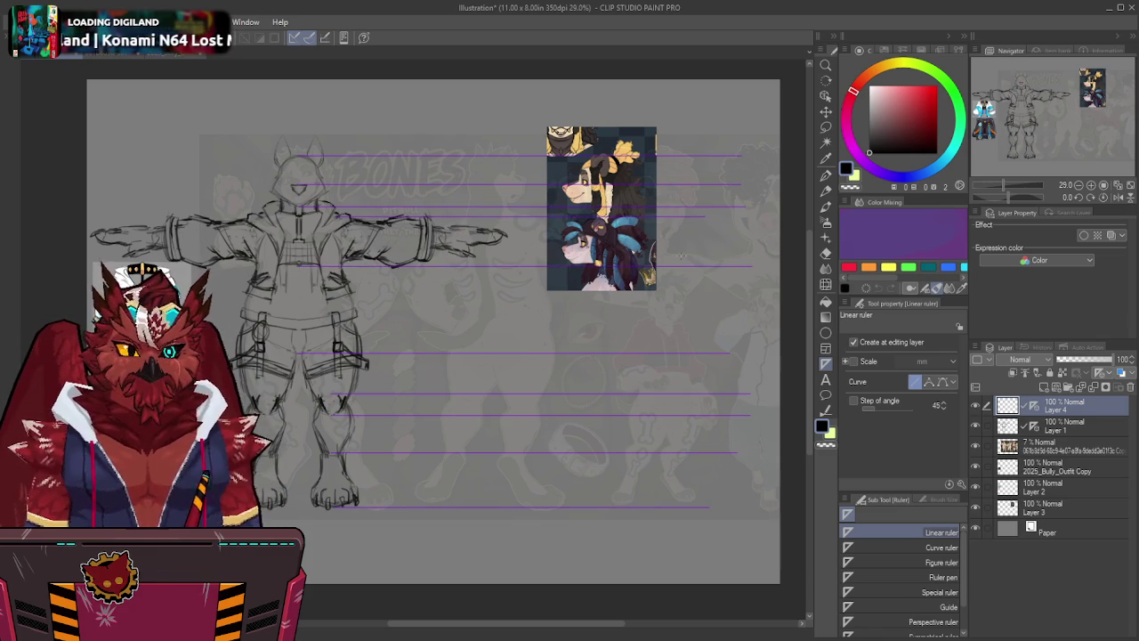
click(1065, 505)
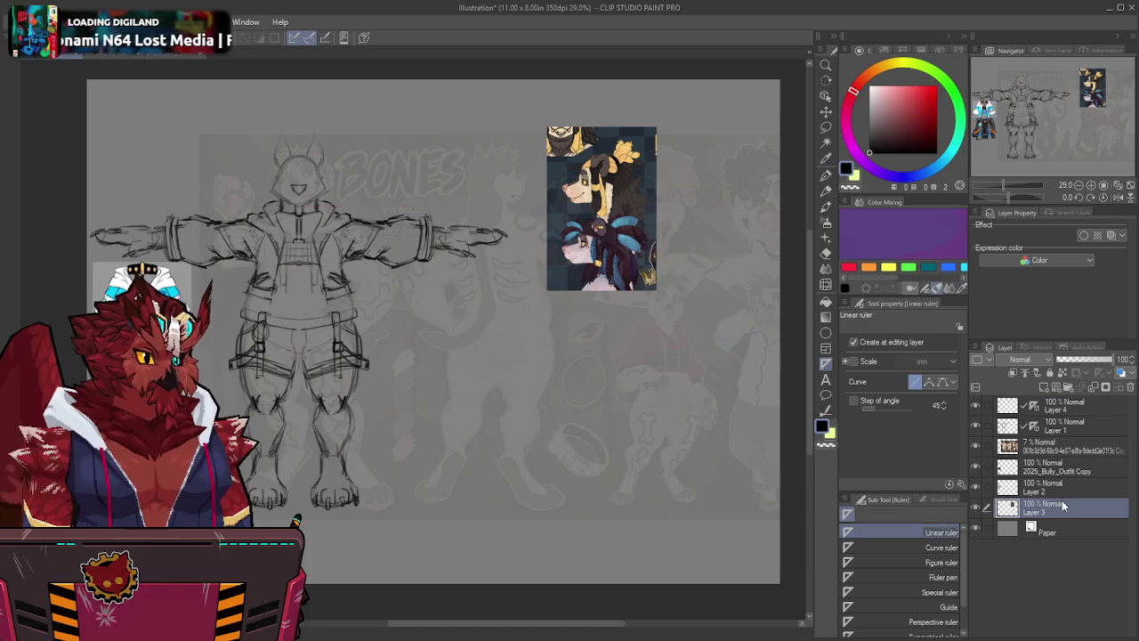
Move the faint reference sheet below Layer 3 and hide it, then fade the colour reference to 10% opacity.
drag(1057, 445, 1060, 517)
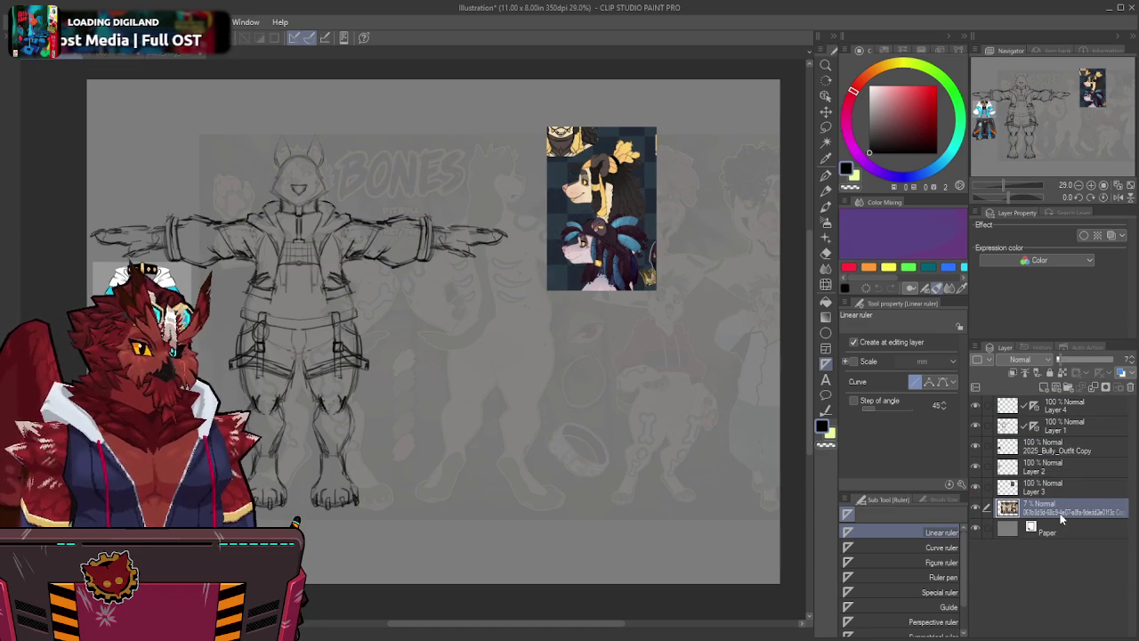
click(976, 511)
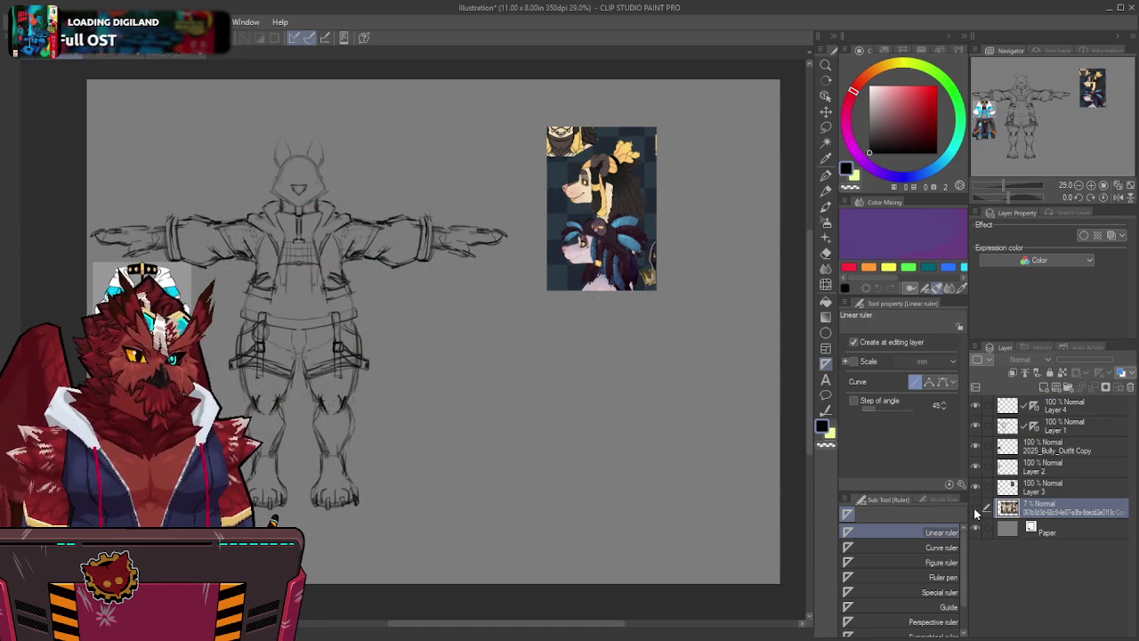
click(1051, 491)
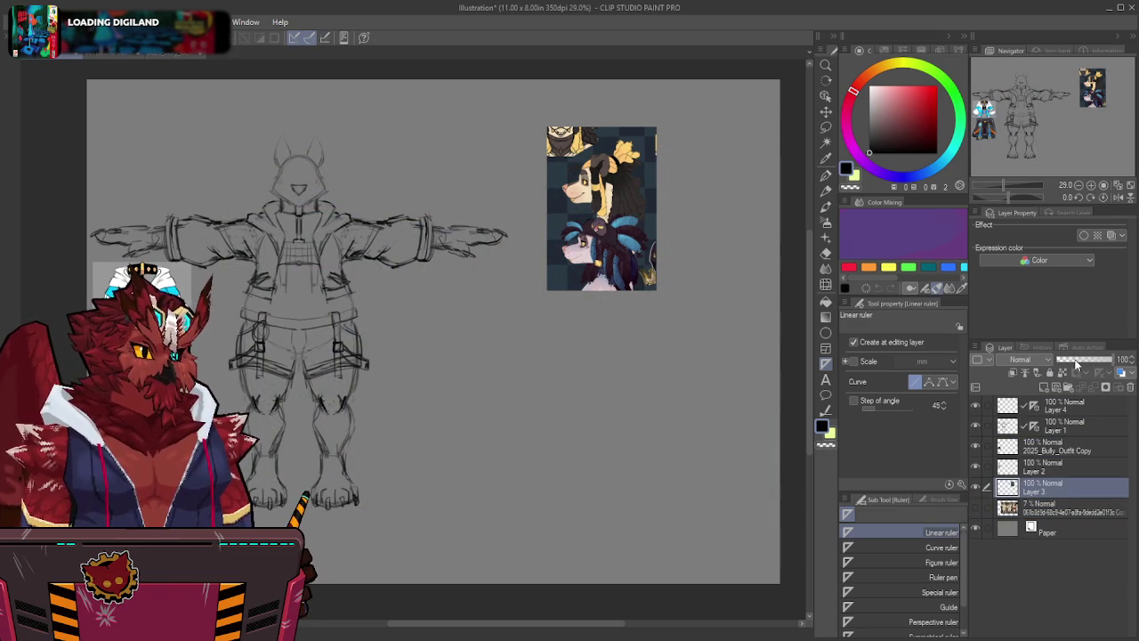
click(1073, 361)
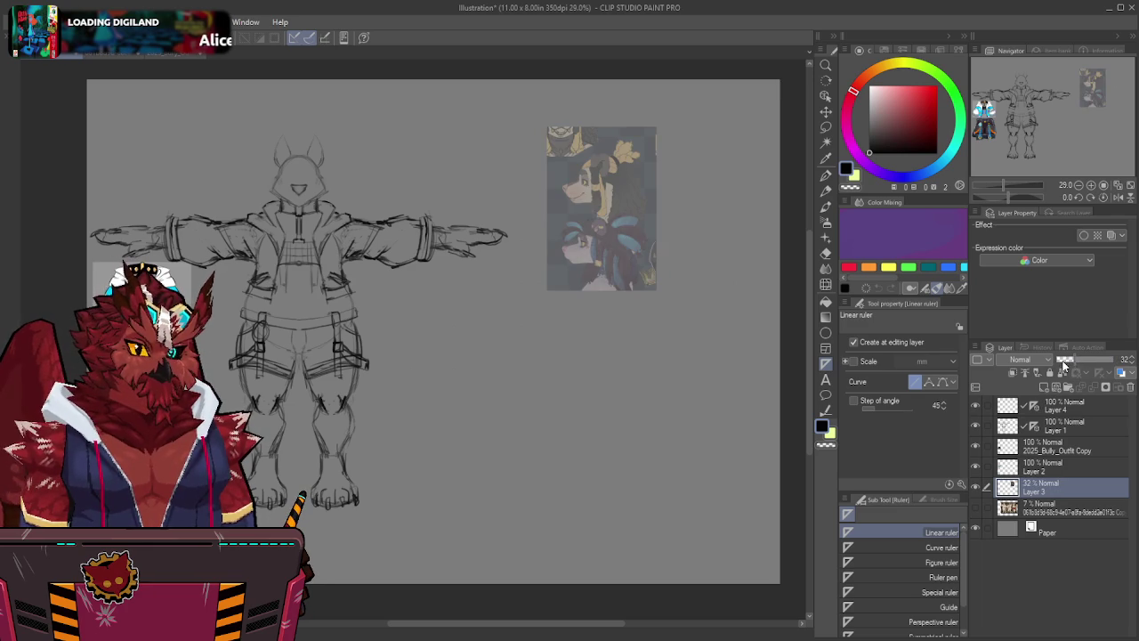
click(1061, 362)
Move the guide-line Layer 4 below Layer 1 and select Layer 1.
click(1075, 427)
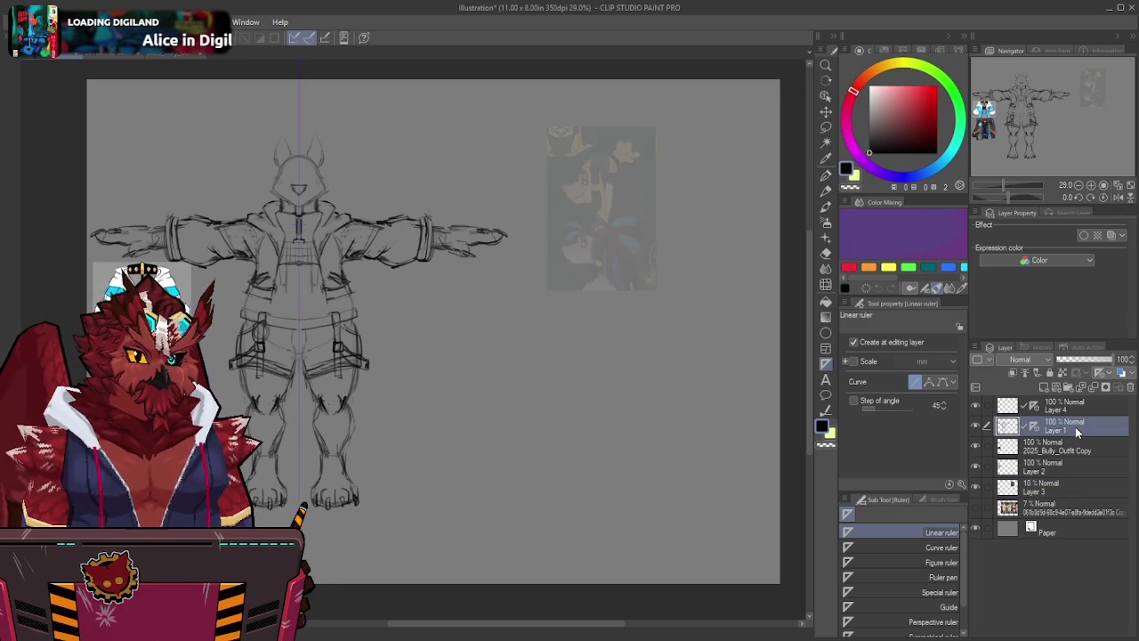
click(1055, 409)
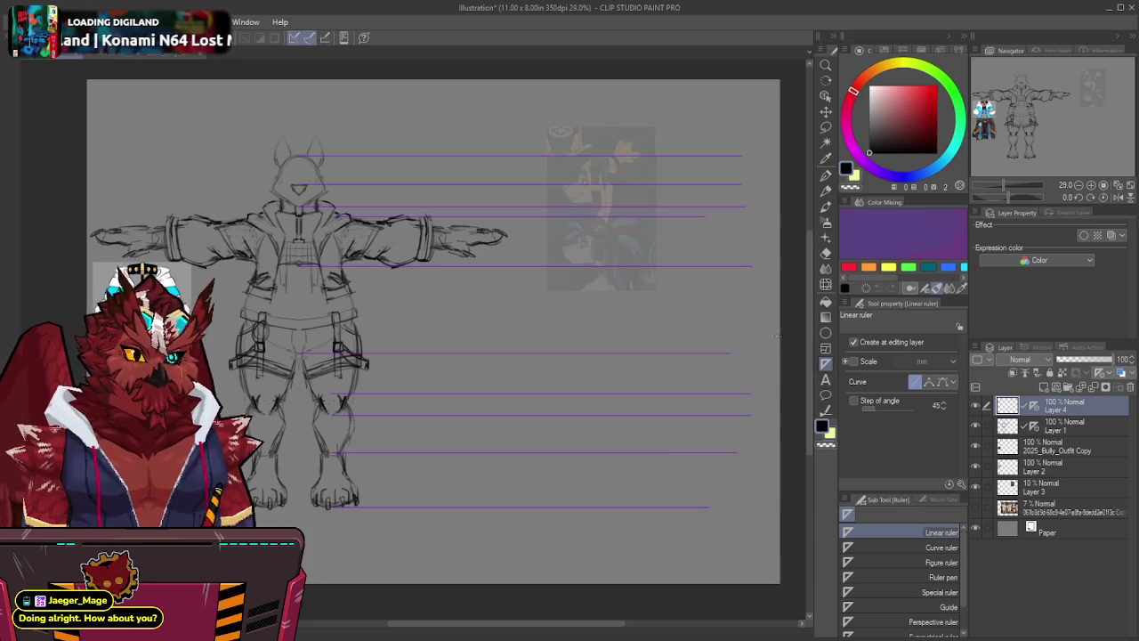
drag(1074, 411, 1080, 436)
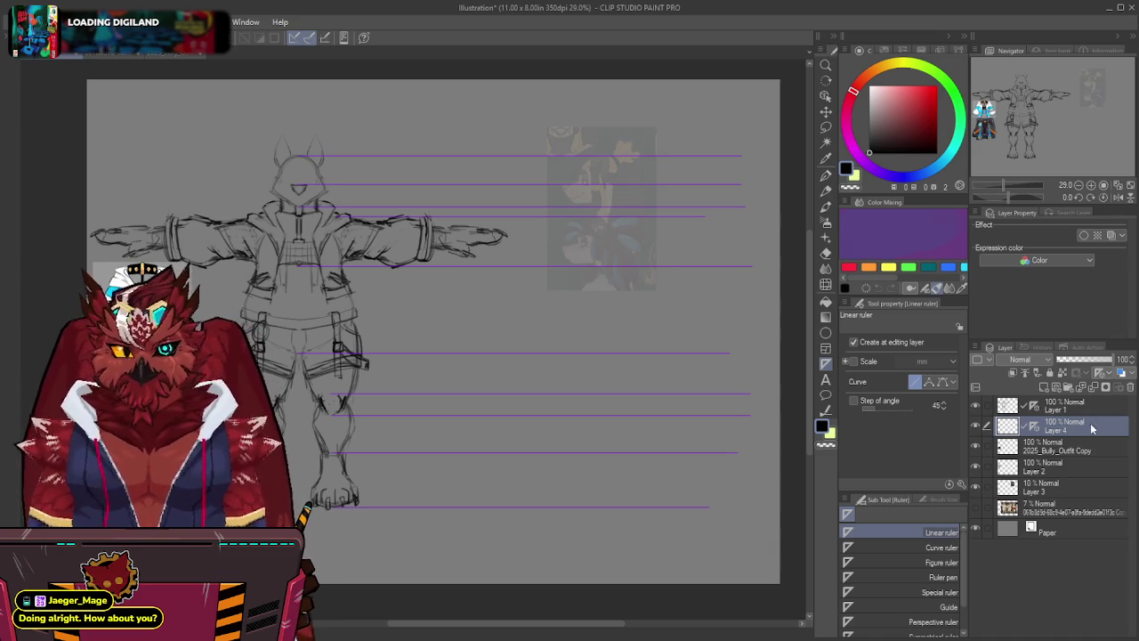
click(1083, 412)
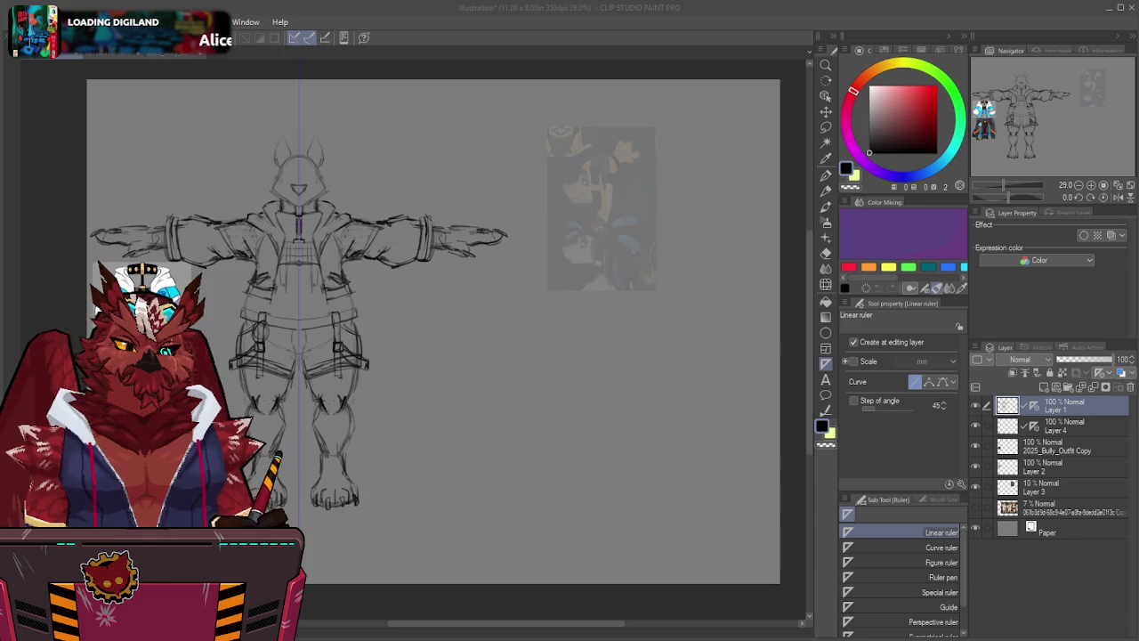
Zoom into the head and redraw the nose's right edge with the Kuro Sketch H 2 pencil.
mouse_move(294, 176)
mouse_down()
mouse_move(388, 237)
mouse_move(442, 242)
mouse_up()
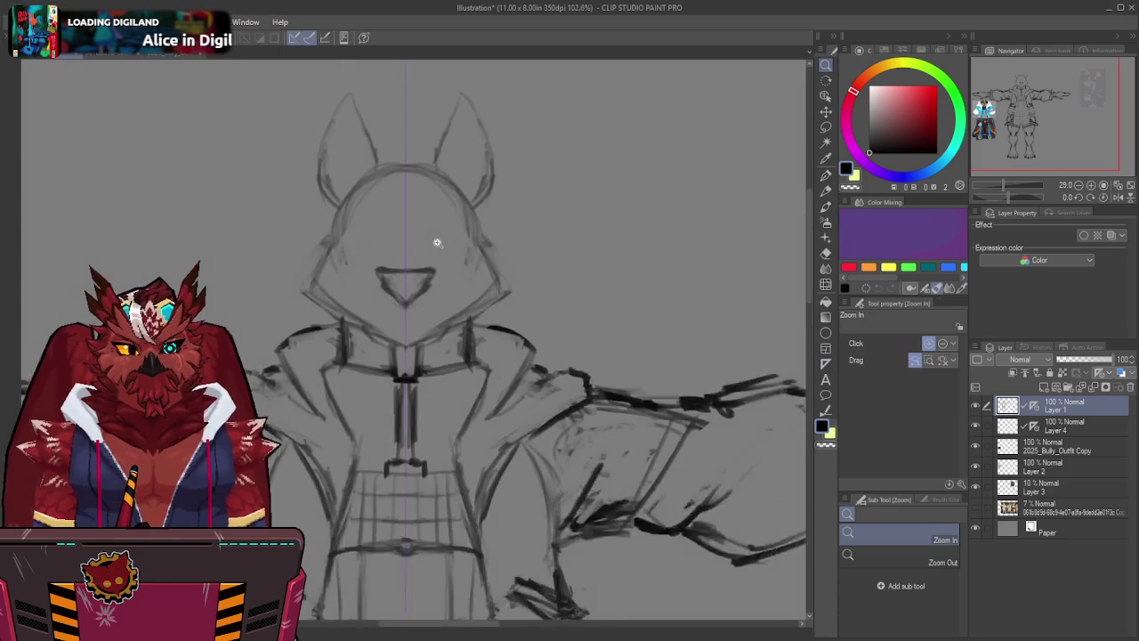
key(p)
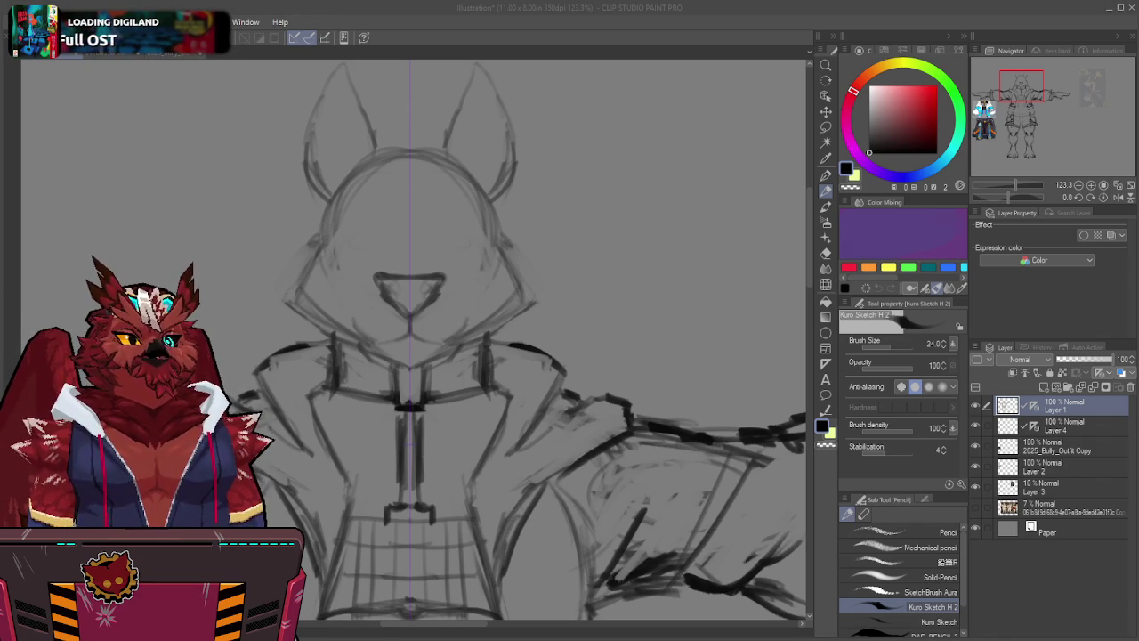
click(1039, 95)
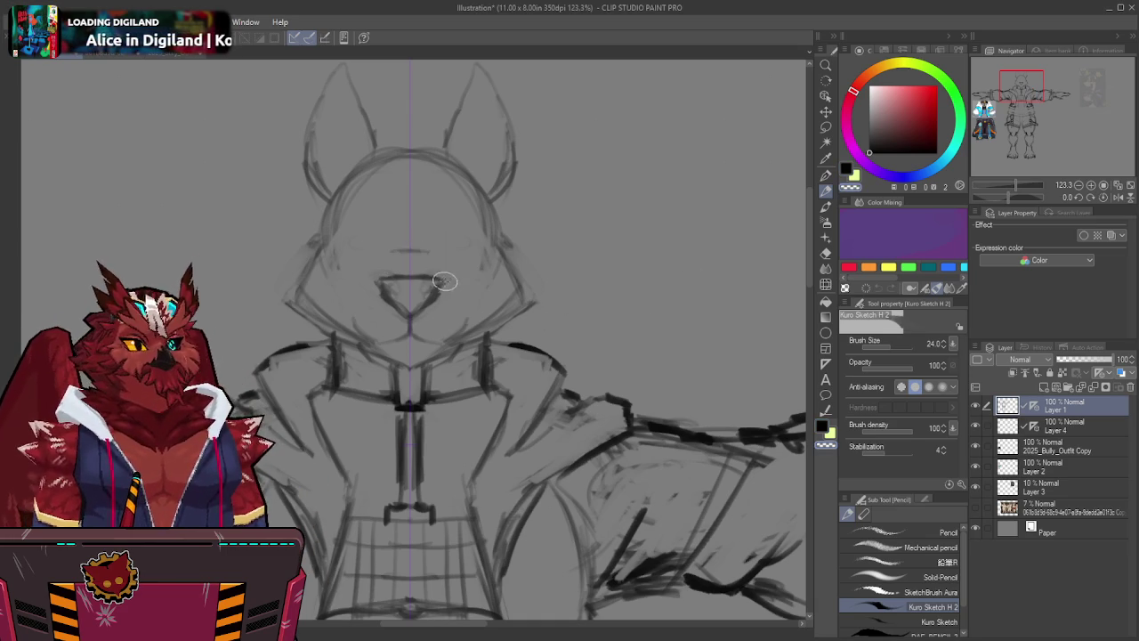
key(ctrl+z)
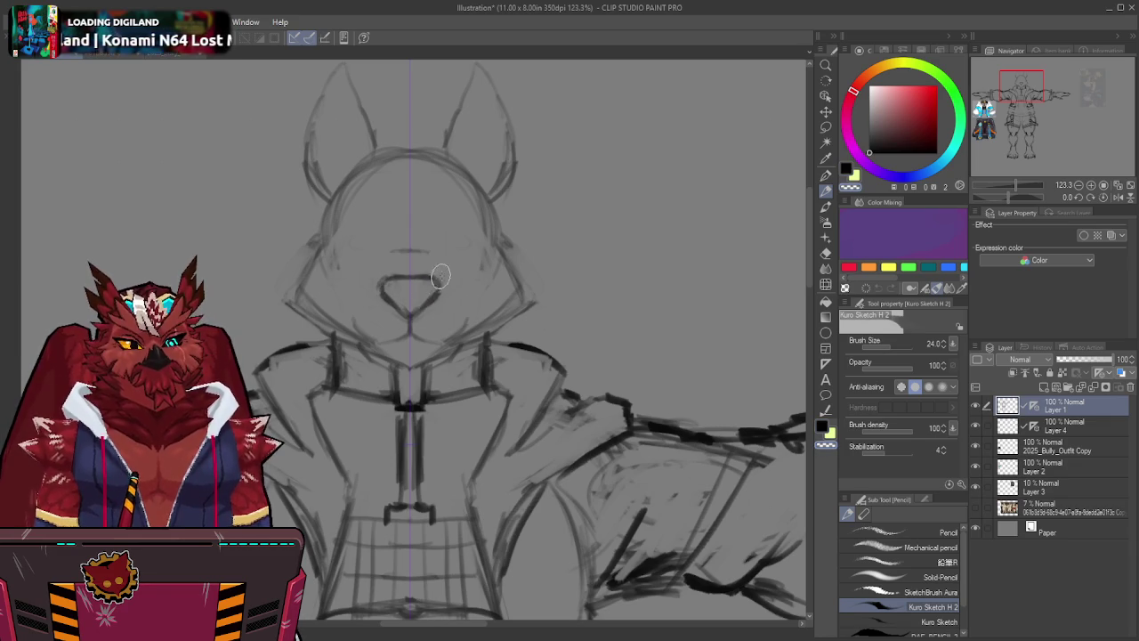
drag(438, 283, 420, 309)
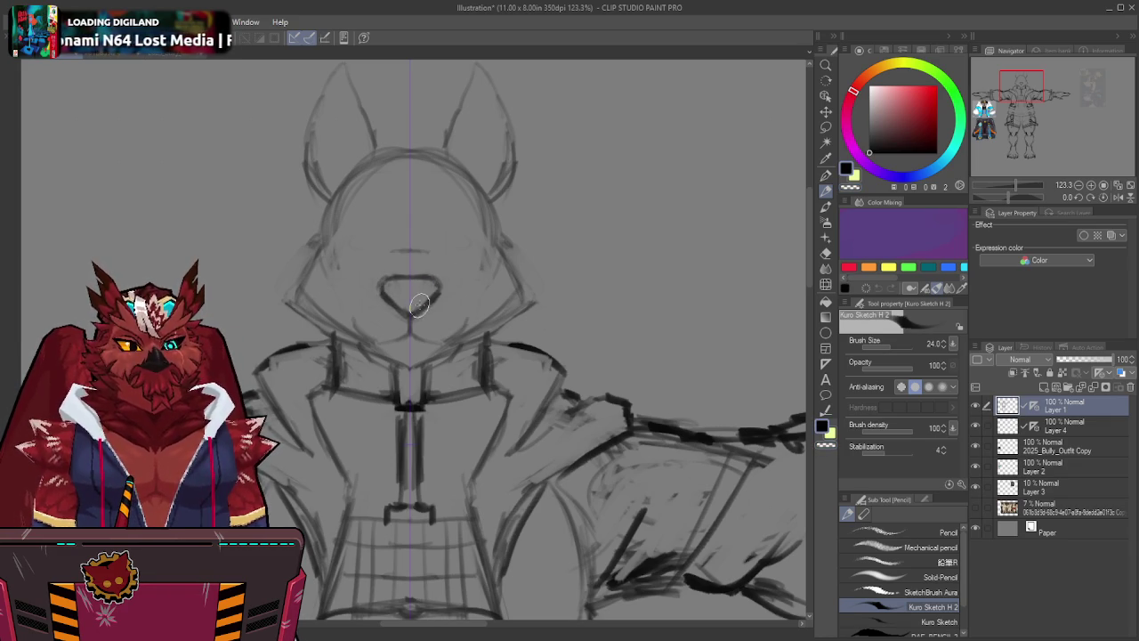
drag(417, 308, 438, 285)
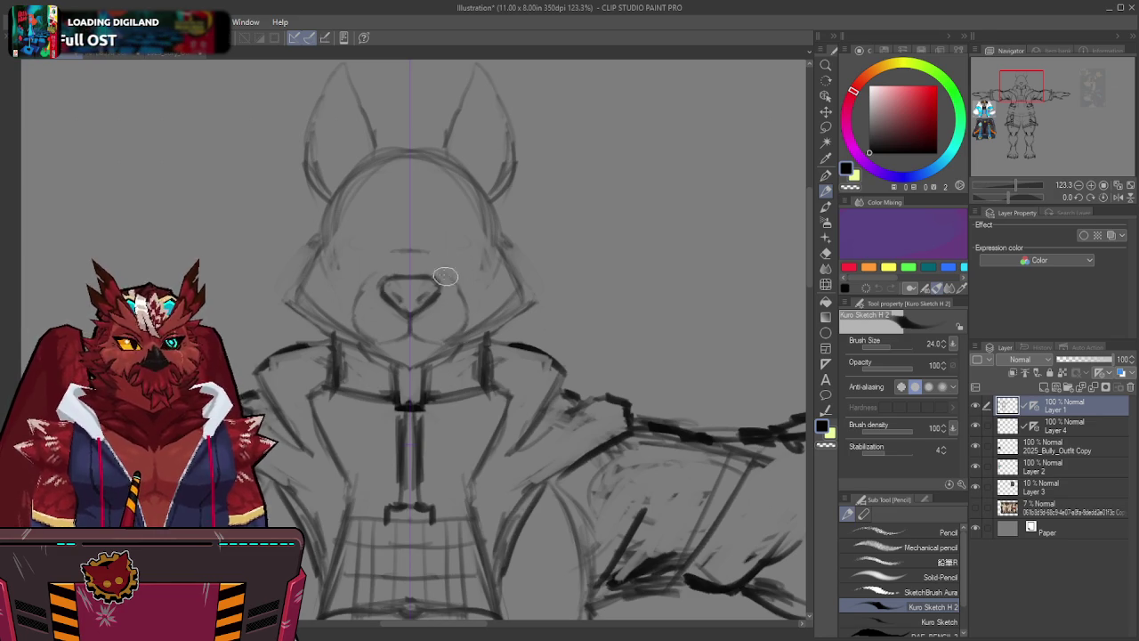
Sketch mirrored oval eyes and faint eyebrows above the nose.
drag(418, 252, 383, 259)
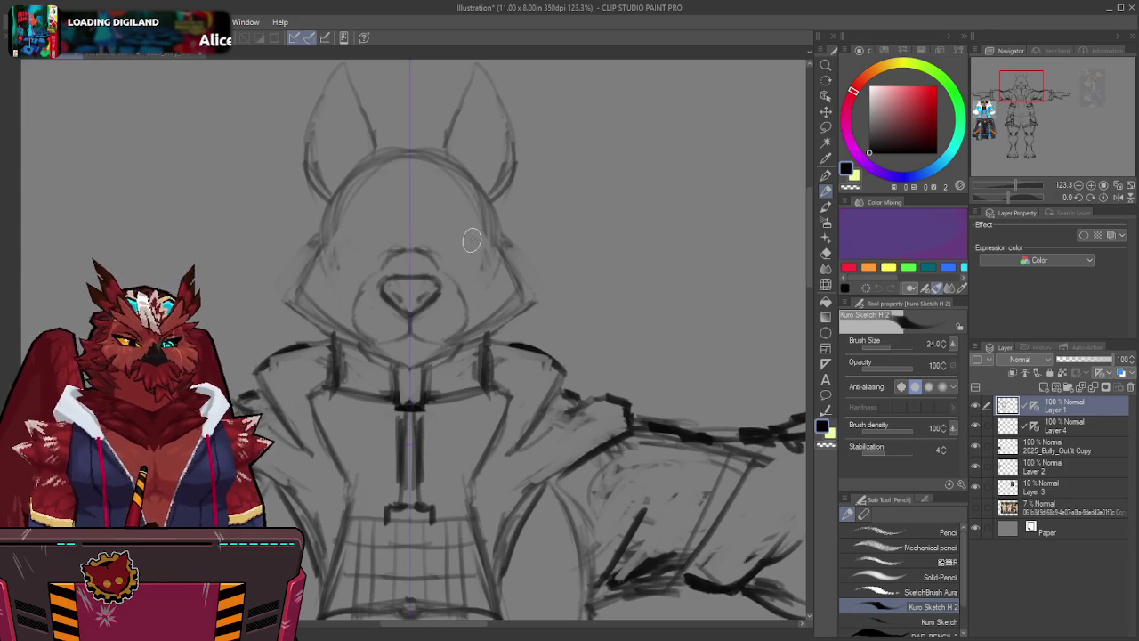
mouse_move(460, 239)
mouse_down()
mouse_move(435, 246)
mouse_move(462, 233)
mouse_move(420, 221)
mouse_move(454, 205)
mouse_up()
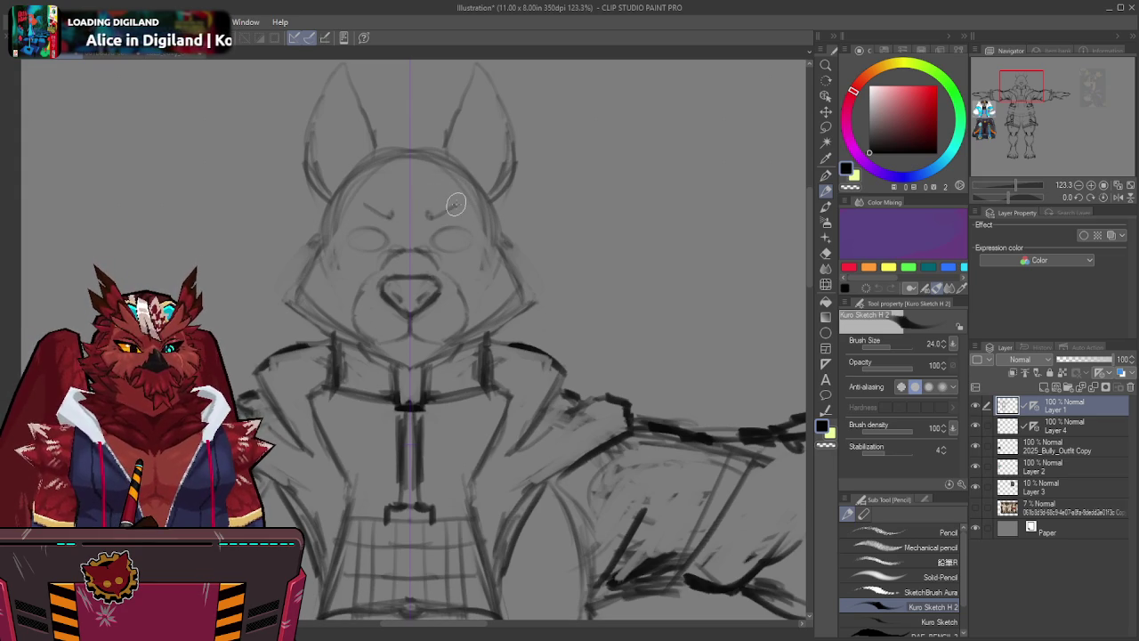
key(ctrl+z)
key(ctrl+z)
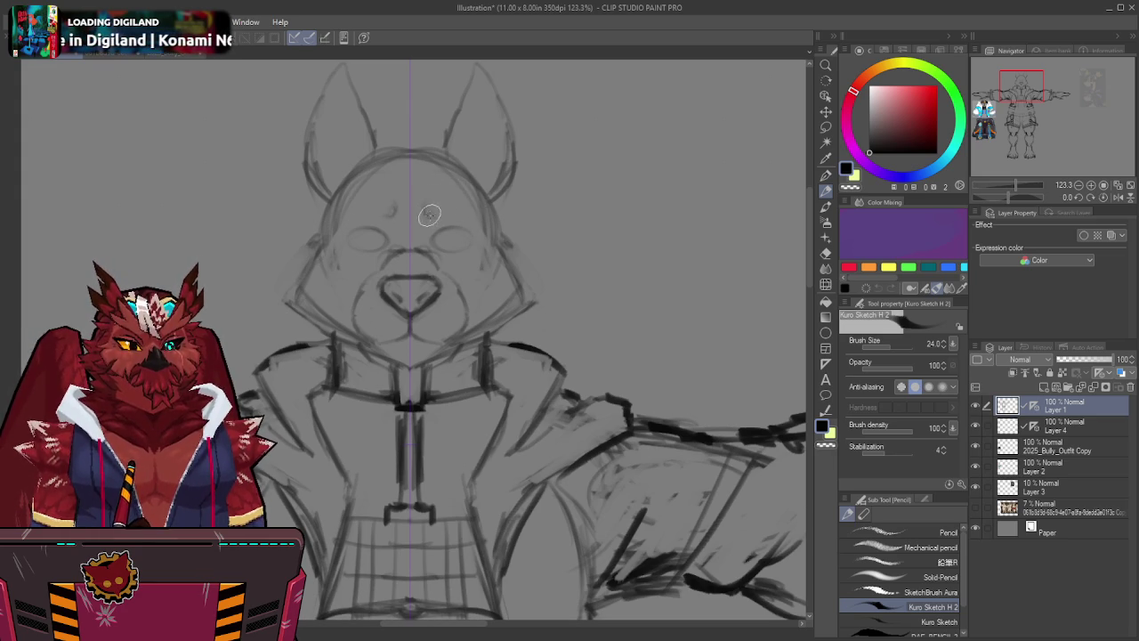
mouse_move(439, 214)
mouse_down()
mouse_move(465, 210)
mouse_move(451, 201)
mouse_up()
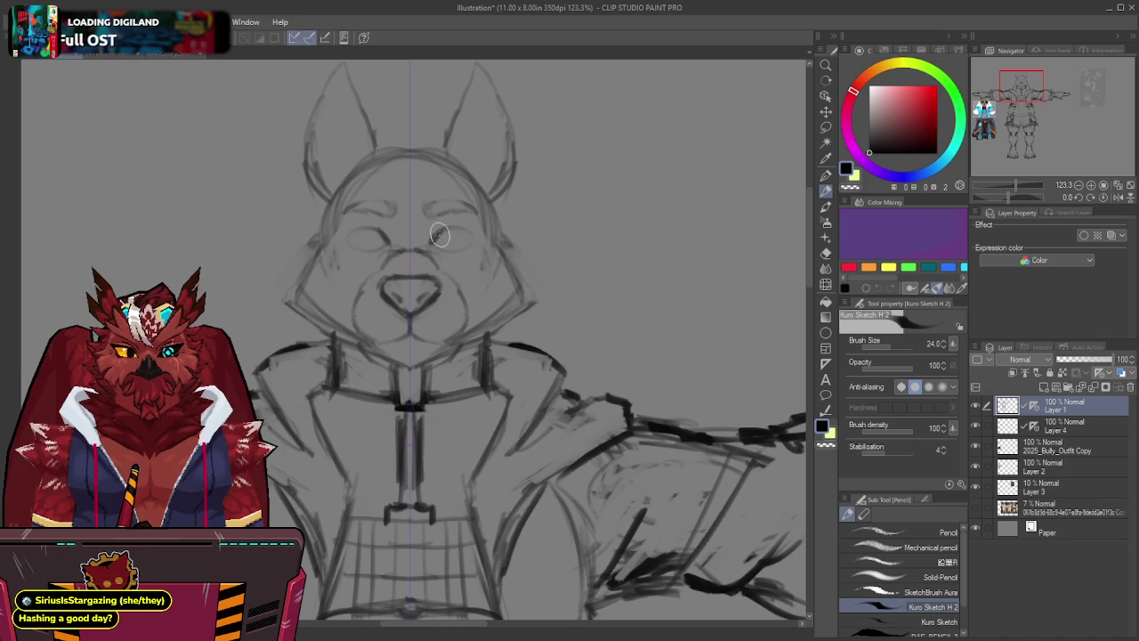
Draw open eyes with pupils over the closed-eye lines on both sides of the face.
drag(443, 230, 474, 232)
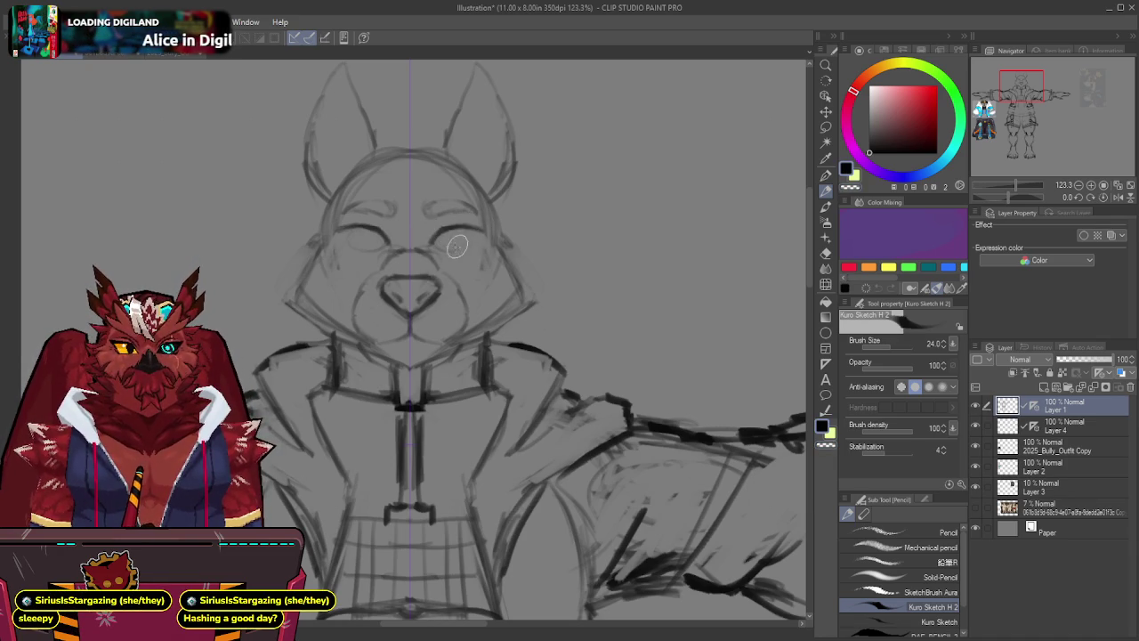
mouse_move(385, 235)
mouse_down()
mouse_move(372, 248)
mouse_move(382, 251)
mouse_up()
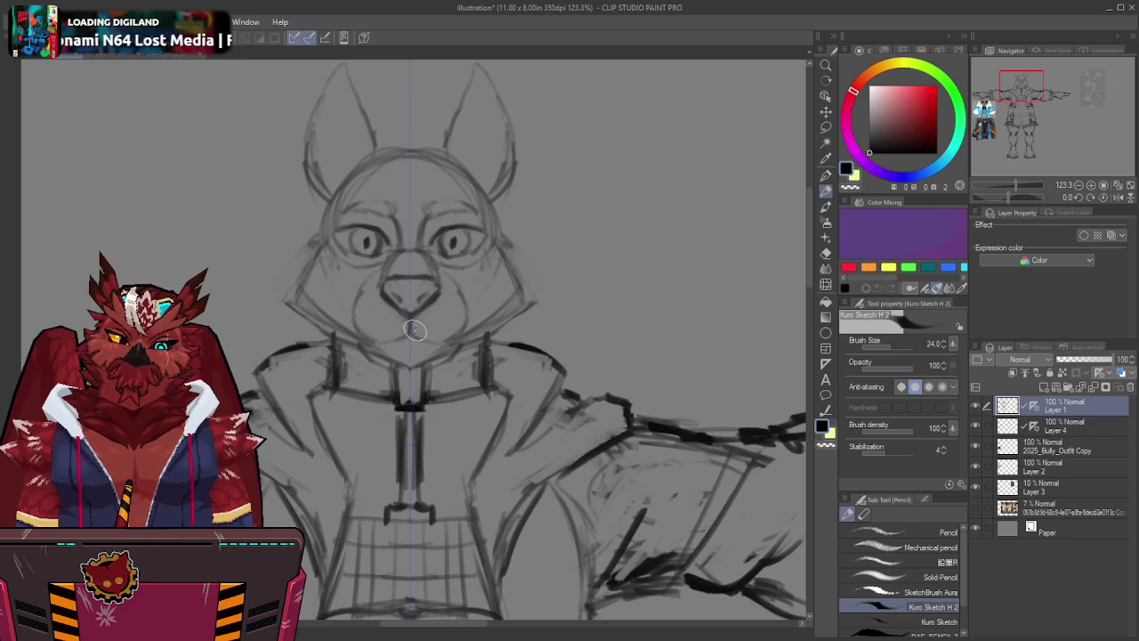
Sketch the smiling mouth and jaw line below the nose, redoing one stroke.
mouse_move(440, 335)
mouse_down()
mouse_move(376, 336)
mouse_move(477, 319)
mouse_up()
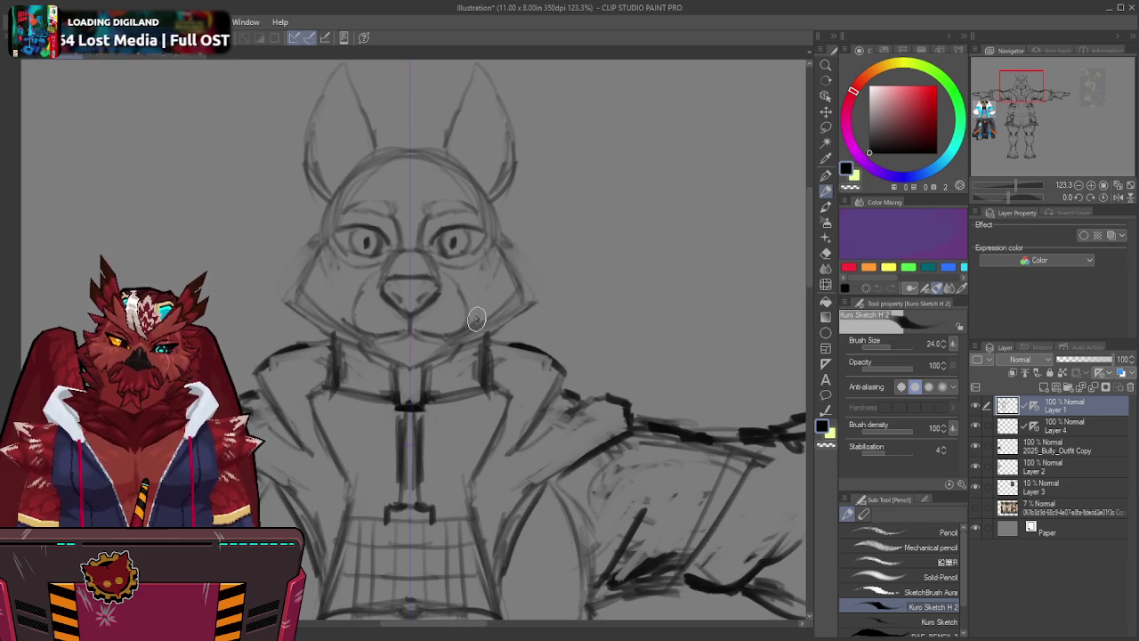
key(ctrl+z)
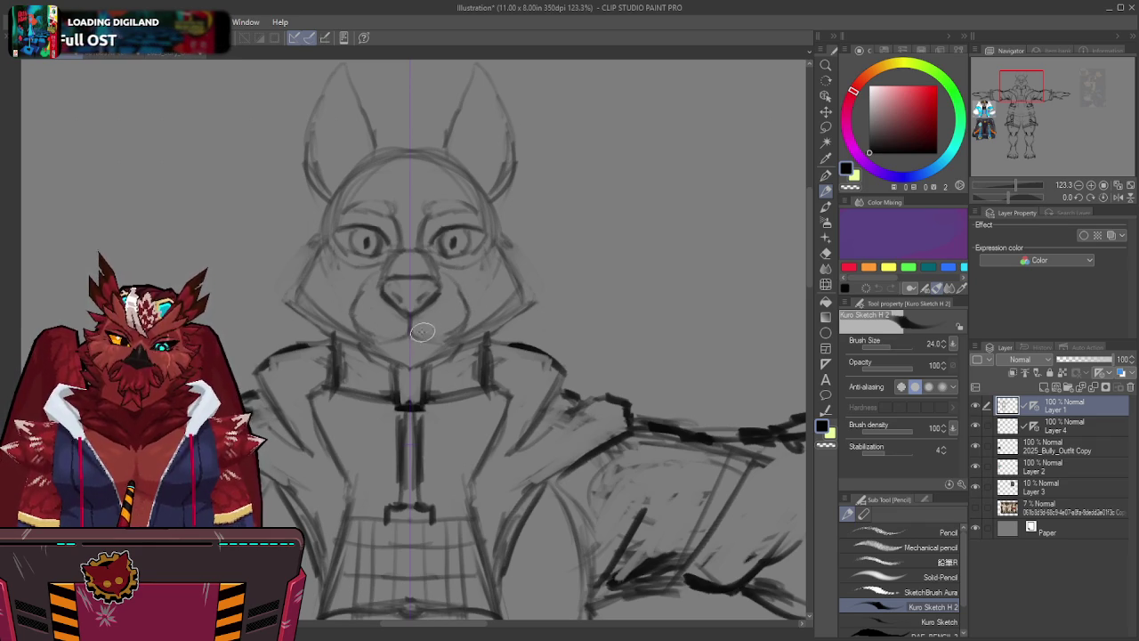
mouse_move(432, 331)
mouse_down()
mouse_move(381, 336)
mouse_move(479, 312)
mouse_up()
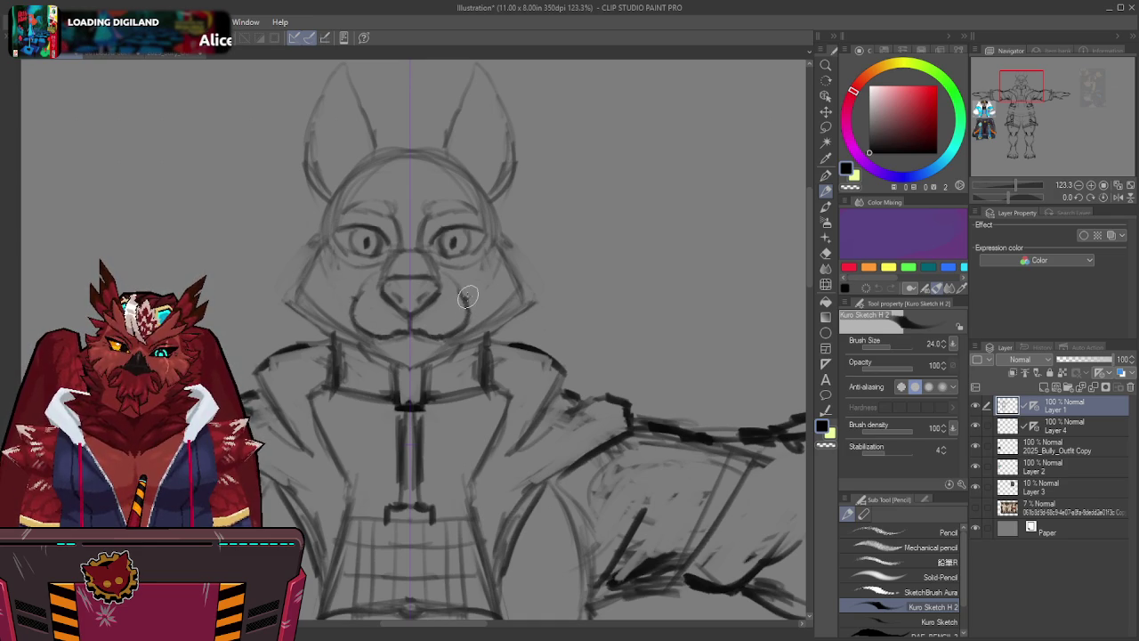
Trace the cheek and jaw contour down to the chin and darken the head outline to the crown.
drag(490, 240, 533, 281)
mouse_move(495, 247)
mouse_down()
mouse_move(527, 285)
mouse_move(485, 333)
mouse_move(437, 358)
mouse_up()
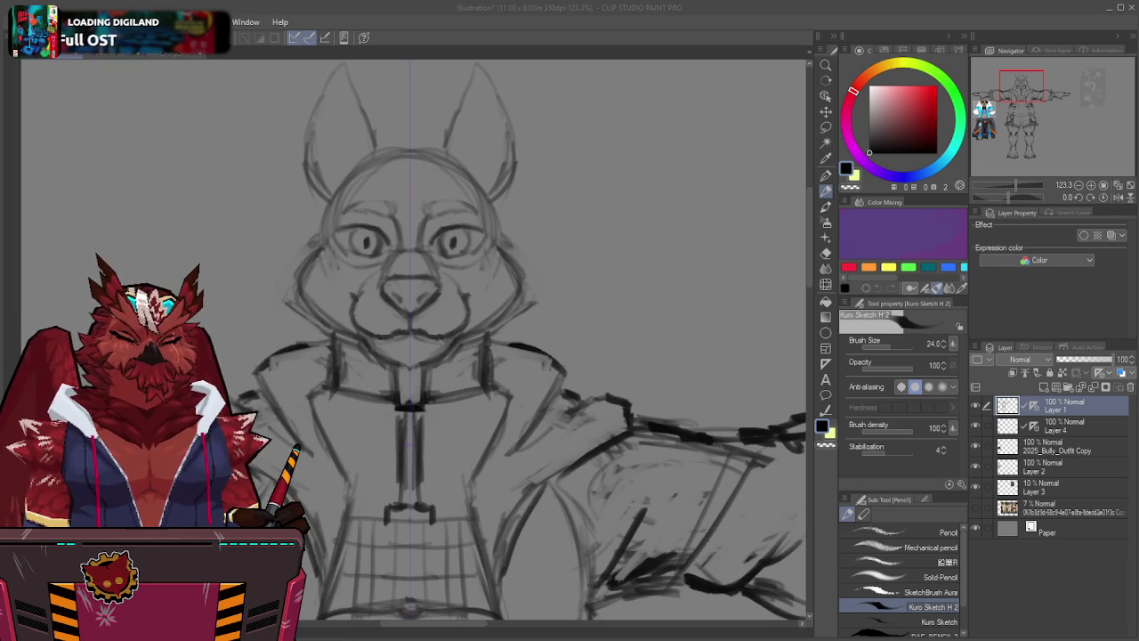
middle_drag(549, 190, 546, 216)
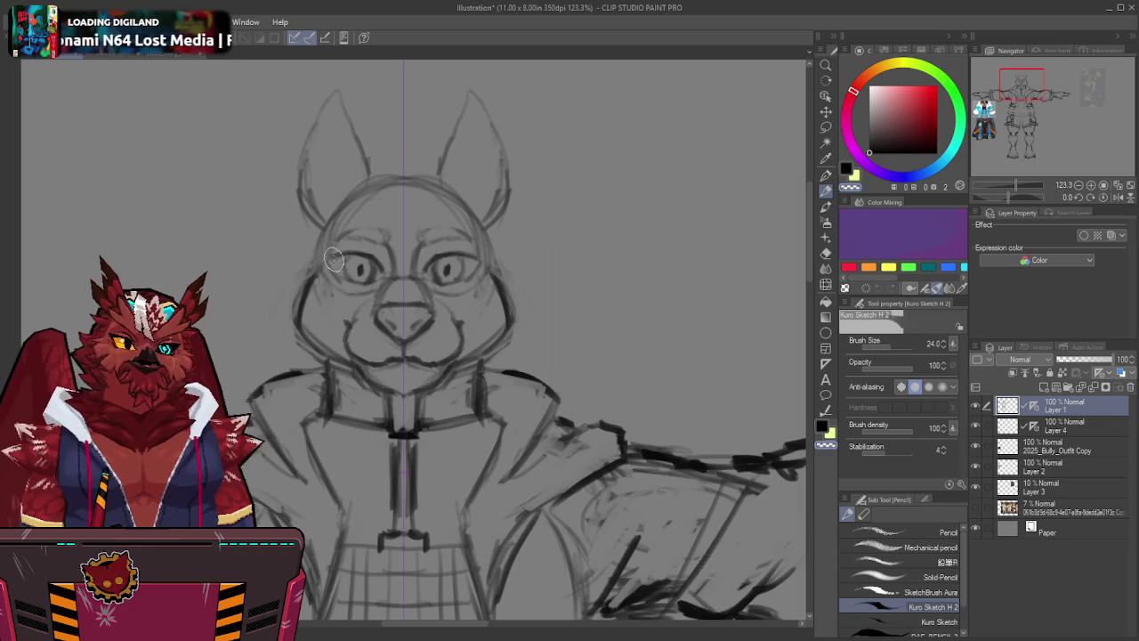
drag(312, 267, 392, 185)
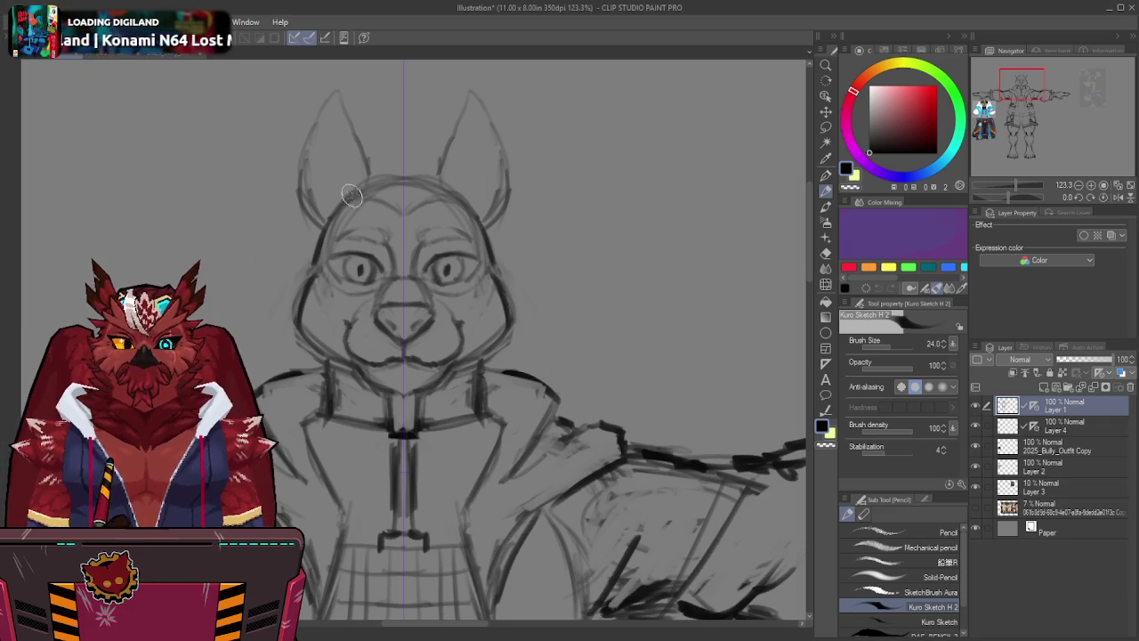
Redraw the ears as folded flaps with inner folds and erase the old ear bases.
mouse_move(368, 168)
mouse_down()
mouse_move(344, 123)
mouse_move(272, 149)
mouse_move(279, 178)
mouse_move(272, 160)
mouse_move(300, 190)
mouse_move(321, 140)
mouse_move(303, 189)
mouse_up()
mouse_move(319, 144)
mouse_down()
mouse_move(329, 160)
mouse_move(329, 142)
mouse_up()
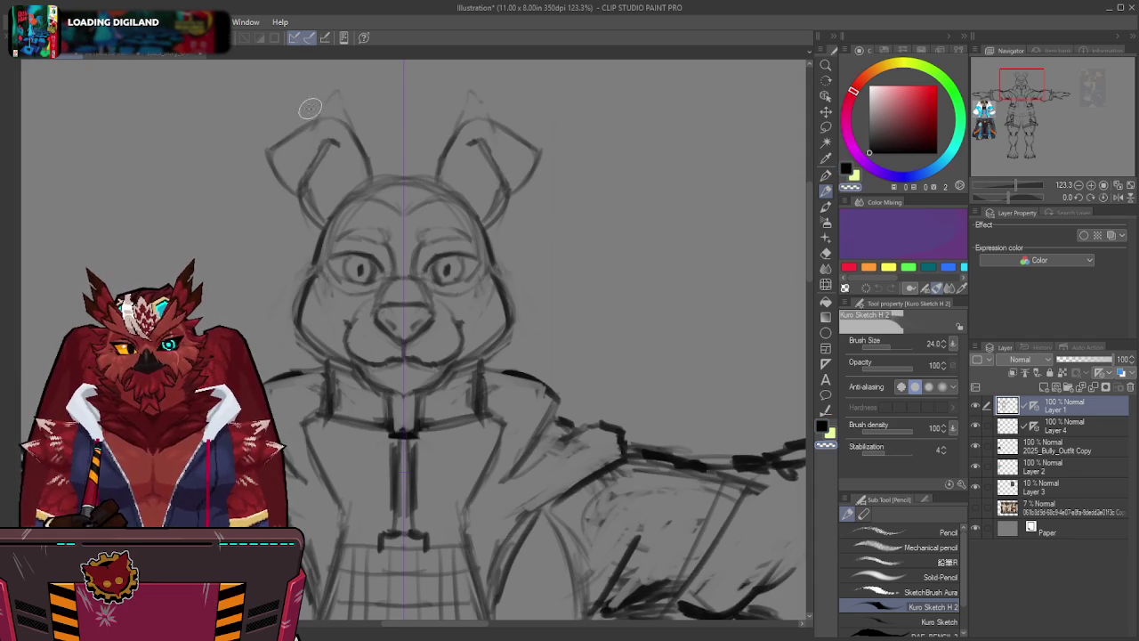
mouse_move(331, 109)
mouse_down()
mouse_move(316, 203)
mouse_move(309, 156)
mouse_move(310, 233)
mouse_up()
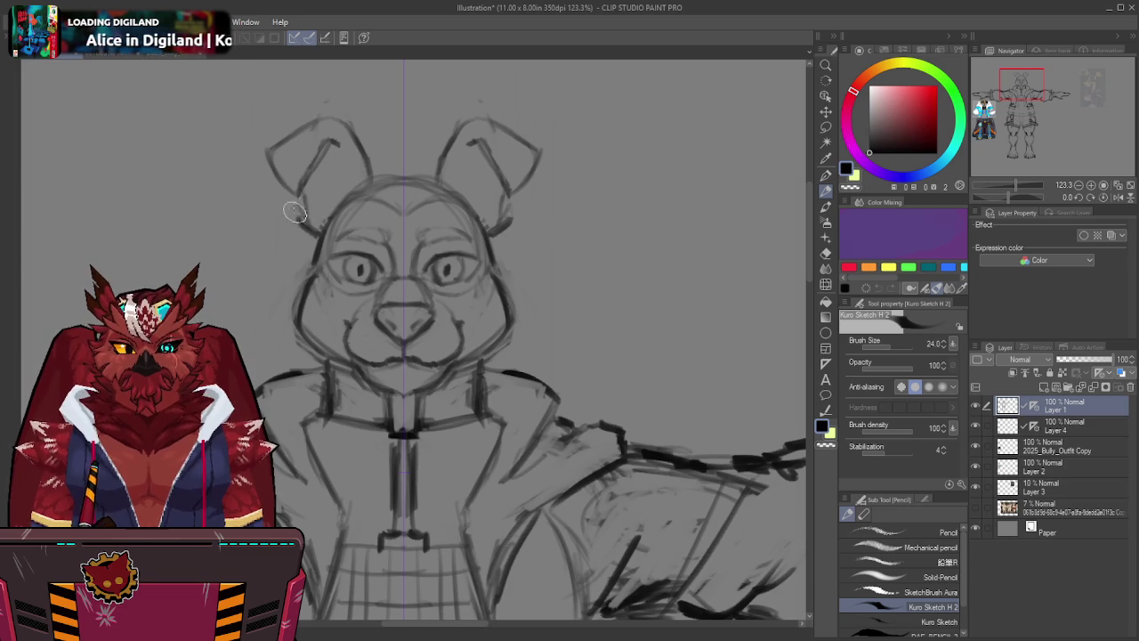
Lasso both ears and move them lower on the head.
key(m)
drag(358, 134, 301, 207)
key(k)
drag(330, 134, 335, 154)
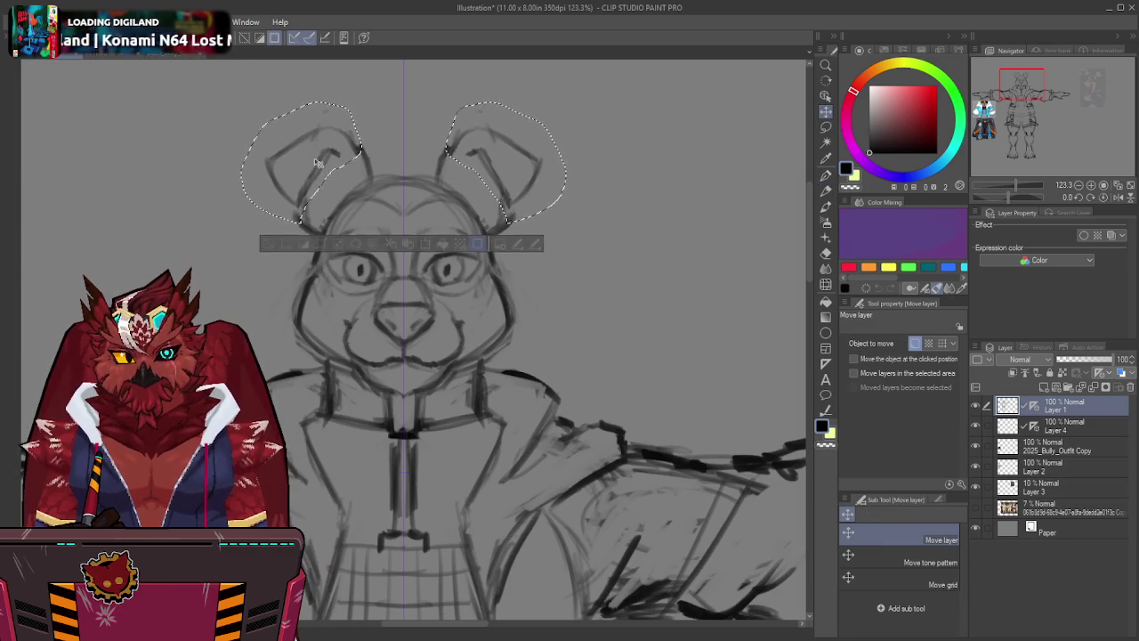
key(p)
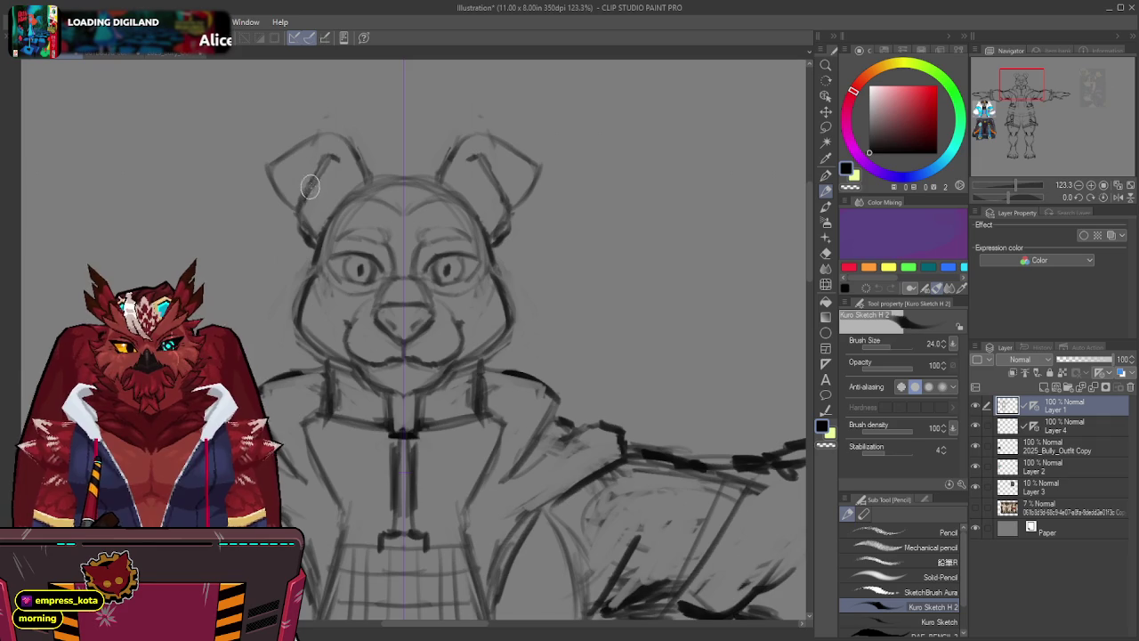
key(slash)
Zoom out and pan to check the face against the whole T-pose figure.
mouse_move(392, 231)
mouse_down()
mouse_move(364, 240)
mouse_move(409, 214)
mouse_up()
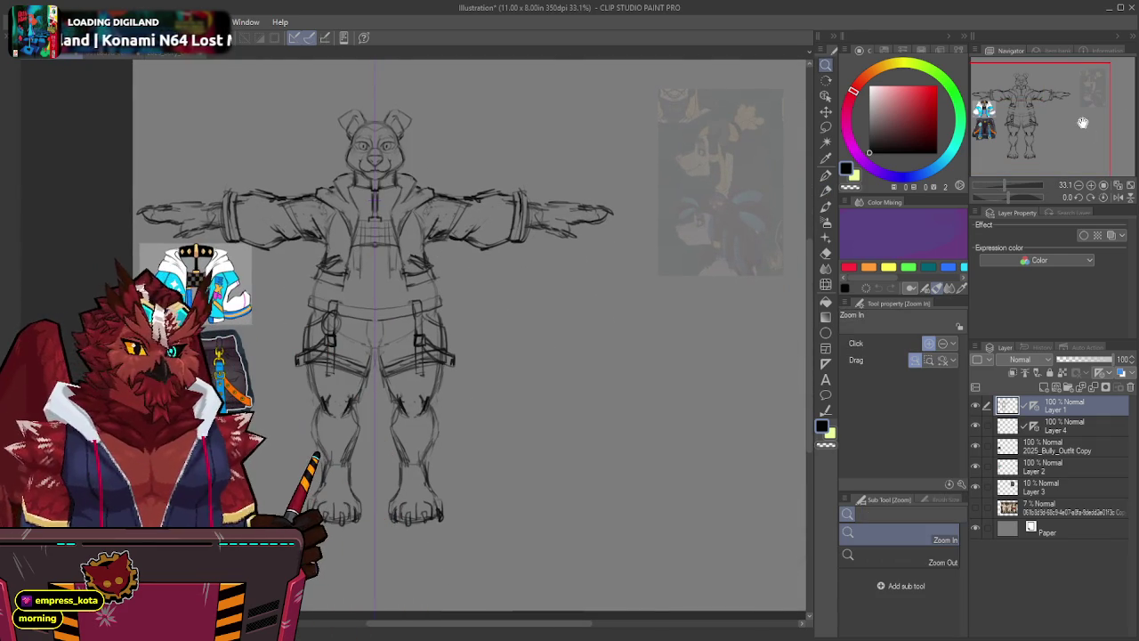
mouse_move(629, 231)
mouse_down()
mouse_move(498, 243)
mouse_move(491, 272)
mouse_up()
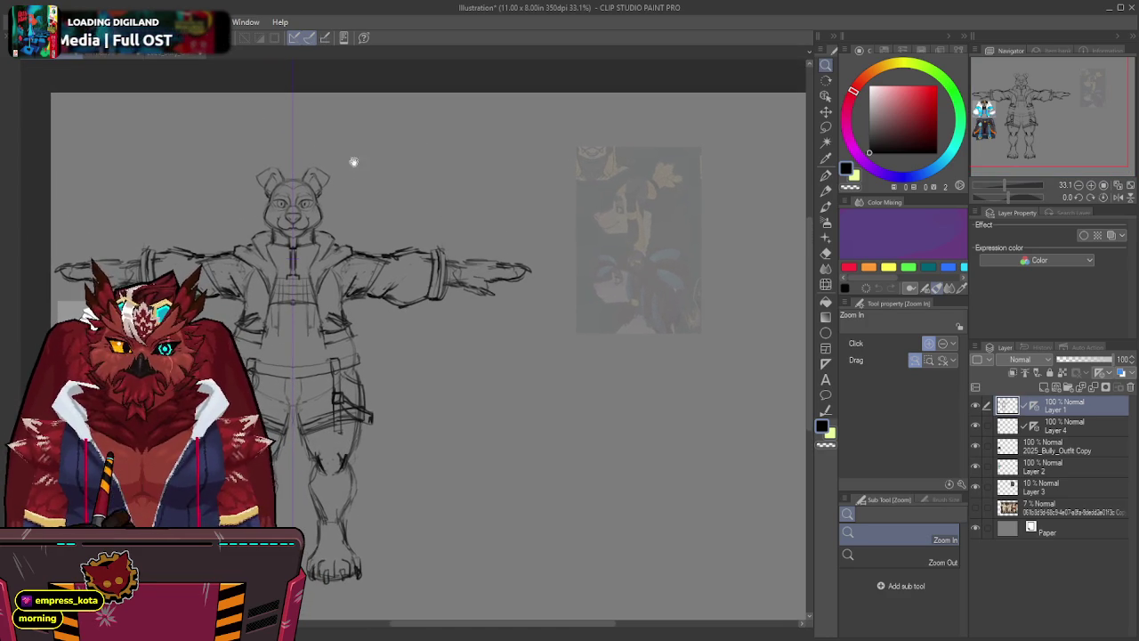
drag(354, 162, 374, 191)
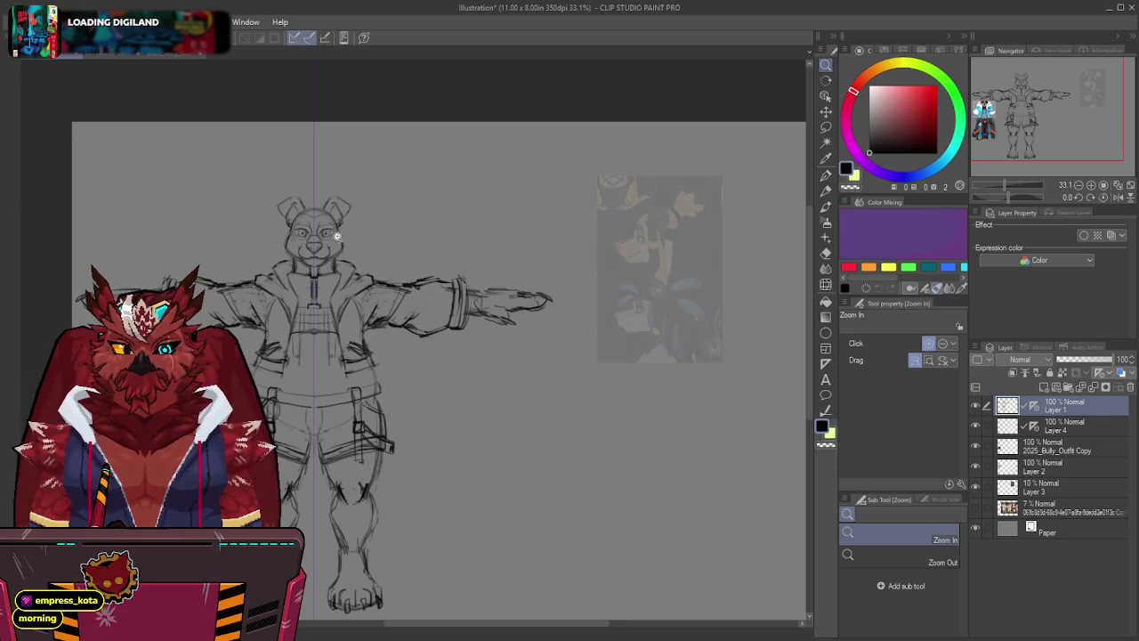
Zoom back into the head and rework the right eye's outline with the pencil.
drag(337, 236, 401, 309)
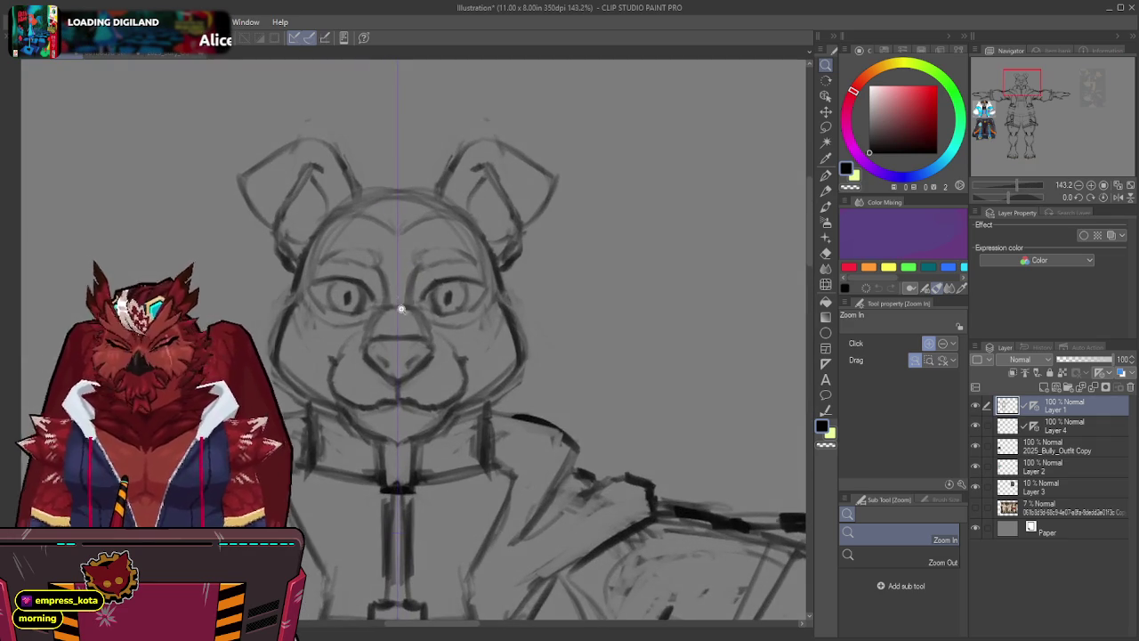
key(p)
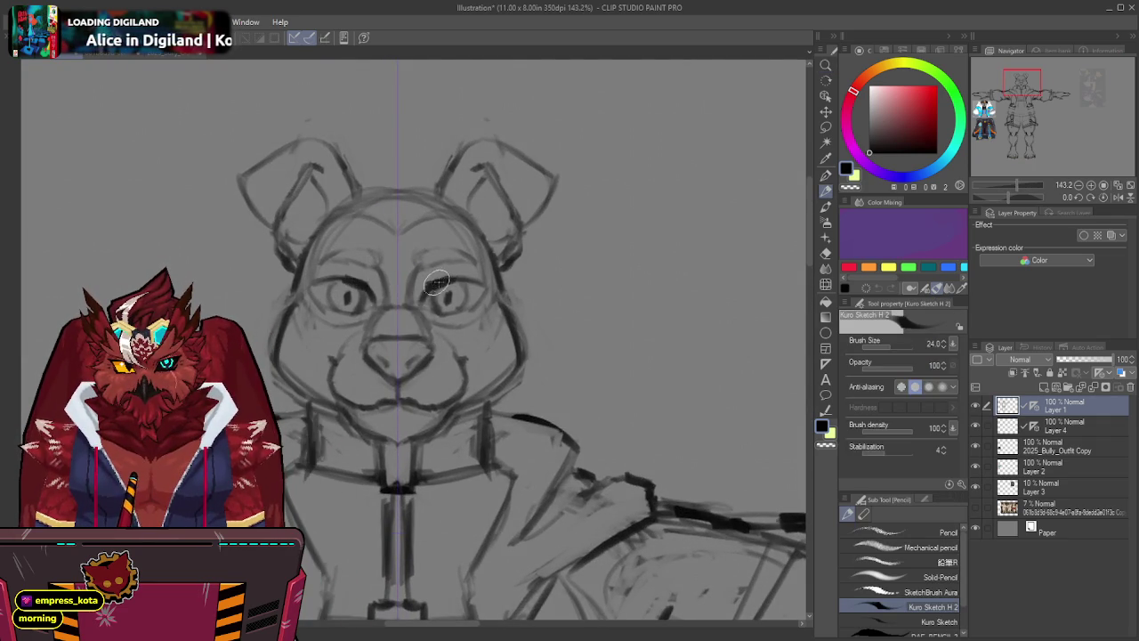
drag(458, 278, 487, 294)
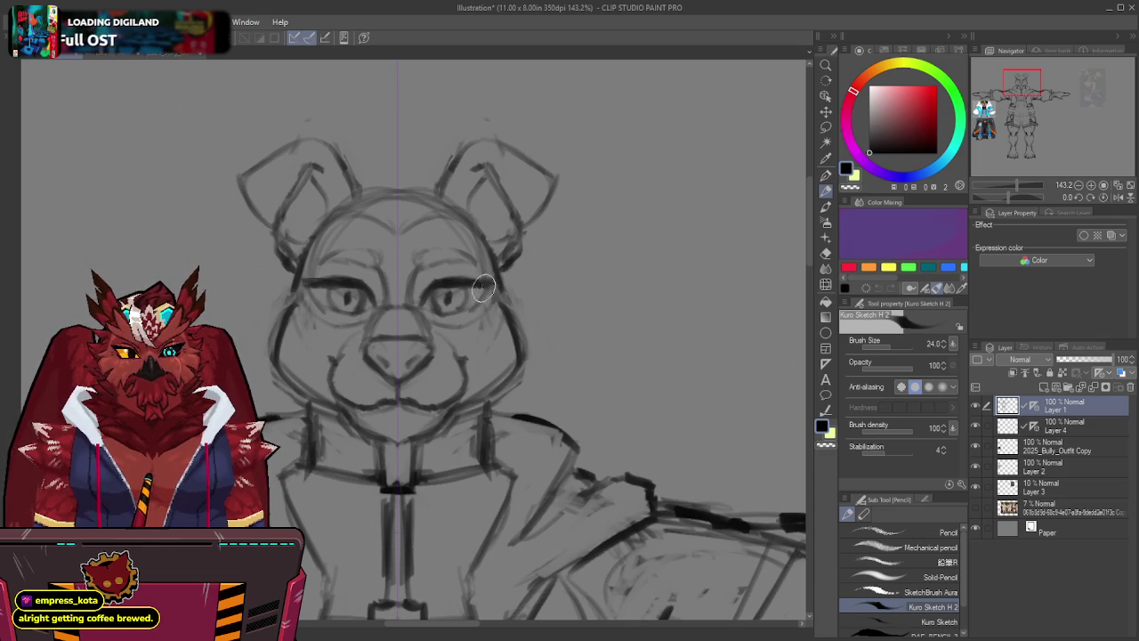
scroll(504, 288, down, 5)
scroll(473, 229, down, 1)
scroll(457, 243, down, 1)
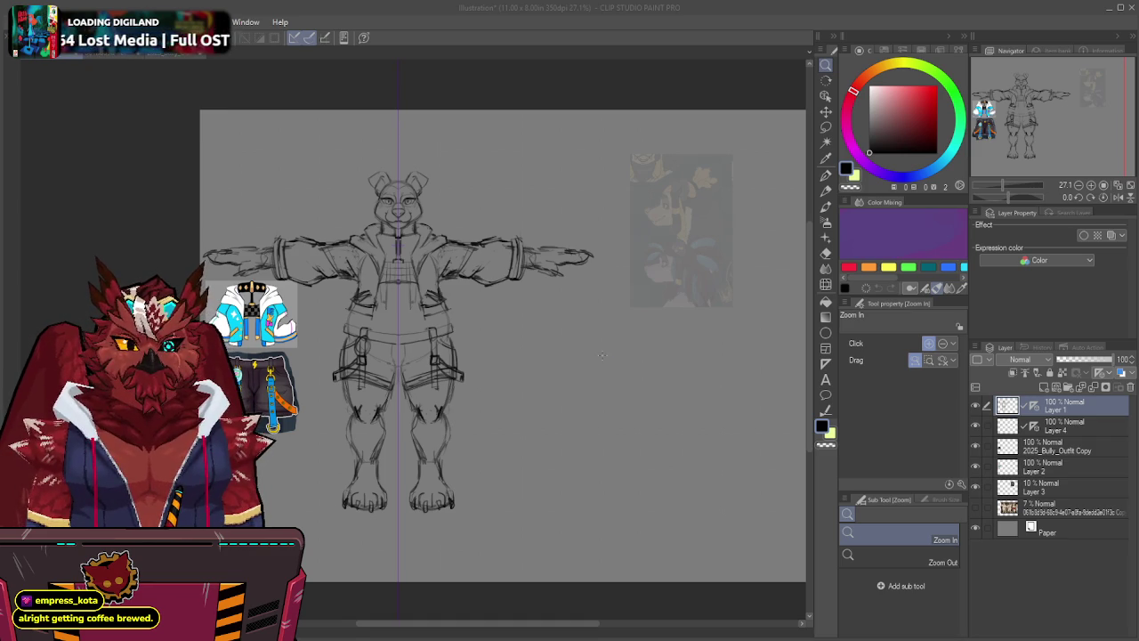
key(ctrl+Tab)
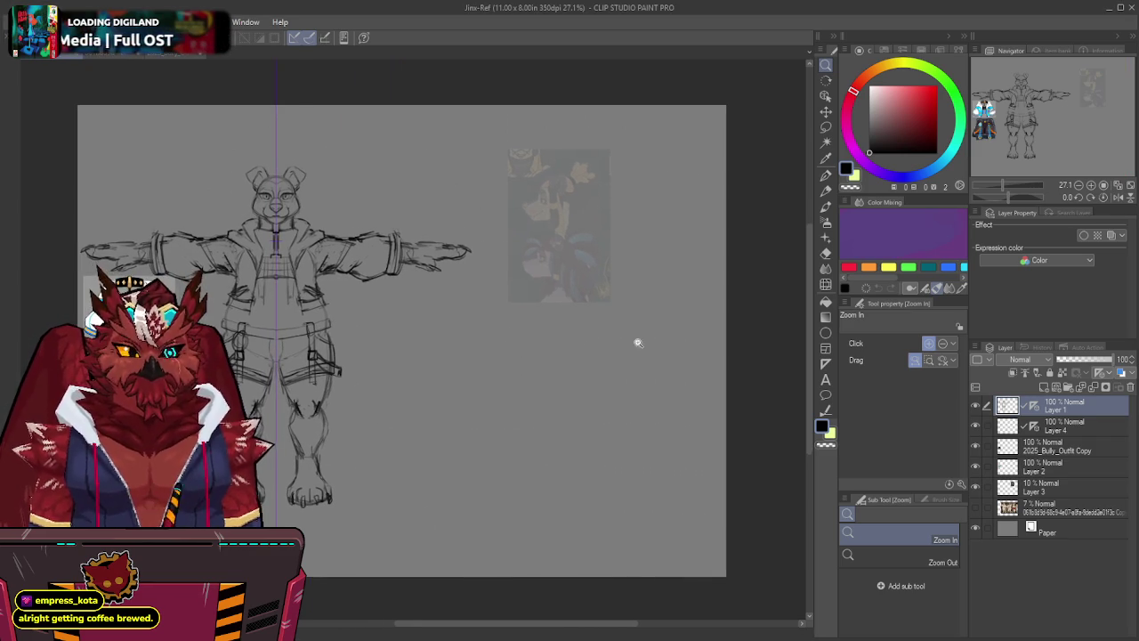
Show the purple guide lines on Layer 4 and zoom toward the arm and colour reference.
click(1055, 426)
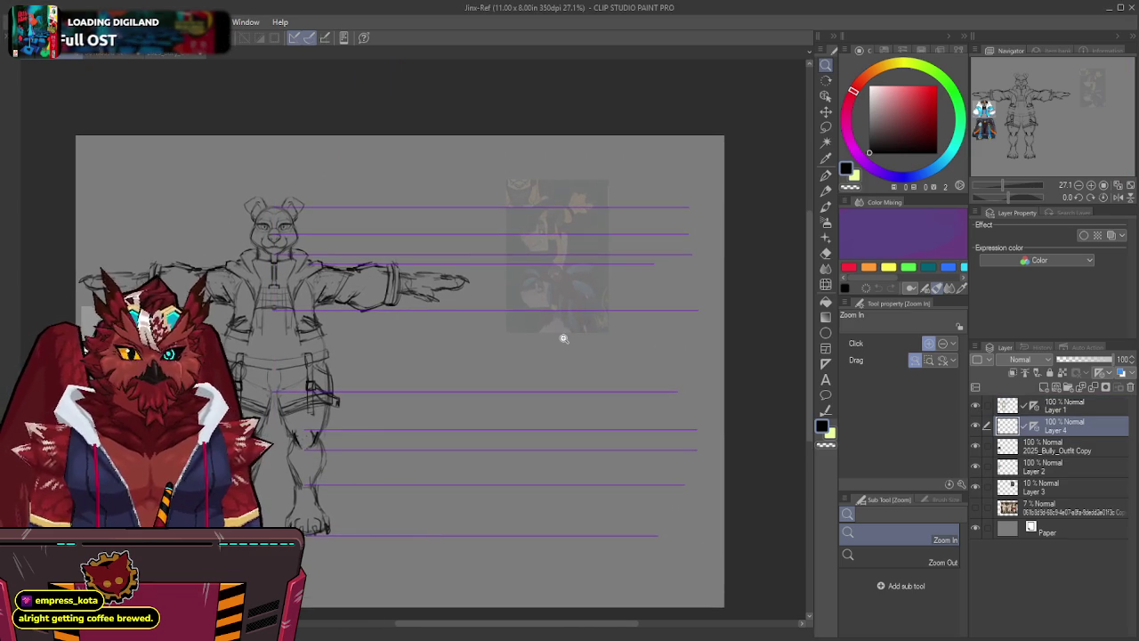
mouse_move(588, 174)
mouse_down()
mouse_move(547, 178)
mouse_move(555, 208)
mouse_move(579, 229)
mouse_move(534, 209)
mouse_up()
key(p)
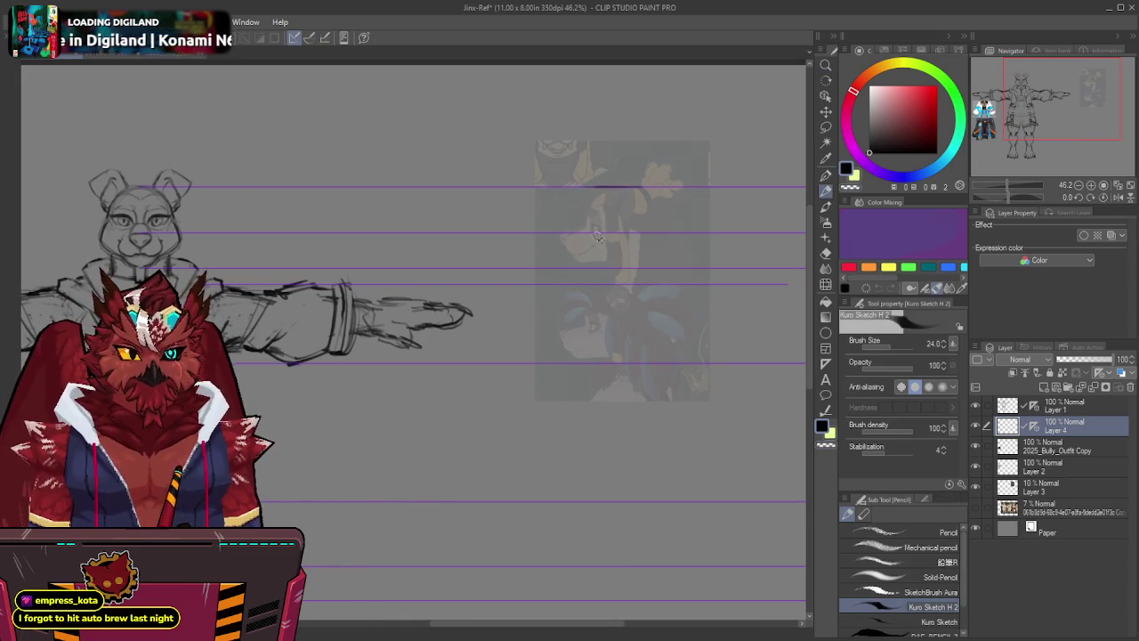
mouse_move(623, 200)
mouse_down()
mouse_move(634, 247)
mouse_move(615, 205)
mouse_up()
key(ctrl+z)
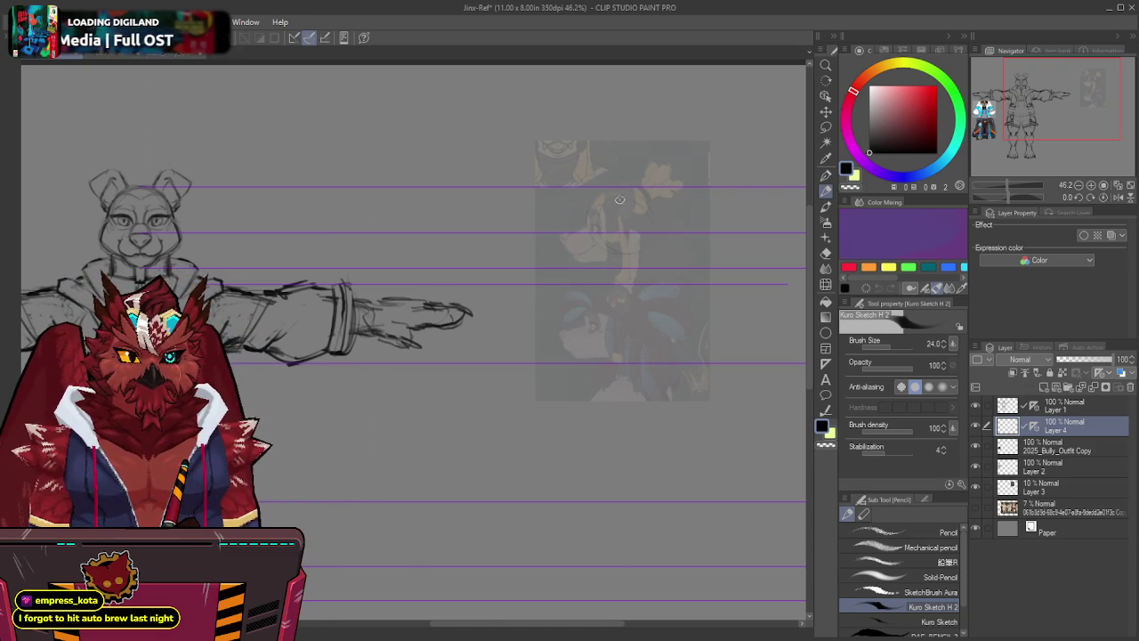
scroll(580, 225, up, 1)
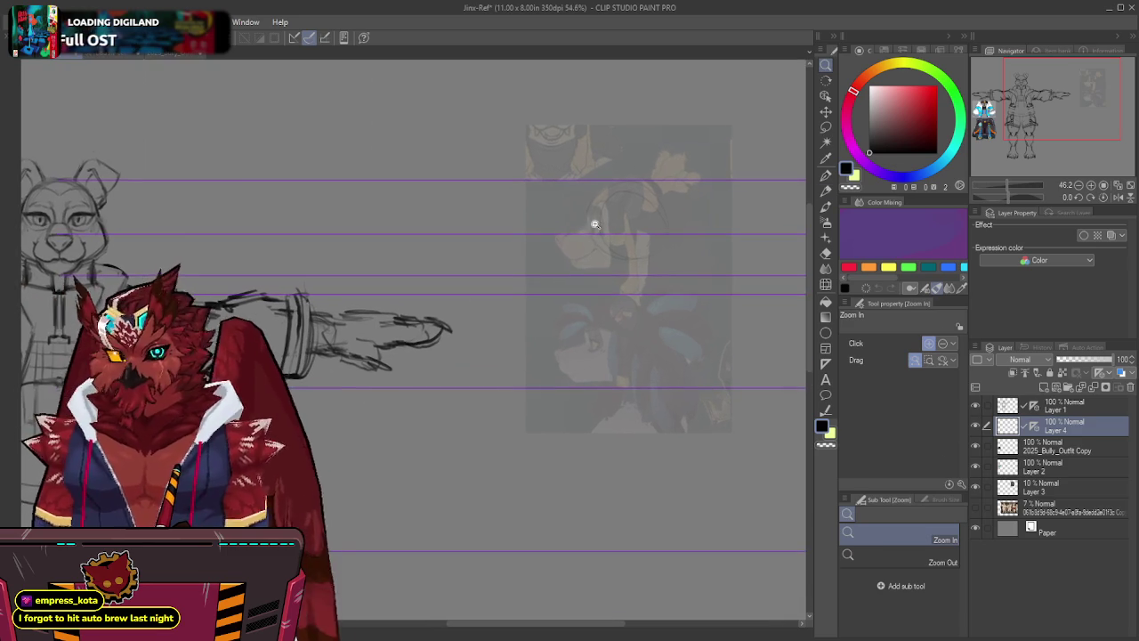
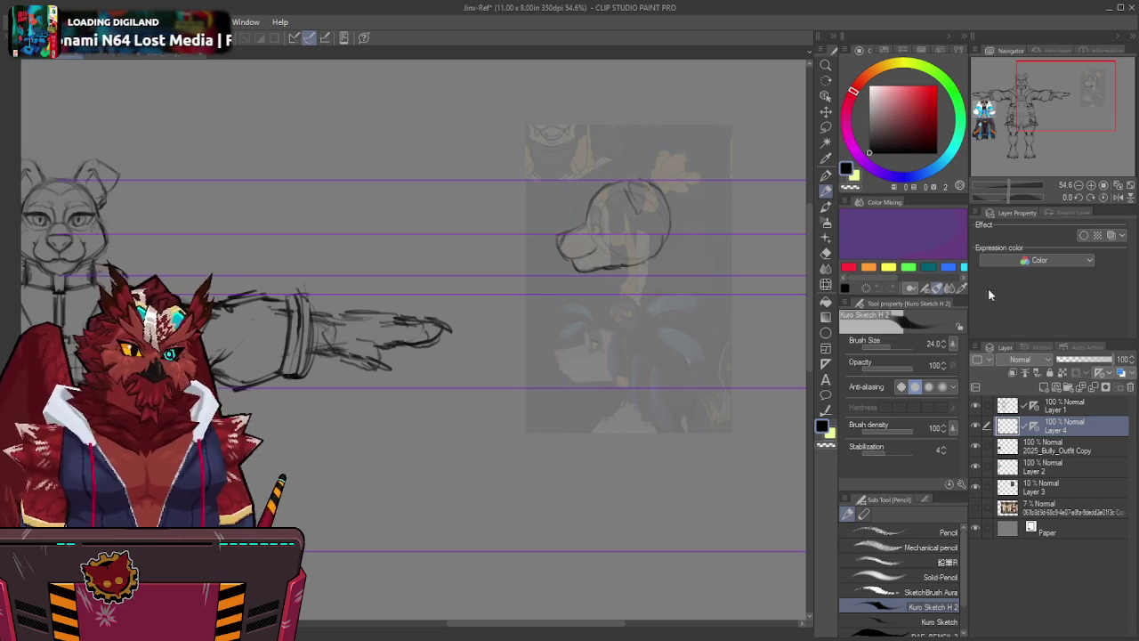
Draw a horizontal linear ruler from the front sketch's eye level across to the side-view head.
click(827, 111)
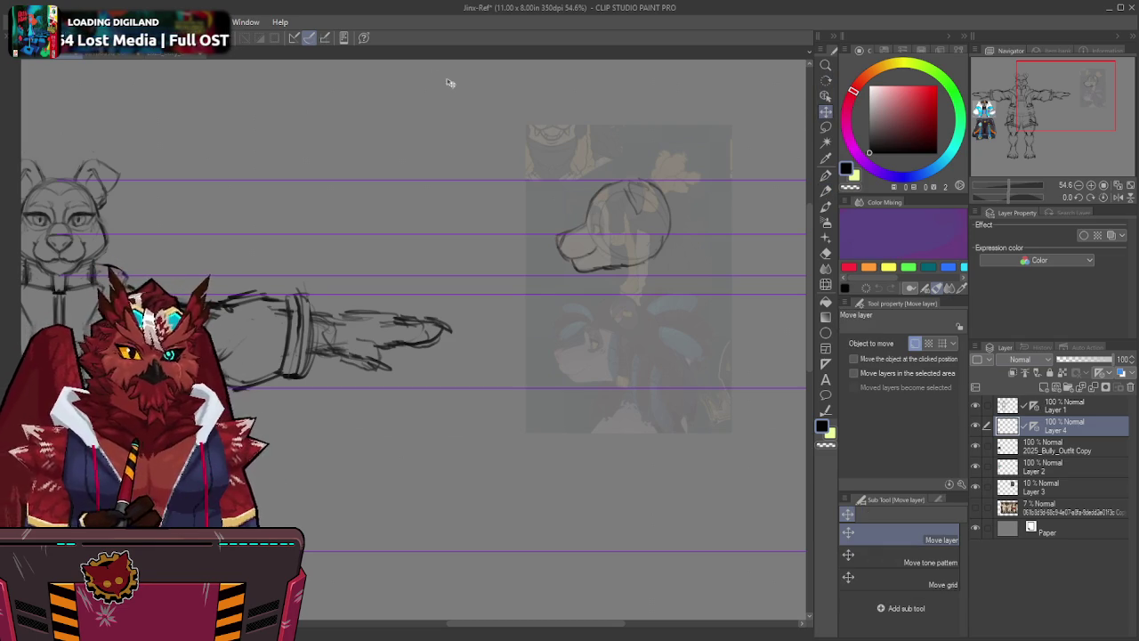
click(825, 365)
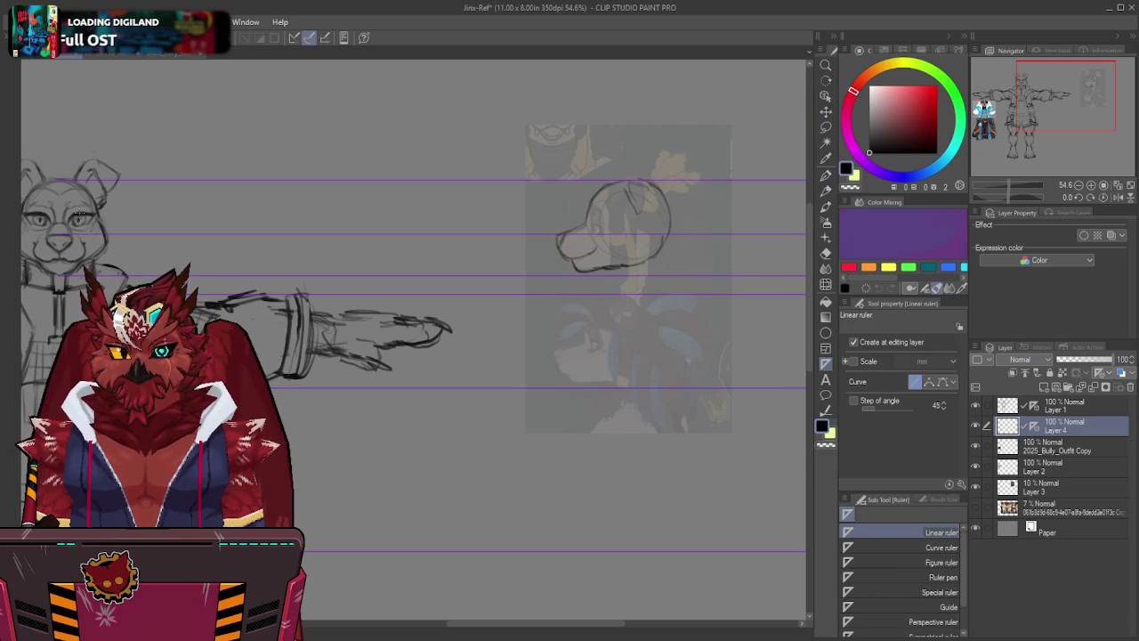
drag(78, 214, 598, 212)
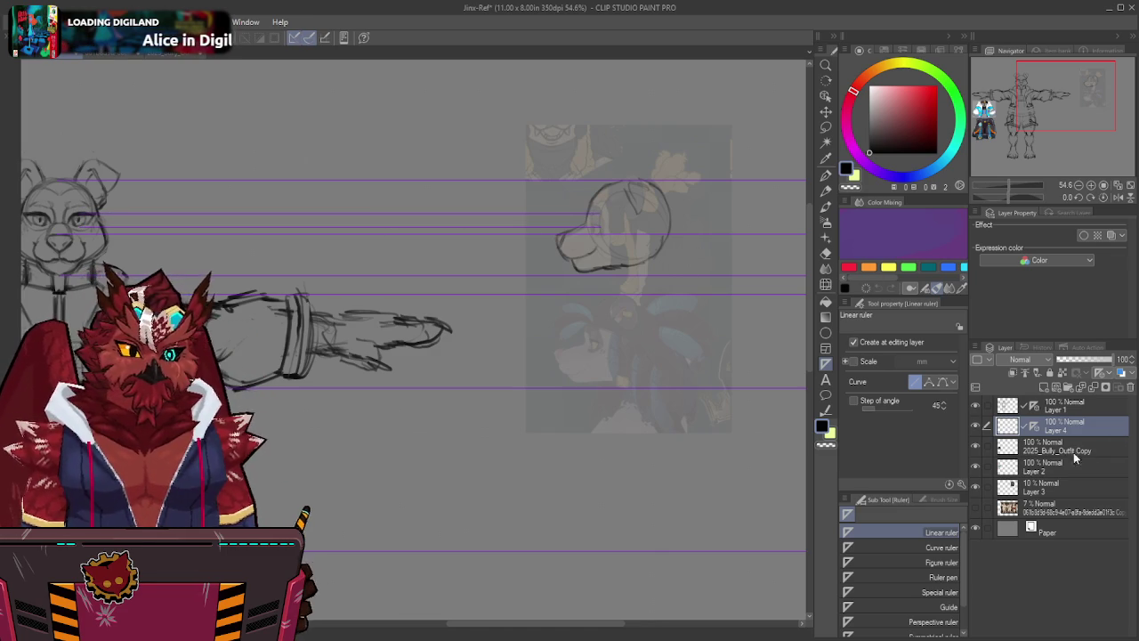
click(1068, 406)
click(1094, 424)
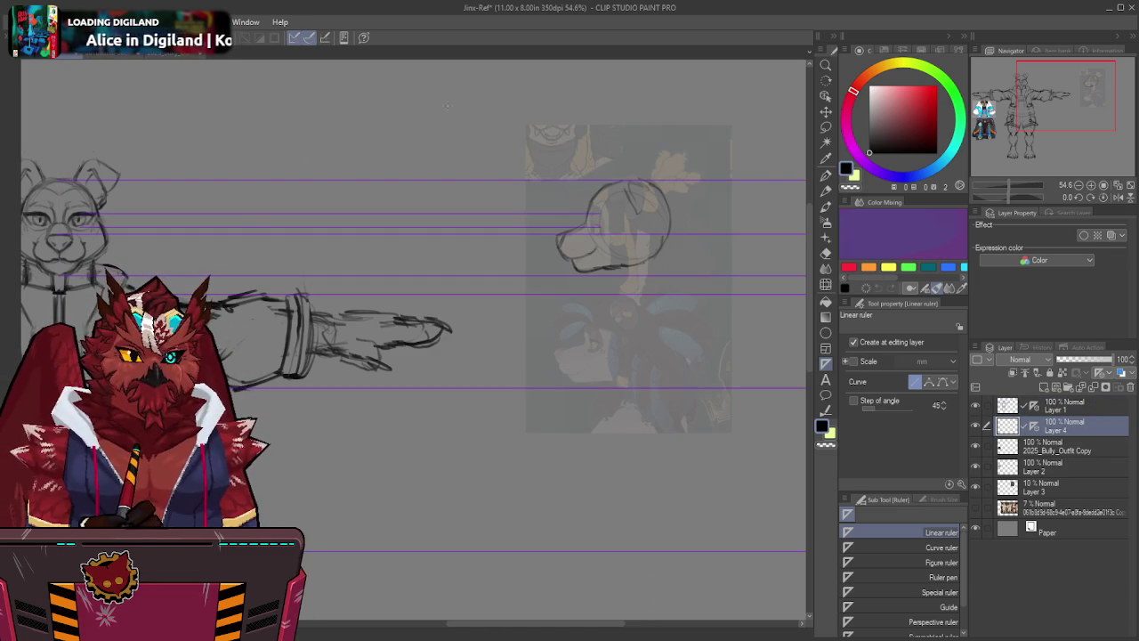
drag(578, 242, 588, 242)
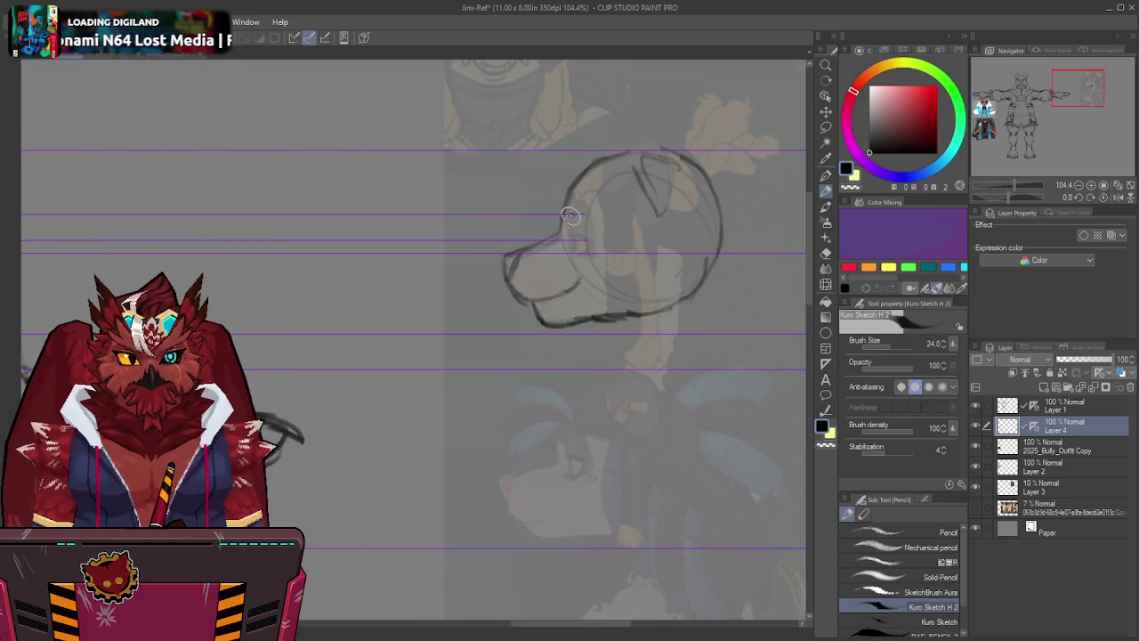
Sketch the eye and the strokes below it on the side-view head, then zoom back out.
drag(567, 219, 591, 218)
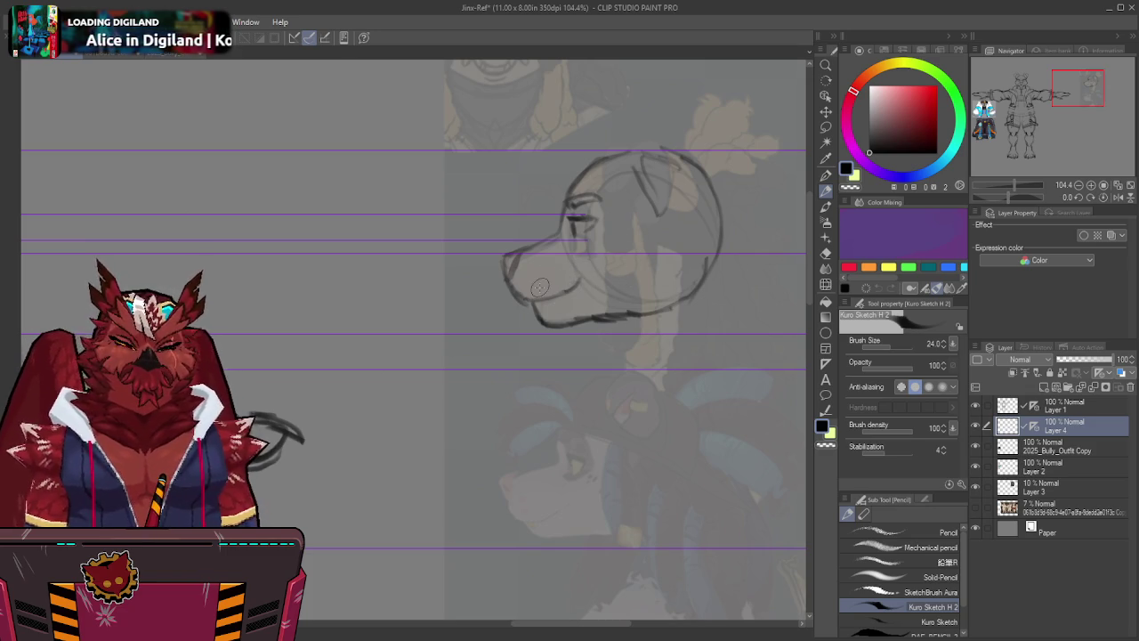
mouse_move(567, 208)
mouse_down()
mouse_move(571, 246)
mouse_move(591, 253)
mouse_move(597, 211)
mouse_up()
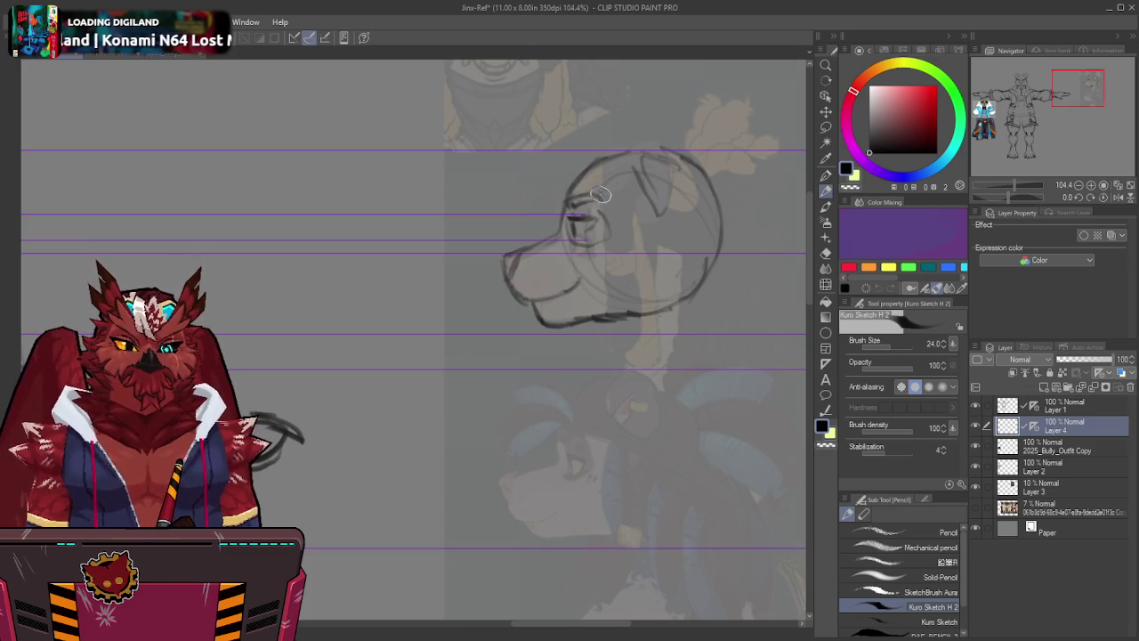
mouse_move(586, 250)
mouse_down()
mouse_move(589, 291)
mouse_move(621, 260)
mouse_up()
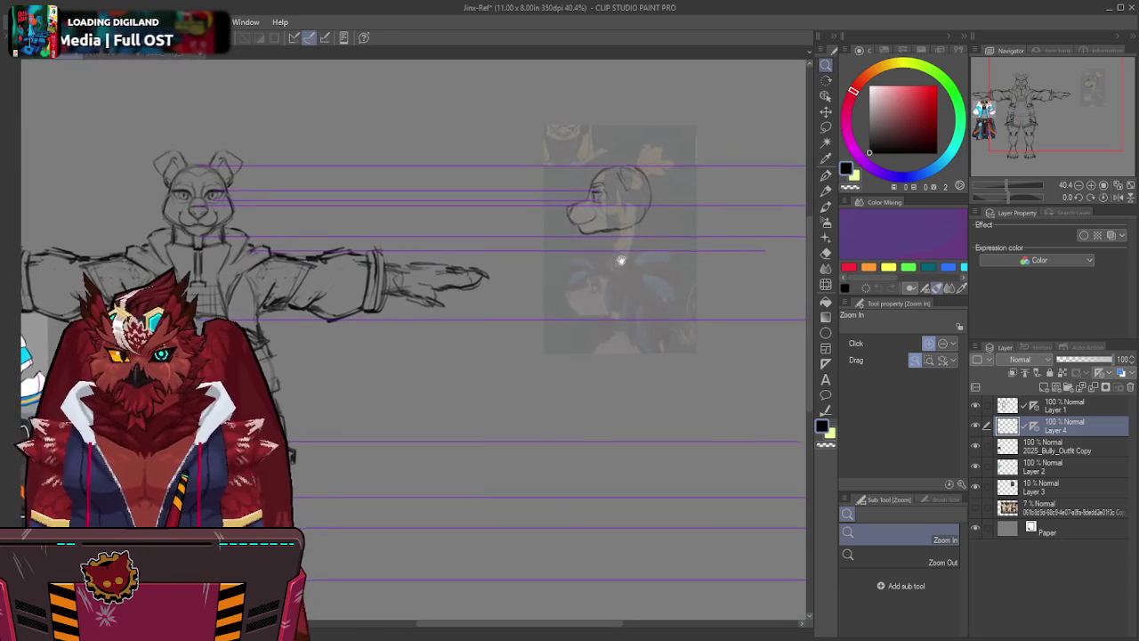
Sketch a shoulder circle below the side head, redoing the first attempt, and begin the body line.
mouse_move(621, 260)
mouse_down()
mouse_move(631, 252)
mouse_move(615, 291)
mouse_up()
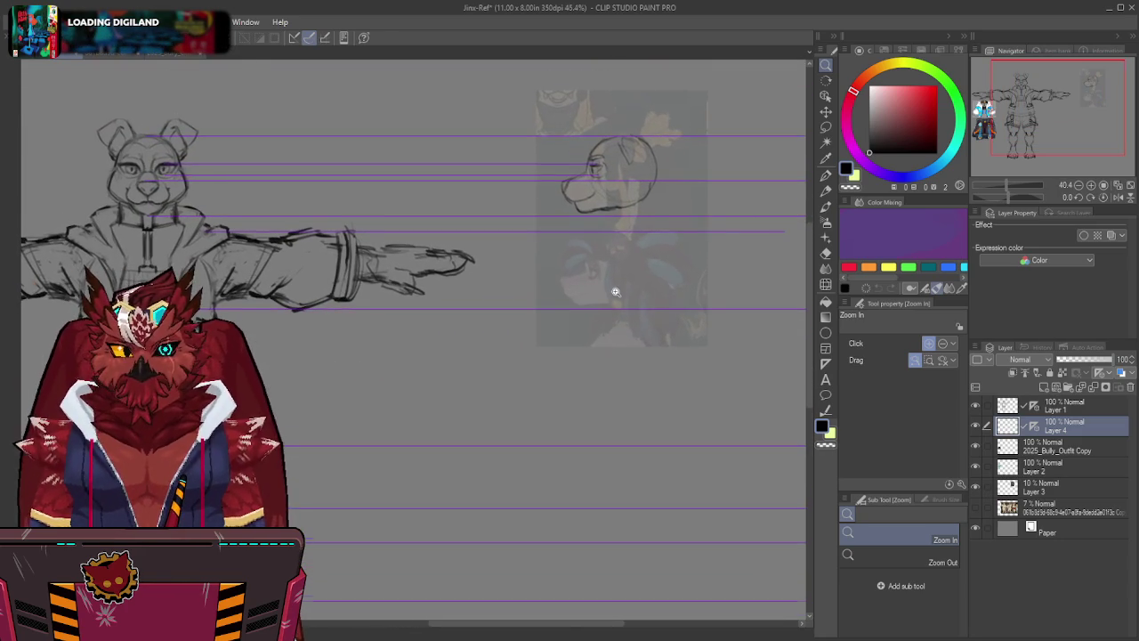
click(620, 249)
key(p)
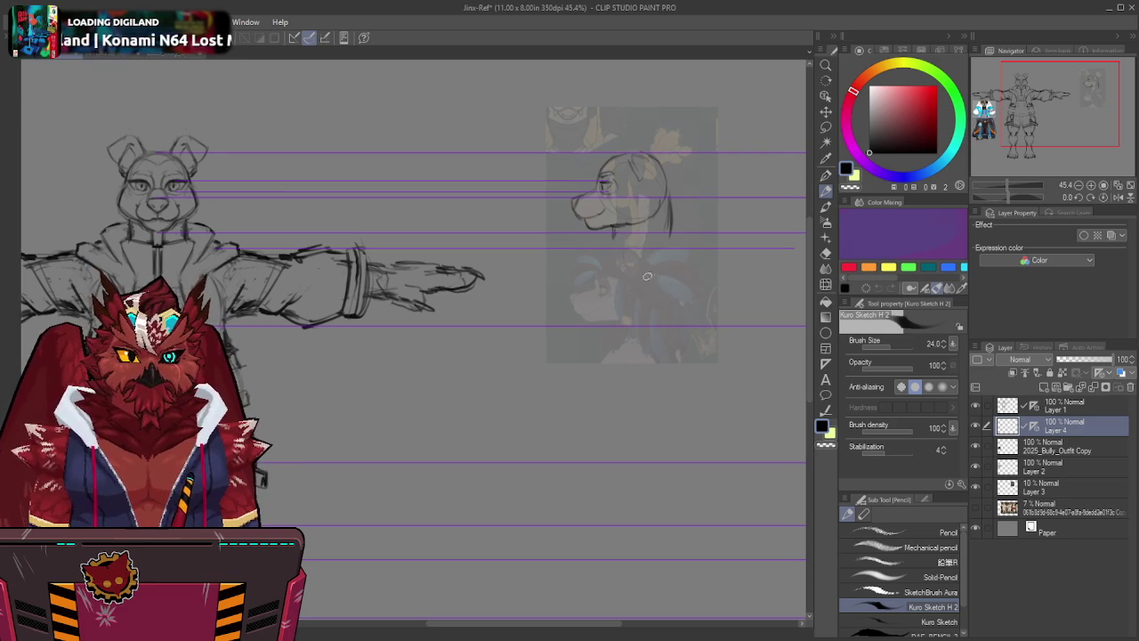
drag(648, 256, 644, 245)
key(ctrl+z)
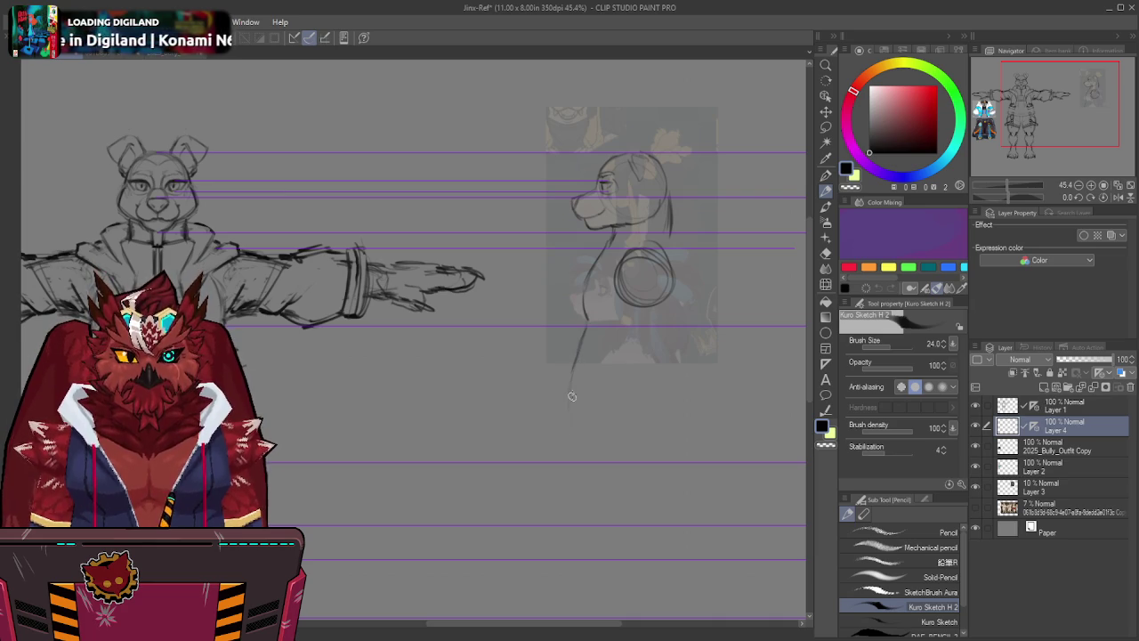
mouse_move(592, 461)
mouse_down()
mouse_move(571, 437)
mouse_move(572, 356)
mouse_move(569, 385)
mouse_up()
Outline the side figure's back, torso and curving belly down toward the hip.
drag(591, 323, 570, 398)
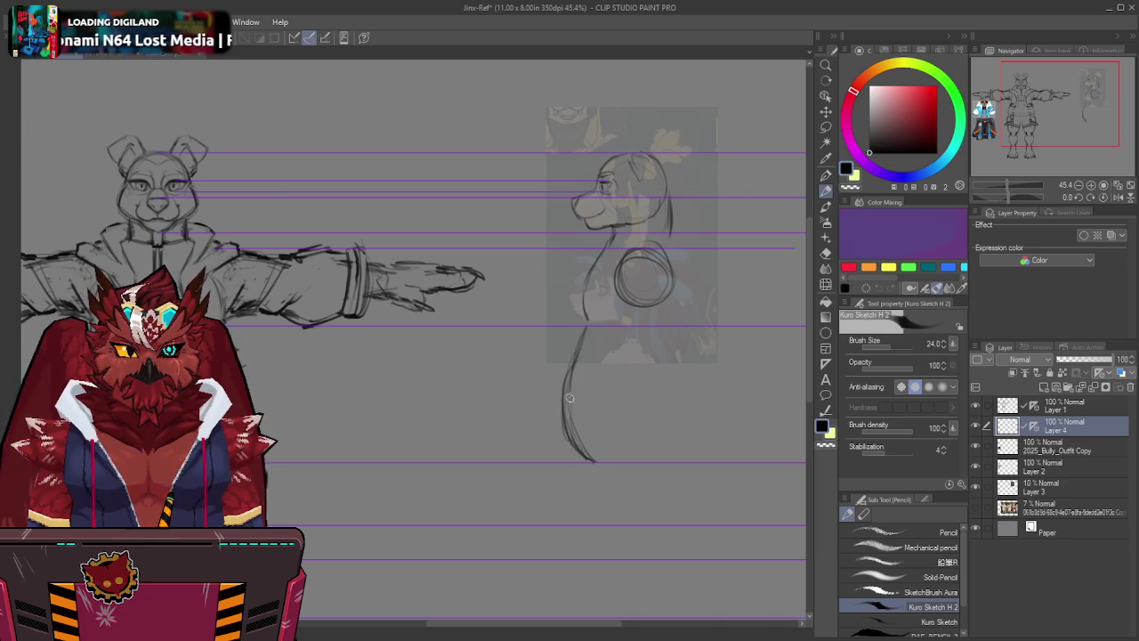
middle_drag(569, 429, 550, 420)
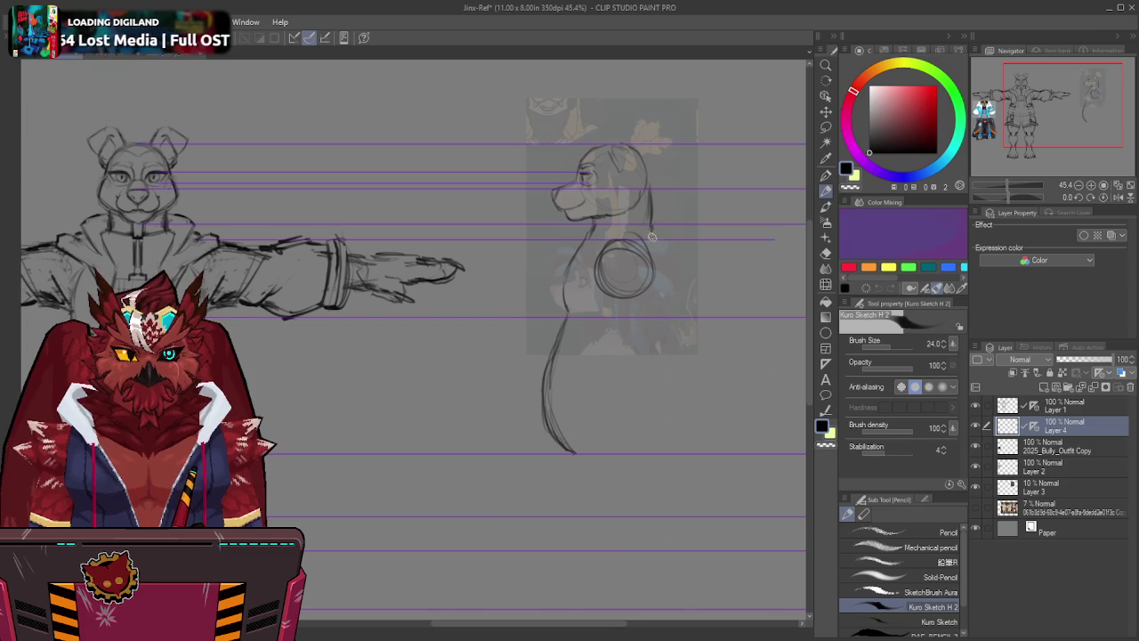
drag(662, 307, 650, 241)
drag(666, 318, 675, 426)
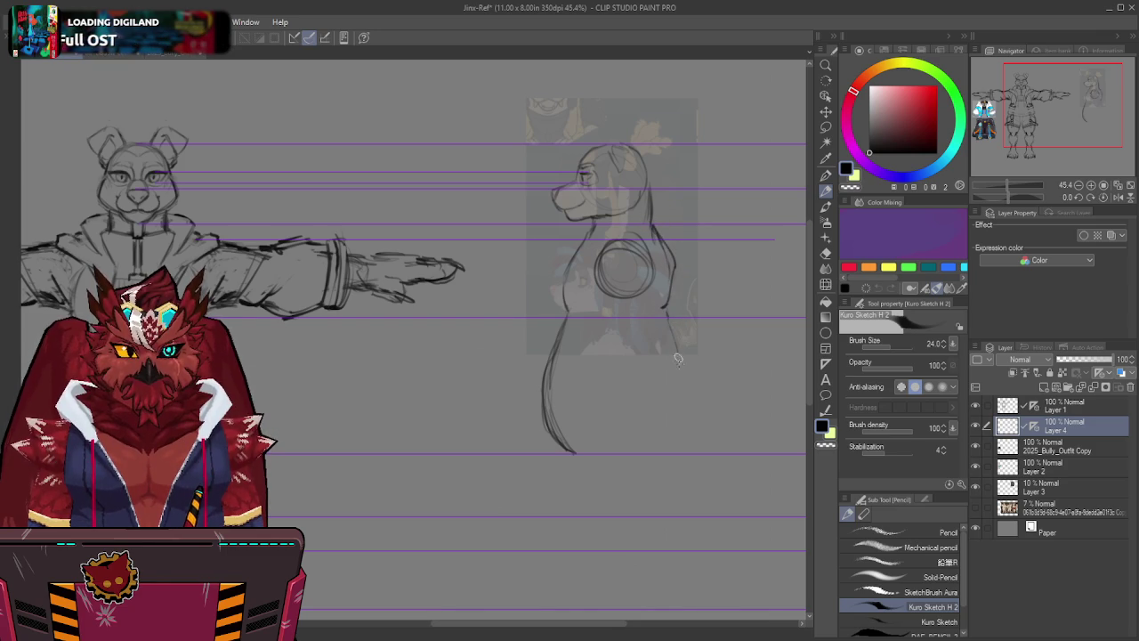
middle_drag(674, 426, 657, 287)
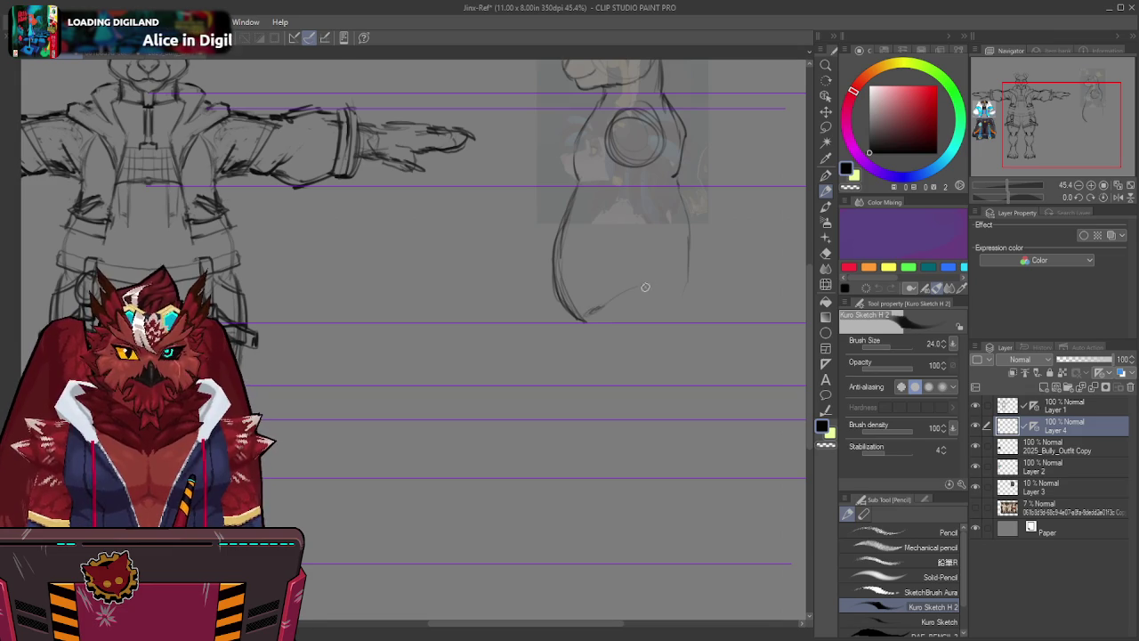
drag(657, 283, 686, 299)
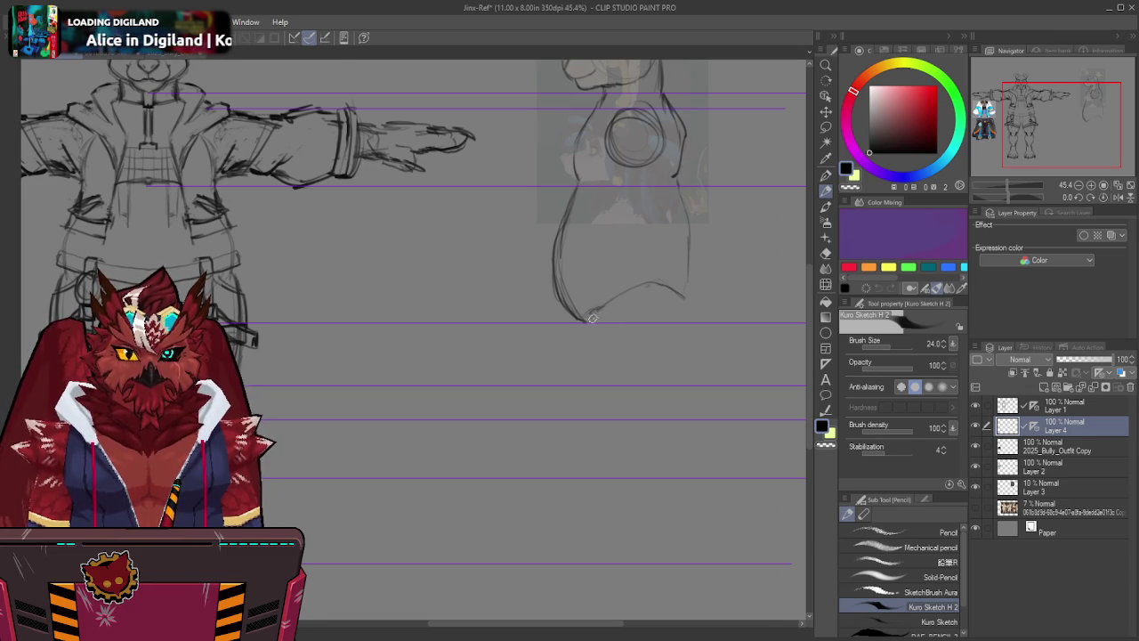
mouse_move(575, 375)
mouse_down()
mouse_move(564, 415)
mouse_move(592, 381)
mouse_up()
scroll(614, 333, right, 2)
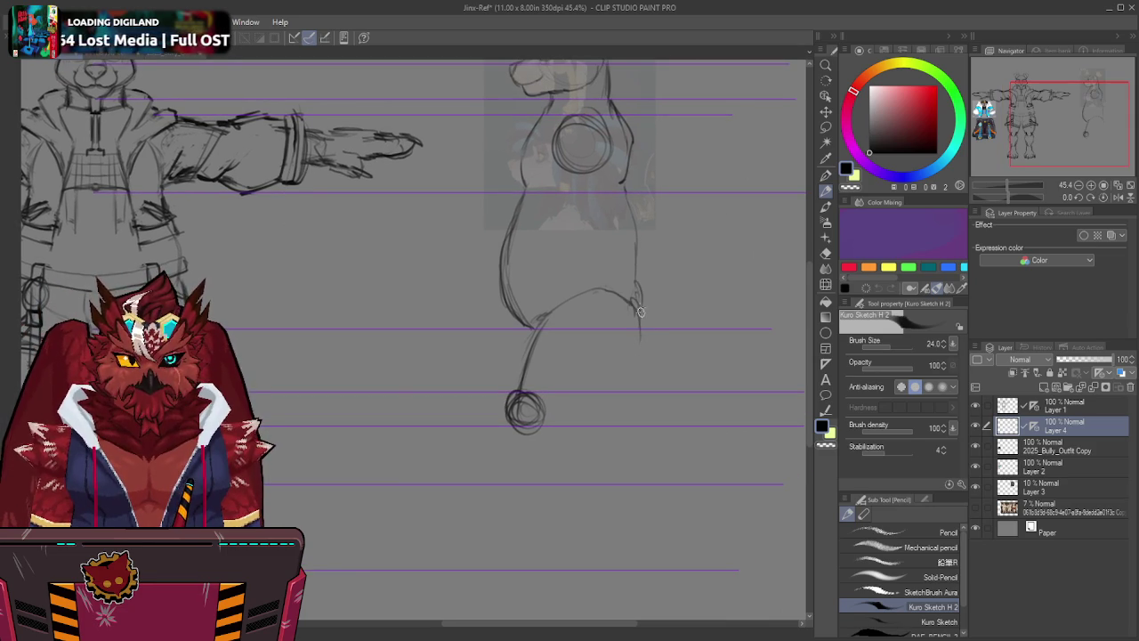
Draw the thigh, lower leg, calf and foot sole reaching the bottom guide line.
drag(639, 265, 651, 310)
drag(636, 254, 637, 349)
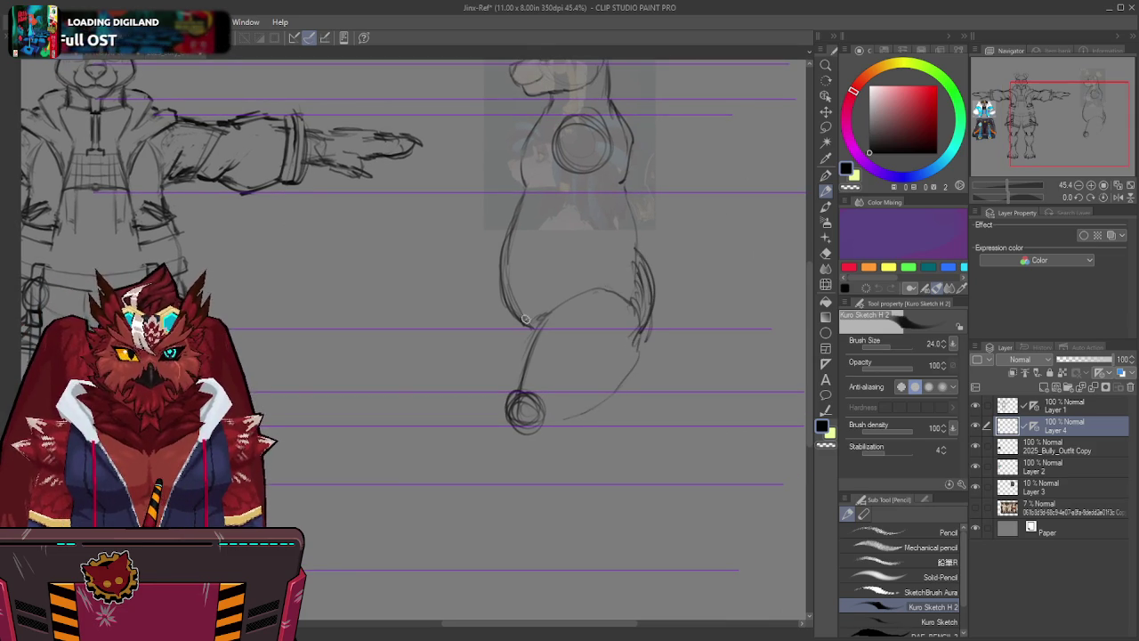
mouse_move(530, 311)
mouse_down()
mouse_move(513, 334)
mouse_move(515, 384)
mouse_up()
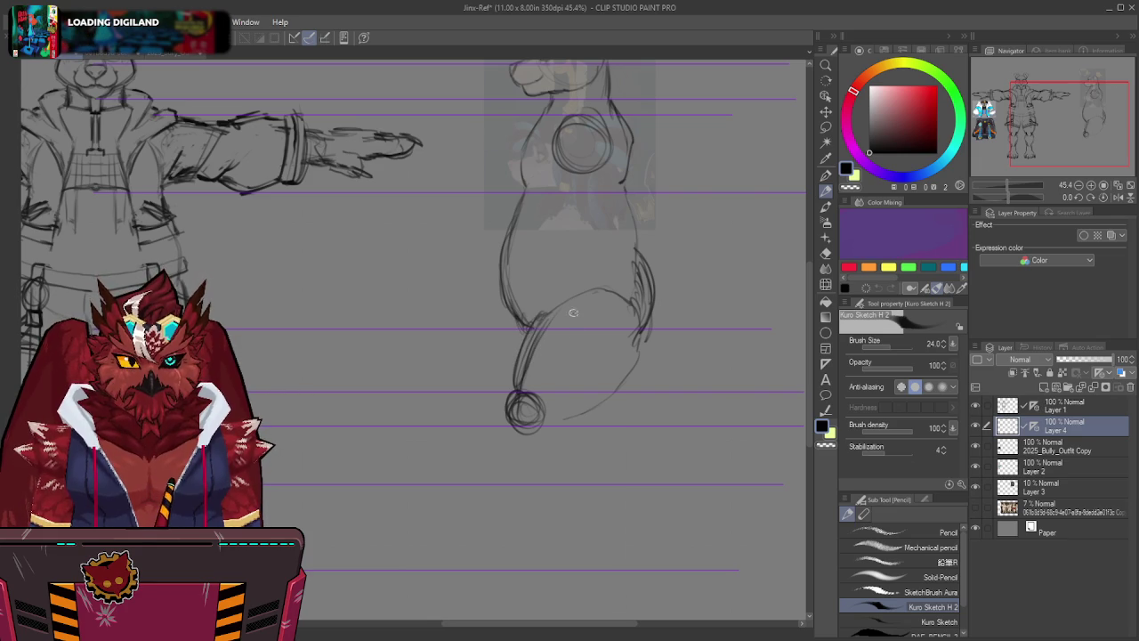
scroll(565, 438, down, 3)
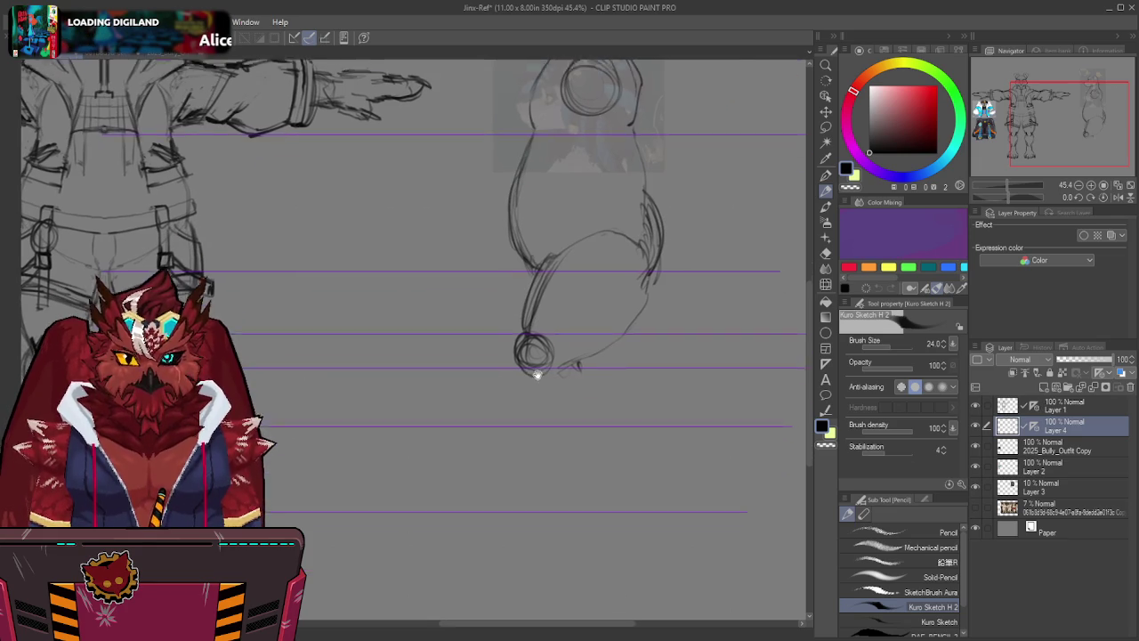
drag(535, 367, 571, 415)
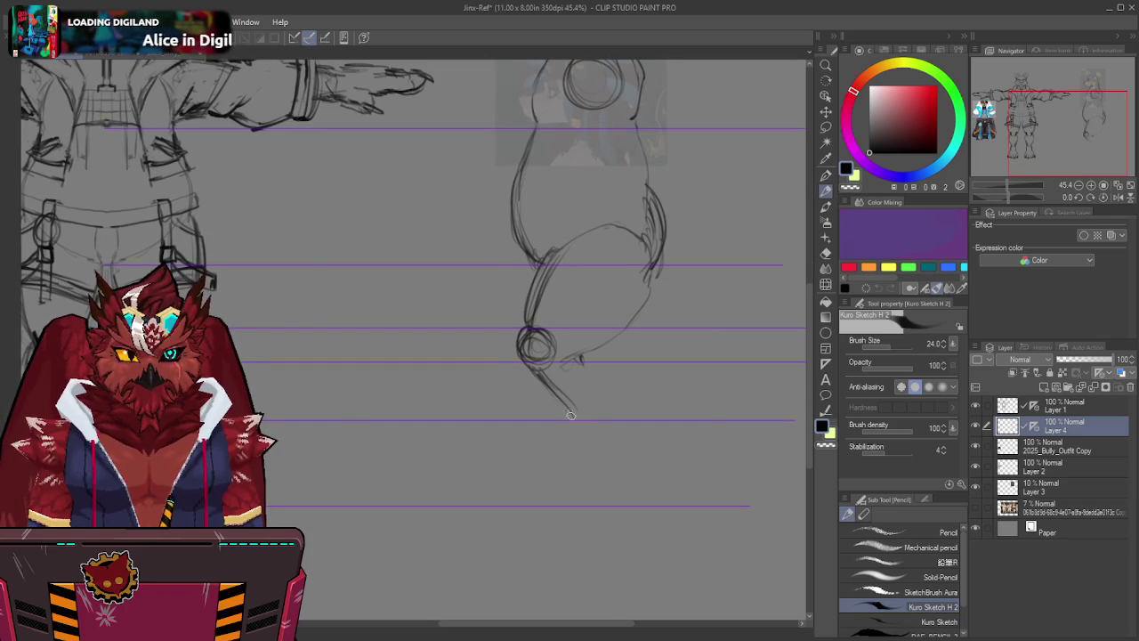
drag(584, 352, 610, 417)
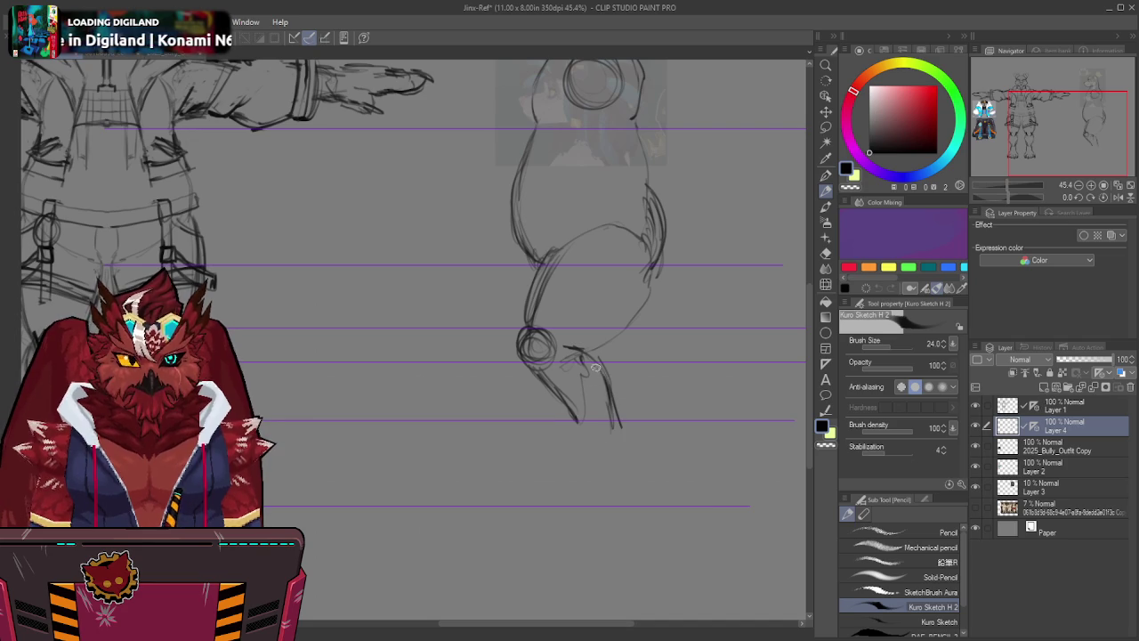
drag(577, 450, 548, 478)
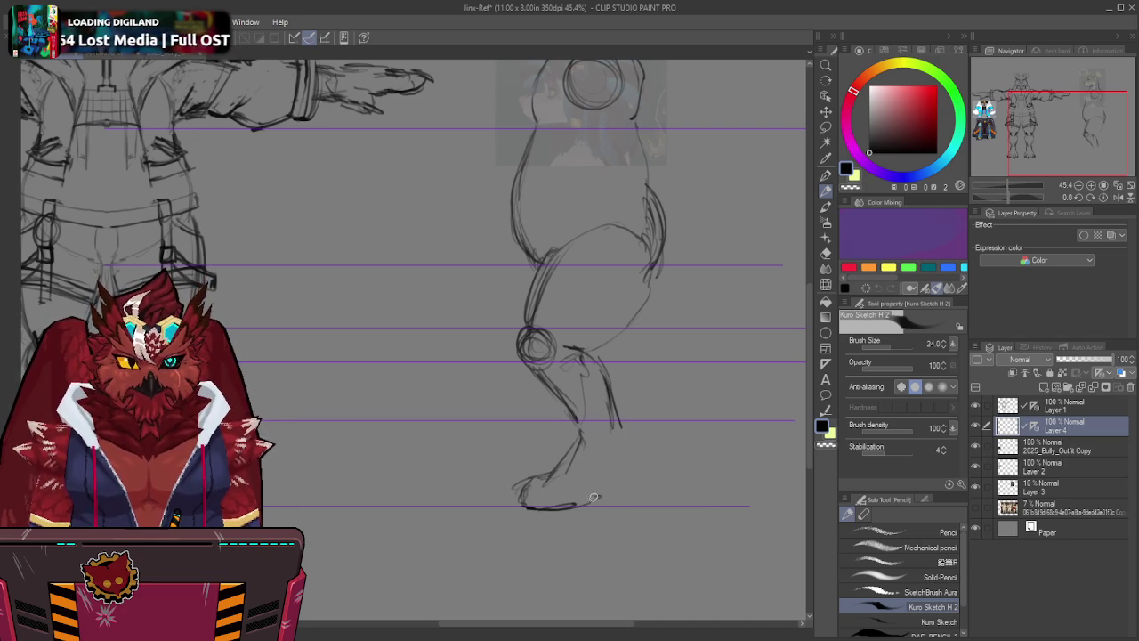
mouse_move(614, 386)
mouse_down()
mouse_move(626, 429)
mouse_move(559, 470)
mouse_up()
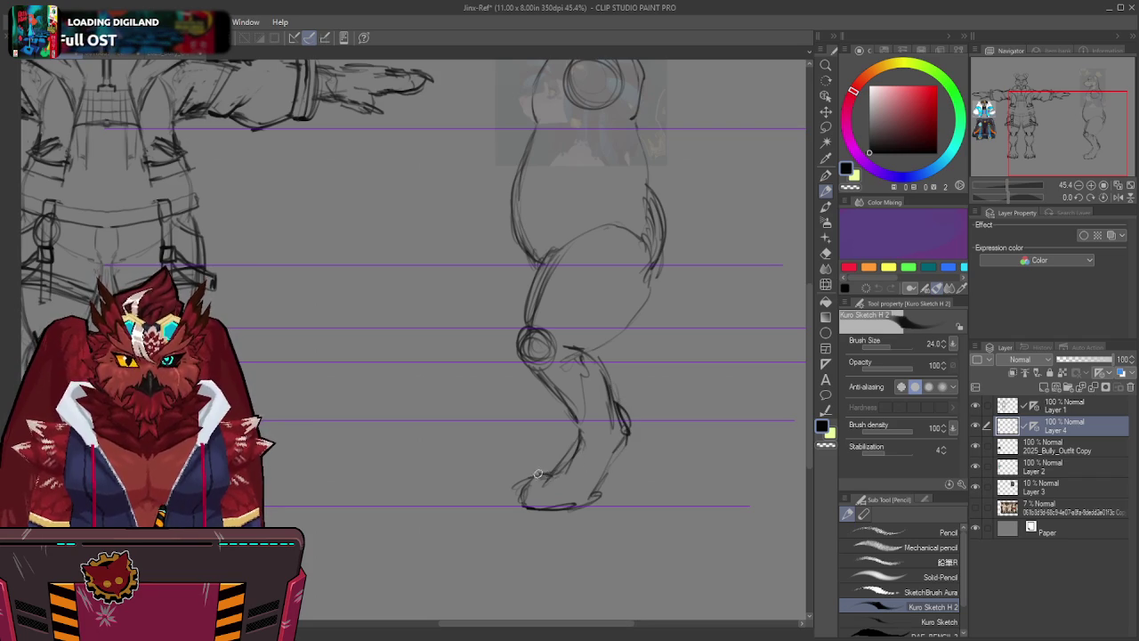
mouse_move(519, 505)
mouse_down()
mouse_move(563, 511)
mouse_move(627, 411)
mouse_up()
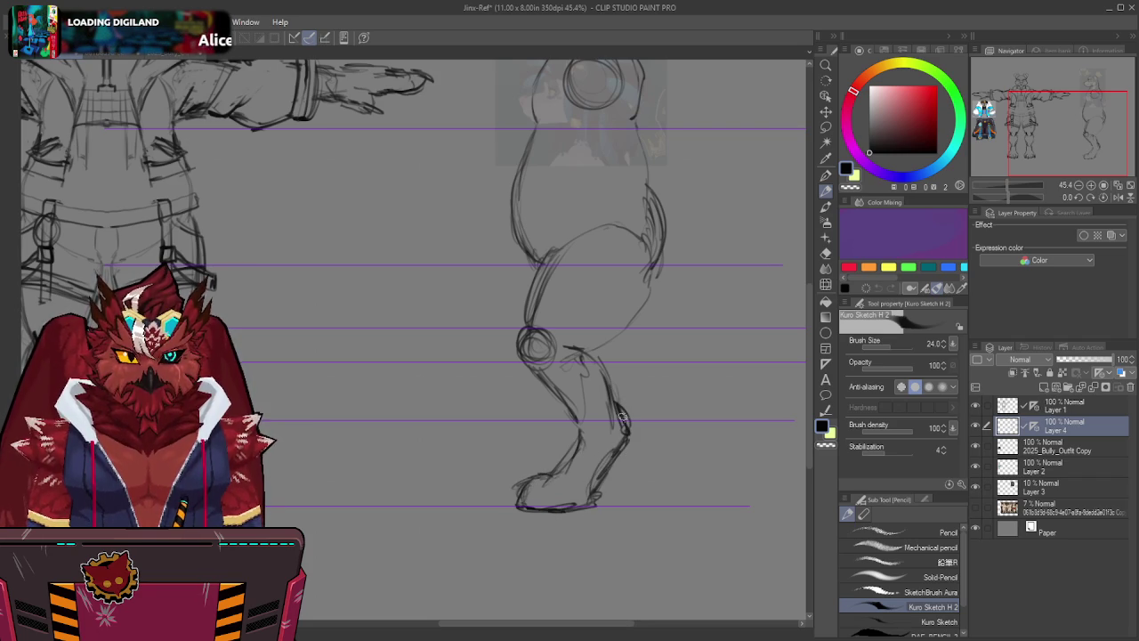
drag(596, 353, 625, 423)
scroll(607, 345, up, 5)
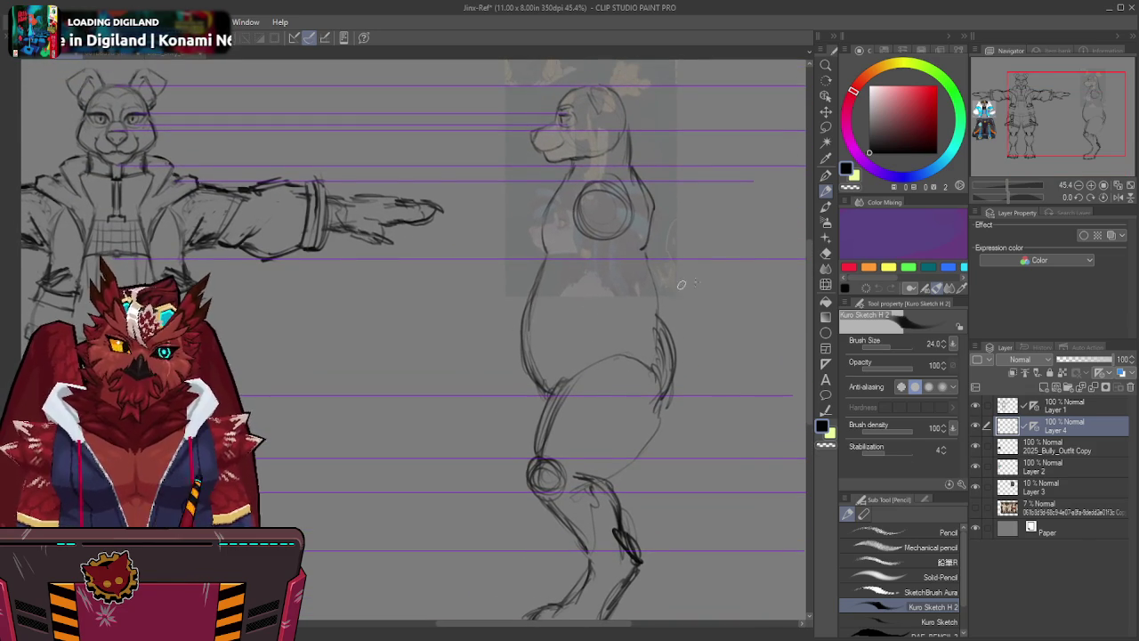
Zoom out to show the whole reference sheet and sketch an upright ear on the side-view head.
scroll(570, 299, up, 1)
scroll(560, 330, up, 2)
scroll(587, 223, up, 1)
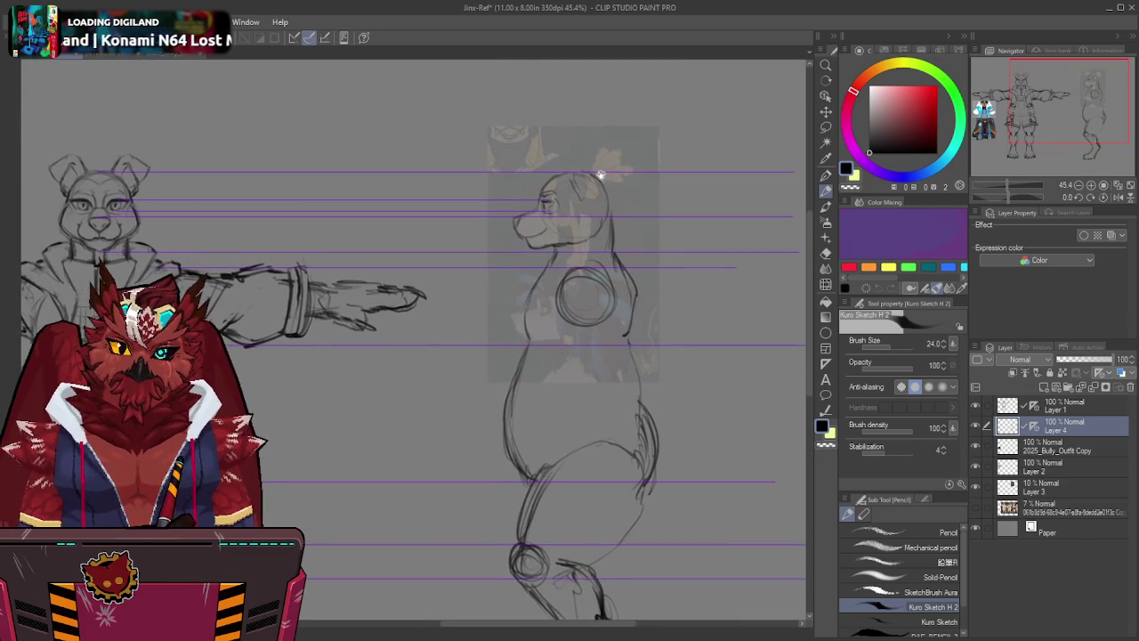
scroll(570, 196, up, 1)
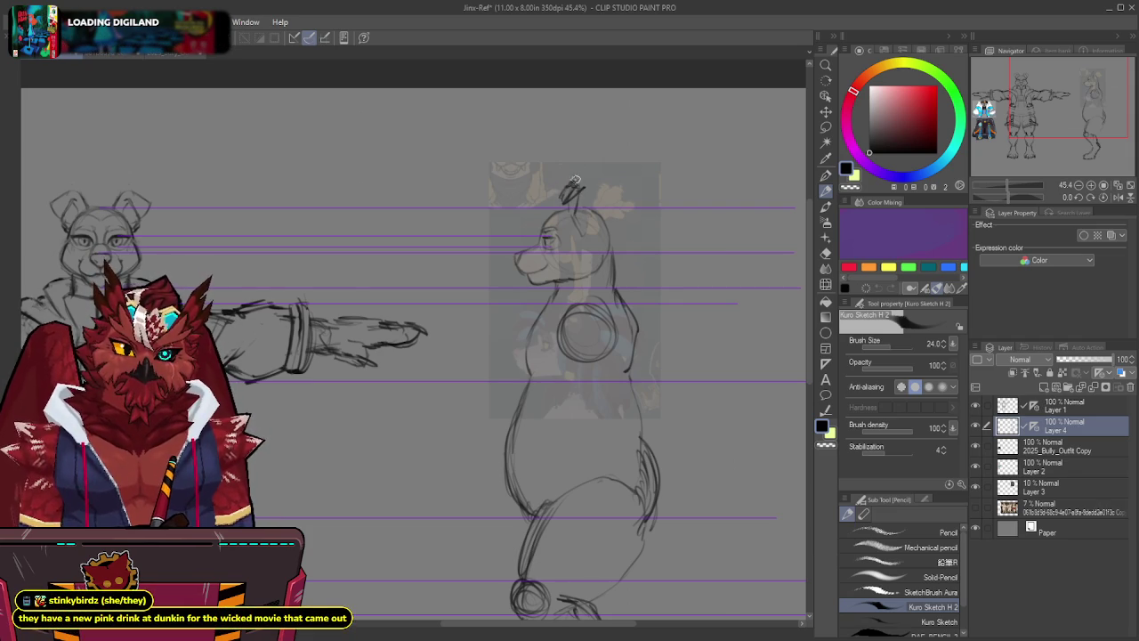
mouse_move(585, 183)
mouse_down()
mouse_move(603, 190)
mouse_move(586, 228)
mouse_move(605, 204)
mouse_up()
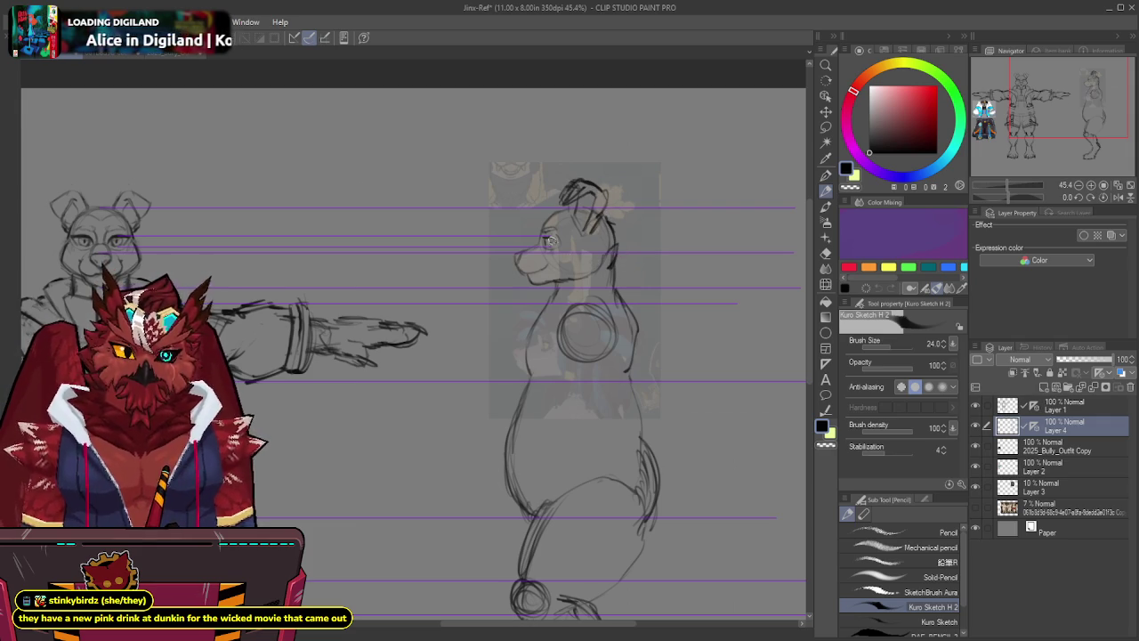
scroll(552, 240, down, 3)
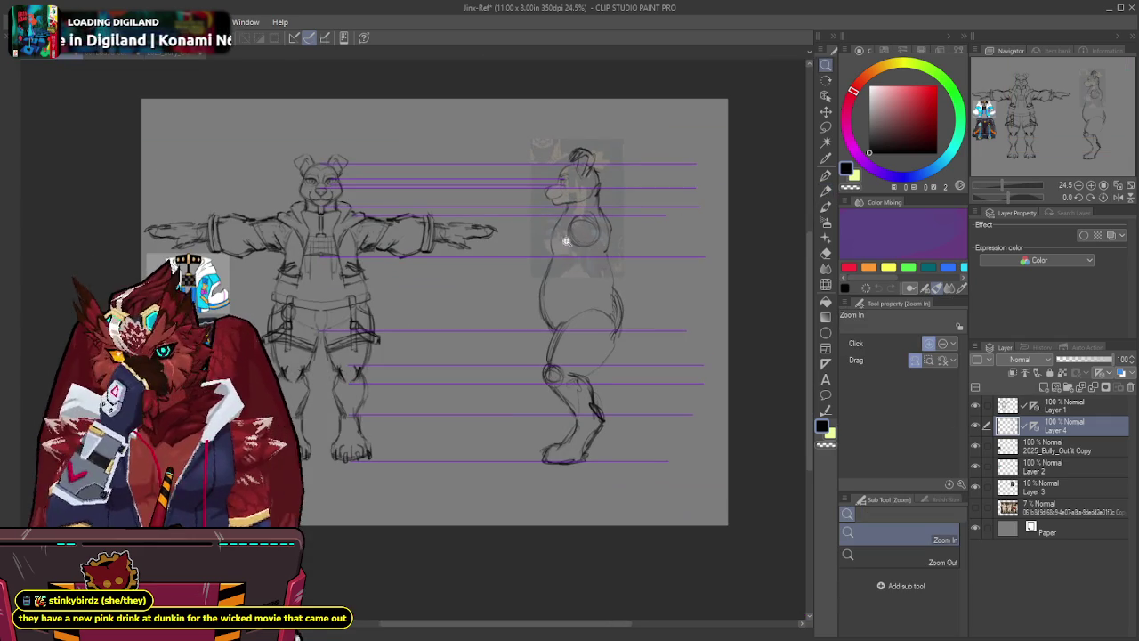
Hide the faint colour reference layer and switch from Clip Studio Paint to Blender.
click(975, 460)
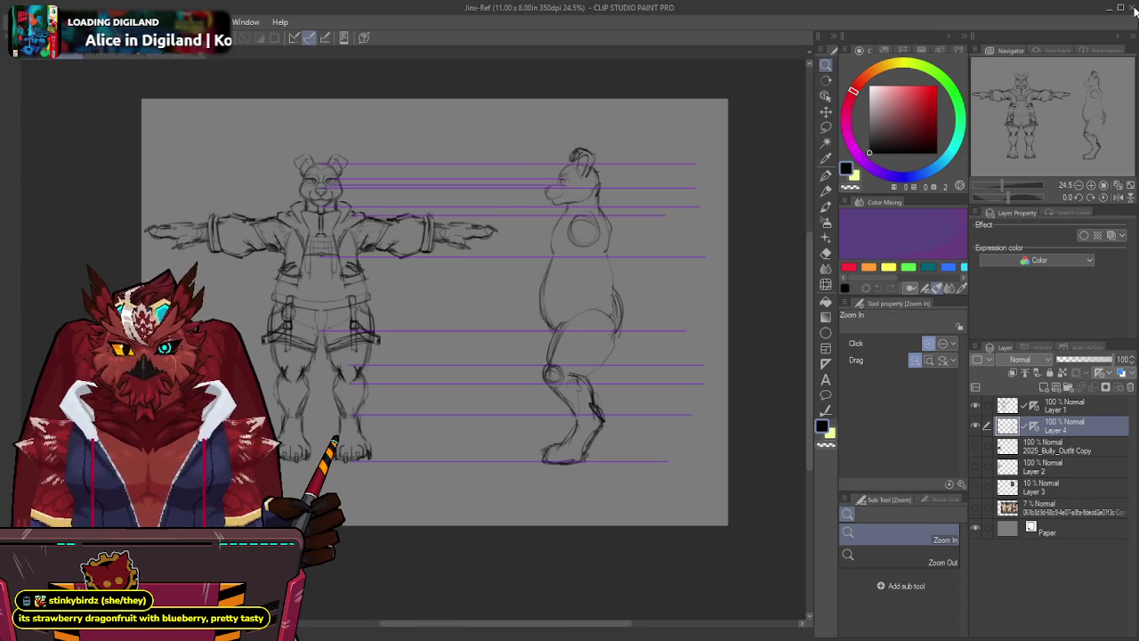
click(355, 246)
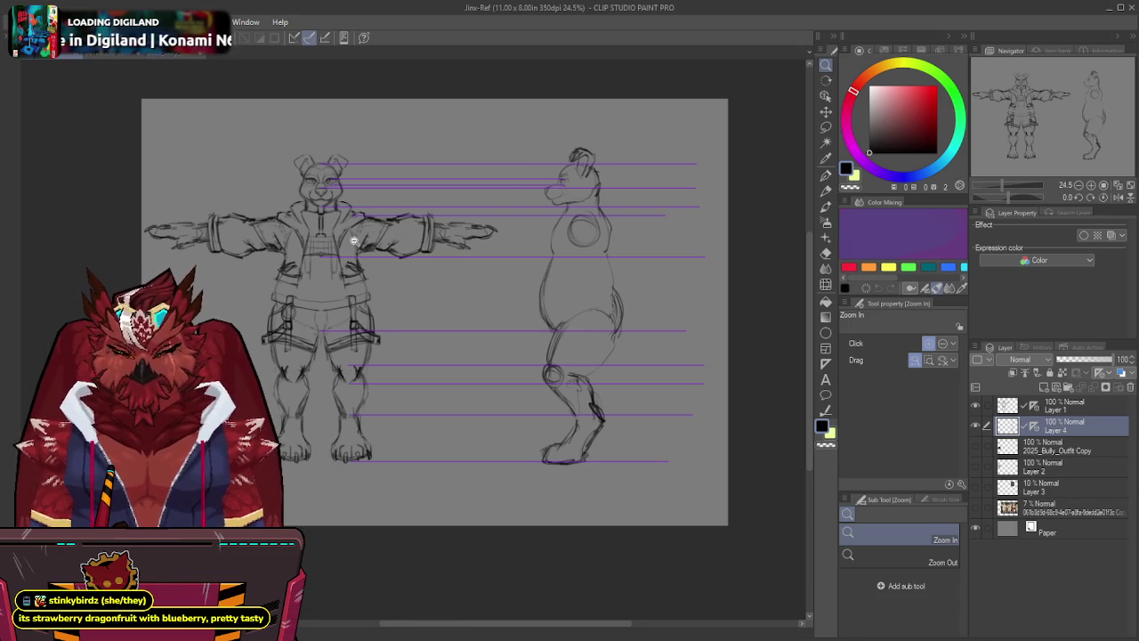
key(alt+Tab)
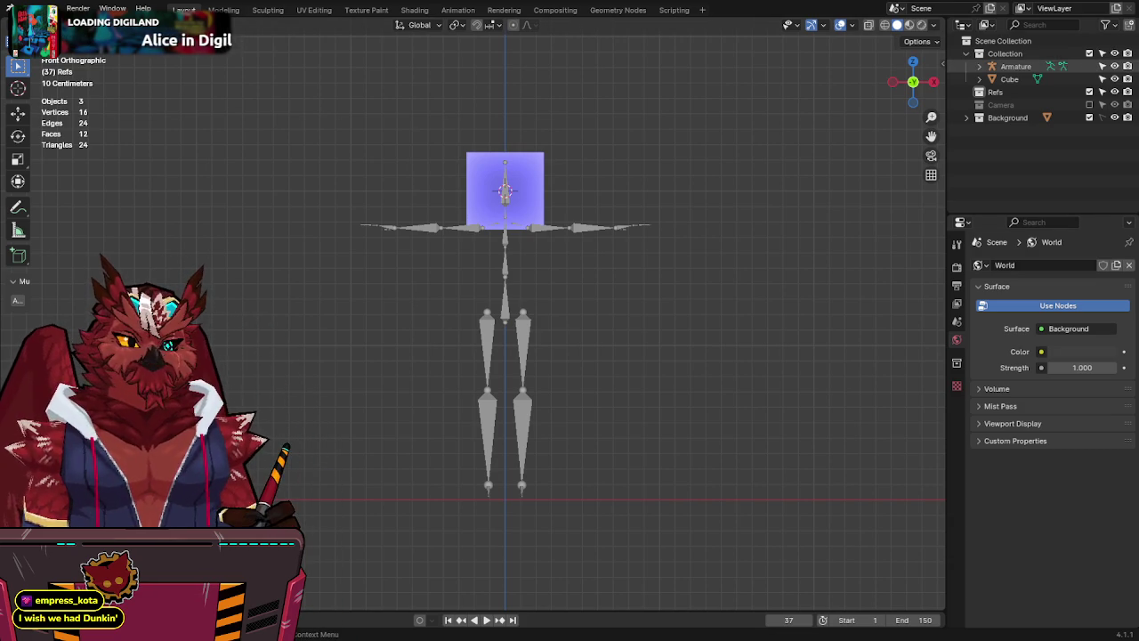
Add the reference sheet image into the Refs collection and scale it to match the rig.
click(995, 92)
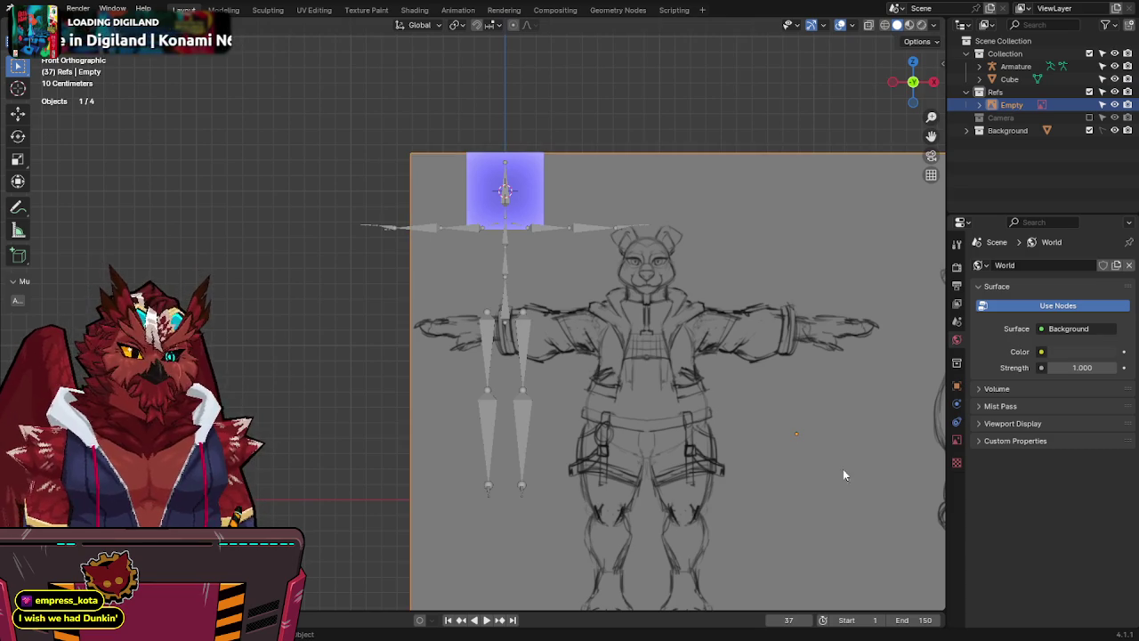
key(s)
click(823, 475)
key(s)
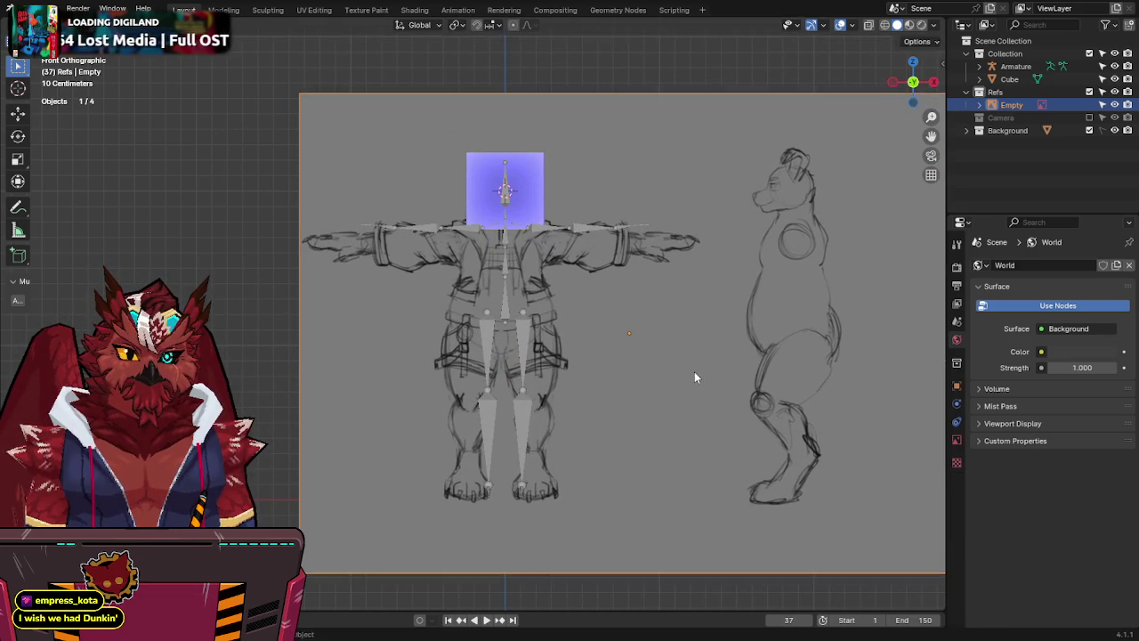
click(723, 342)
key(alt+z)
key(alt+z)
key(alt+z)
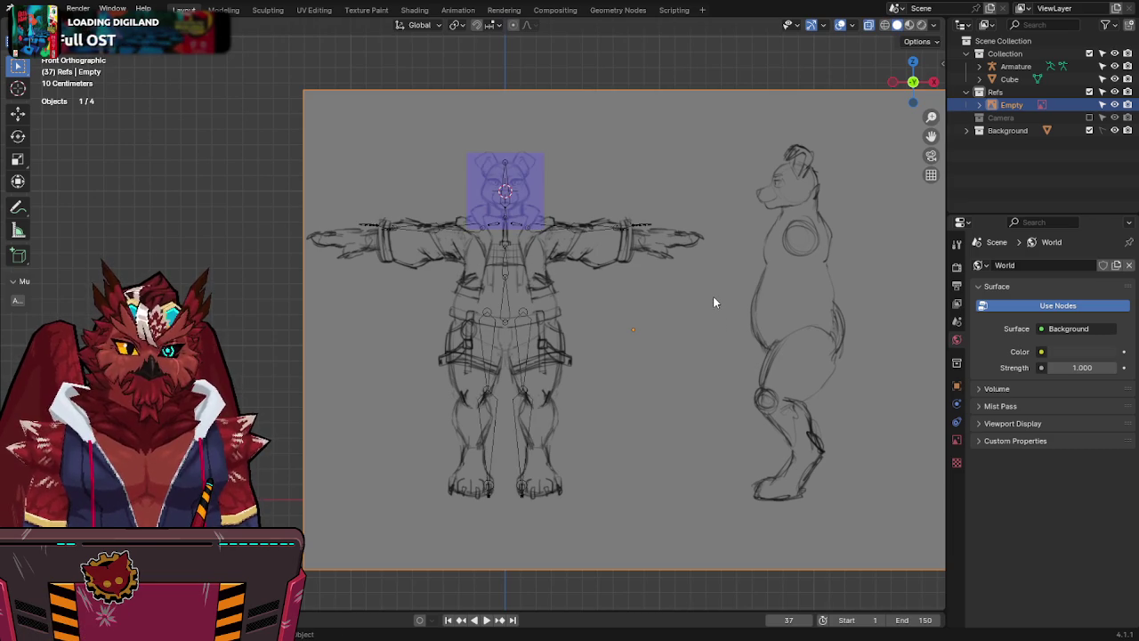
key(alt+z)
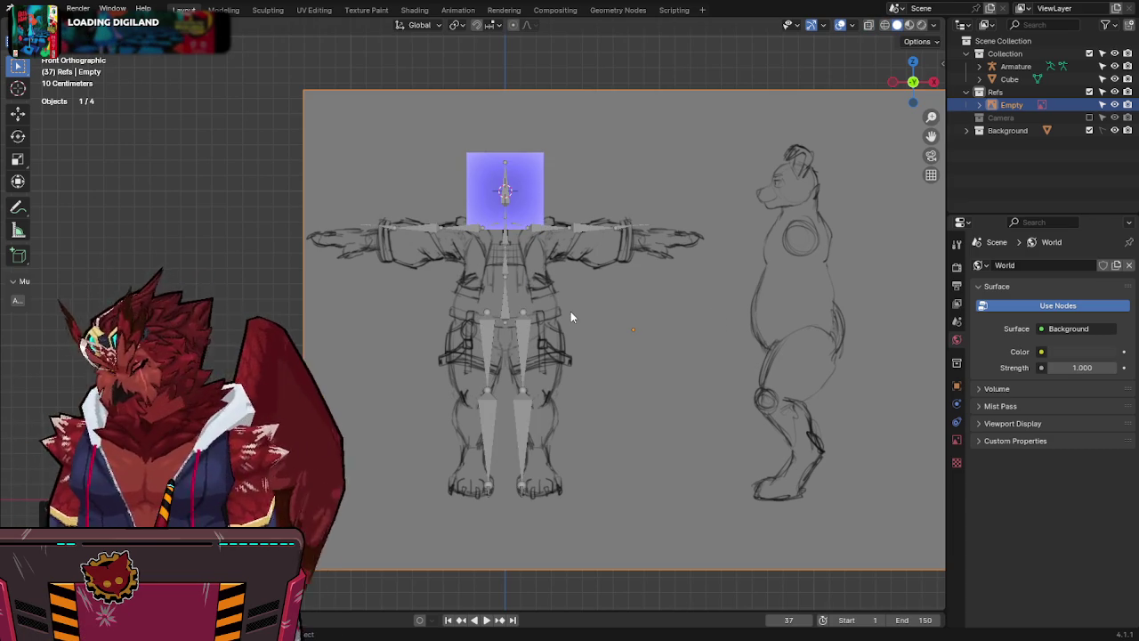
Discard a stray duplicate, set the image to show from the Front side only, and shift it along Y.
key(shift+d)
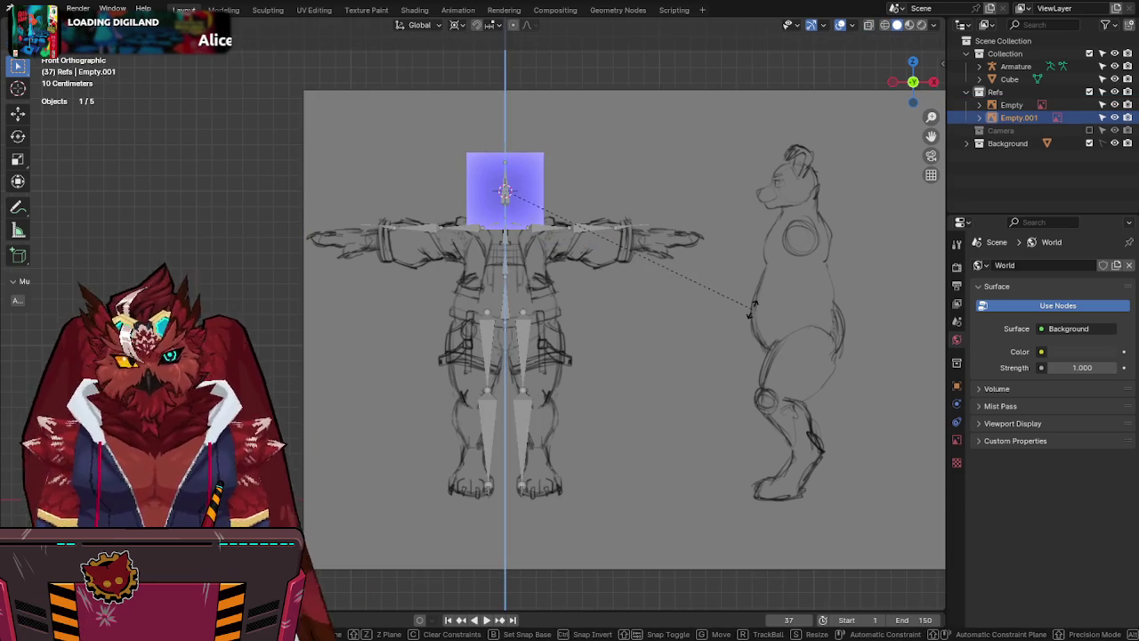
right_click(752, 309)
key(Delete)
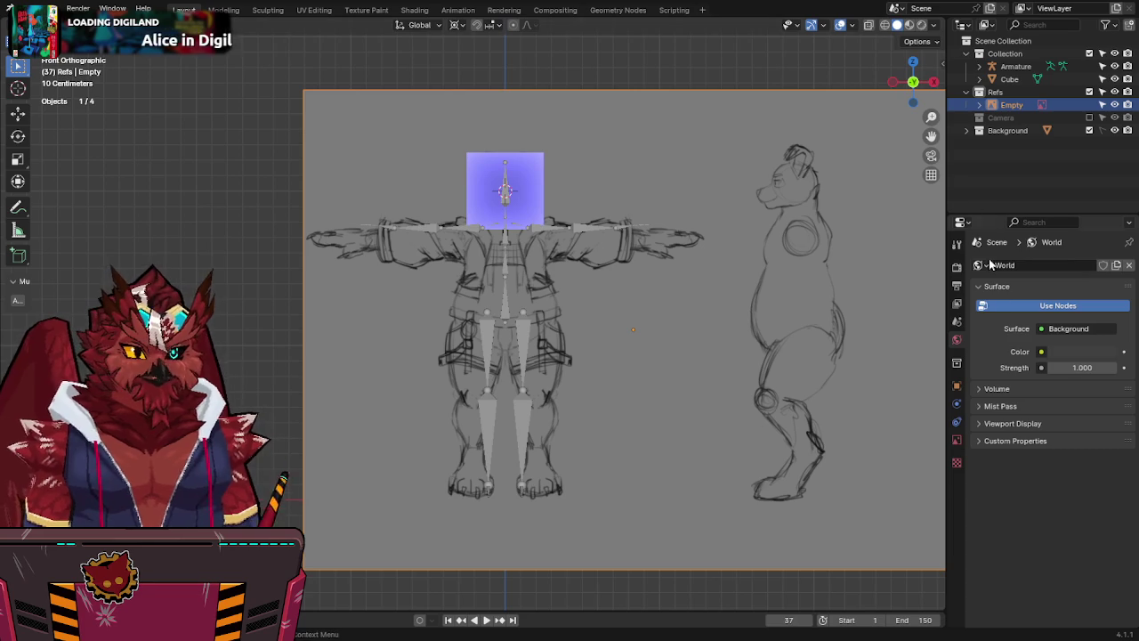
click(958, 445)
click(1085, 359)
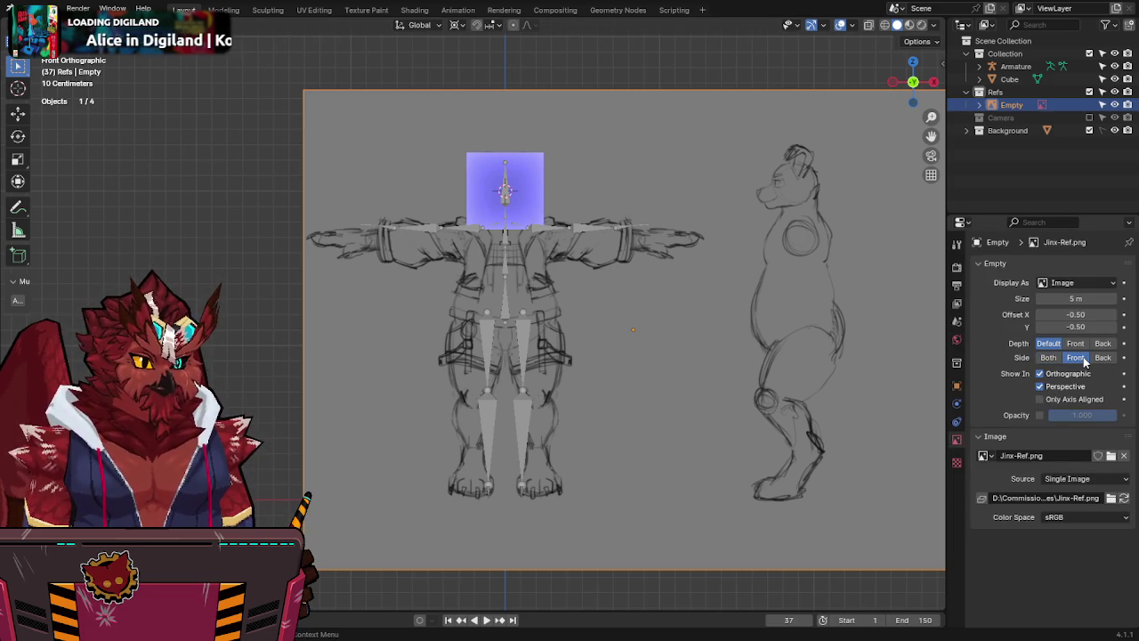
mouse_move(719, 324)
middle_down()
mouse_move(729, 253)
mouse_move(663, 327)
middle_up()
scroll(664, 327, down, 5)
key(g)
key(y)
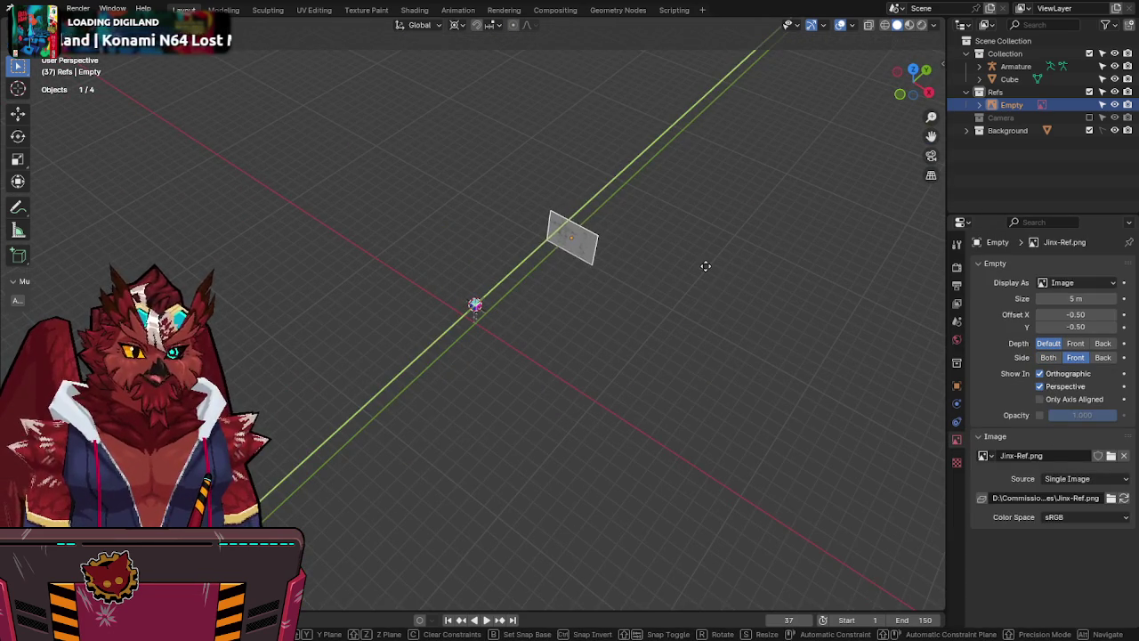
click(695, 276)
Duplicate the reference, rotate it 90° on Z as the side view, and align it with the rig.
key(shift+d)
key(z)
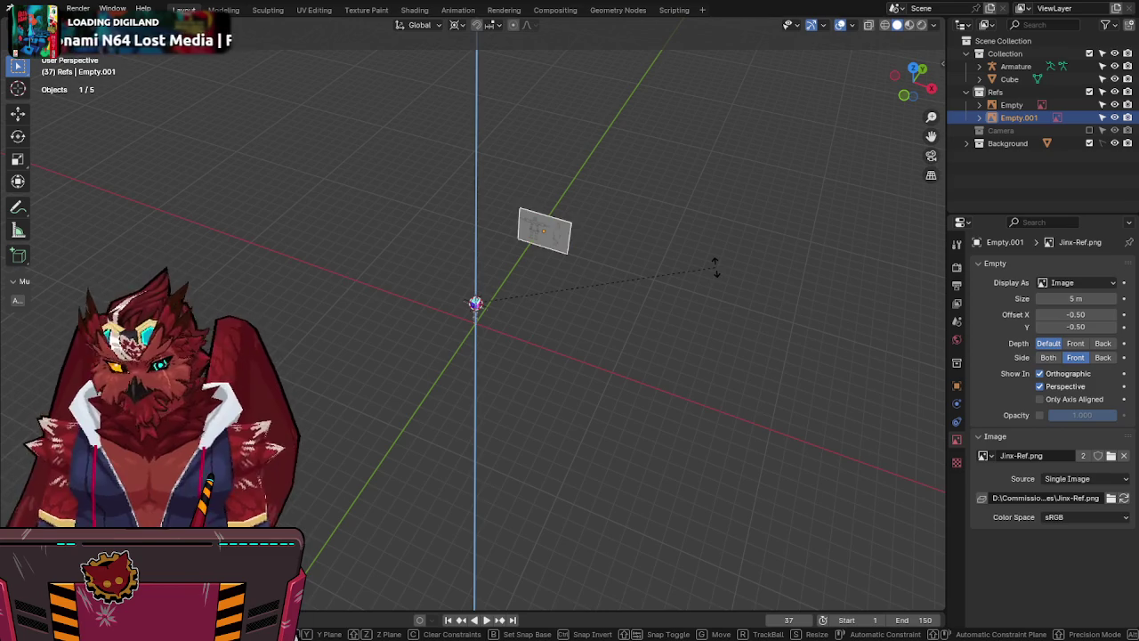
click(715, 266)
text(rz90)
key(Return)
key(KP_3)
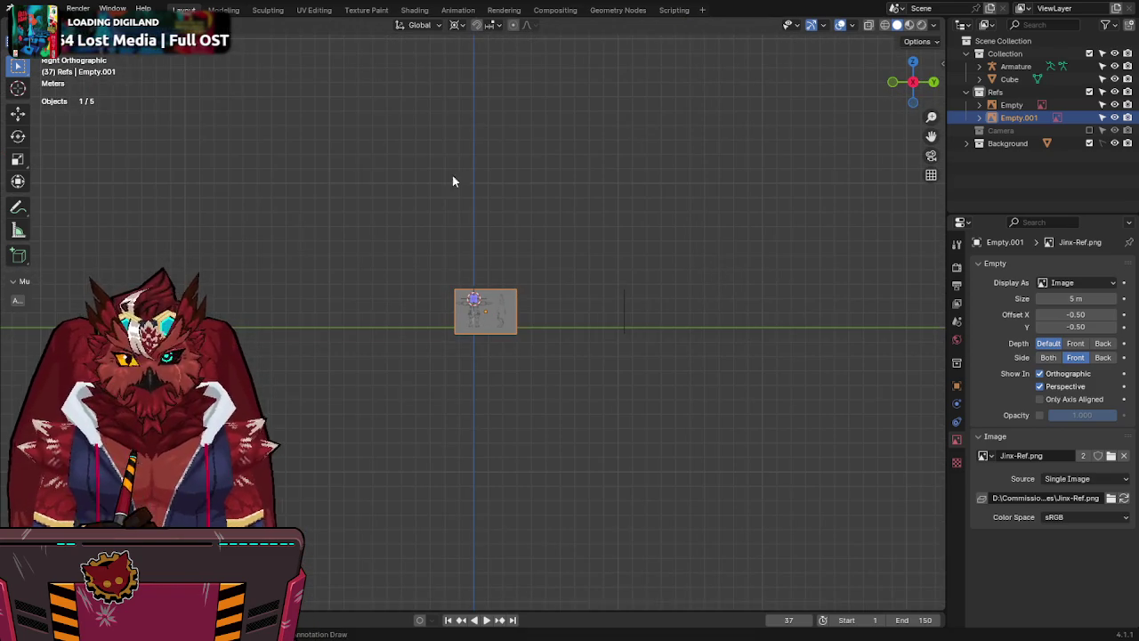
scroll(521, 234, up, 5)
key(g)
key(y)
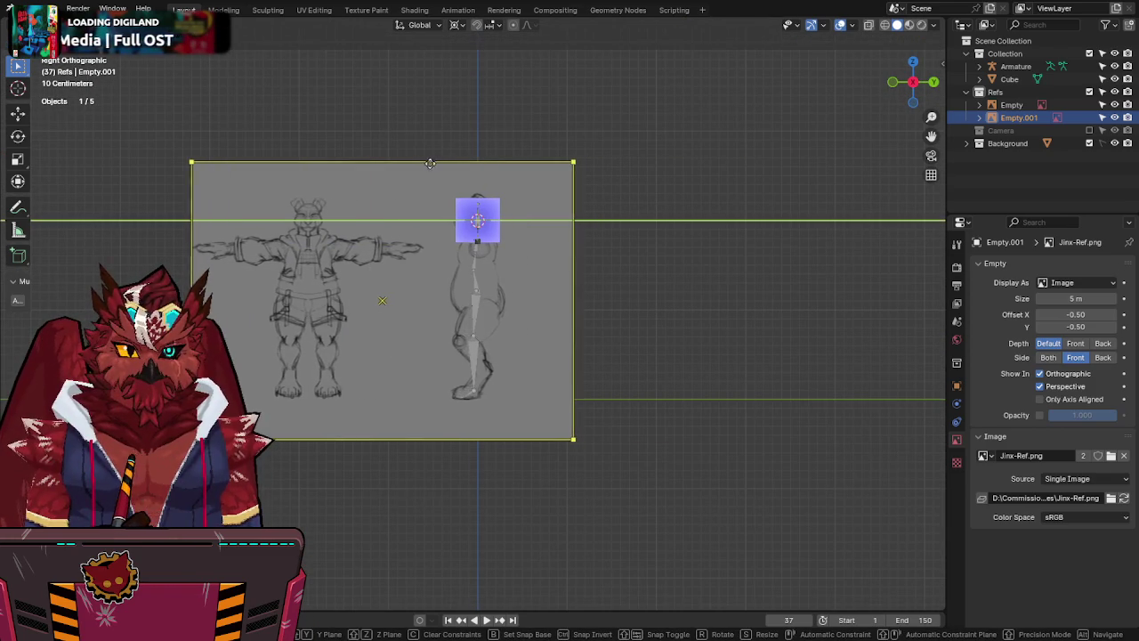
click(410, 167)
scroll(525, 227, up, 4)
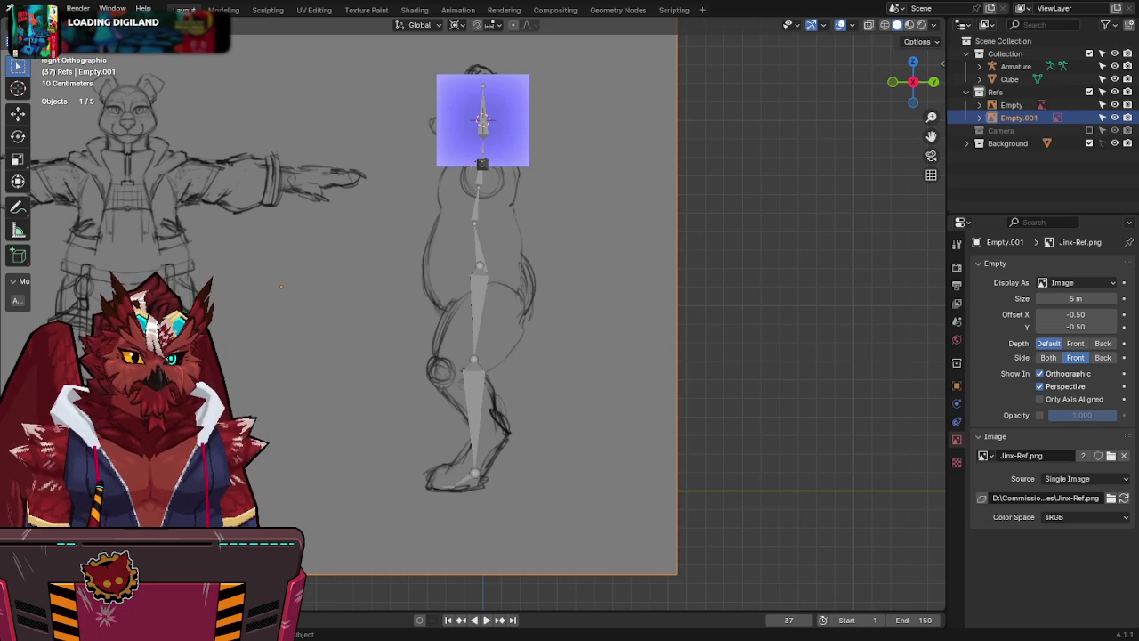
Hide the armature from the front view, leaving the cube head selected.
shift+middle_drag(490, 246, 519, 288)
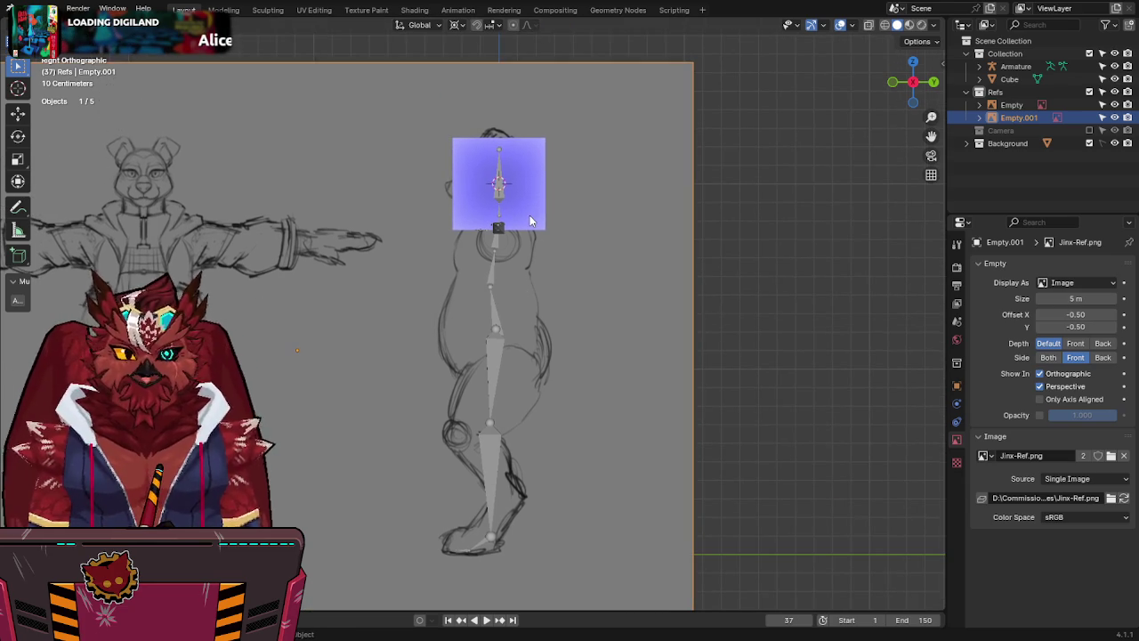
click(534, 220)
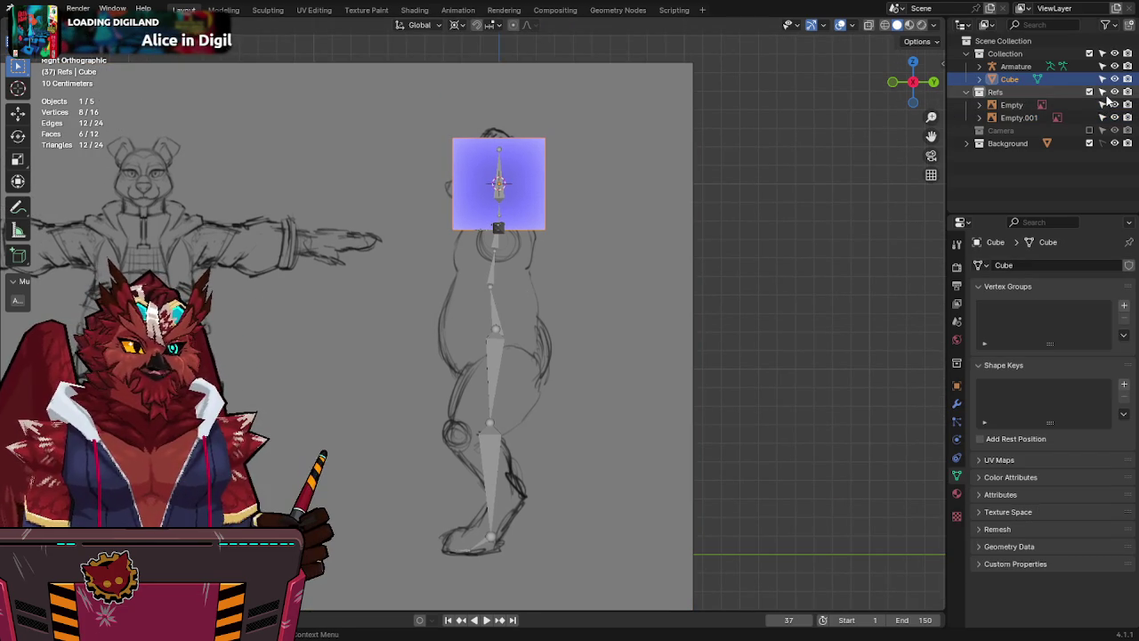
mouse_move(552, 244)
shift+middle_down()
mouse_move(575, 300)
mouse_move(645, 365)
mouse_move(636, 303)
shift+middle_up()
key(shift+z)
key(shift+z)
key(alt+z)
key(alt+z)
scroll(585, 269, up, 3)
key(KP_1)
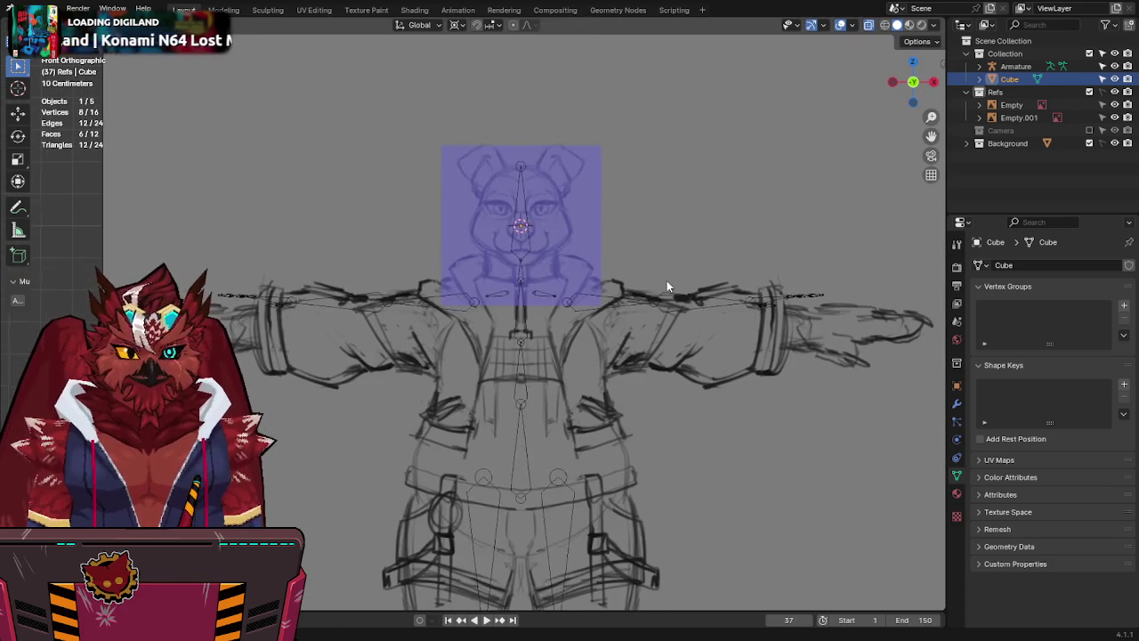
click(636, 298)
key(h)
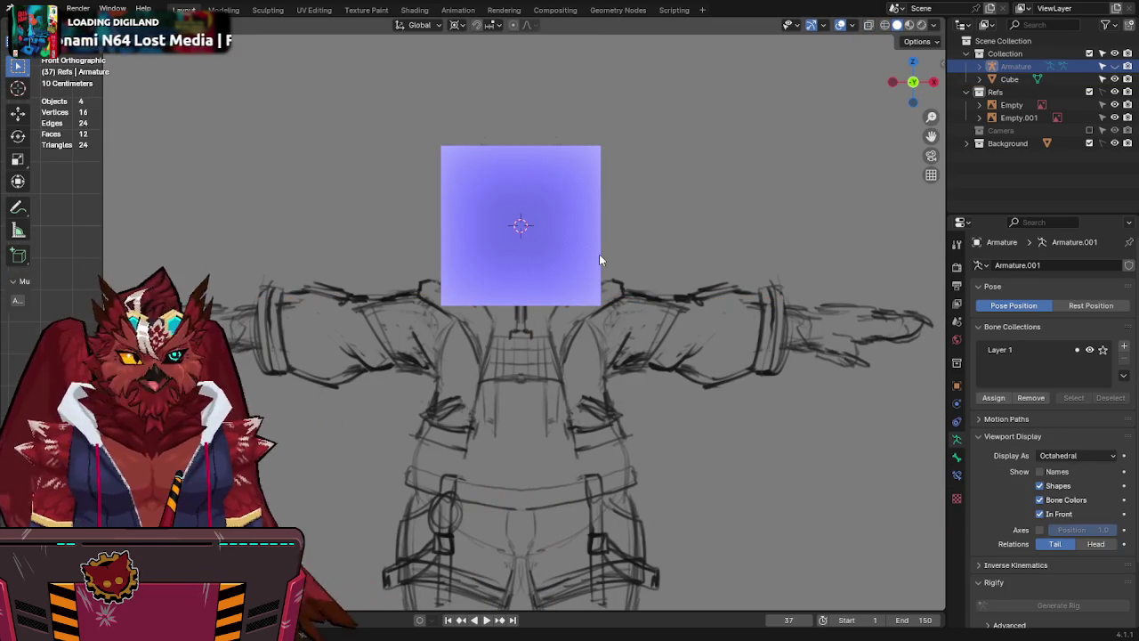
click(579, 254)
Add a vertical centre loop cut through the cube in Edit Mode.
key(Tab)
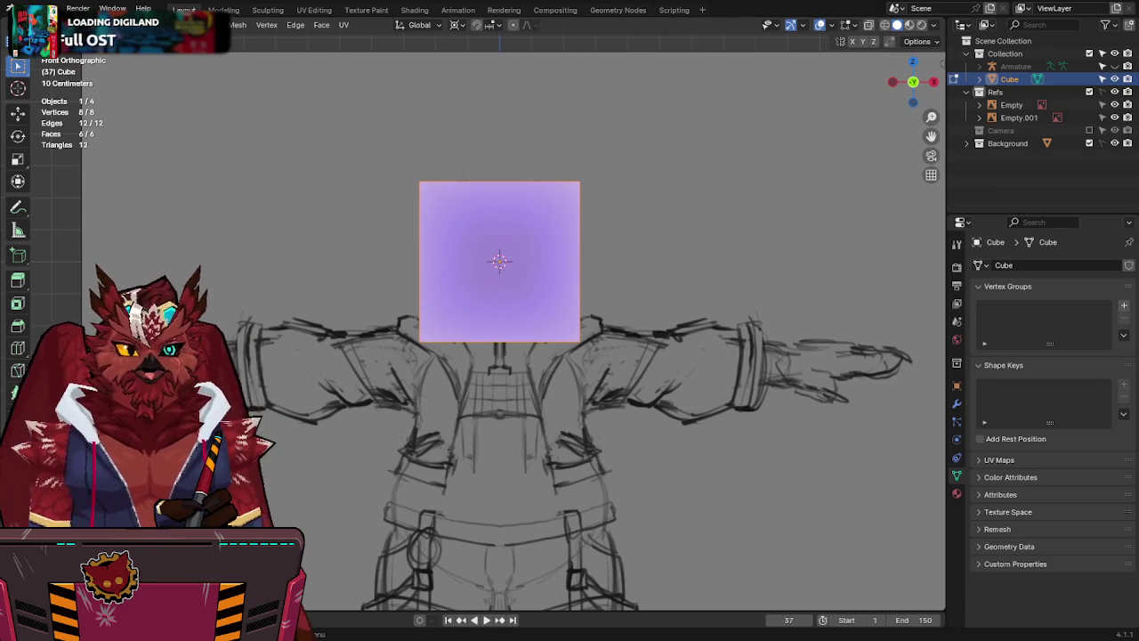
shift+middle_drag(644, 316, 620, 361)
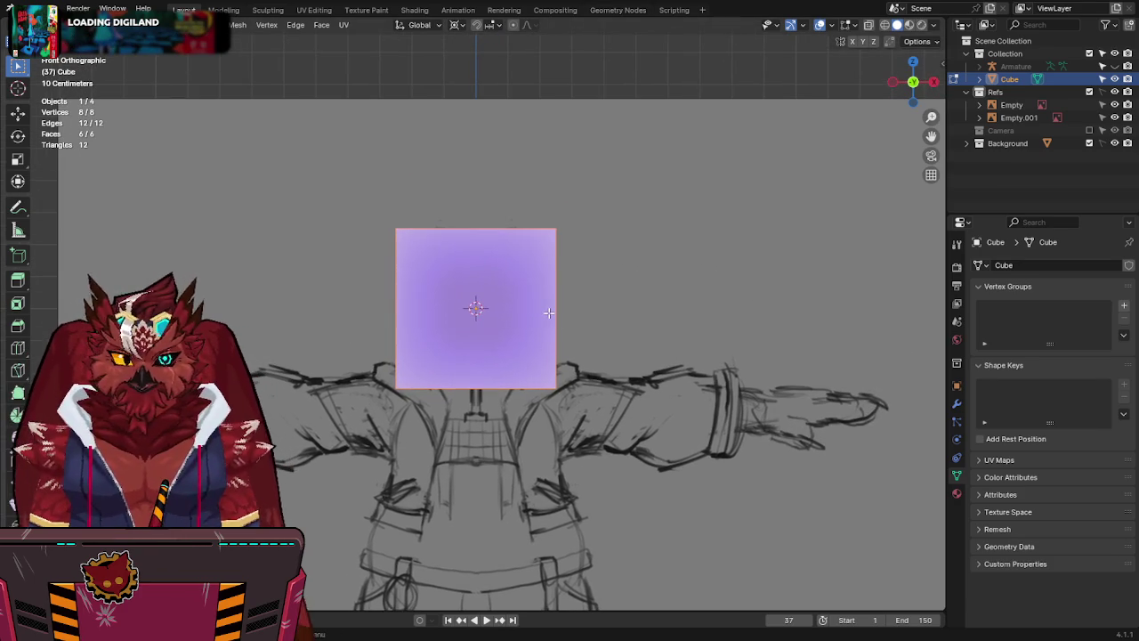
click(549, 312)
scroll(549, 312, up, 2)
key(alt+z)
key(alt+z)
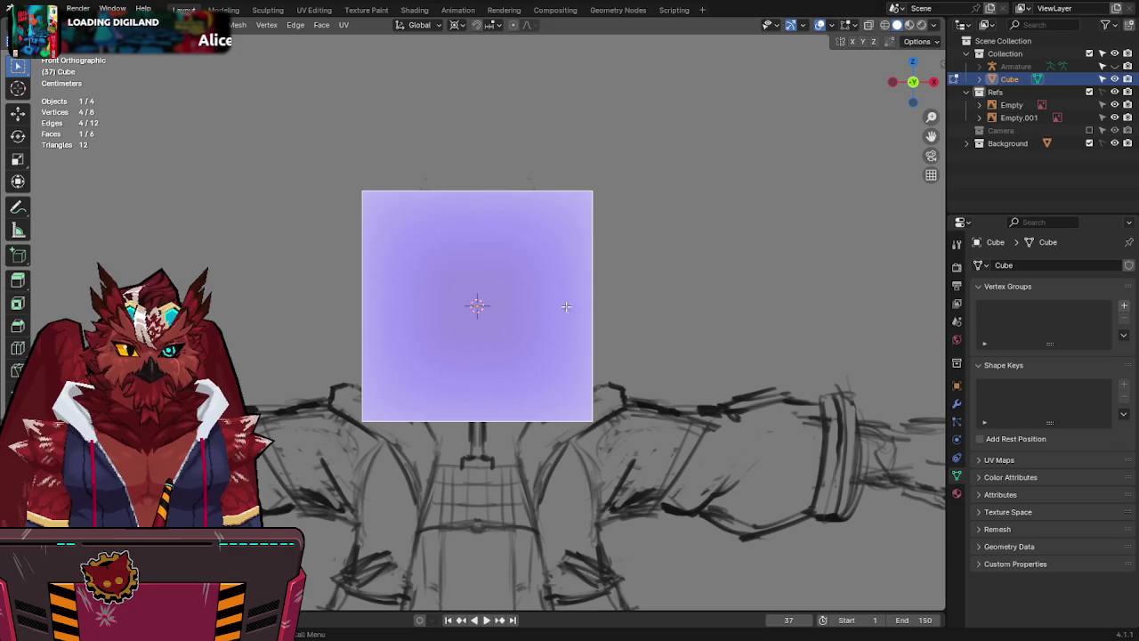
click(485, 194)
key(alt+z)
key(alt+z)
key(Tab)
key(alt+z)
key(s)
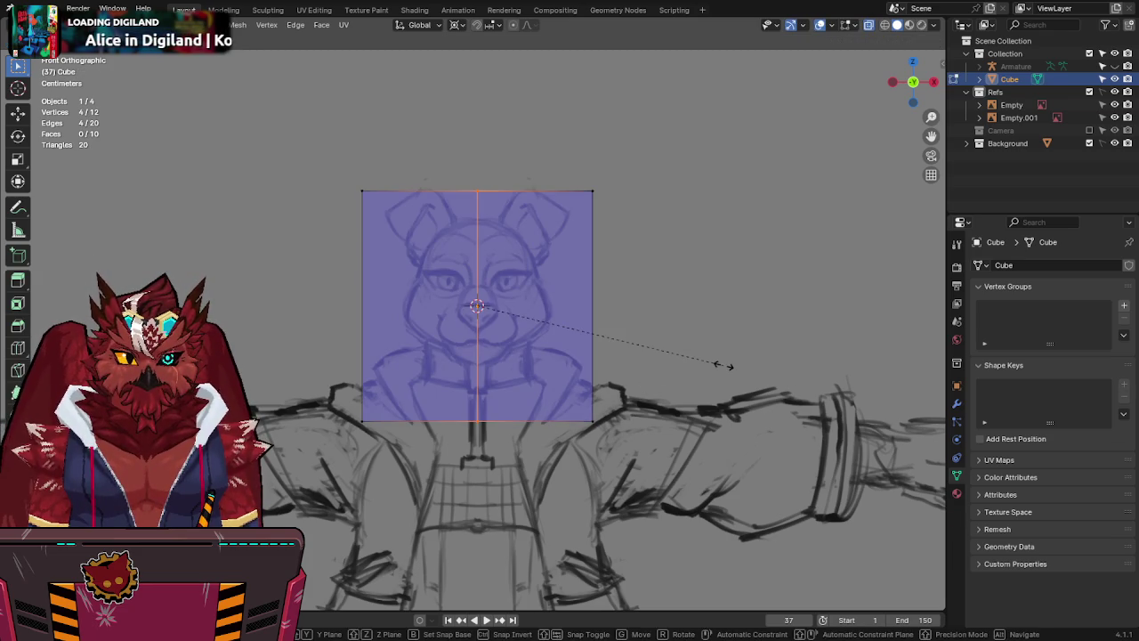
key(Escape)
Shrink the whole cube to head size and raise it along Z over the bear's face.
key(a)
key(s)
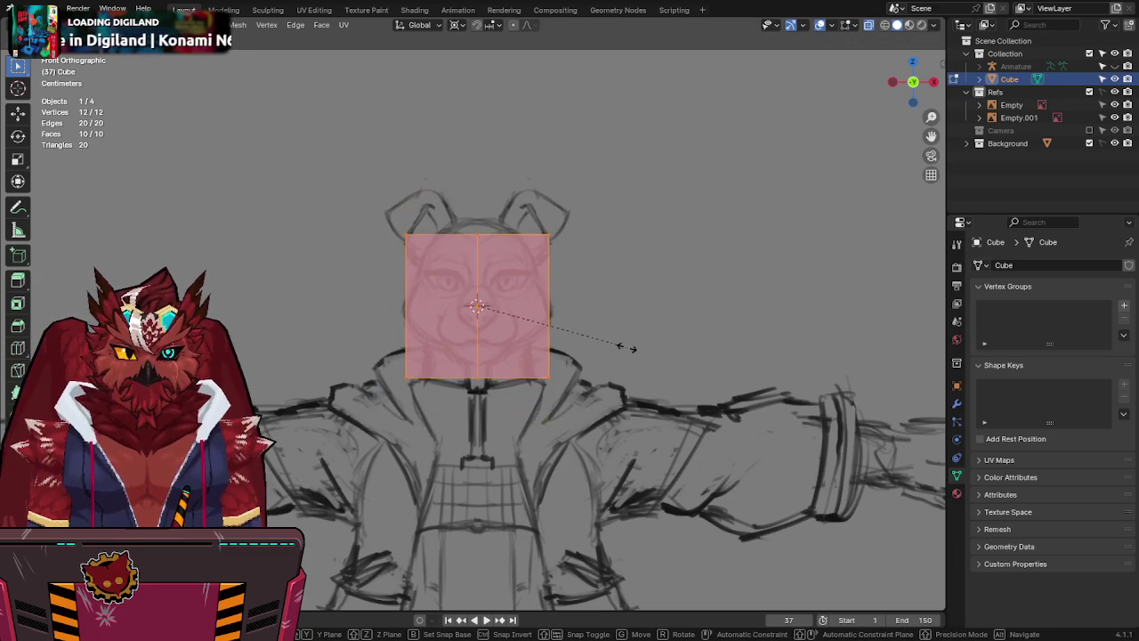
click(627, 348)
key(g)
key(z)
click(623, 331)
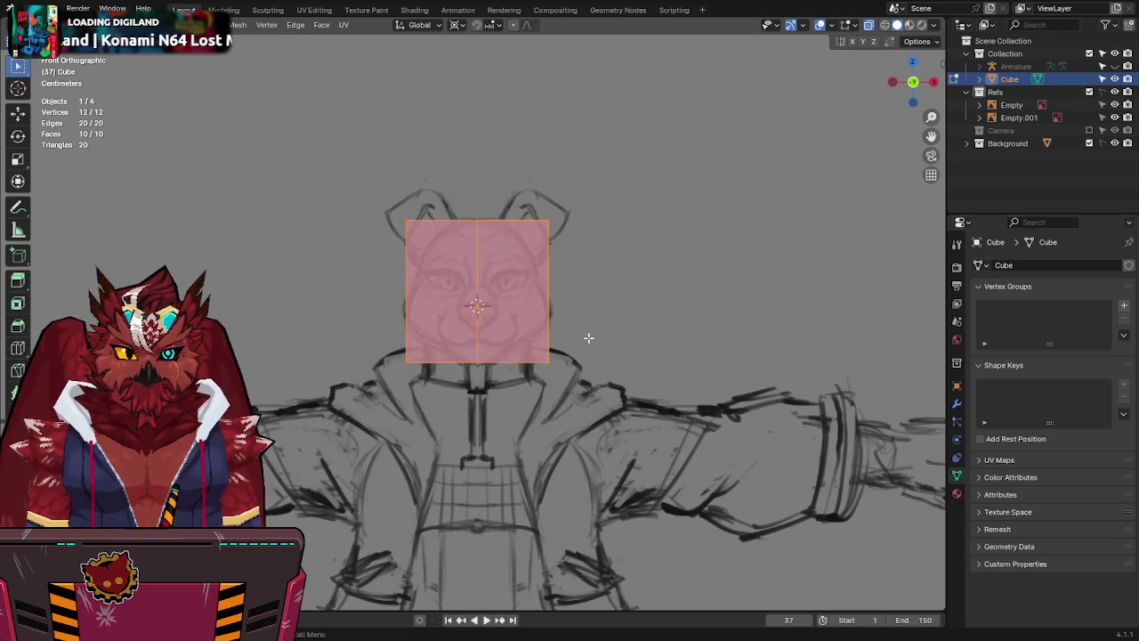
scroll(588, 332, up, 3)
drag(622, 361, 587, 416)
Pull the bottom corners into a pentagon and delete the mesh's left-half vertices.
key(g)
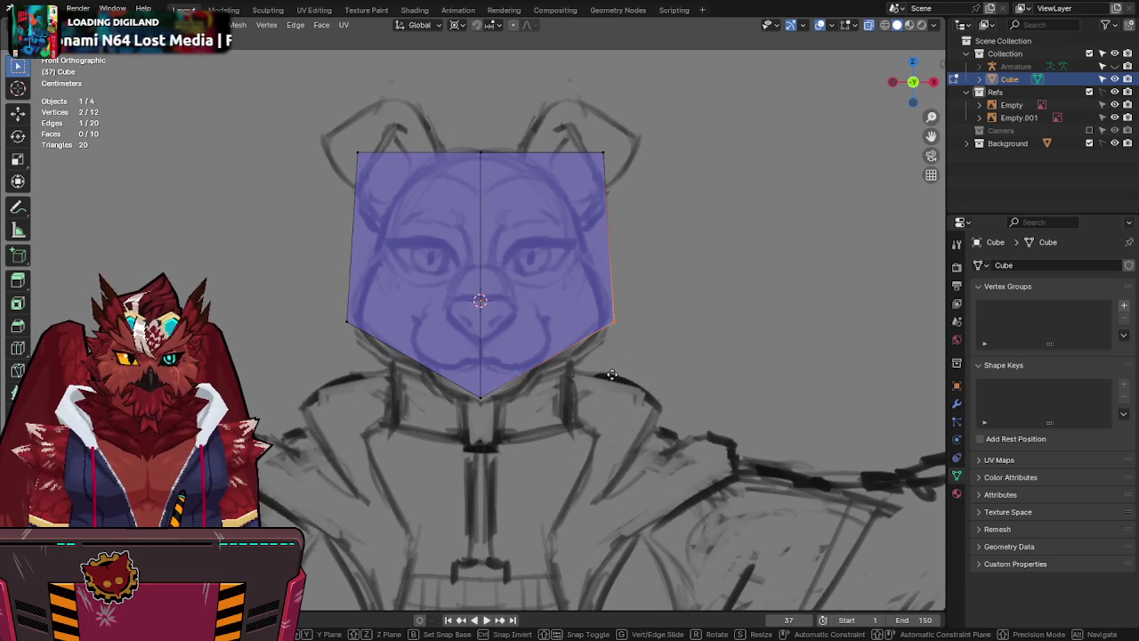
click(609, 373)
key(ctrl+r)
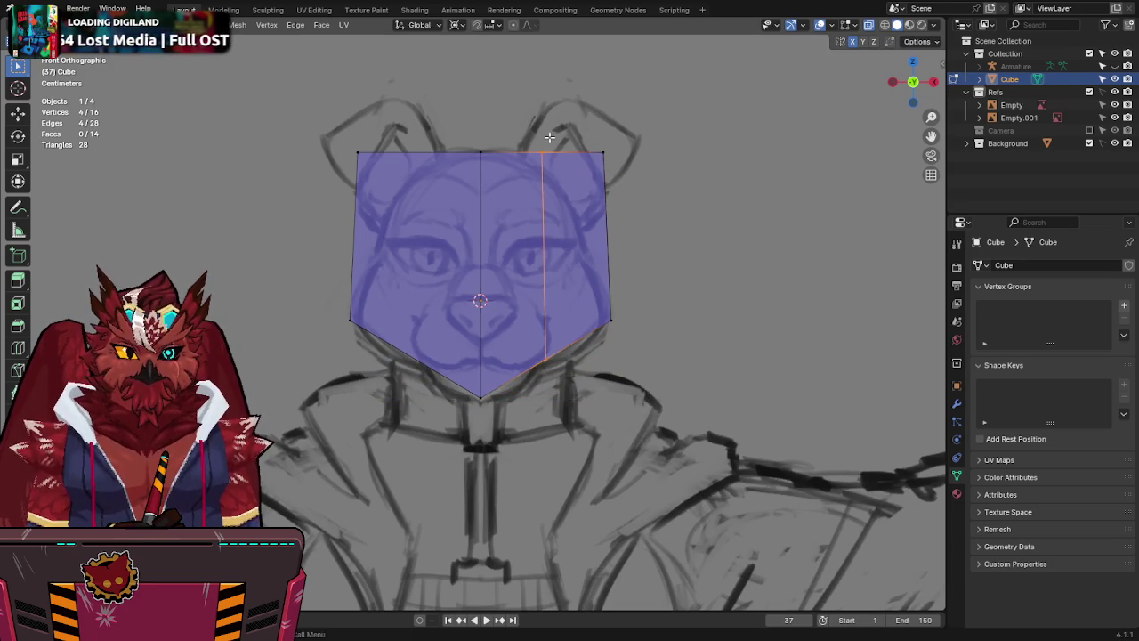
click(532, 382)
right_click(541, 408)
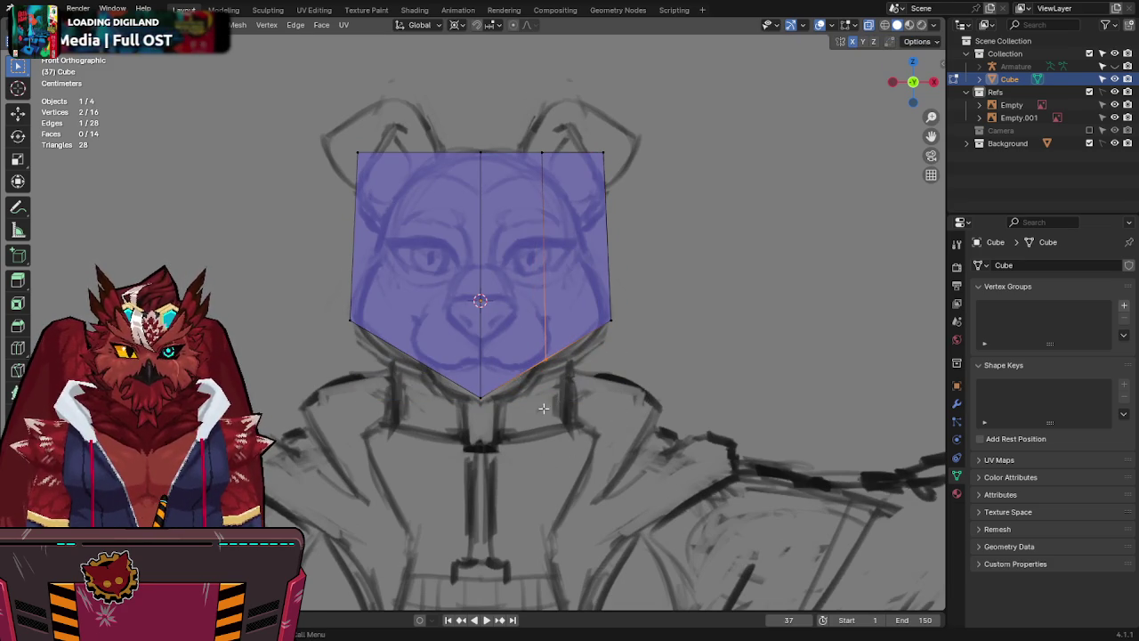
drag(333, 134, 383, 360)
key(x)
click(384, 371)
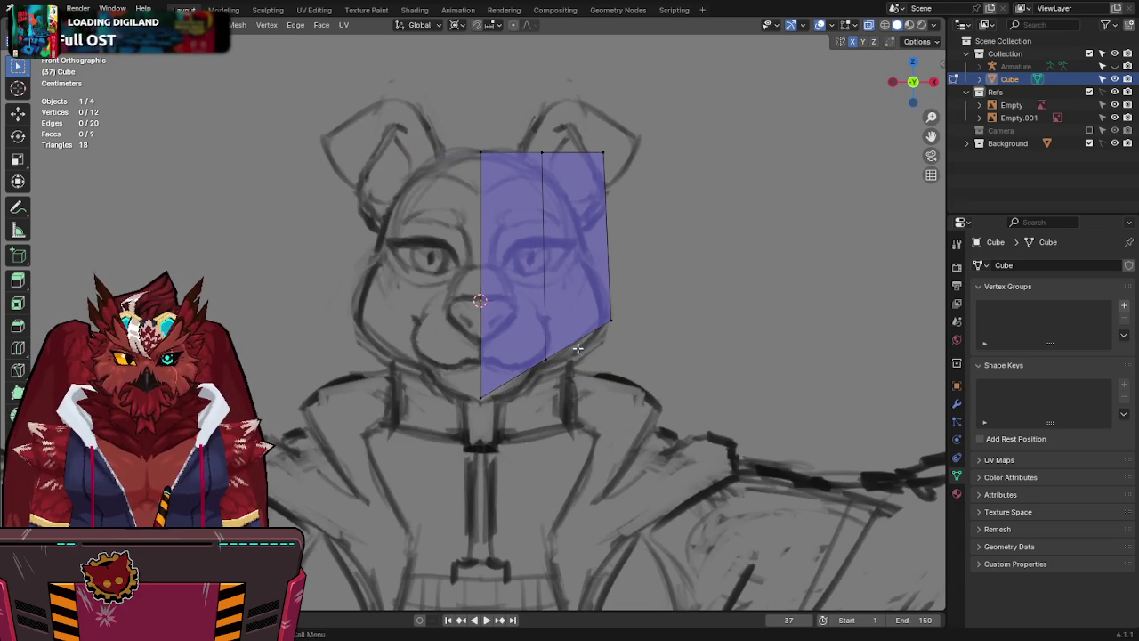
Slide the middle edge, lower the top vertex and add a horizontal loop across the face.
key(g)
key(g)
click(502, 402)
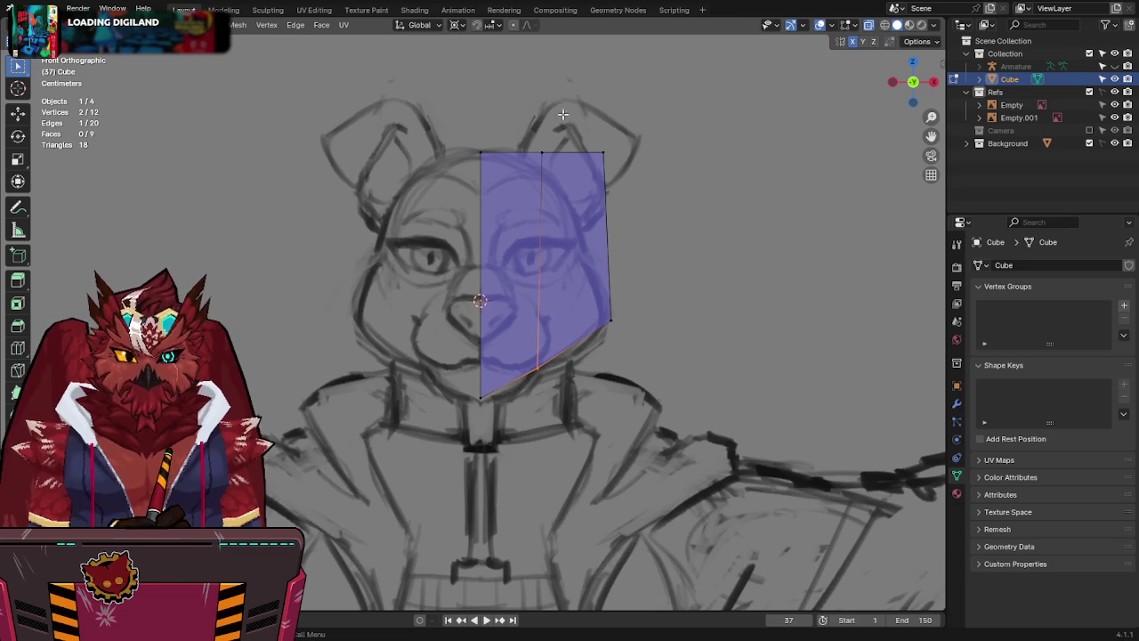
key(g)
click(625, 142)
key(ctrl+r)
click(607, 265)
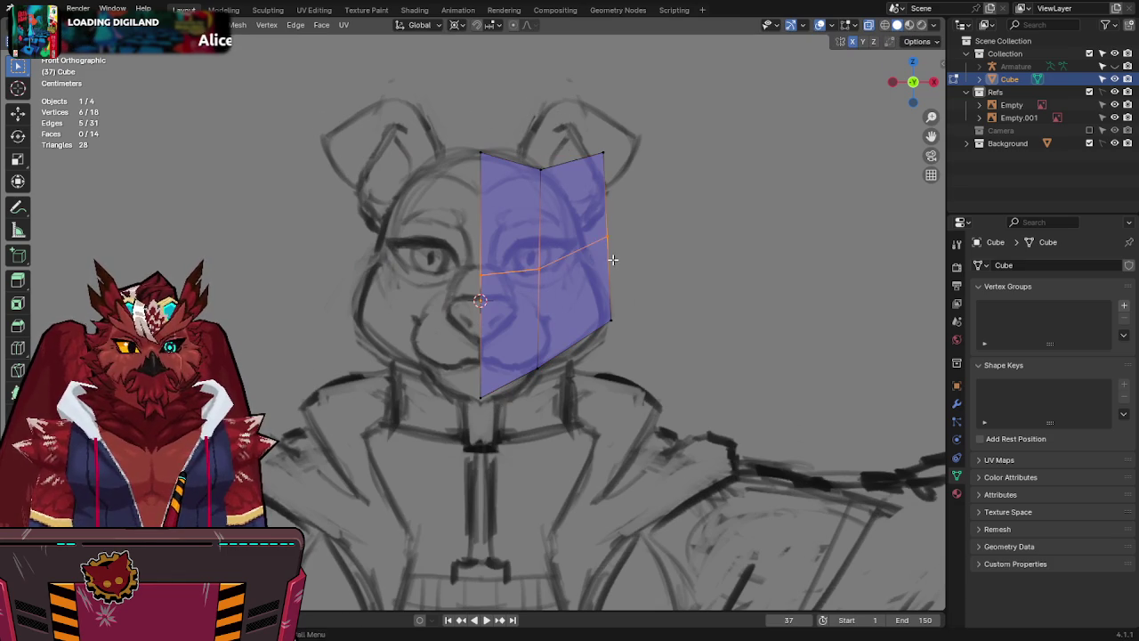
key(g)
click(609, 153)
Move the remaining vertices onto the face sketch and add an X-axis Mirror modifier.
key(g)
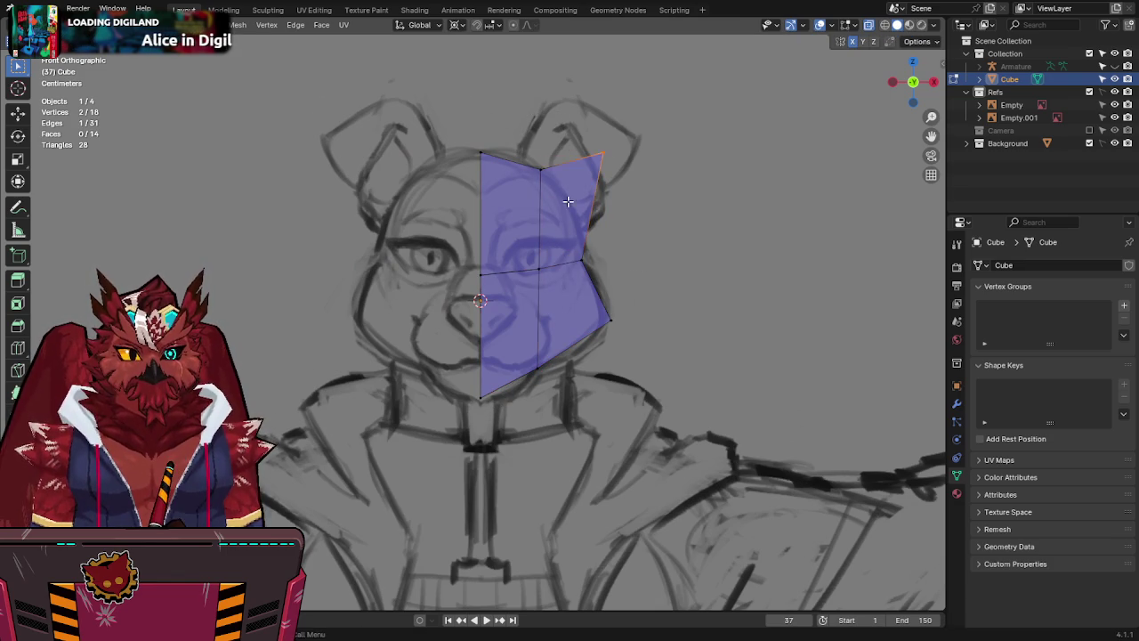
click(538, 264)
key(g)
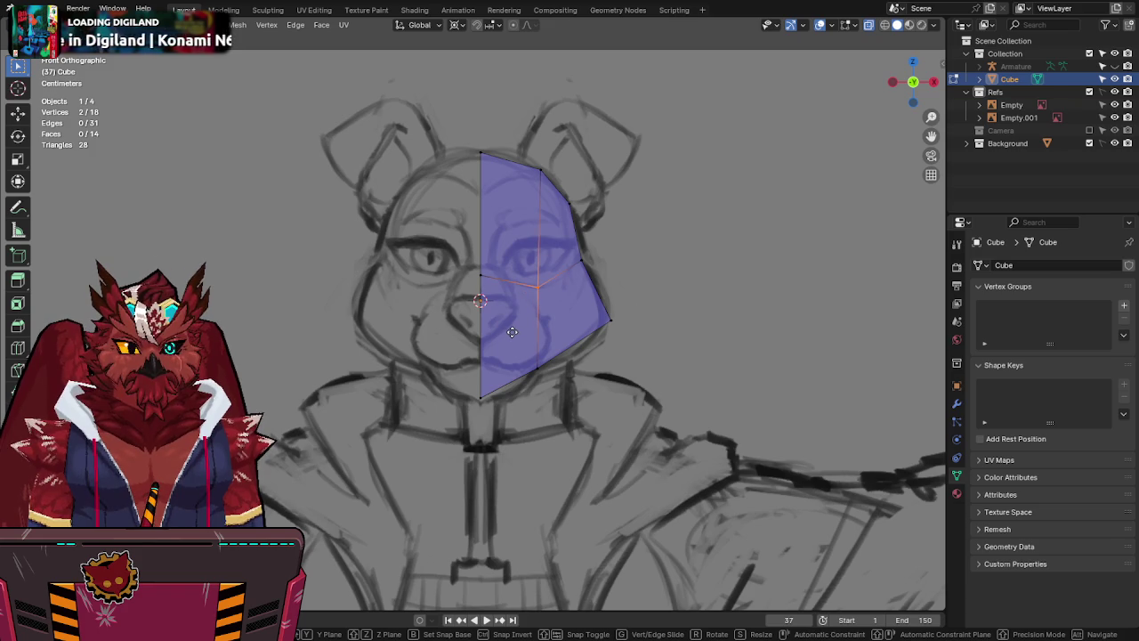
click(512, 332)
click(481, 275)
key(g)
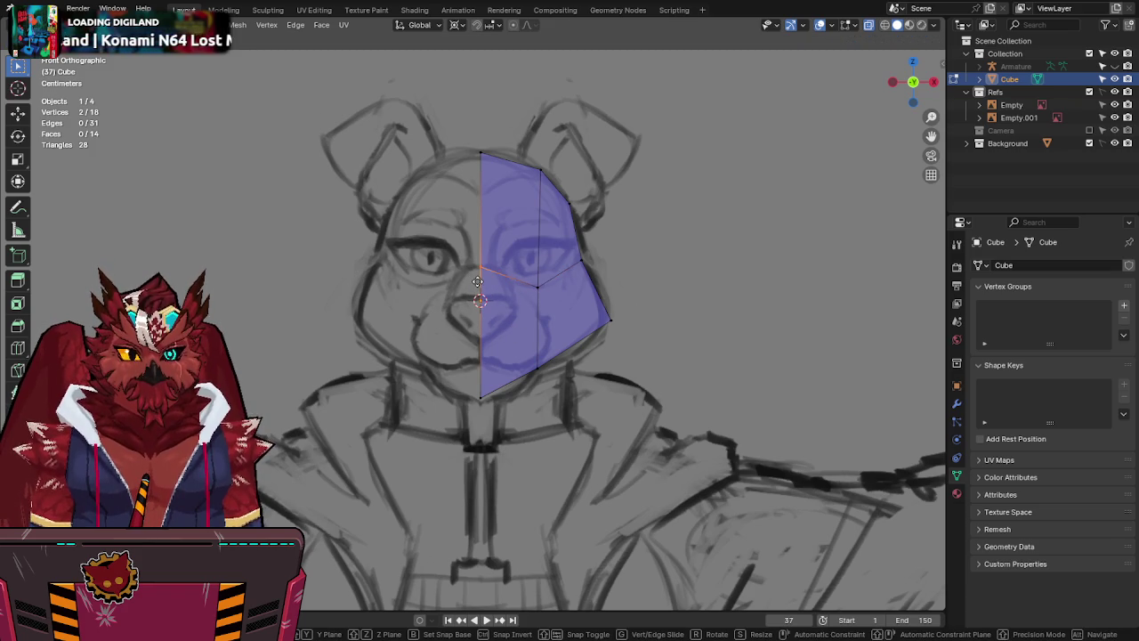
click(478, 279)
key(q)
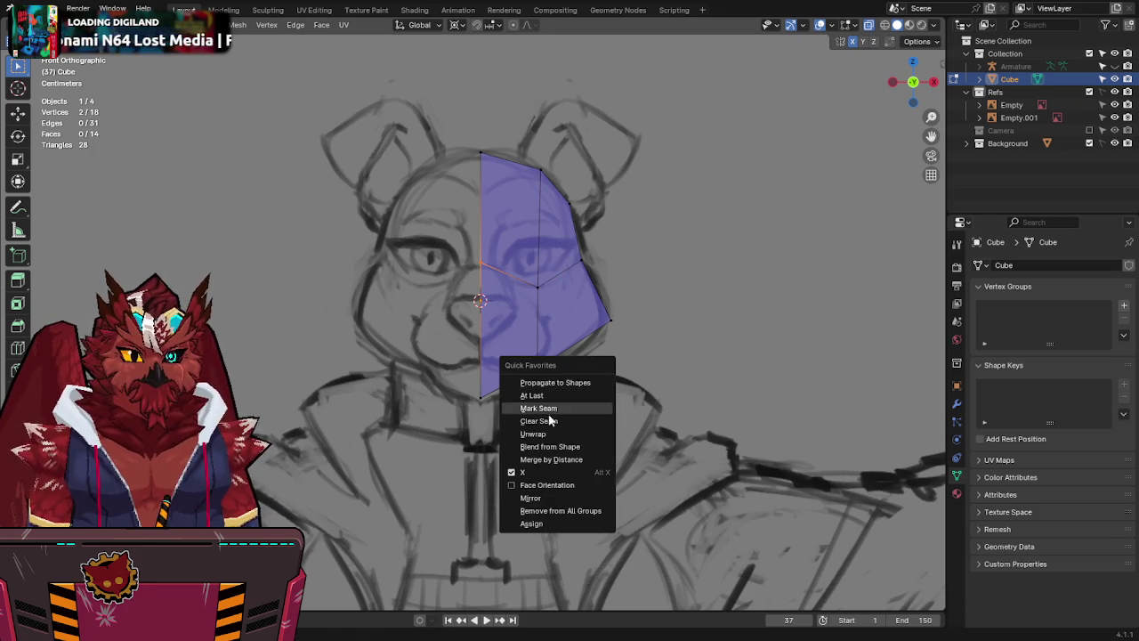
click(534, 503)
Enable Clipping on the Mirror modifier and add a vertical edge loop, bending it along Z.
click(957, 404)
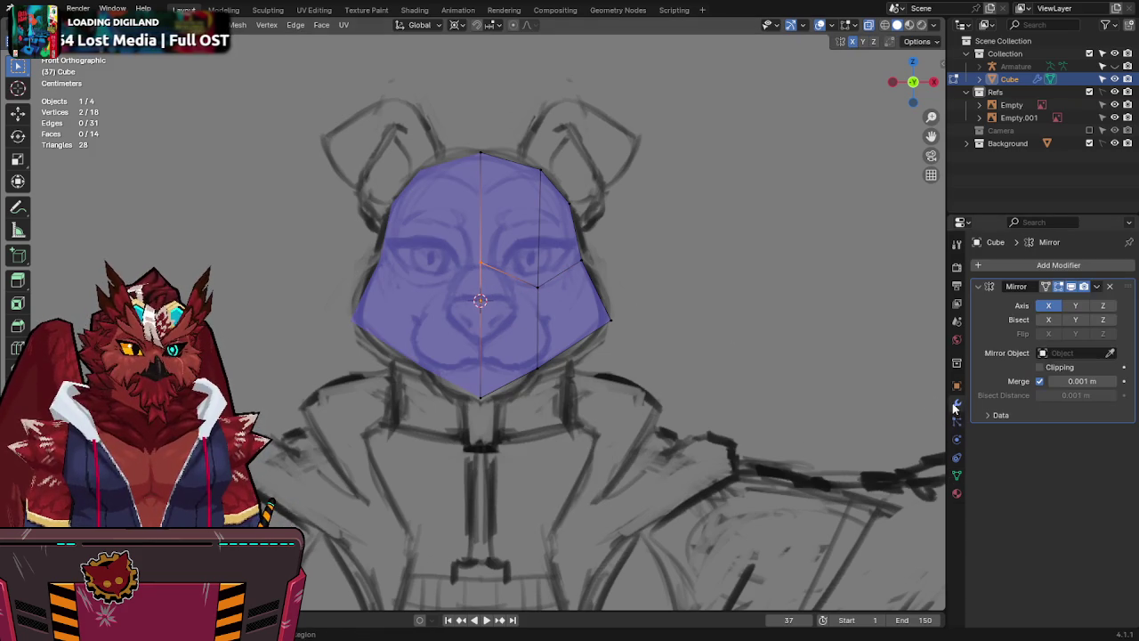
click(1043, 367)
click(508, 371)
key(ctrl+r)
click(508, 373)
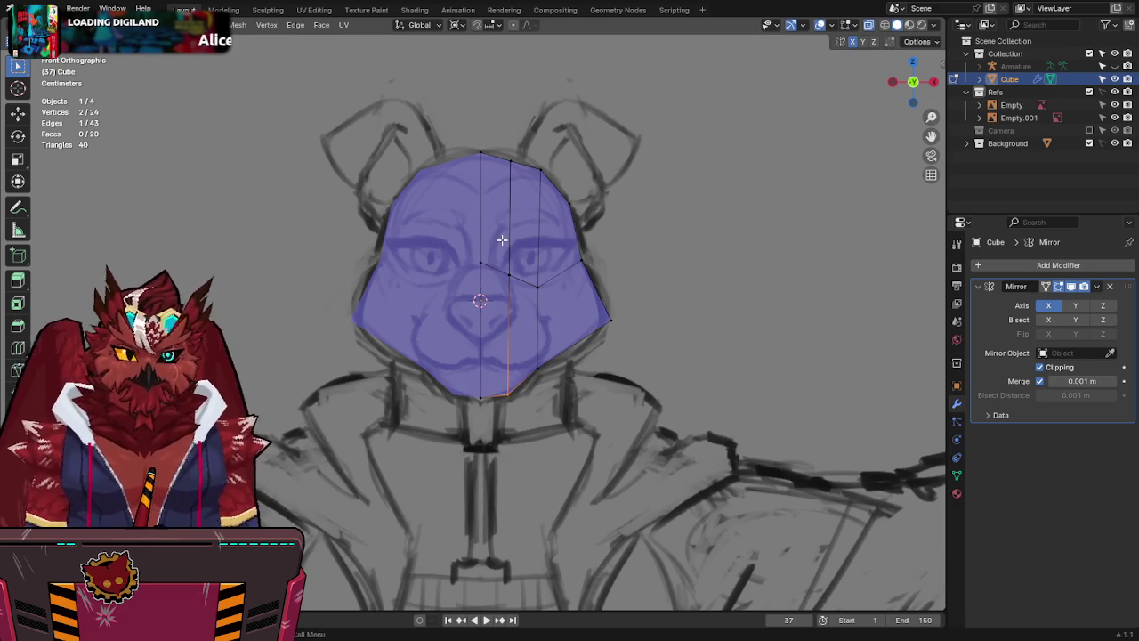
key(g)
key(z)
Cut an edge loop across the lower face and reposition its vertices along the jaw.
key(z)
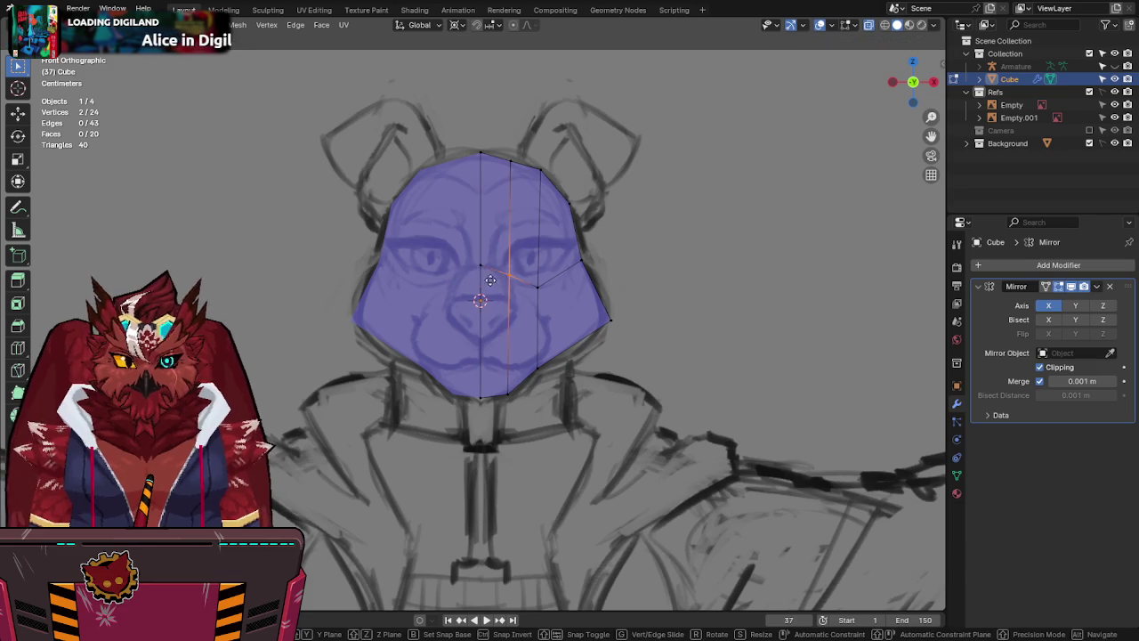
click(381, 215)
key(ctrl+r)
click(538, 318)
click(504, 327)
key(g)
key(z)
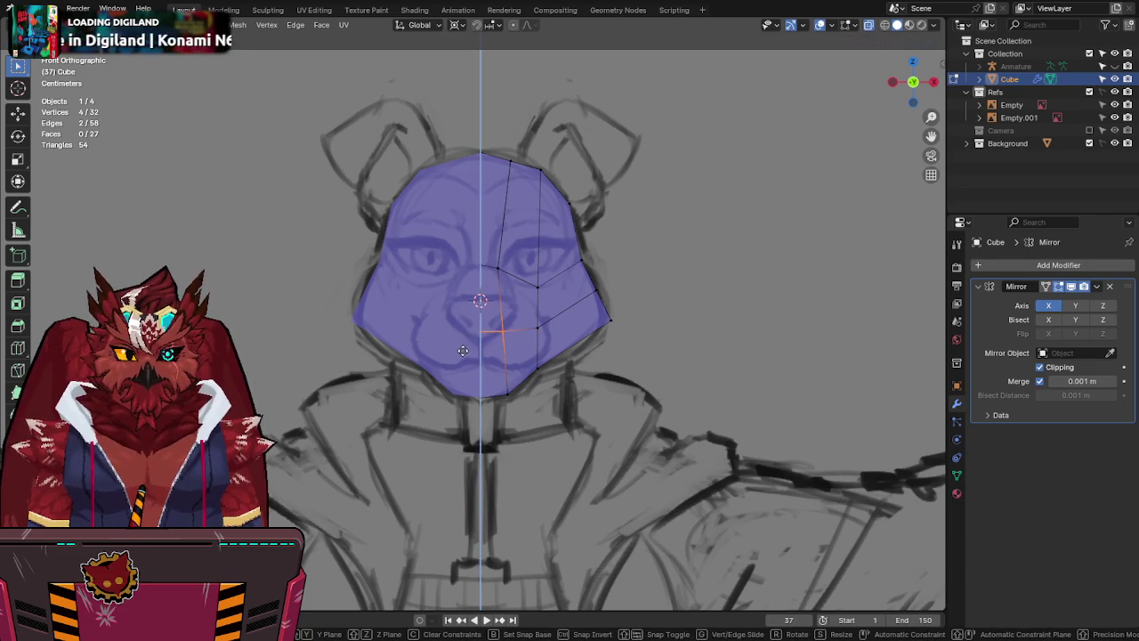
click(461, 310)
click(539, 317)
key(g)
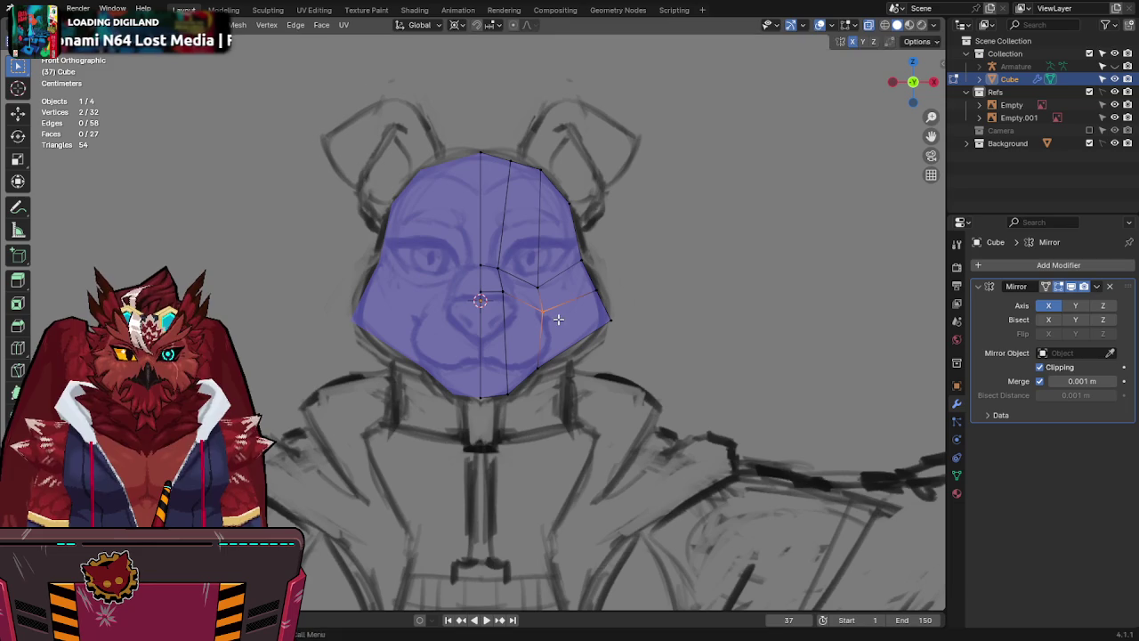
click(563, 327)
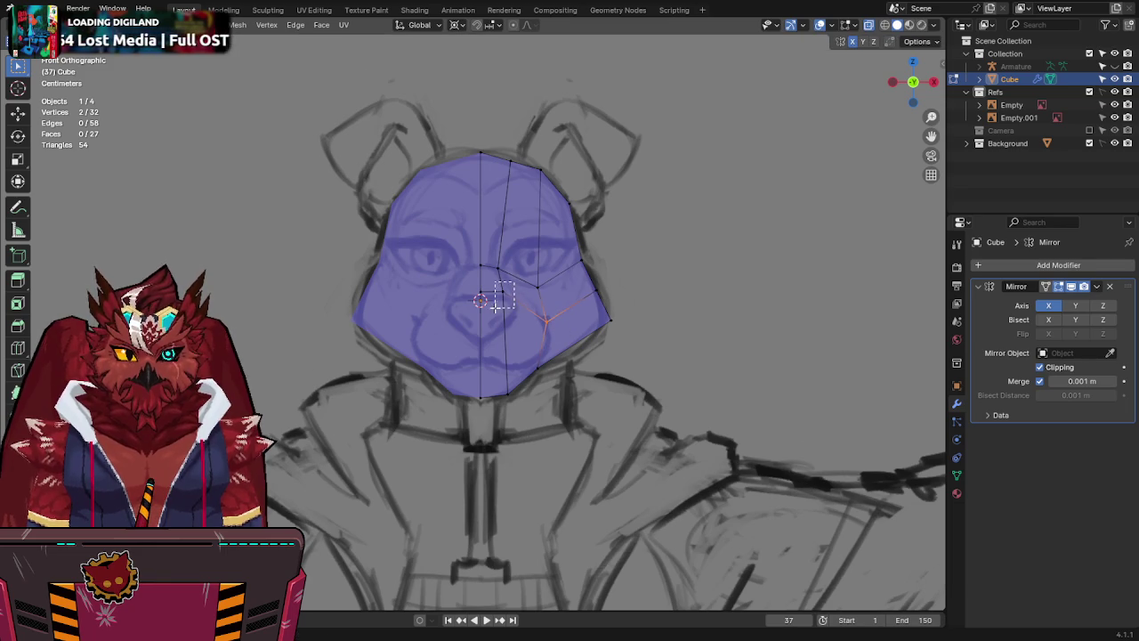
click(496, 307)
key(g)
click(547, 349)
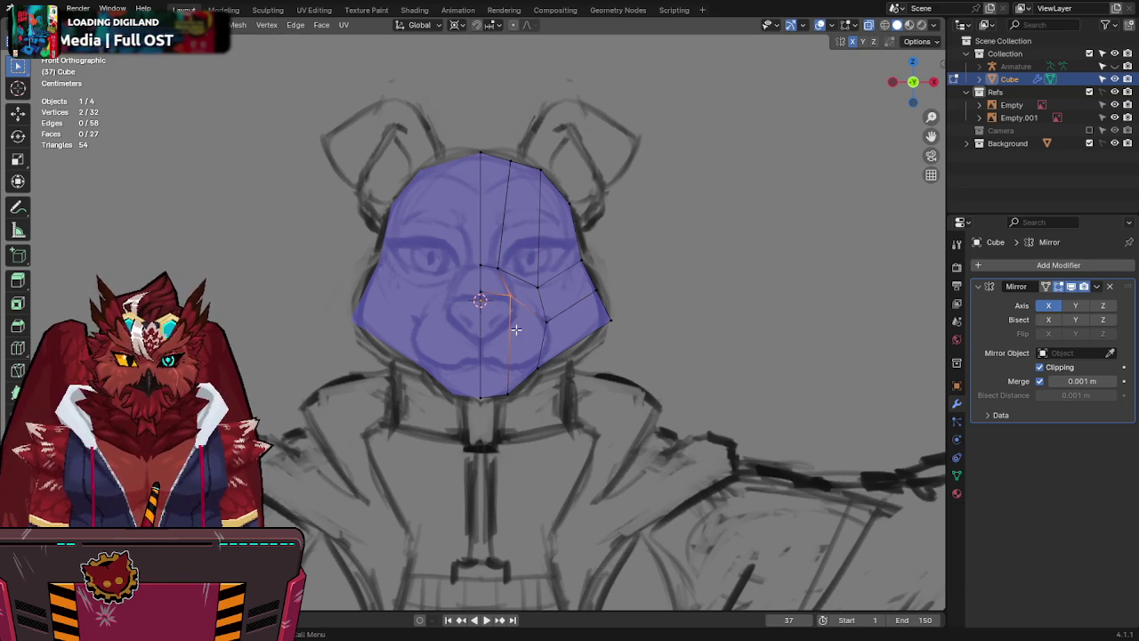
Dissolve the extra lower-face edges using X-ray, then switch to the Right side view.
key(alt+a)
key(alt+z)
click(510, 338)
key(alt+a)
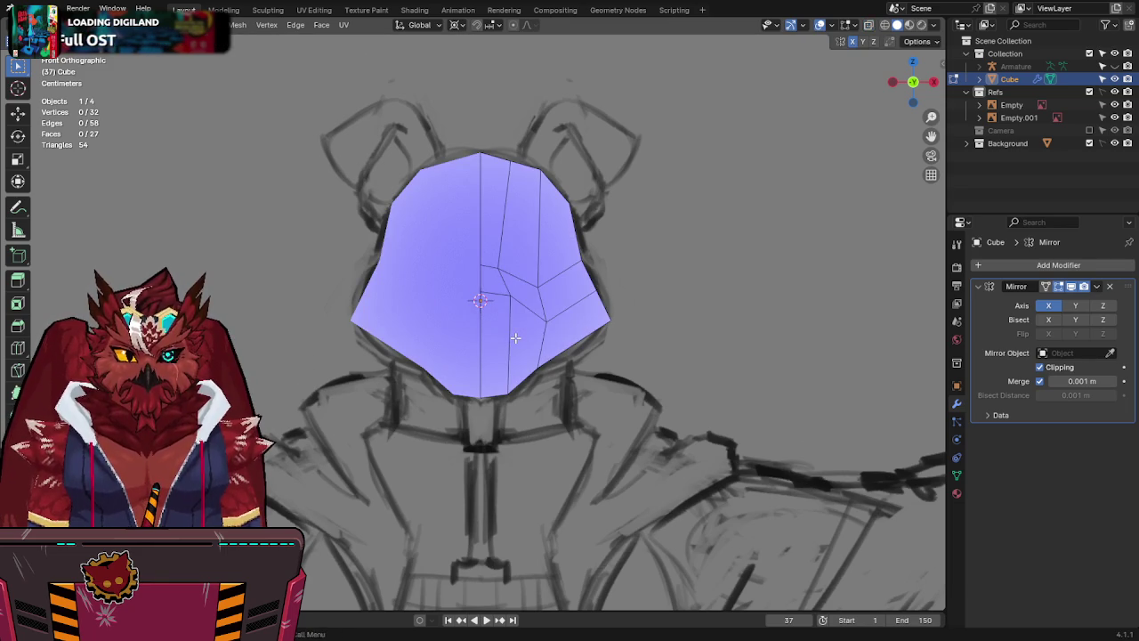
key(alt+z)
click(520, 311)
key(x)
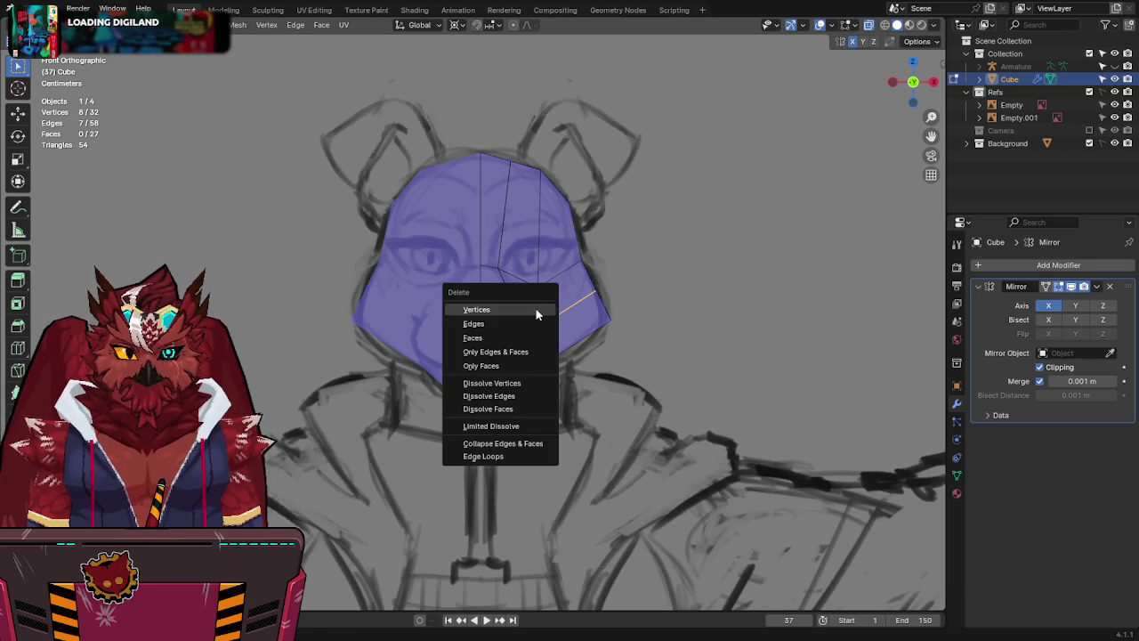
click(512, 397)
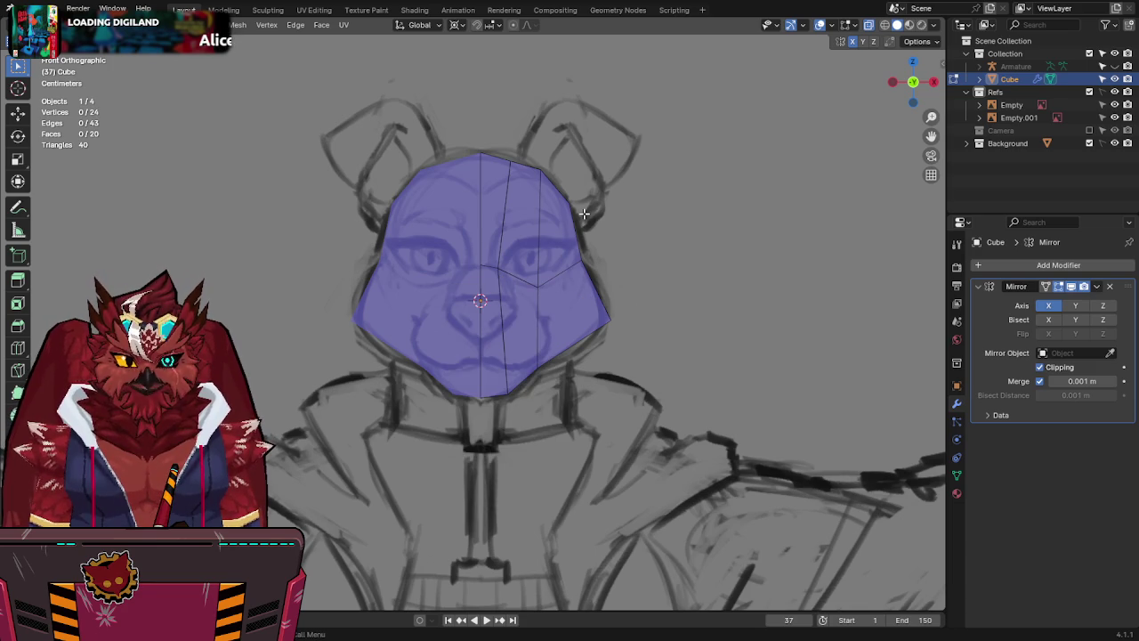
key(alt+z)
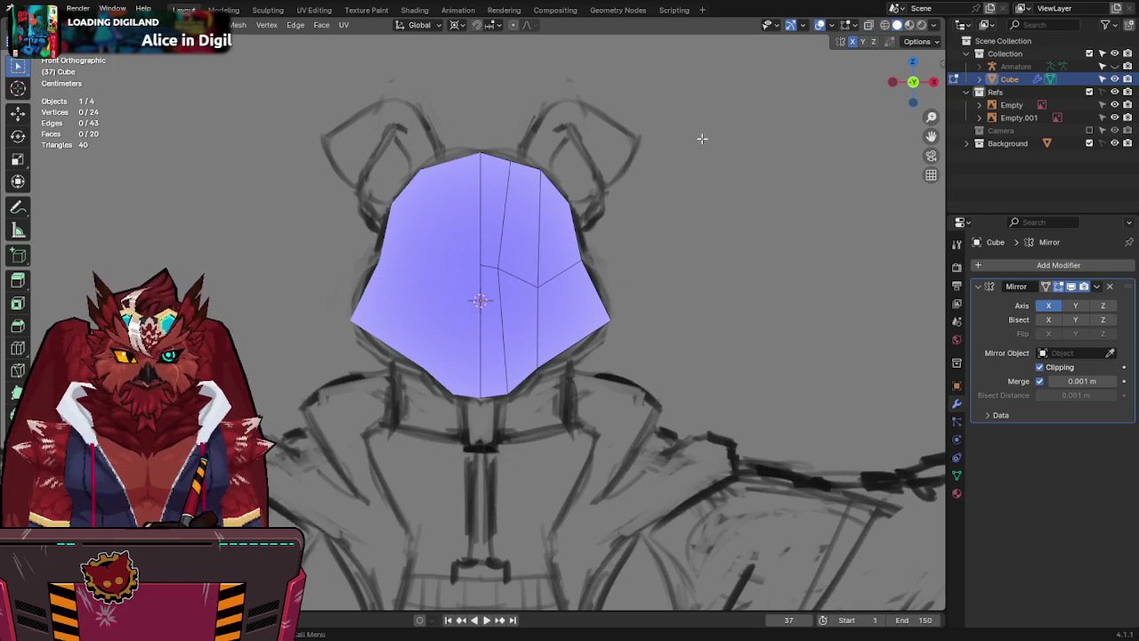
click(935, 83)
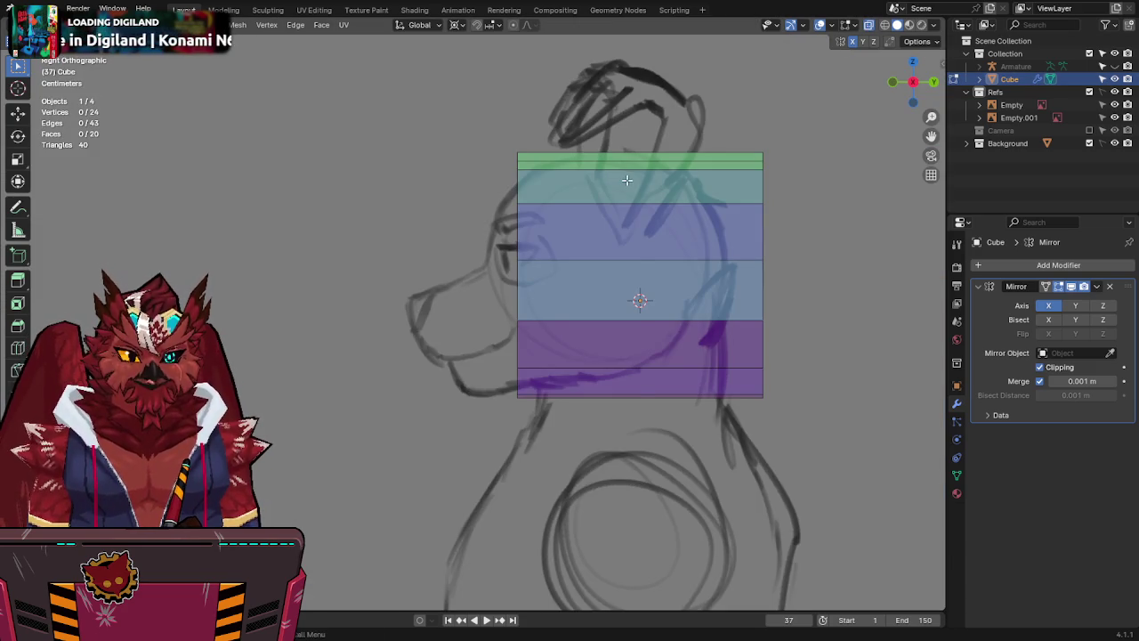
Centre the head over the side sketch and move the top front vertices into place.
mouse_move(627, 179)
shift+middle_down()
mouse_move(549, 158)
mouse_move(543, 194)
mouse_move(559, 230)
shift+middle_up()
scroll(552, 156, down, 5)
scroll(552, 153, up, 5)
scroll(543, 194, up, 2)
scroll(559, 230, down, 4)
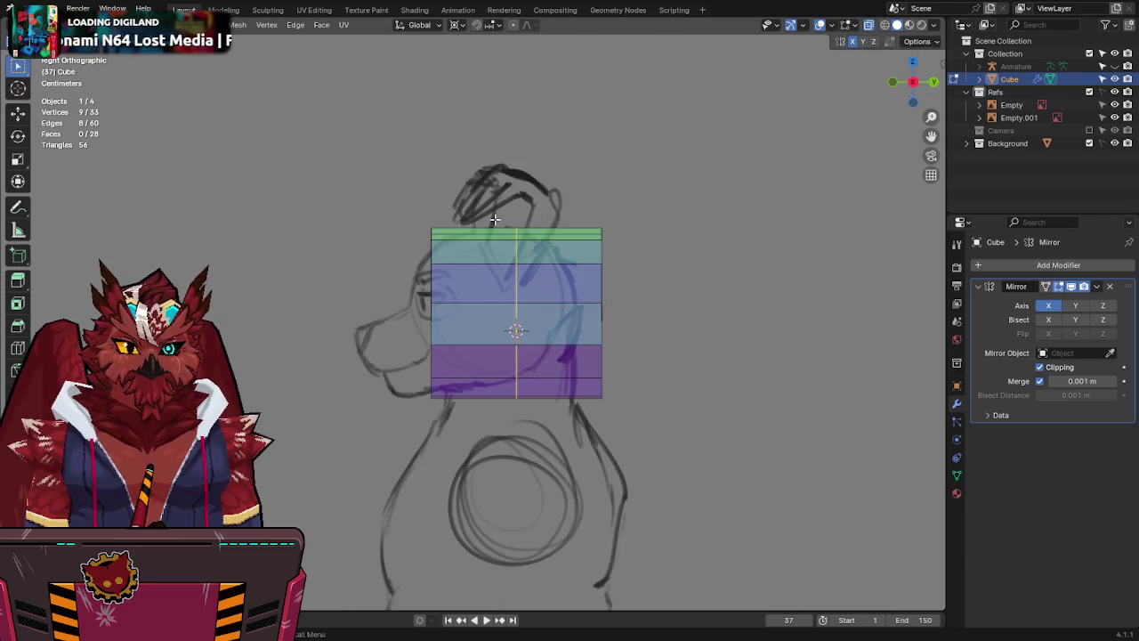
scroll(460, 196, up, 3)
click(368, 199)
drag(397, 159, 534, 219)
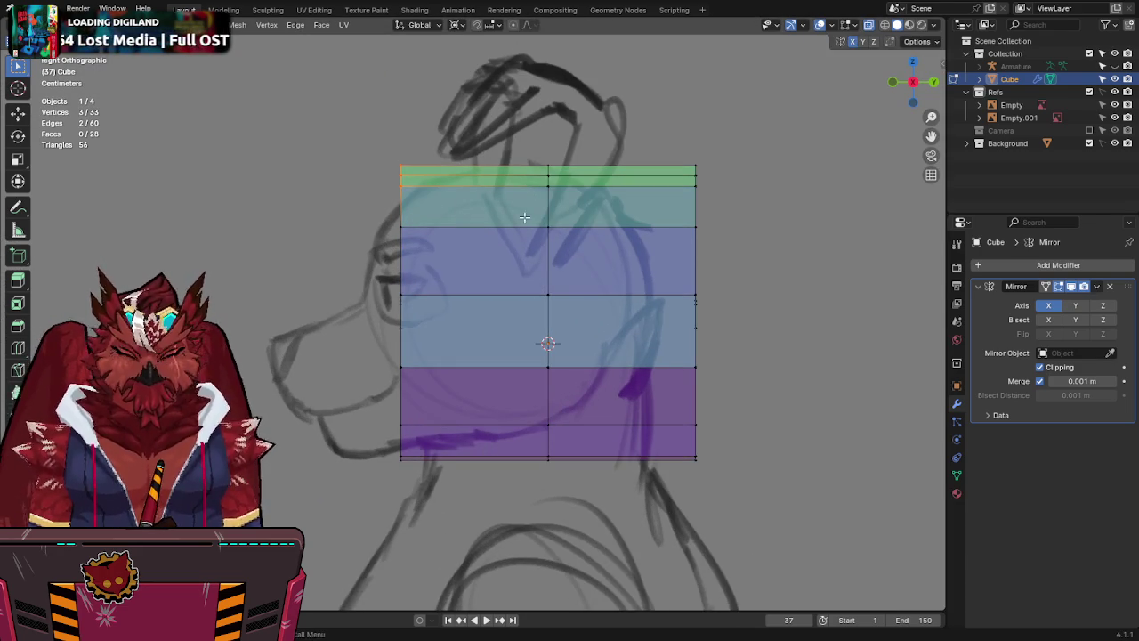
key(comma)
click(463, 264)
key(g)
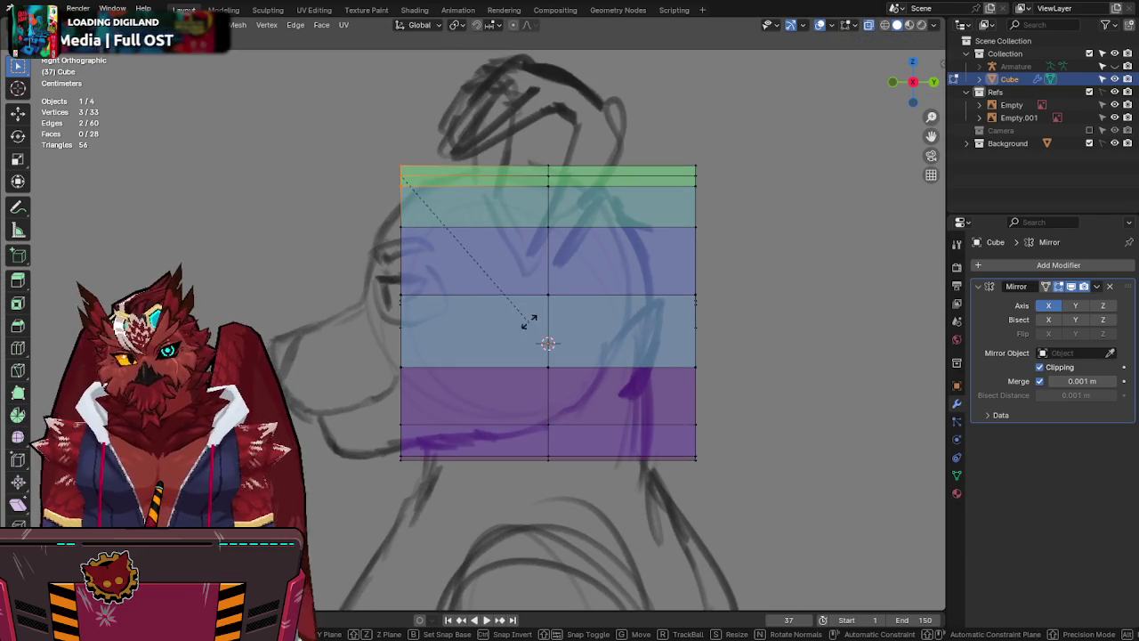
click(492, 174)
Slide the front corner vertex back along Y toward the brow.
key(g)
key(y)
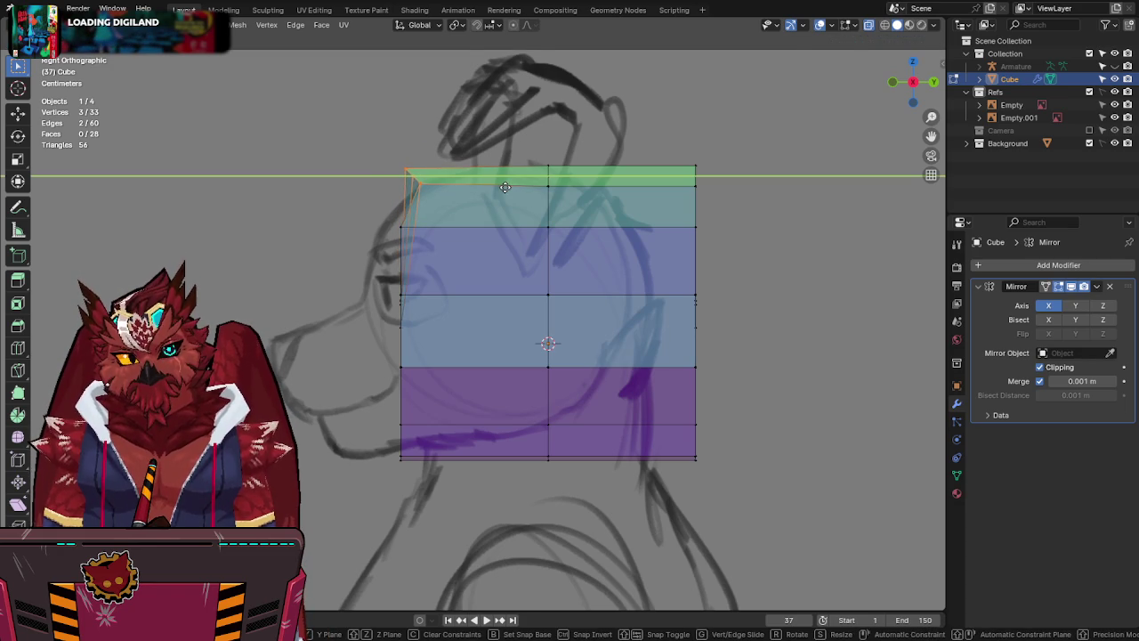
key(Escape)
click(412, 231)
key(g)
key(y)
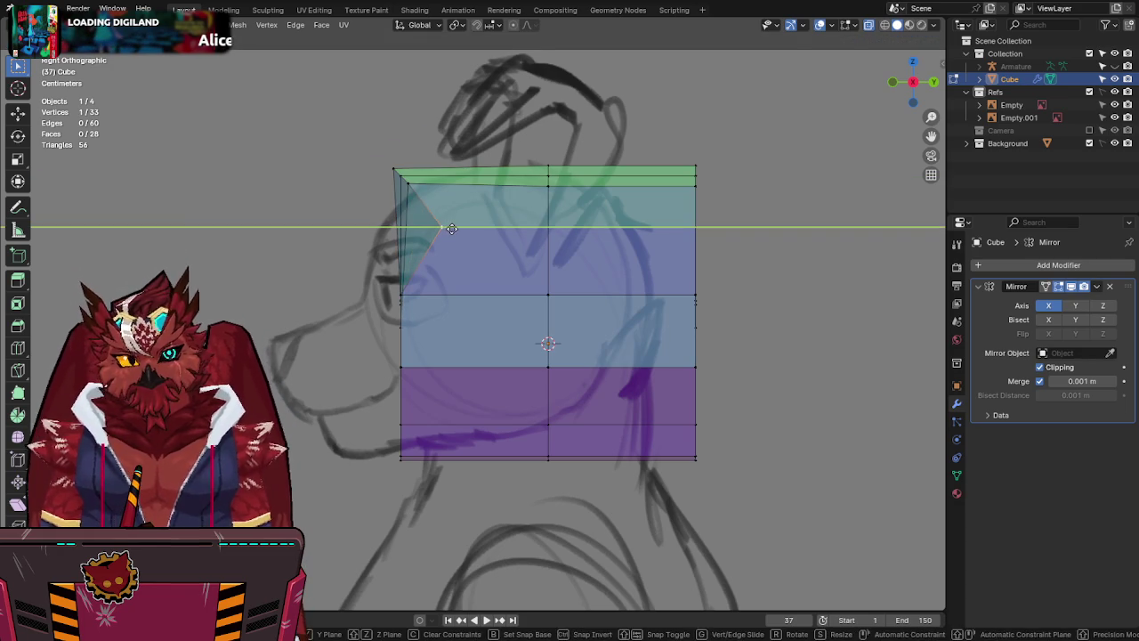
click(452, 230)
Reposition the top back corner vertices and lower the top front vertices down and back.
drag(721, 168, 687, 174)
key(r)
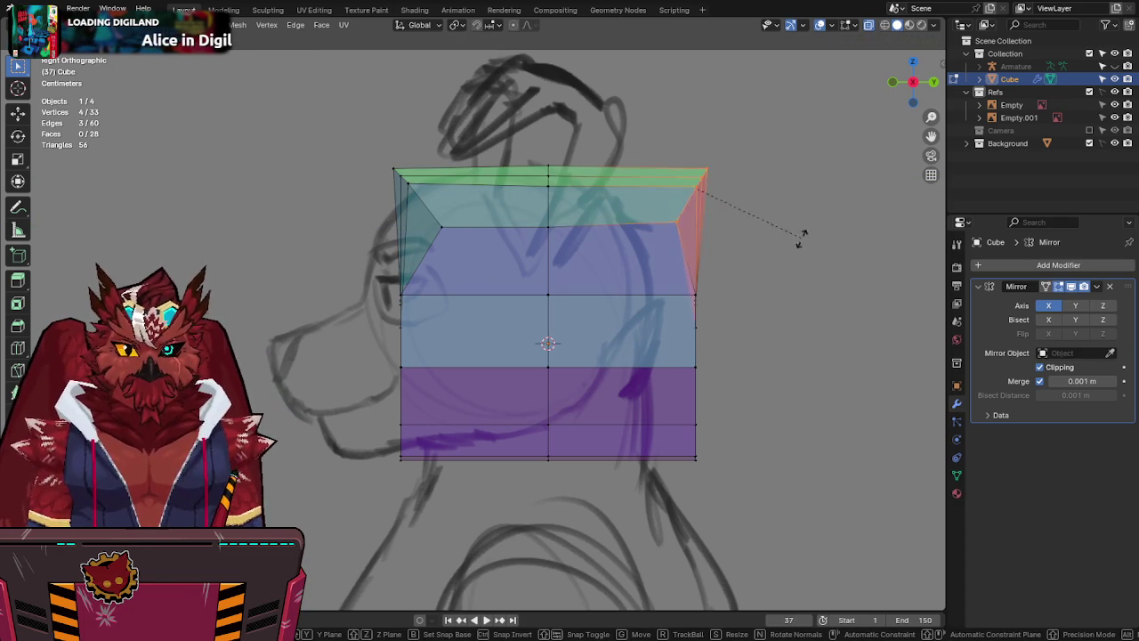
key(Escape)
key(g)
key(y)
click(741, 267)
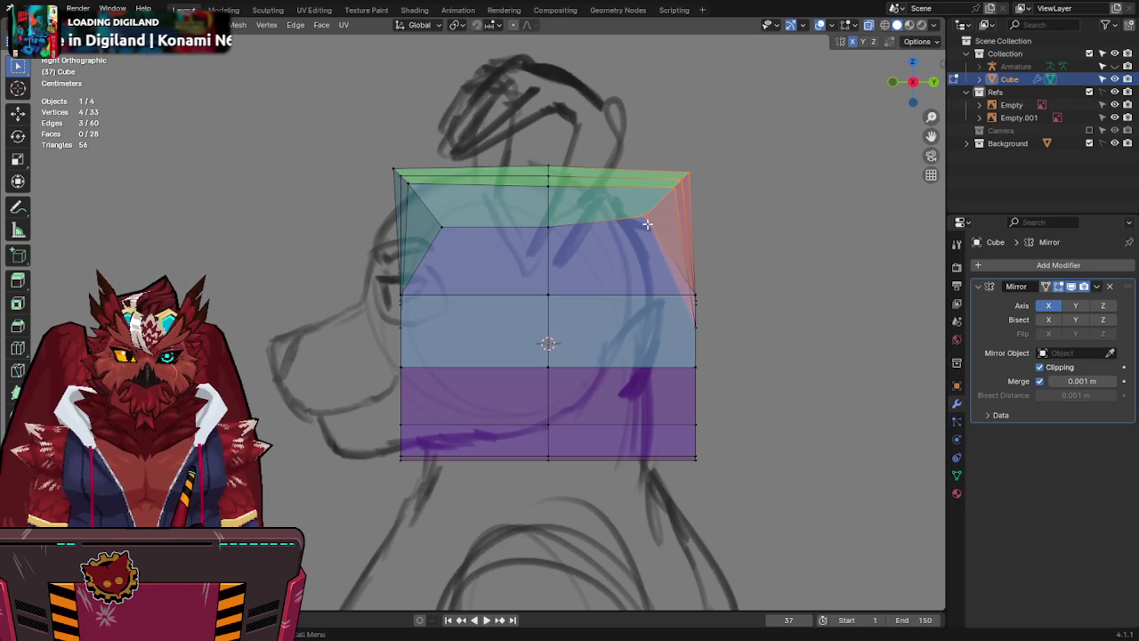
key(g)
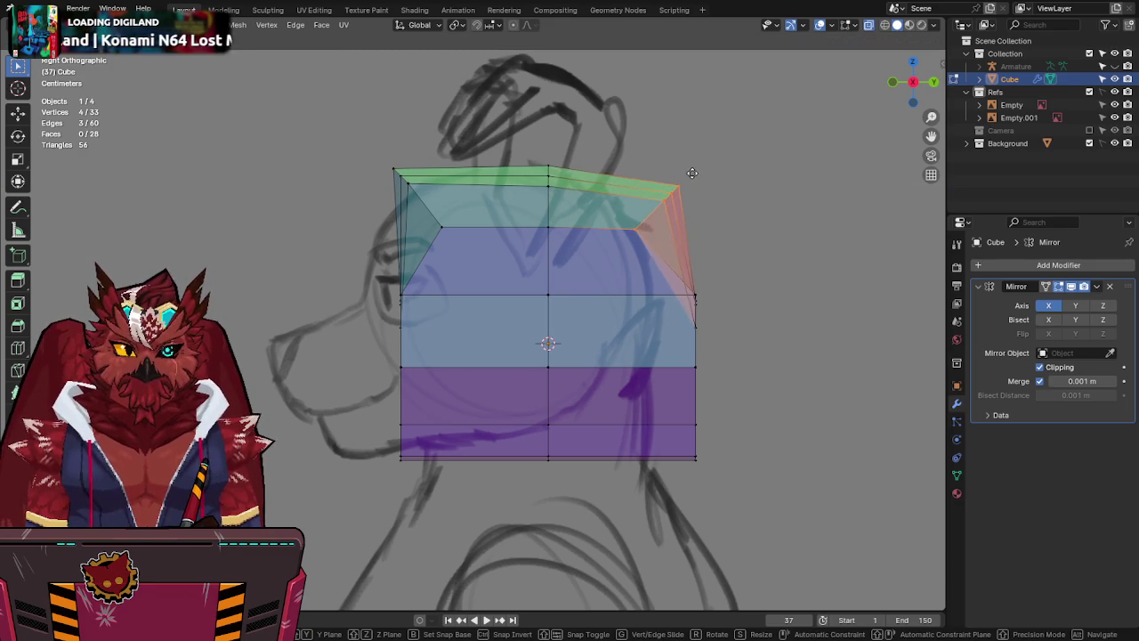
click(689, 174)
drag(499, 139, 386, 255)
key(g)
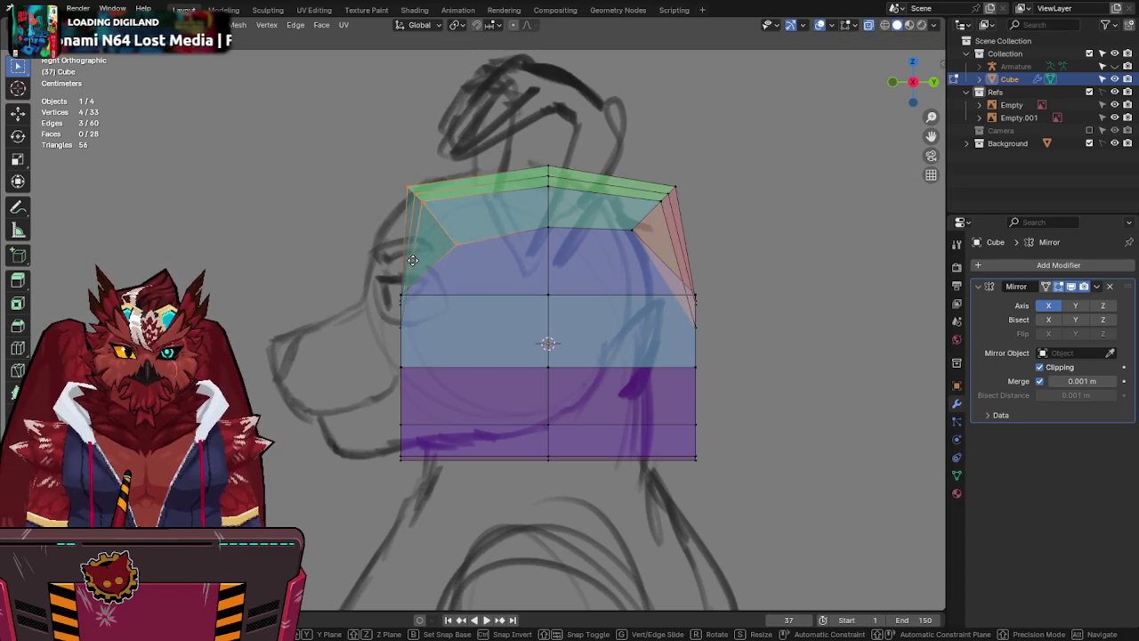
click(416, 259)
Narrow the mid-head and lower edge loops in depth by scaling them along Y.
alt+click(407, 293)
key(s)
key(y)
click(703, 292)
alt+click(641, 367)
key(s)
key(y)
click(757, 331)
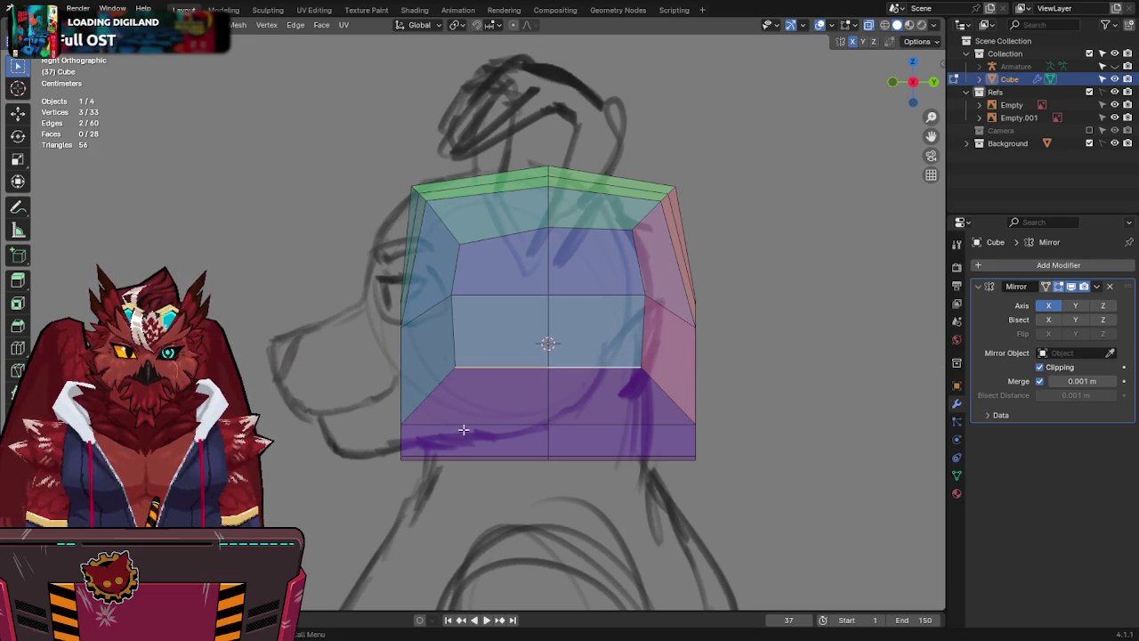
key(s)
key(y)
click(784, 386)
alt+click(495, 452)
key(s)
key(y)
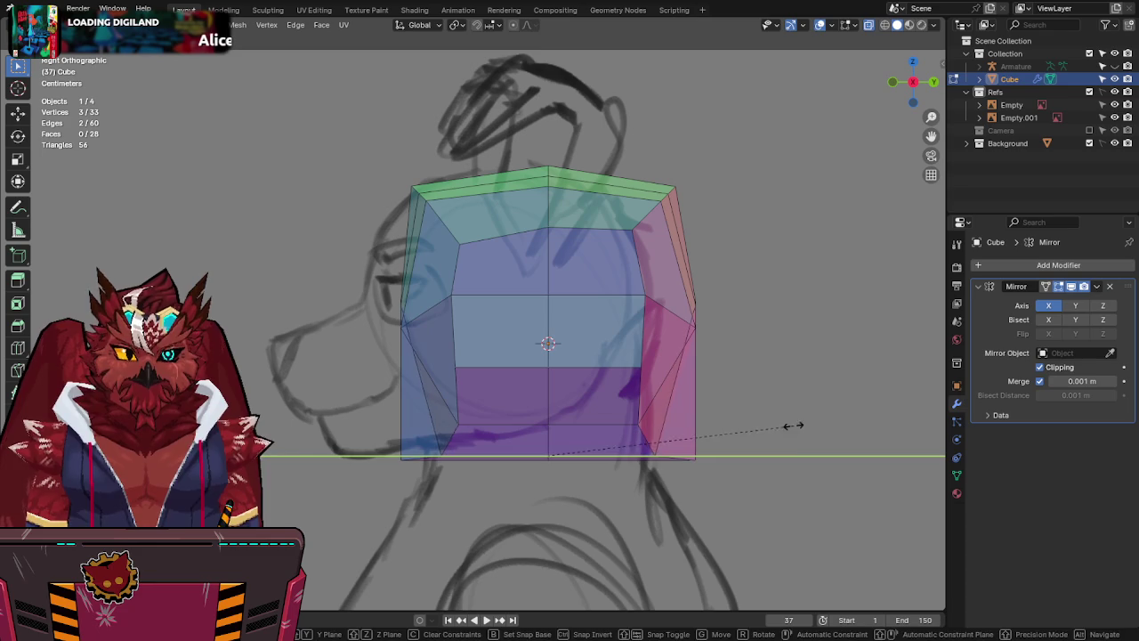
right_click(788, 424)
Pull the bottom corner and front vertices onto the sketch outline, then select the front faces.
click(403, 458)
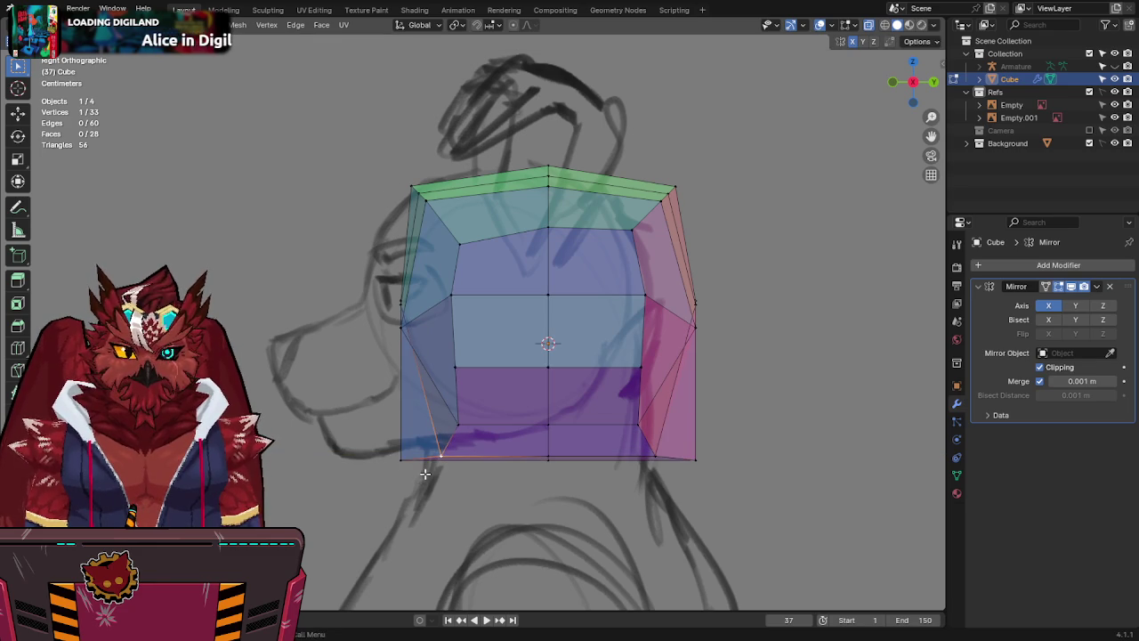
key(g)
click(460, 451)
shift+click(455, 424)
key(g)
click(399, 478)
click(412, 327)
key(g)
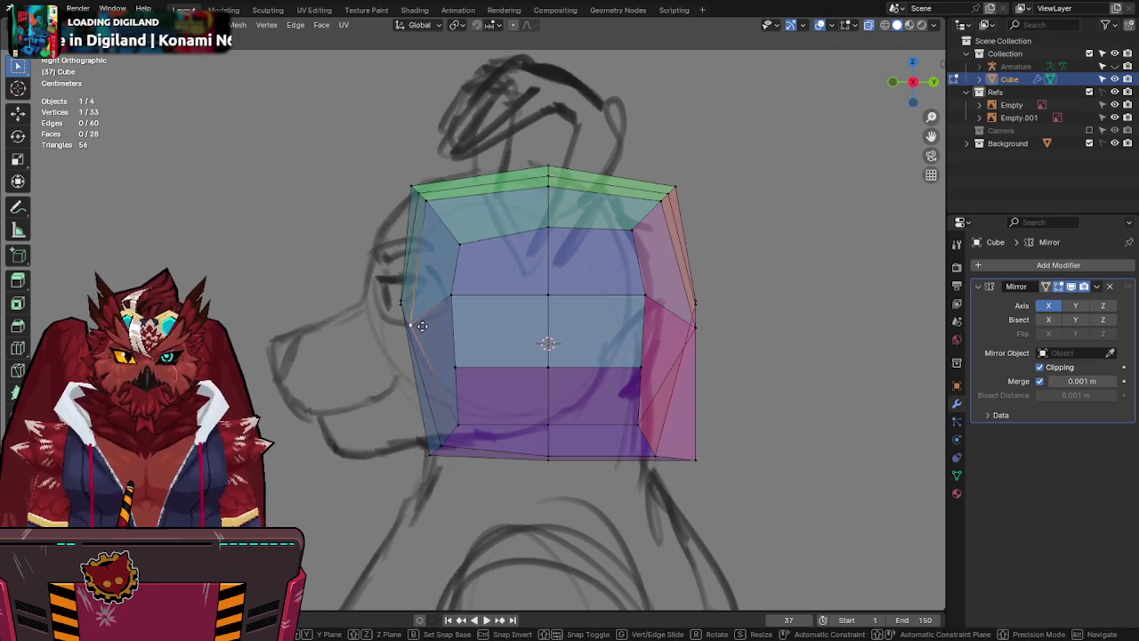
key(y)
key(y)
key(y)
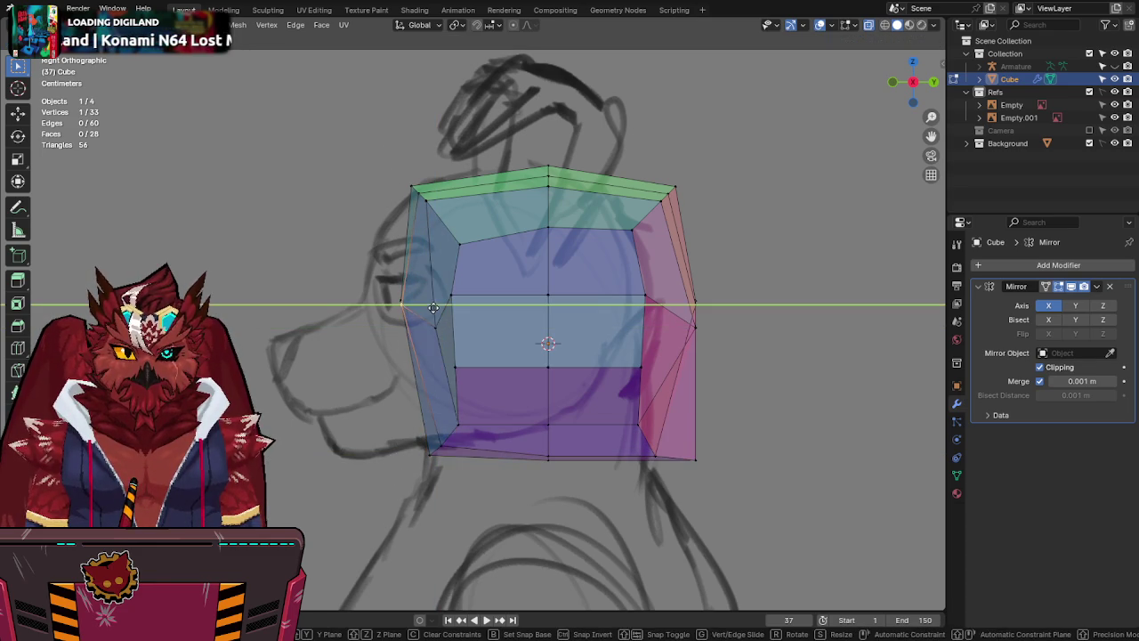
click(423, 307)
click(434, 361)
shift+click(427, 381)
Extrude the front faces into a muzzle block and move a muzzle vertex onto the front sketch.
key(e)
click(379, 374)
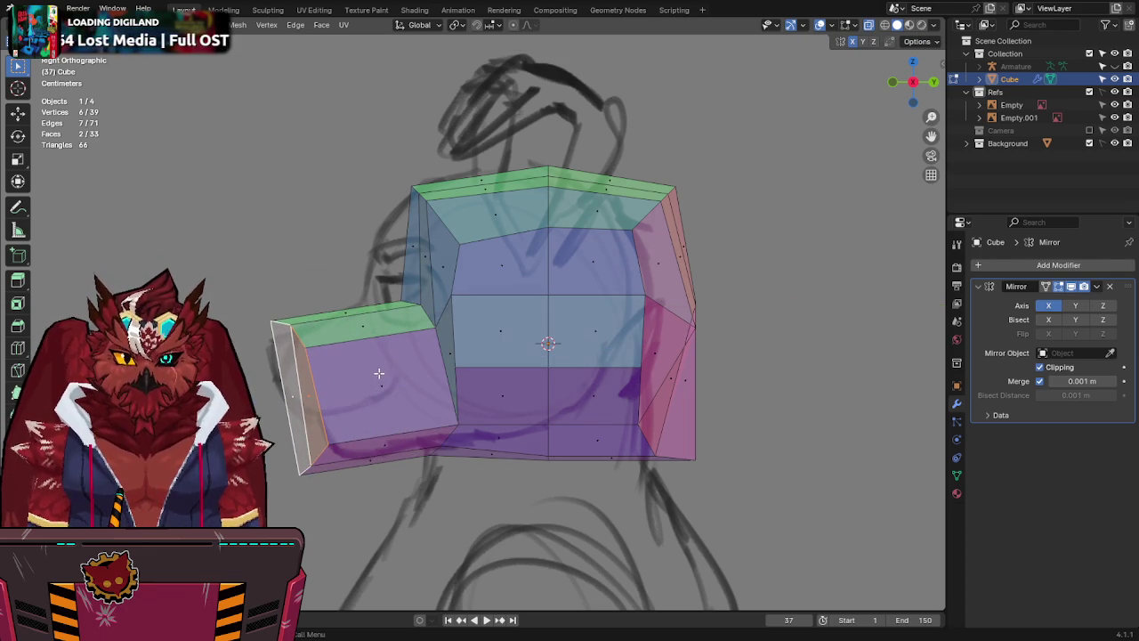
key(1)
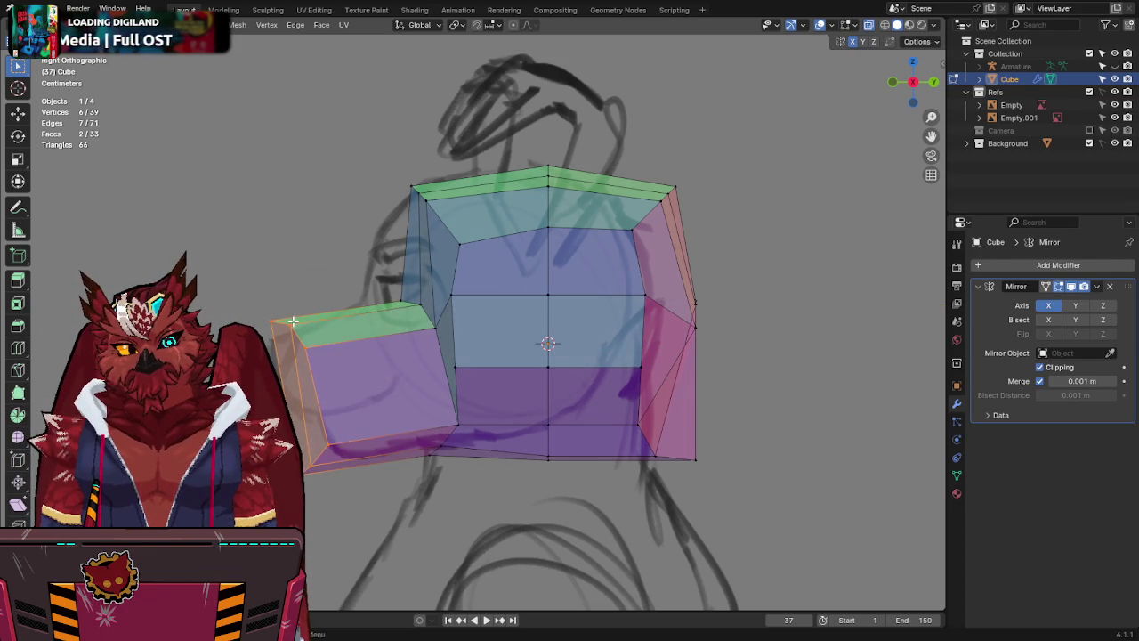
click(292, 320)
key(KP_1)
key(alt+z)
key(alt+z)
key(alt+z)
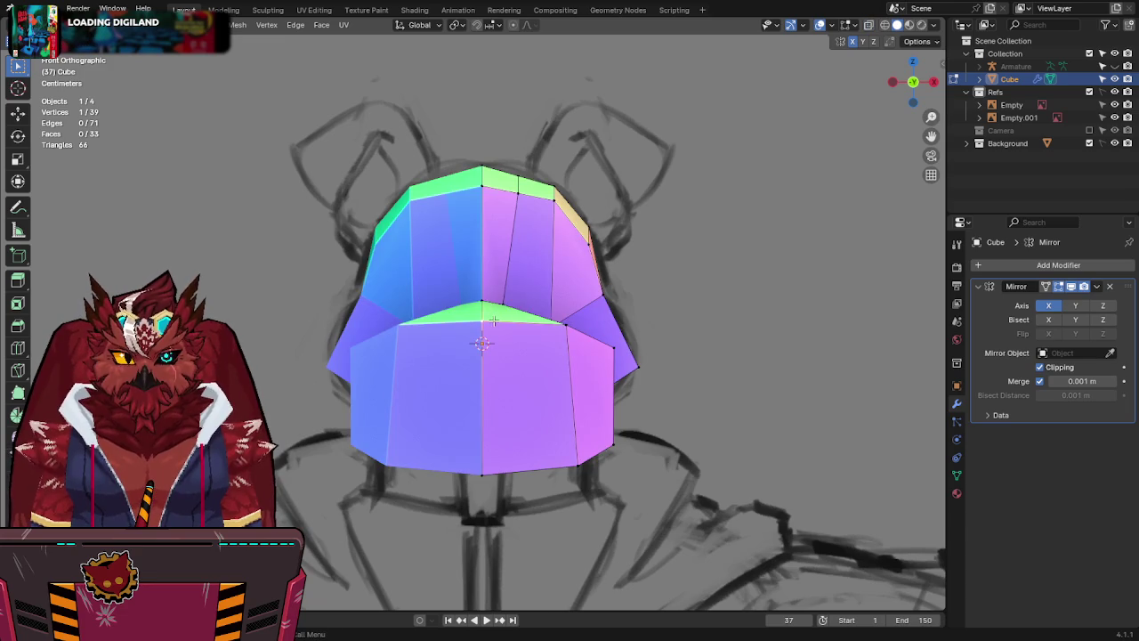
key(alt+z)
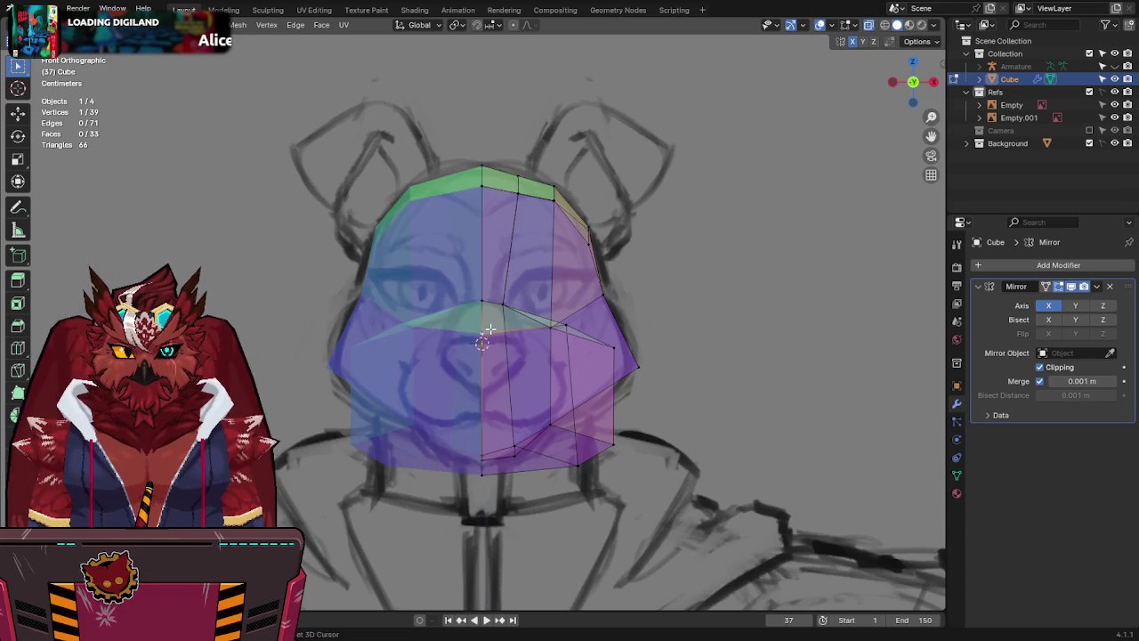
key(alt+z)
key(g)
key(alt+z)
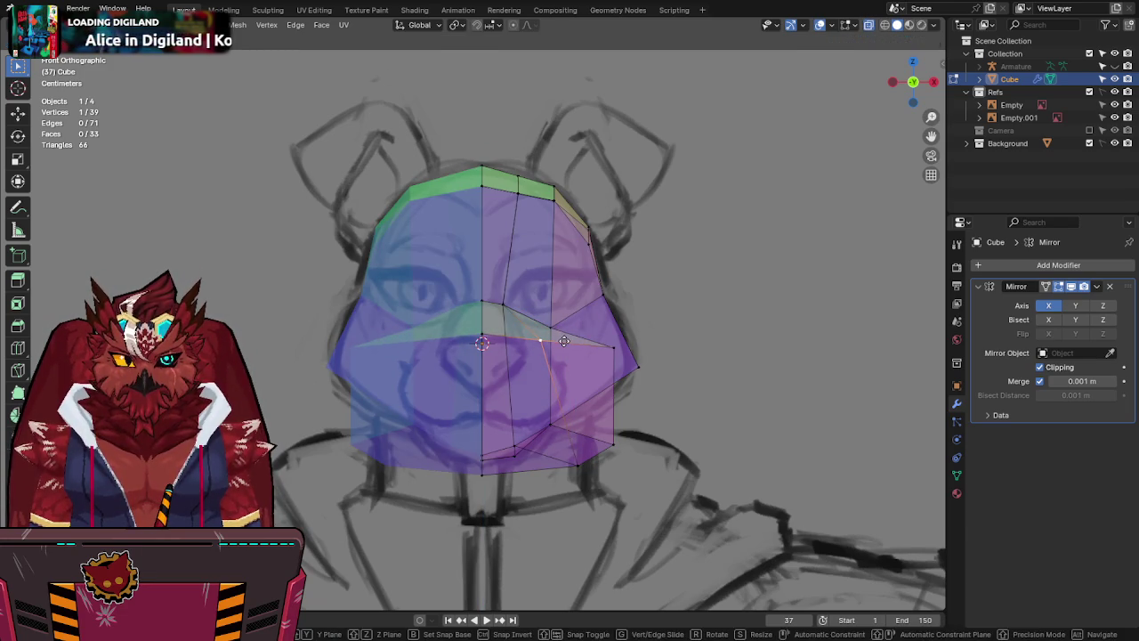
click(564, 341)
Raise the lower muzzle vertex into place and slide the muzzle's right edge along Y.
click(574, 472)
key(g)
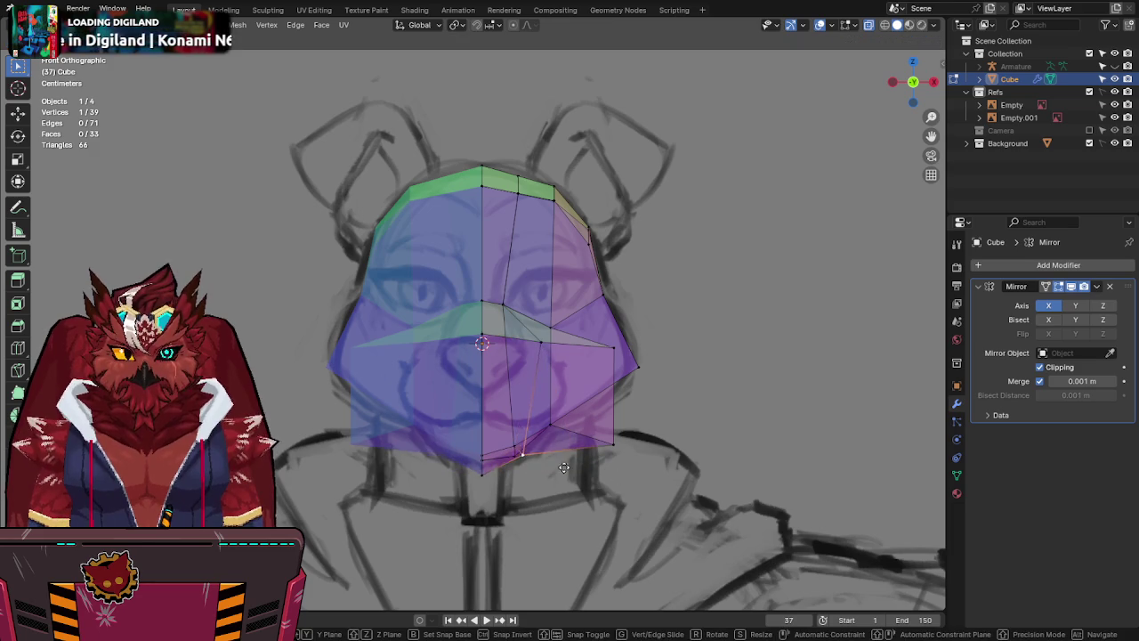
click(560, 472)
key(alt+z)
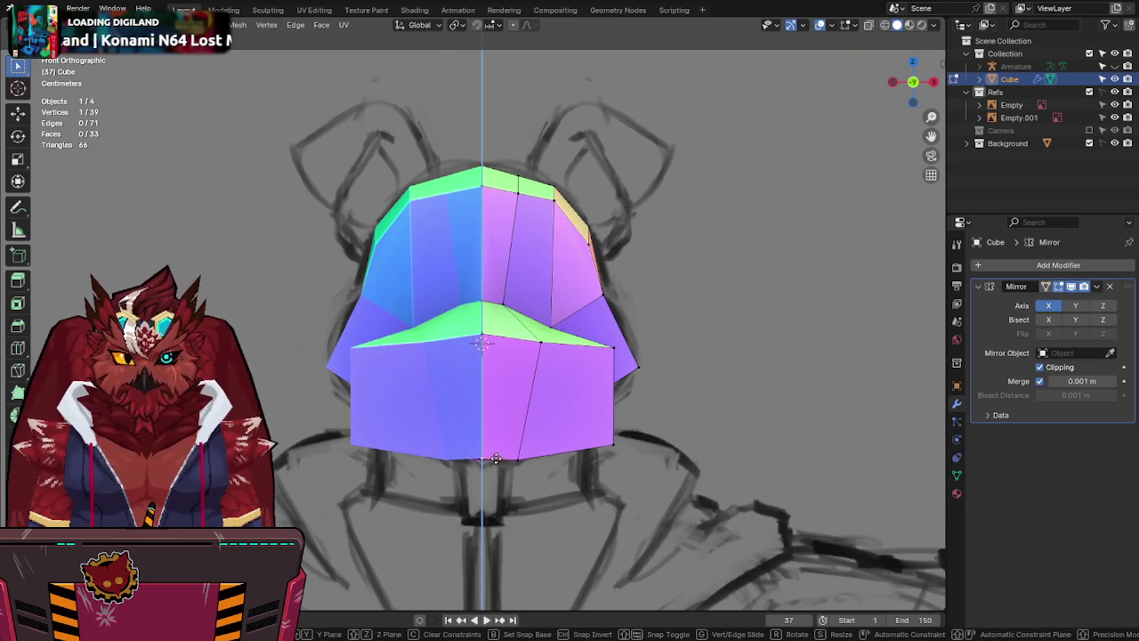
click(495, 461)
key(alt+z)
key(alt+z)
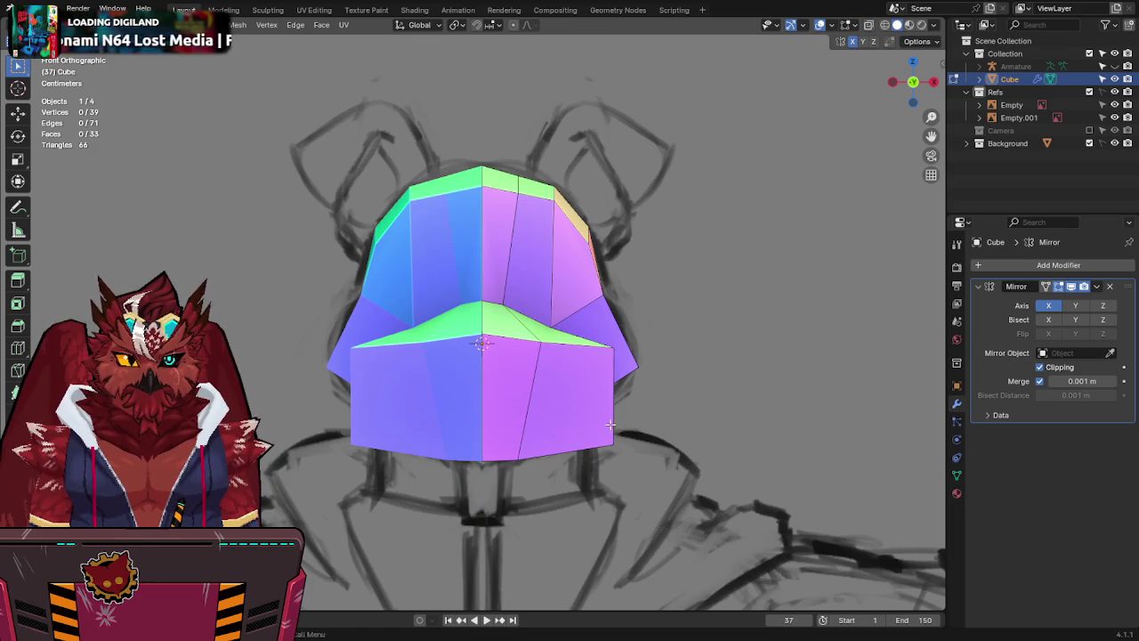
click(613, 429)
middle_drag(613, 429, 662, 377)
key(g)
key(y)
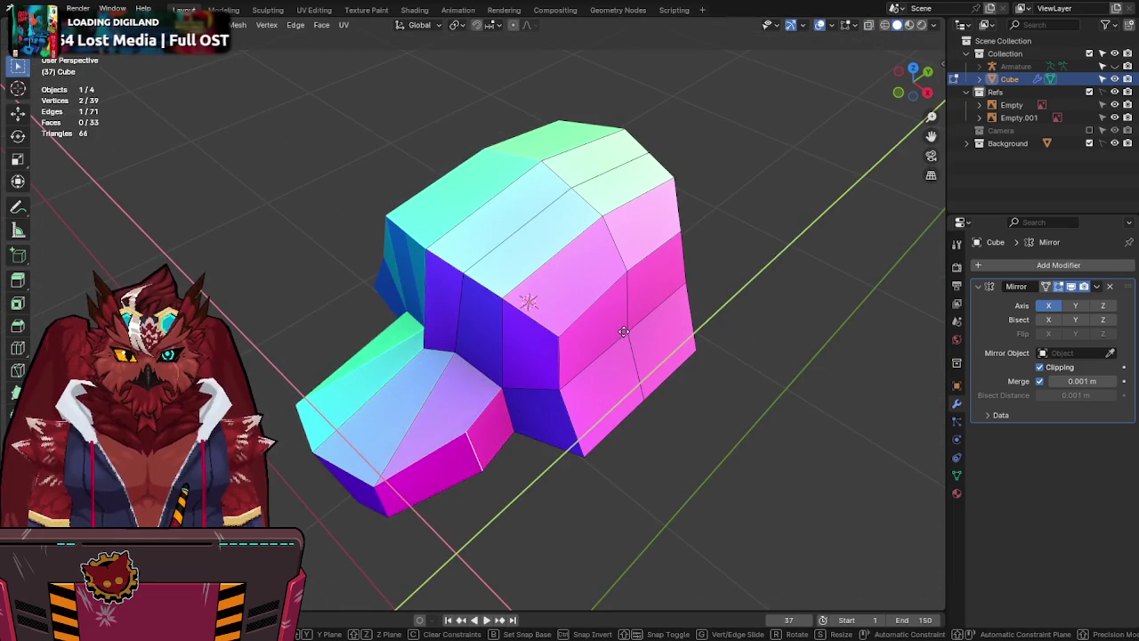
click(612, 356)
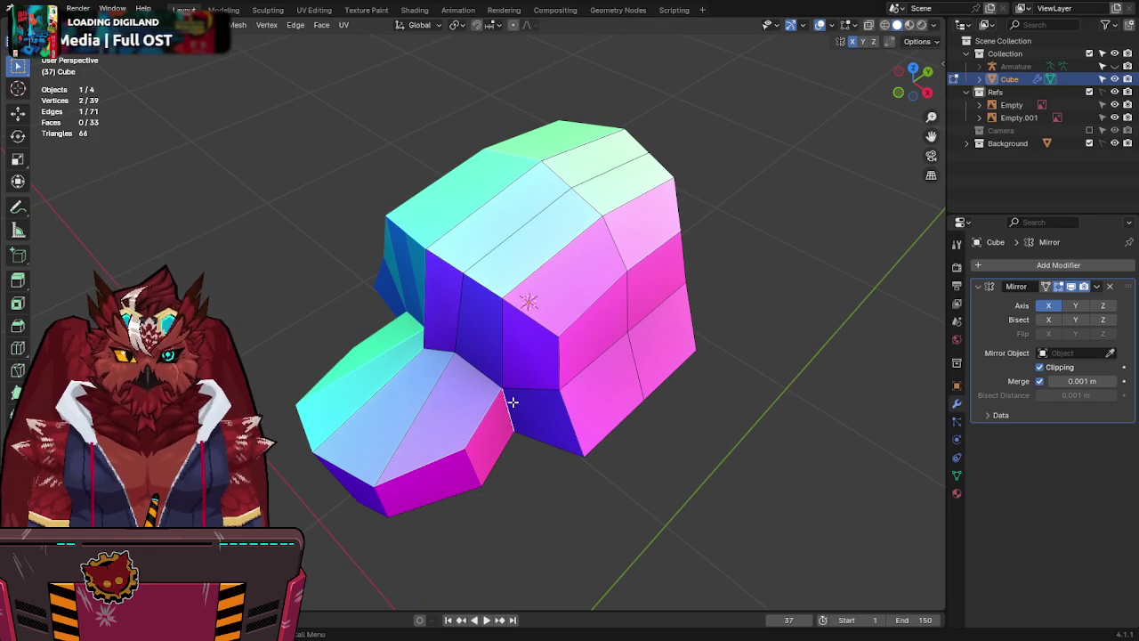
Check the muzzle against the front and side sketches, toggling X-ray in each view.
click(901, 92)
key(alt+z)
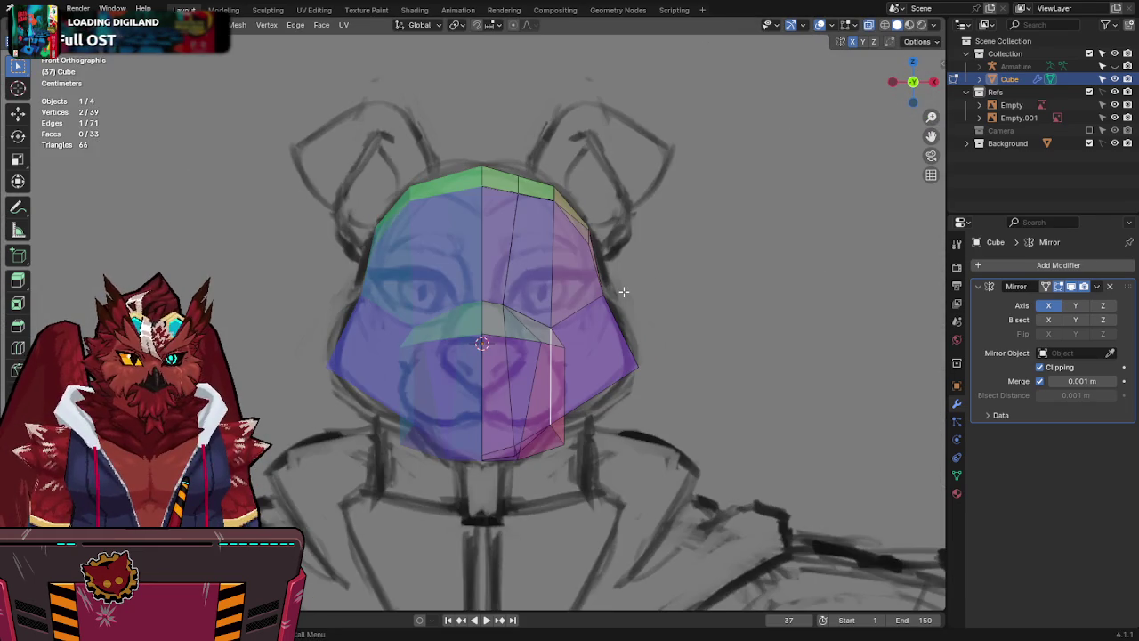
key(alt+z)
middle_drag(624, 291, 592, 312)
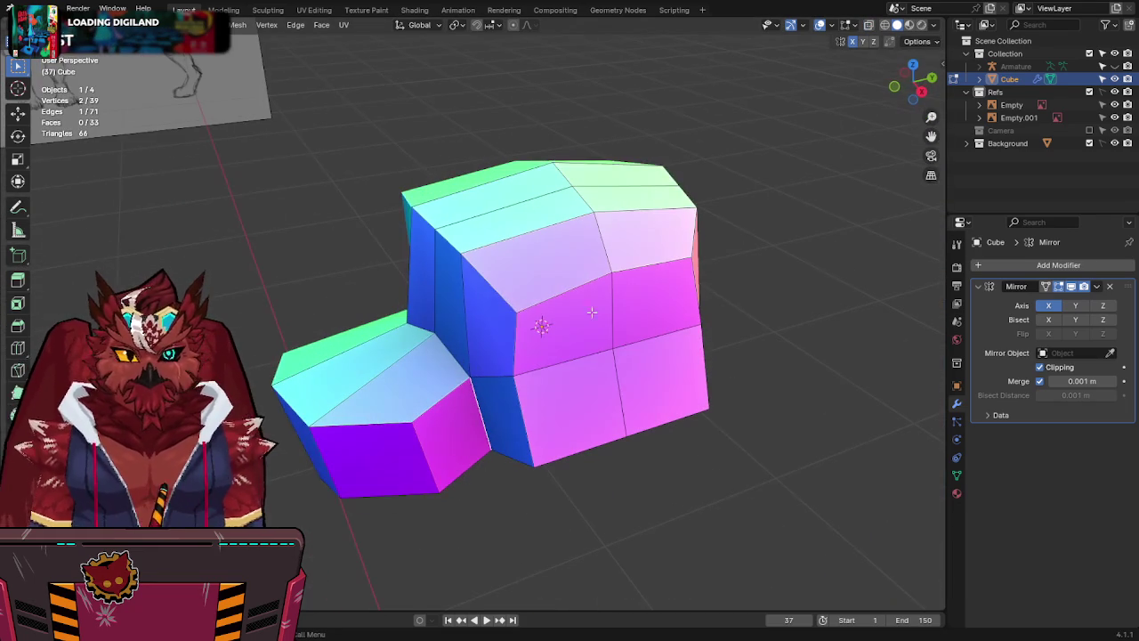
click(922, 91)
key(alt+z)
shift+middle_drag(363, 305, 420, 280)
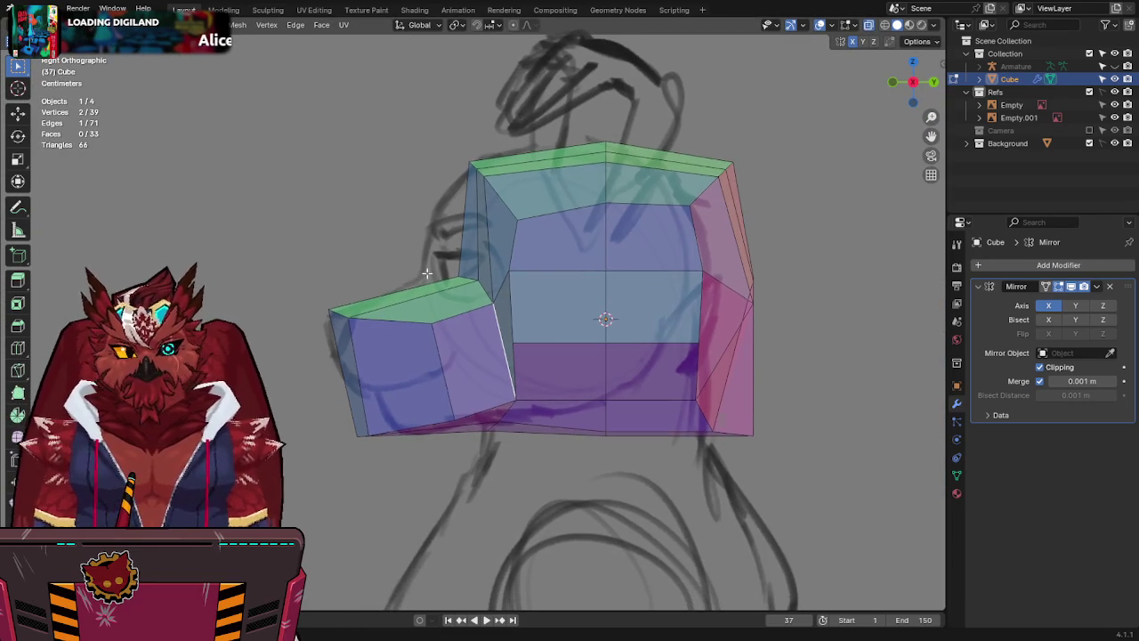
key(alt+z)
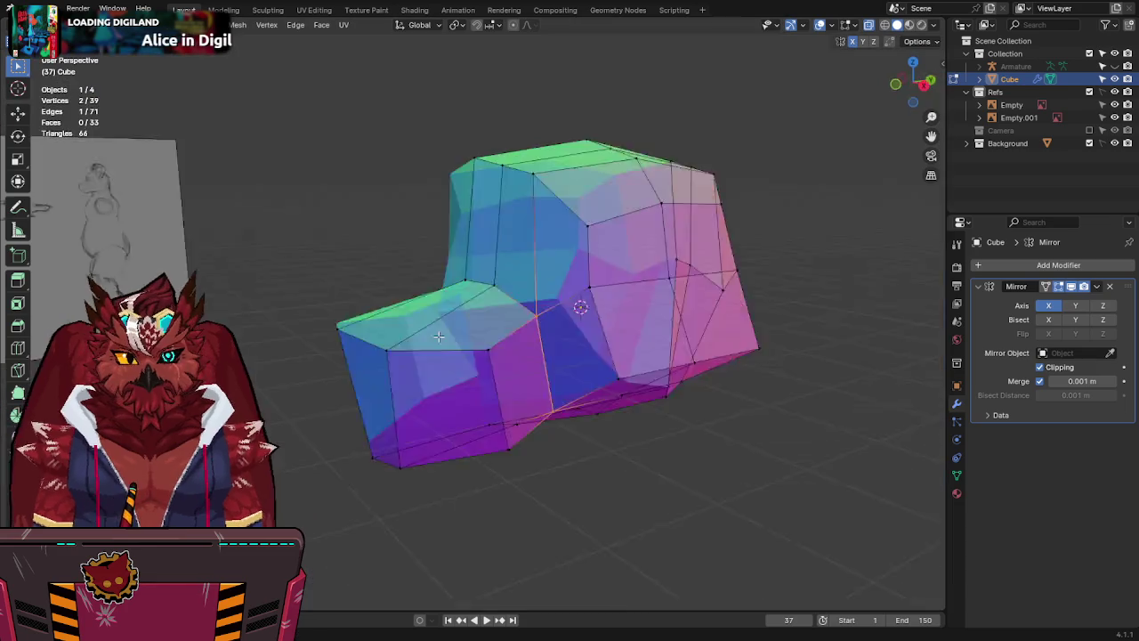
middle_drag(456, 407, 534, 374)
click(910, 87)
key(alt+z)
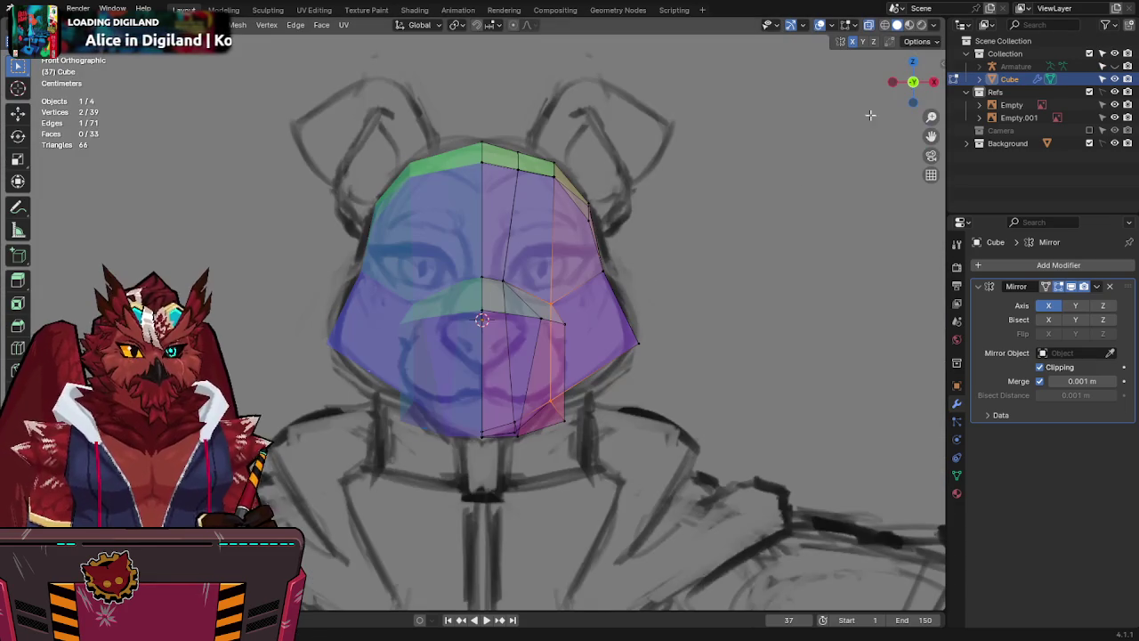
Adjust a muzzle vertex to follow the sketch and cut an edge loop across the muzzle.
key(ctrl+r)
key(Escape)
key(alt+z)
key(alt+z)
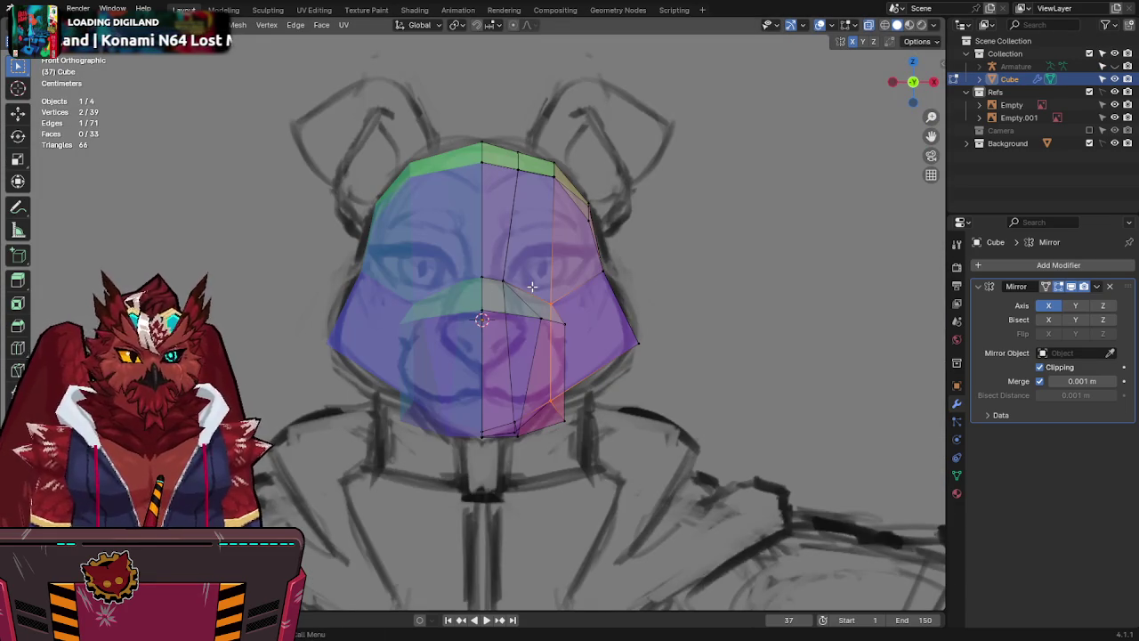
drag(536, 316, 558, 305)
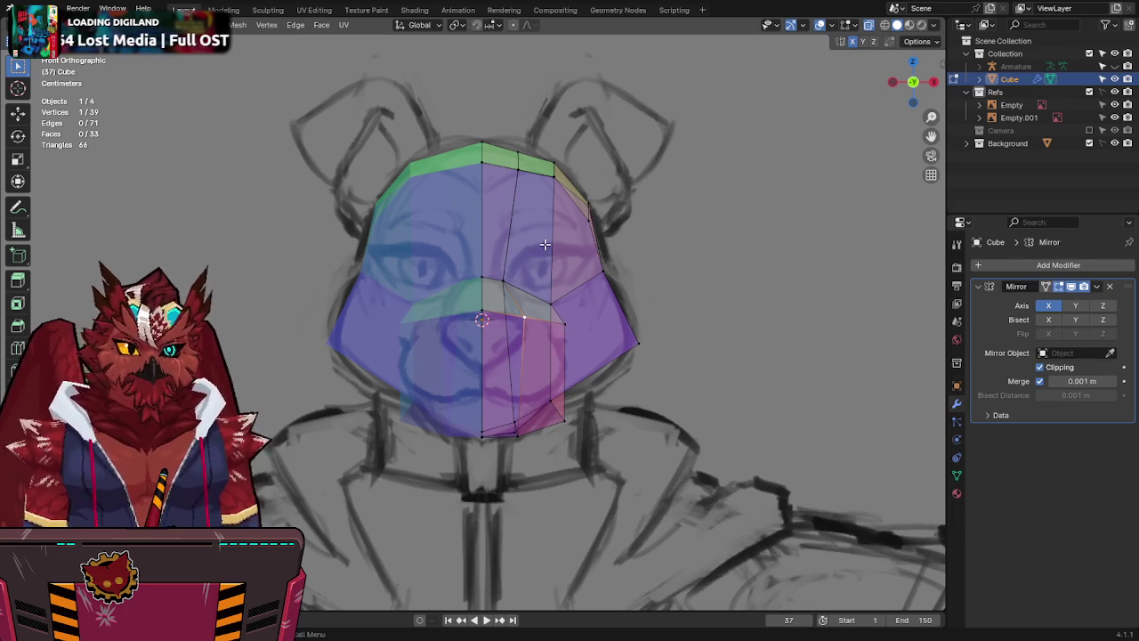
key(alt+z)
key(alt+z)
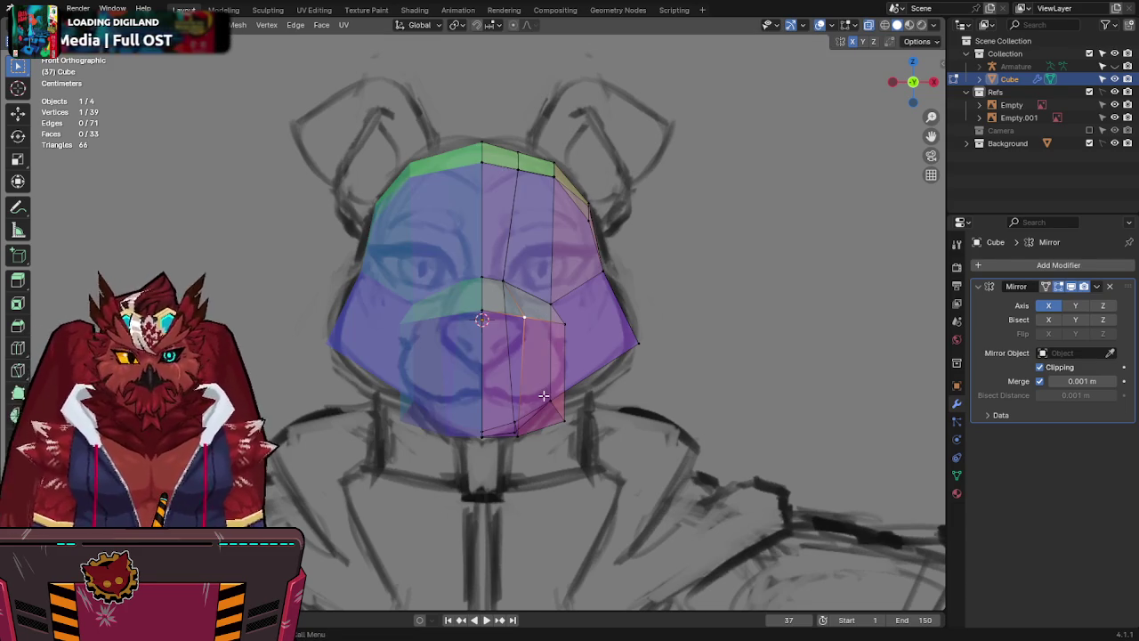
key(alt+z)
key(ctrl+r)
click(540, 389)
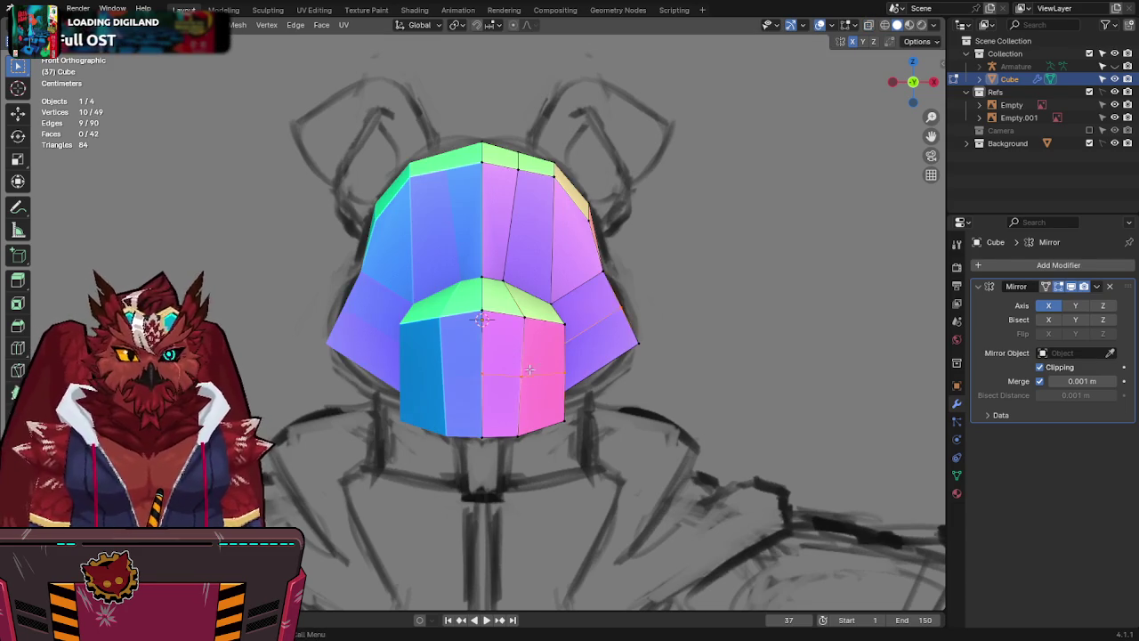
In see-through side view, move the muzzle's front edge and lower its bottom edge onto the sketch.
key(alt+z)
click(935, 81)
drag(377, 349, 319, 381)
key(g)
click(396, 412)
click(396, 425)
key(g)
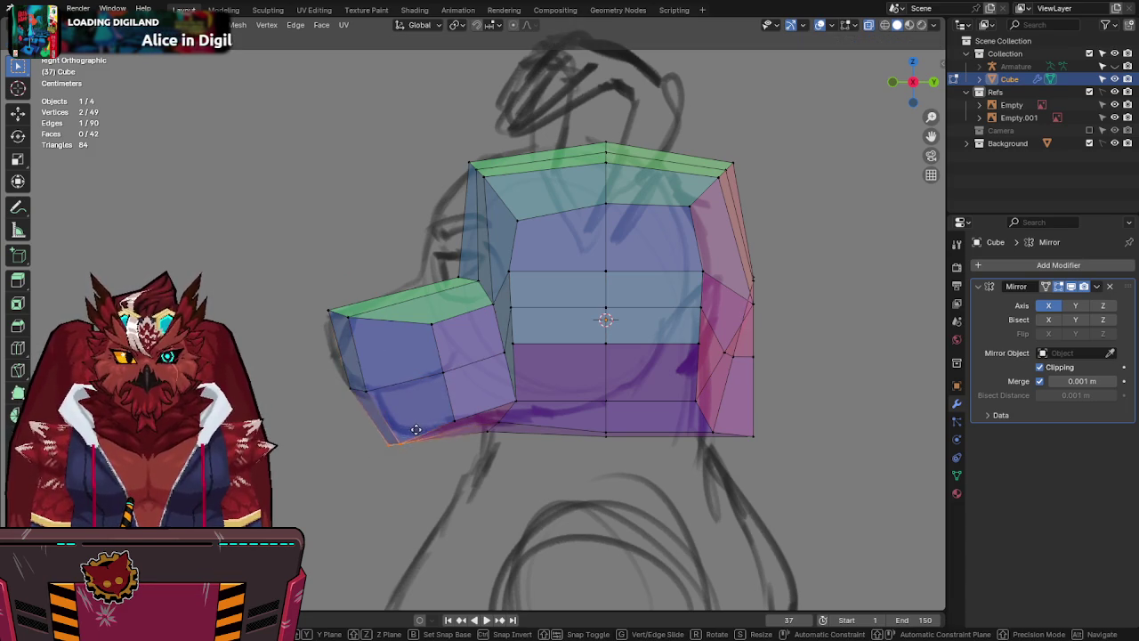
click(399, 435)
Nudge a bottom muzzle vertex slightly outward, then orbit to check the head in perspective.
key(g)
key(Escape)
click(454, 420)
key(g)
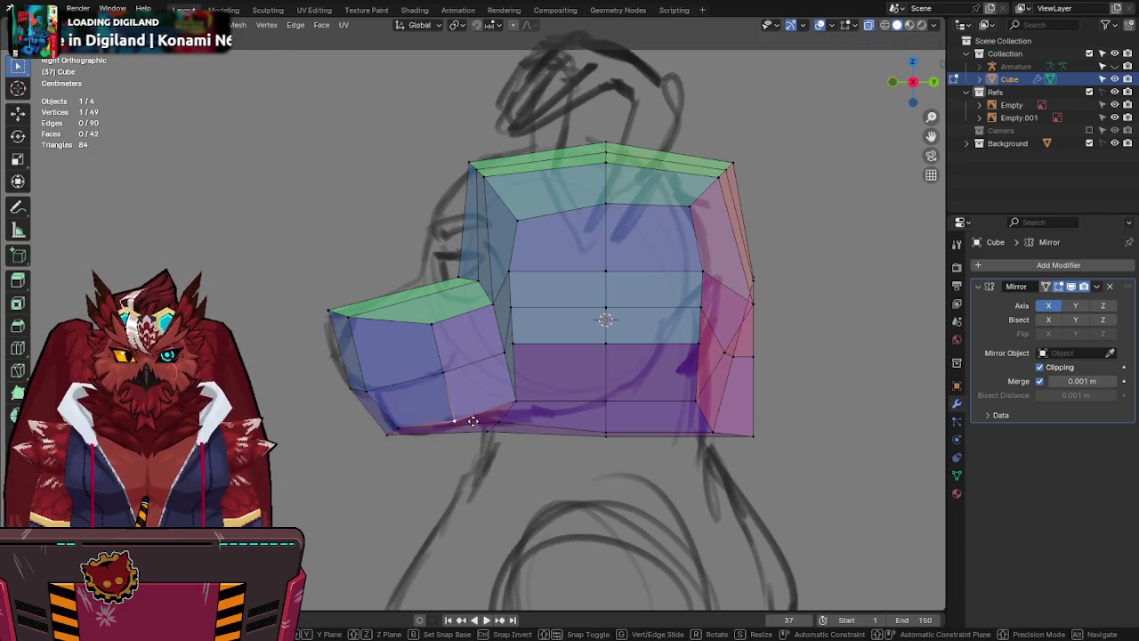
click(472, 421)
mouse_move(472, 421)
middle_down()
mouse_move(640, 324)
mouse_move(605, 316)
middle_up()
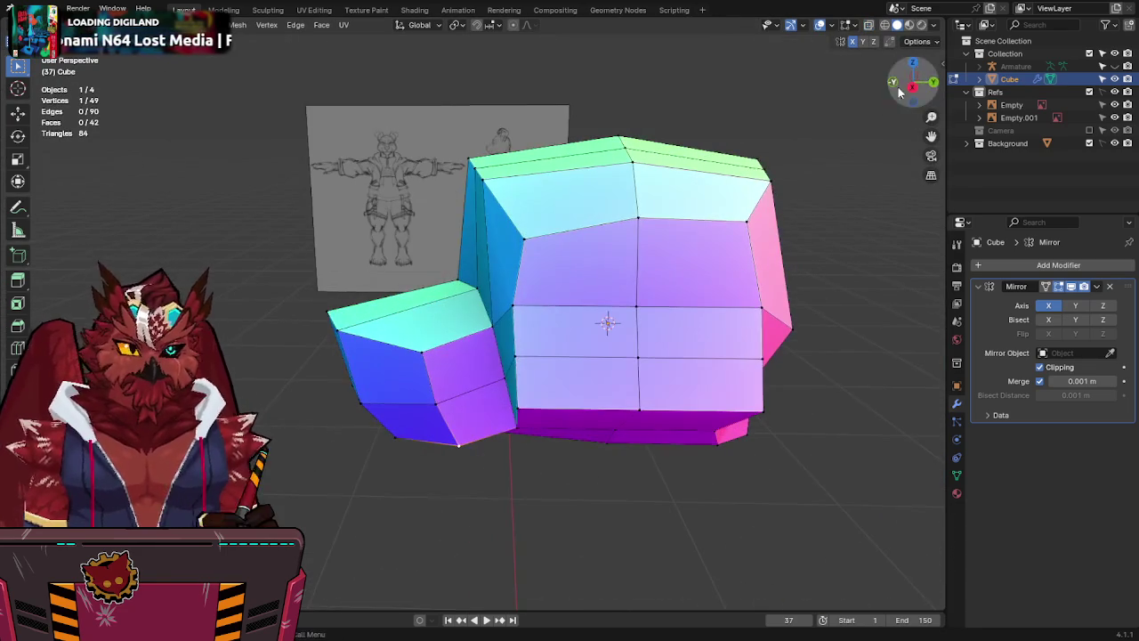
In front view, reposition the selected muzzle vertex to match the front sketch.
click(897, 86)
key(g)
key(x)
key(Escape)
key(g)
click(553, 297)
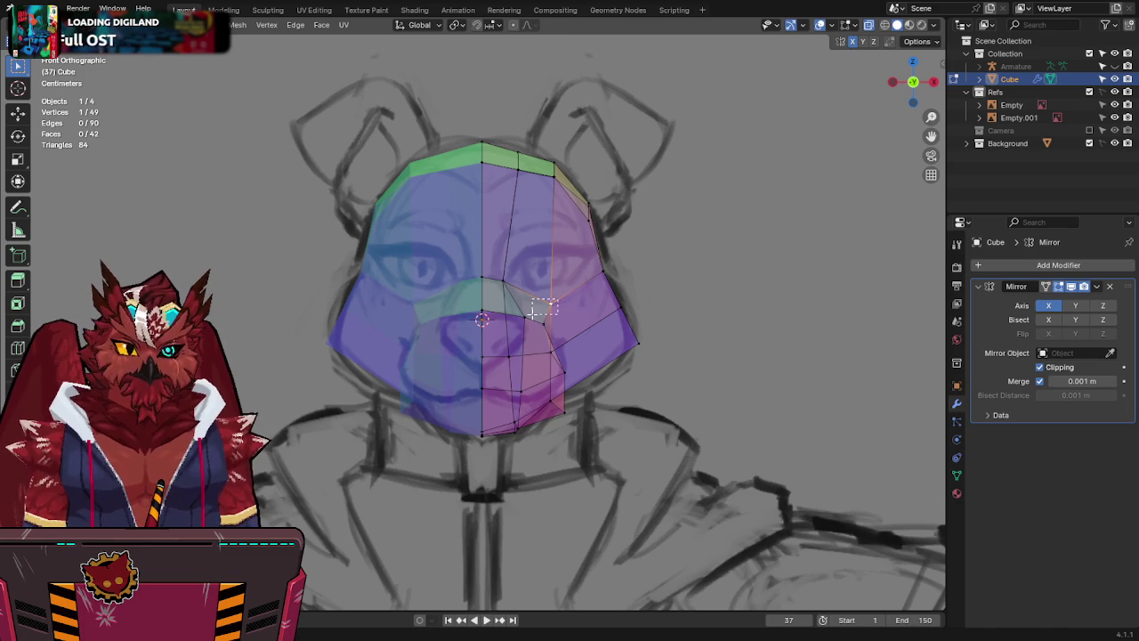
Move the muzzle's upper-corner vertex over the front sketch using X-ray.
key(alt+z)
key(alt+z)
click(565, 353)
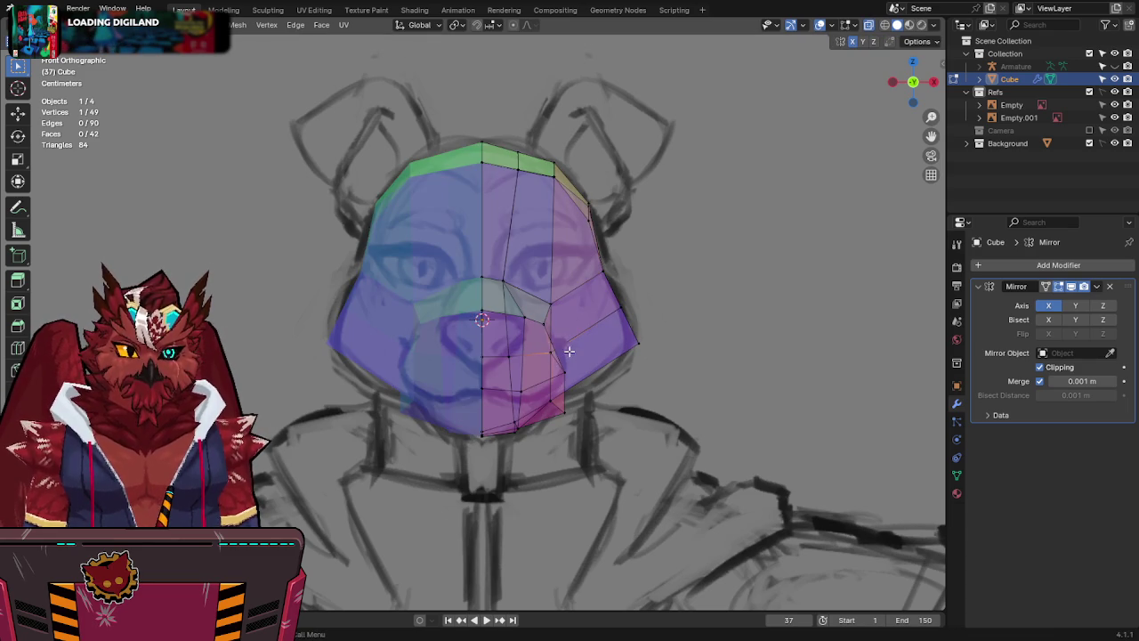
key(alt+z)
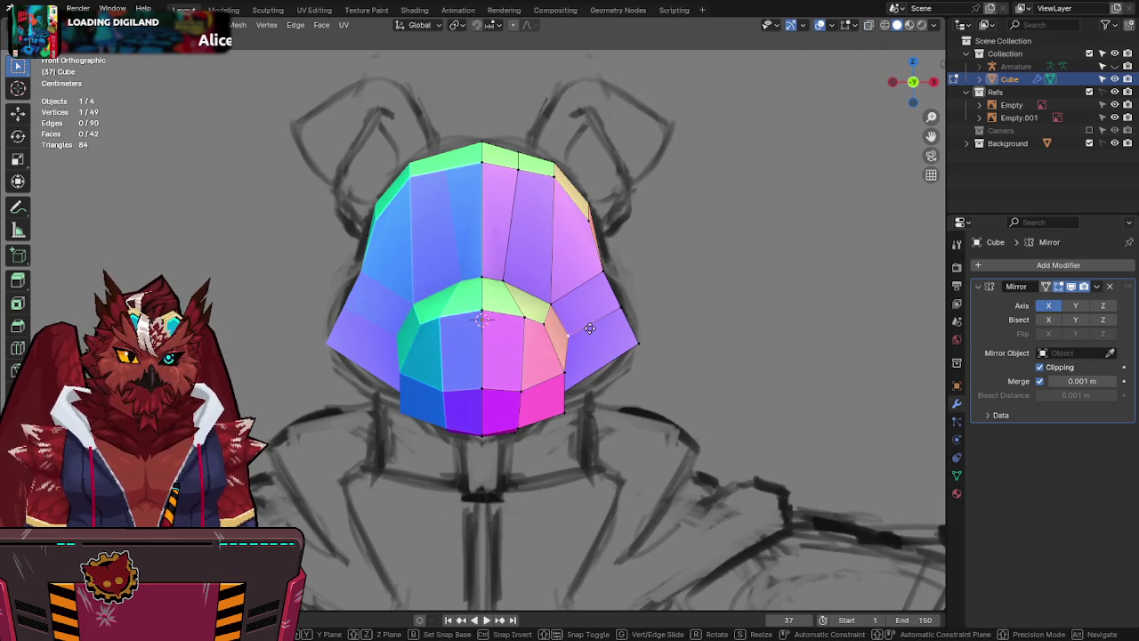
key(alt+z)
key(g)
click(482, 346)
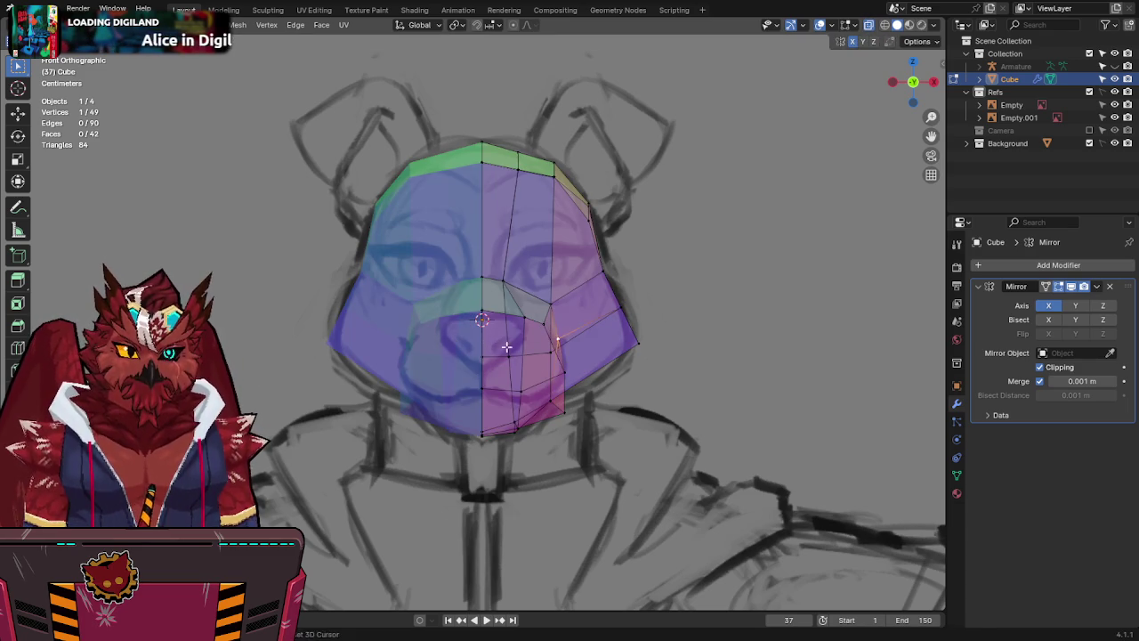
key(alt+z)
Compare the head in Right view with X-ray against the side sketch, then orbit.
middle_drag(641, 326, 600, 318)
key(KP_3)
key(alt+z)
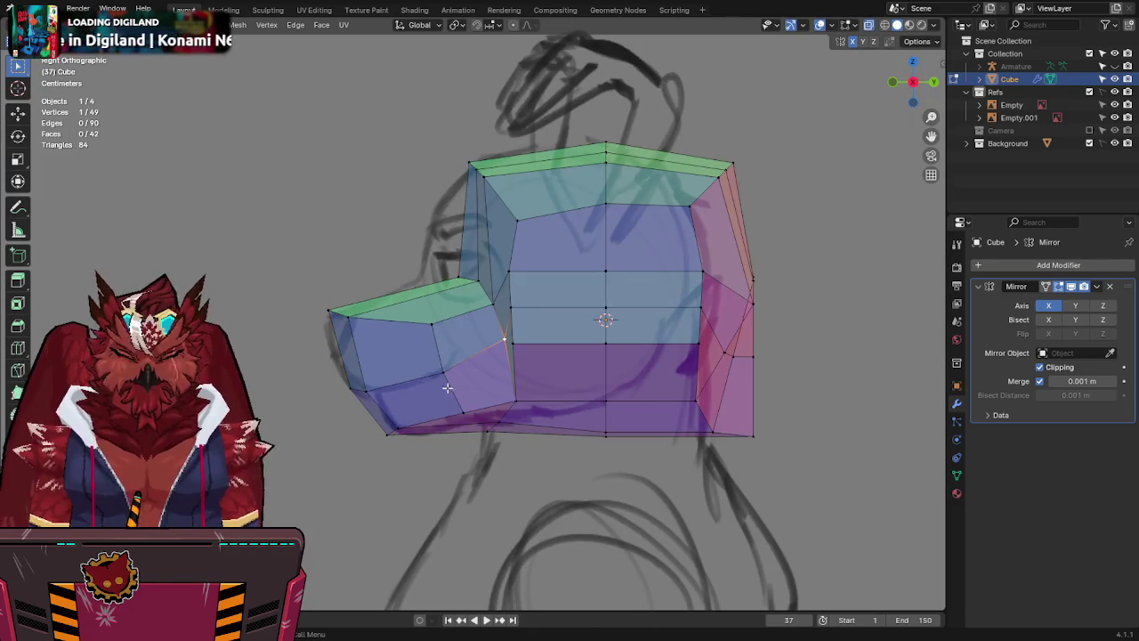
key(alt+z)
middle_drag(462, 409, 465, 367)
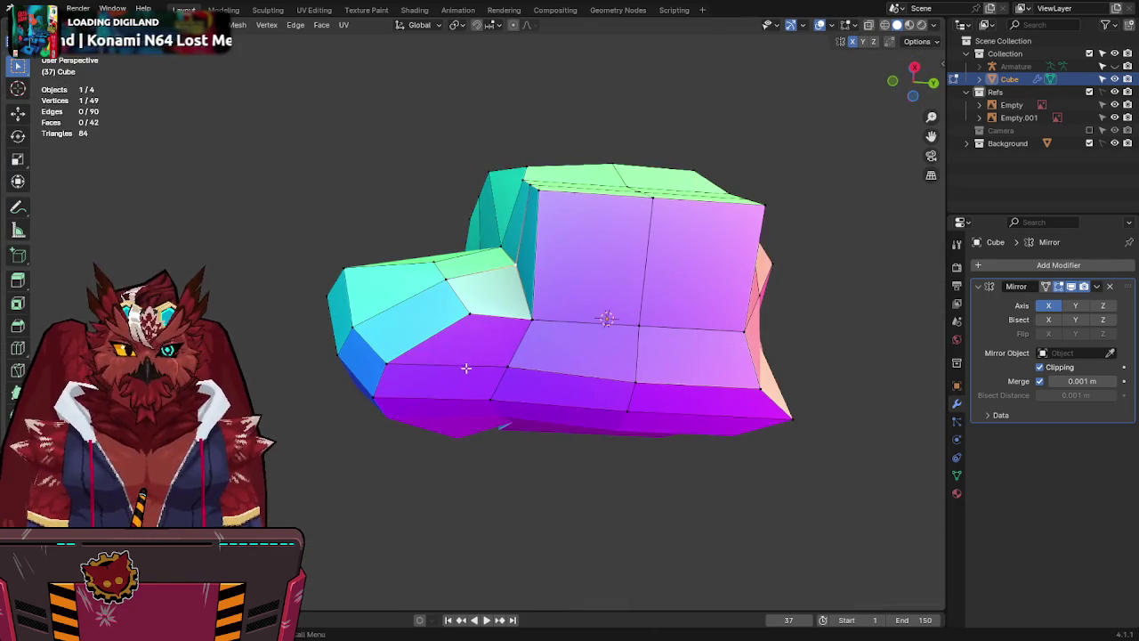
Knife two new edges into the head: one down the muzzle side, one across the top face.
key(k)
click(469, 313)
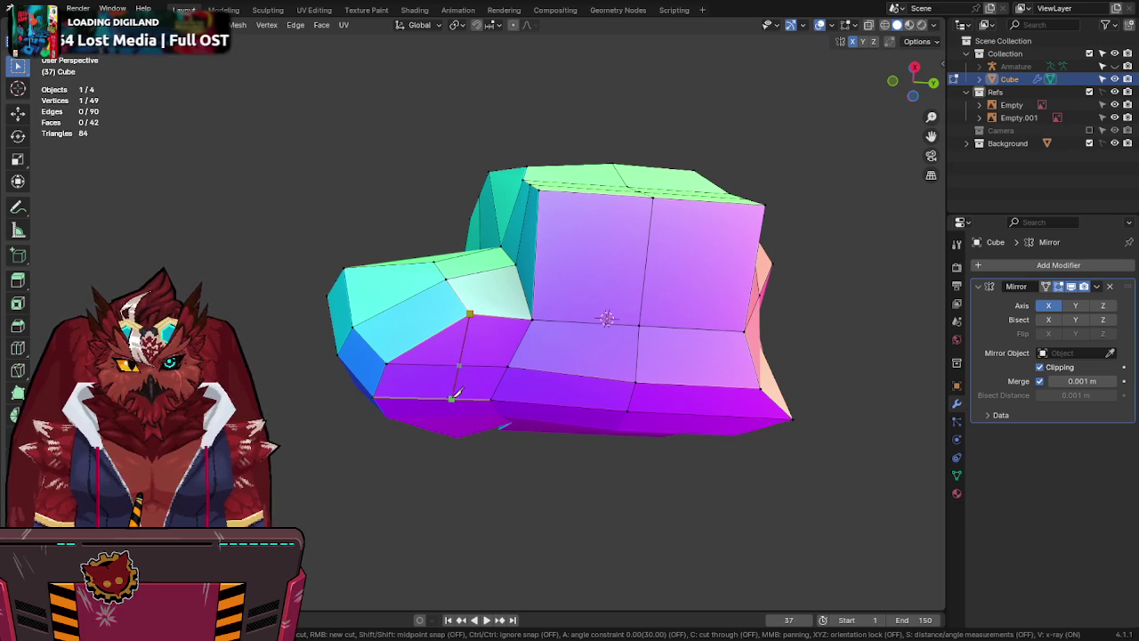
click(447, 397)
key(Return)
middle_drag(492, 319, 491, 350)
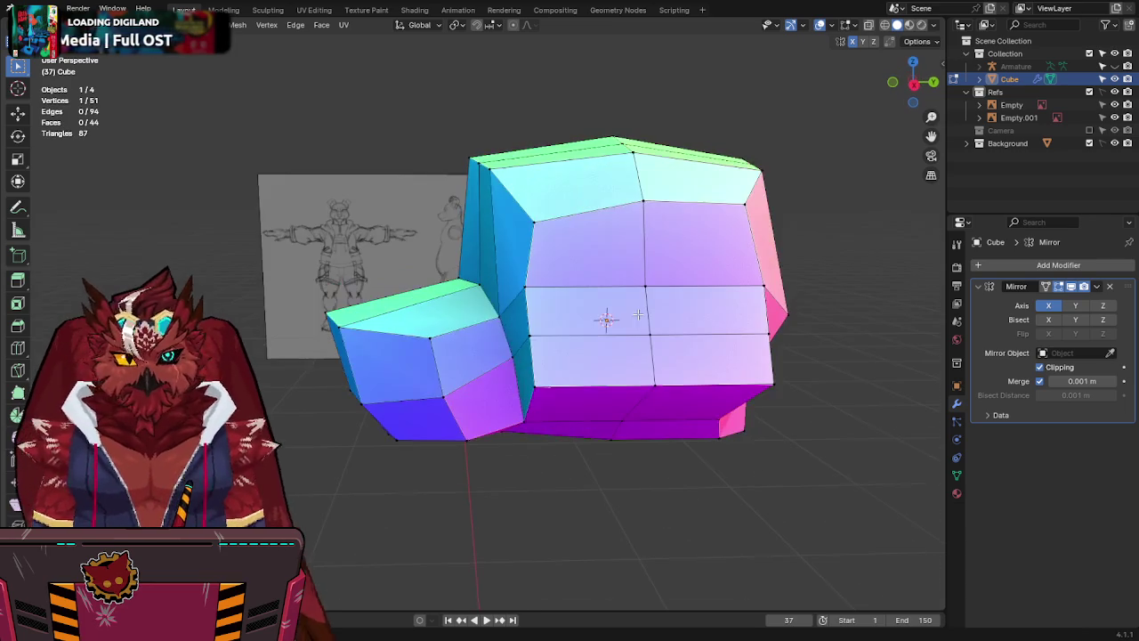
key(k)
click(430, 338)
click(411, 297)
key(Return)
In X-ray side view, select the upper edge and front end of the muzzle, leaving it unmoved.
click(915, 84)
key(alt+z)
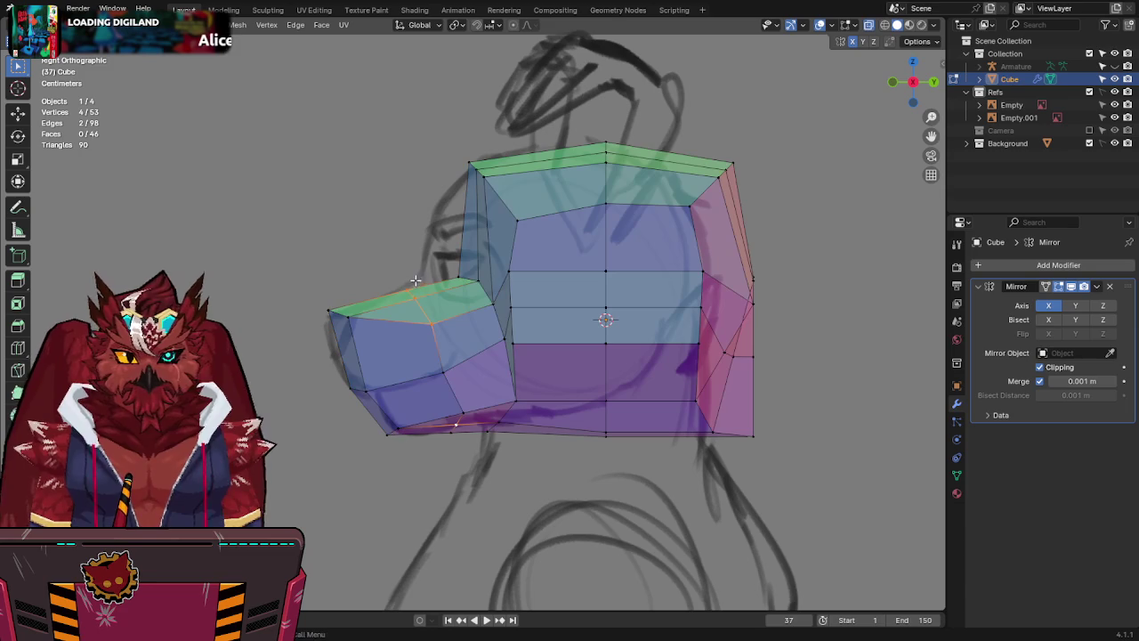
drag(443, 255, 415, 285)
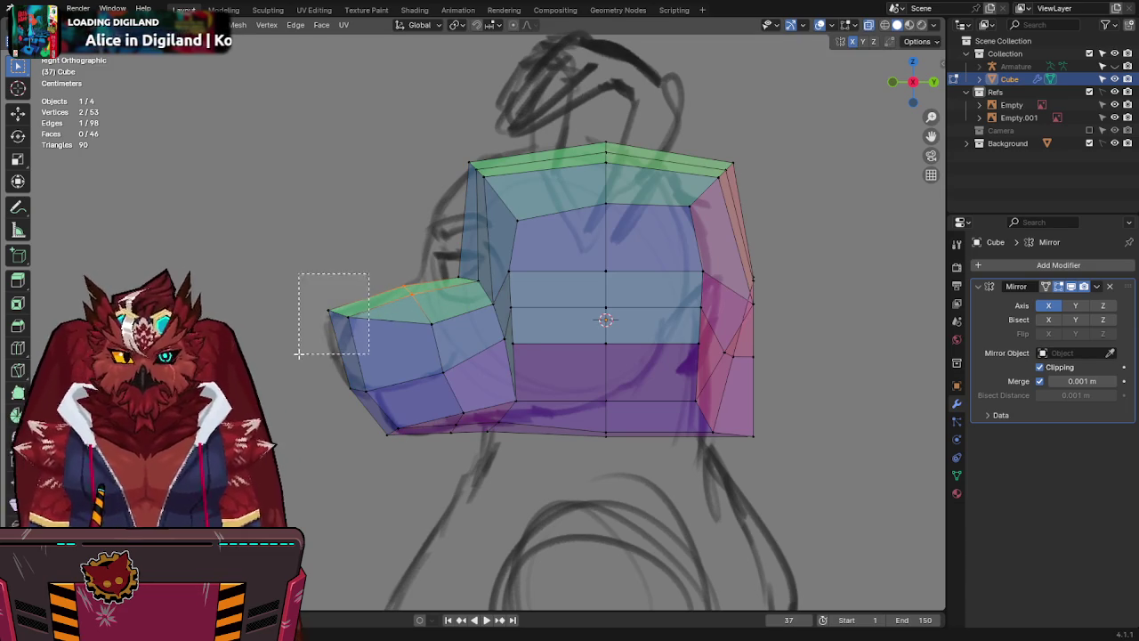
drag(401, 273, 299, 360)
key(g)
key(Escape)
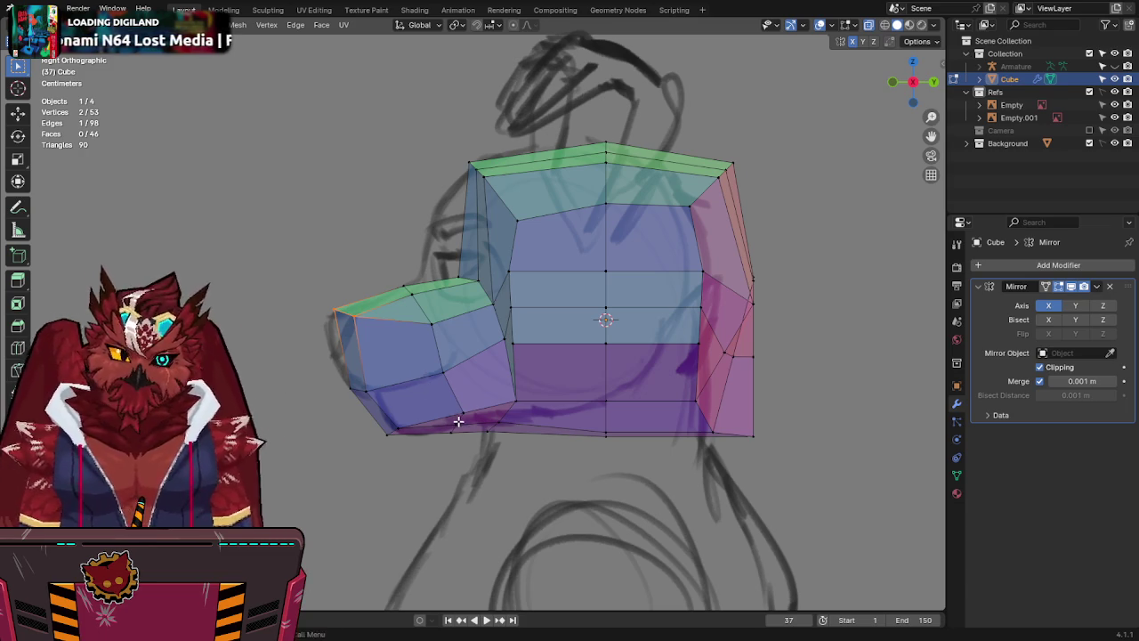
Select the two bottom jaw vertices and try a vertical move, cancelling it.
click(488, 430)
shift+click(606, 434)
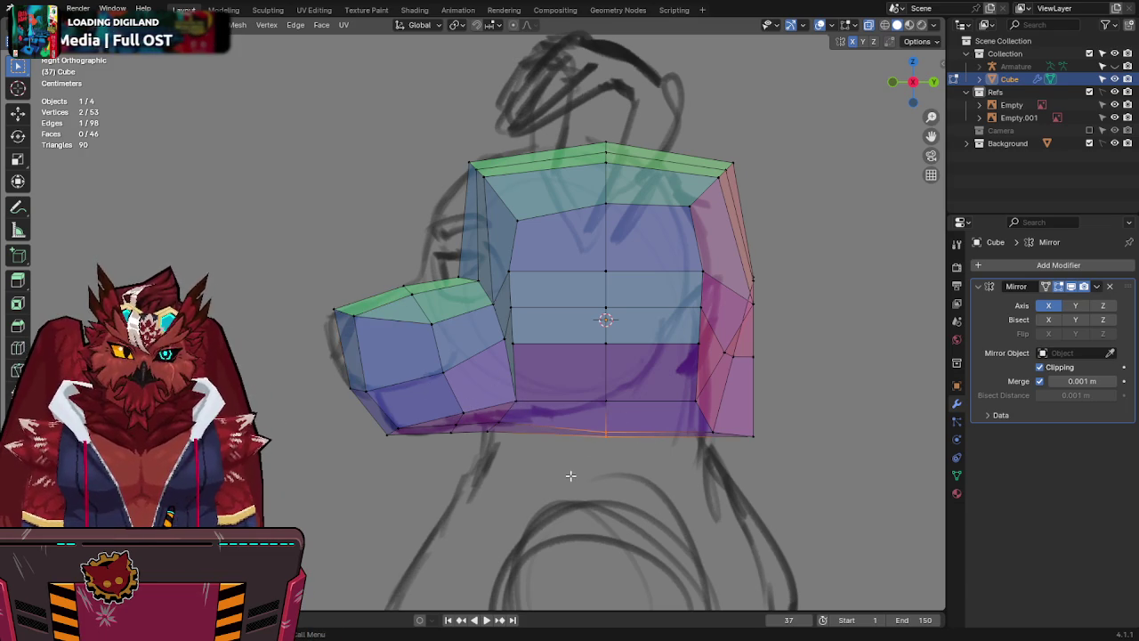
key(g)
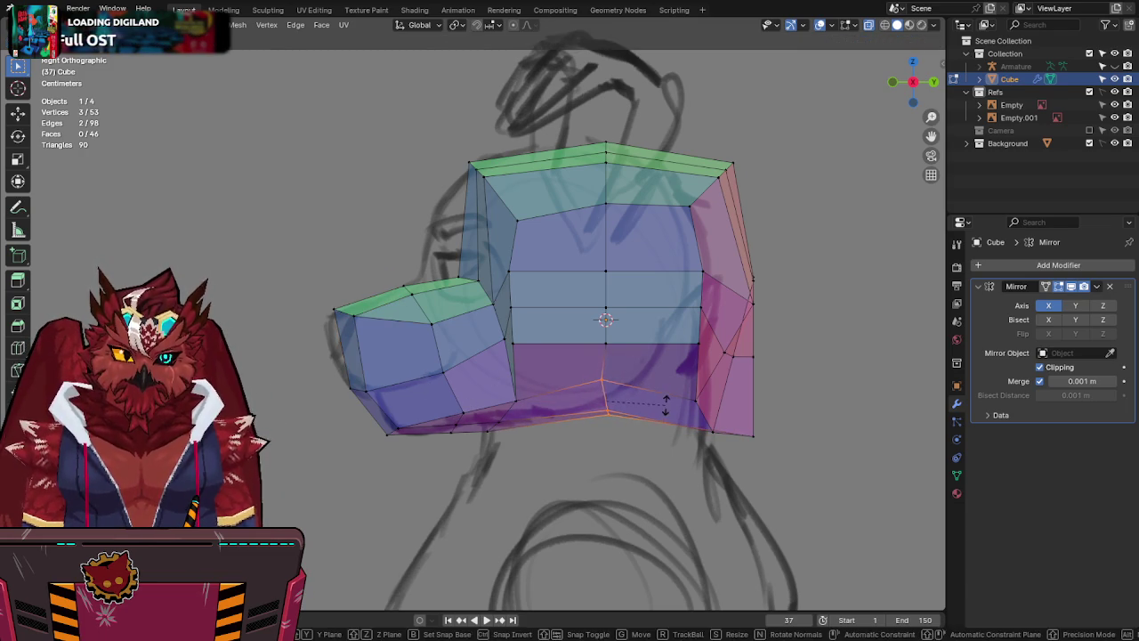
key(g)
key(z)
key(Escape)
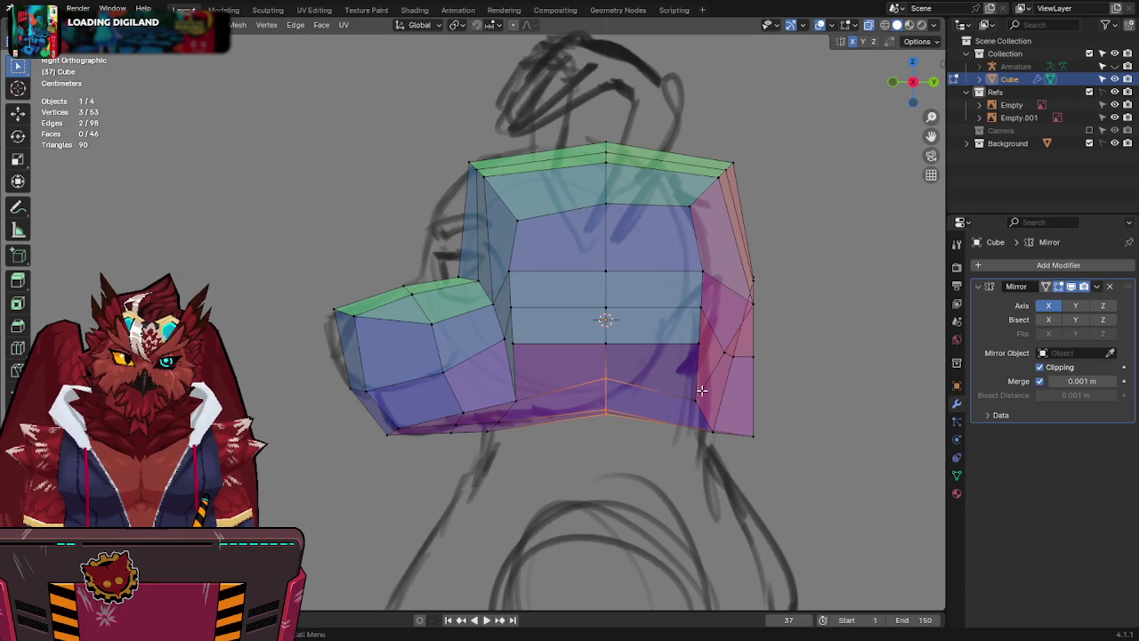
Raise two vertices at the back of the head to fit the side sketch.
click(704, 358)
key(g)
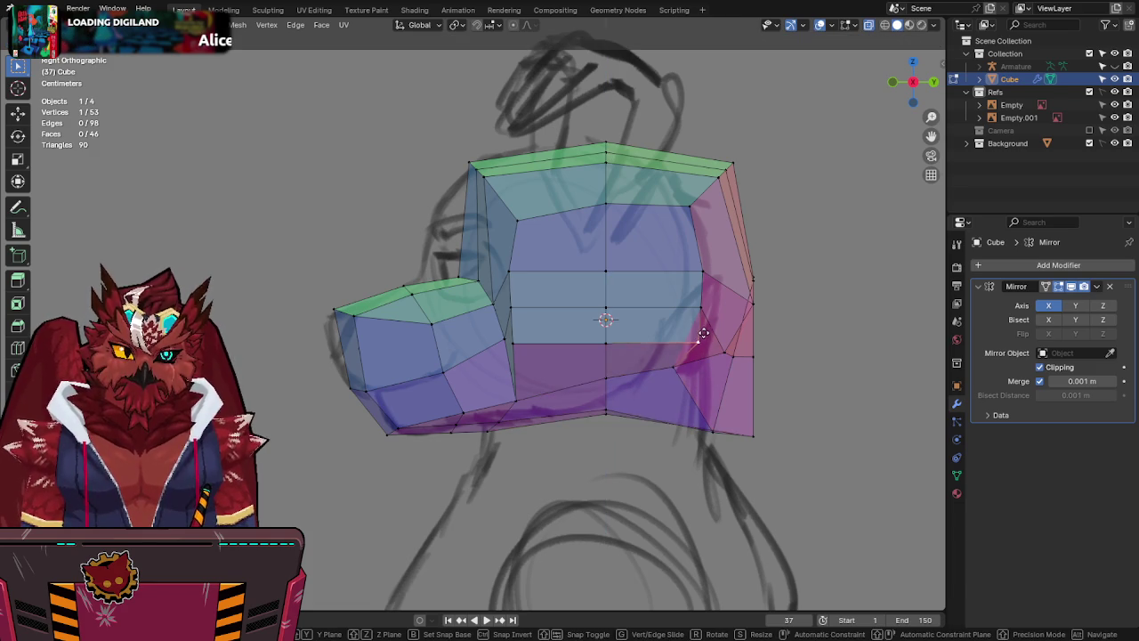
click(690, 329)
click(750, 323)
key(g)
click(742, 288)
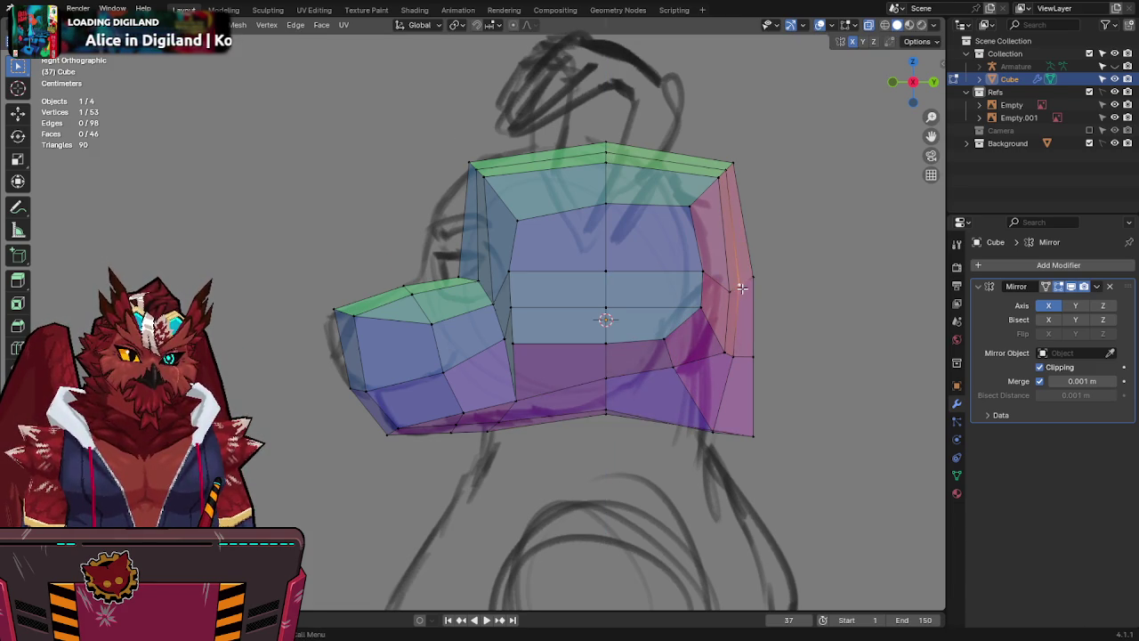
Slide the top and top-front head vertices along Y to fit the side outline.
alt+click(693, 217)
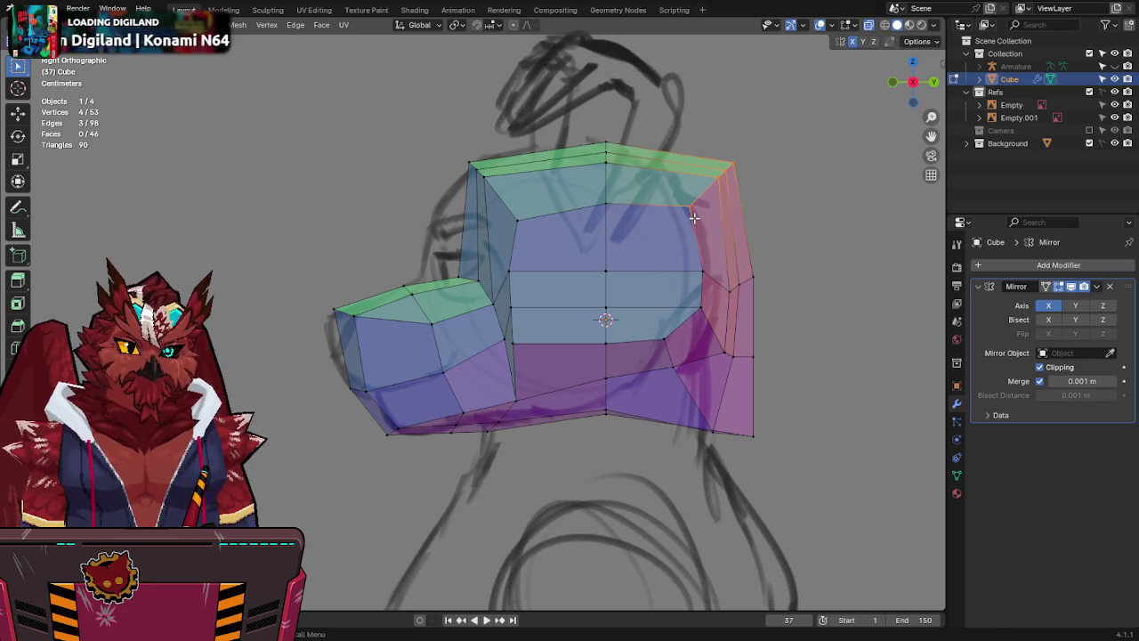
click(486, 170)
key(g)
key(y)
key(Escape)
key(g)
key(y)
click(534, 170)
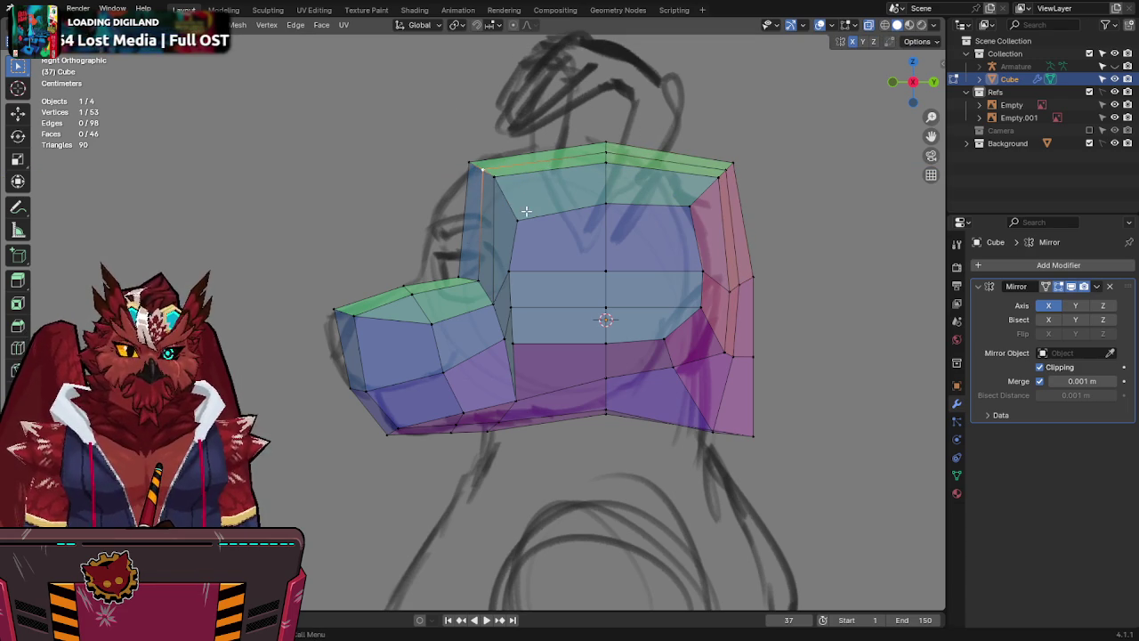
click(526, 211)
key(g)
key(y)
click(516, 212)
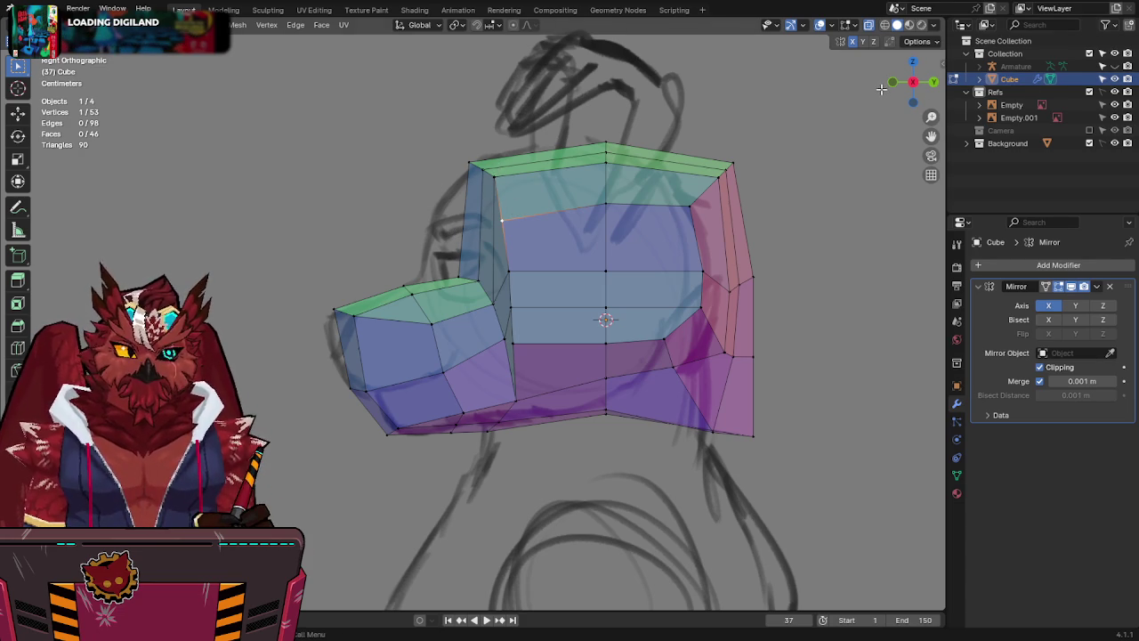
From the front view, shift the side vertices along Y and orbit to check.
click(889, 84)
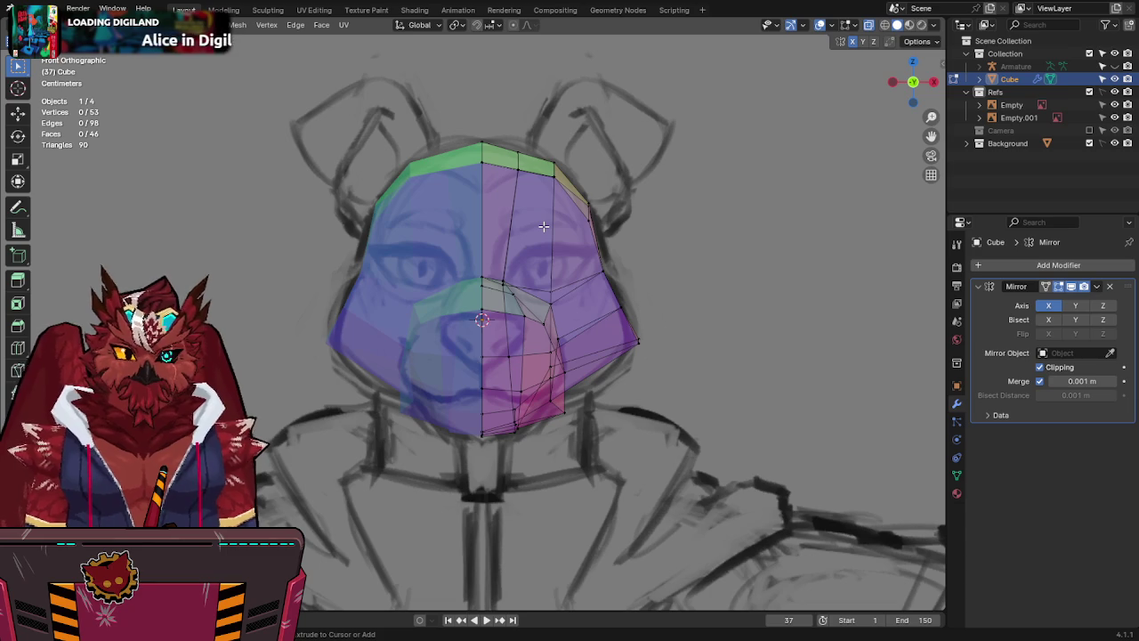
key(alt+z)
middle_drag(543, 227, 481, 329)
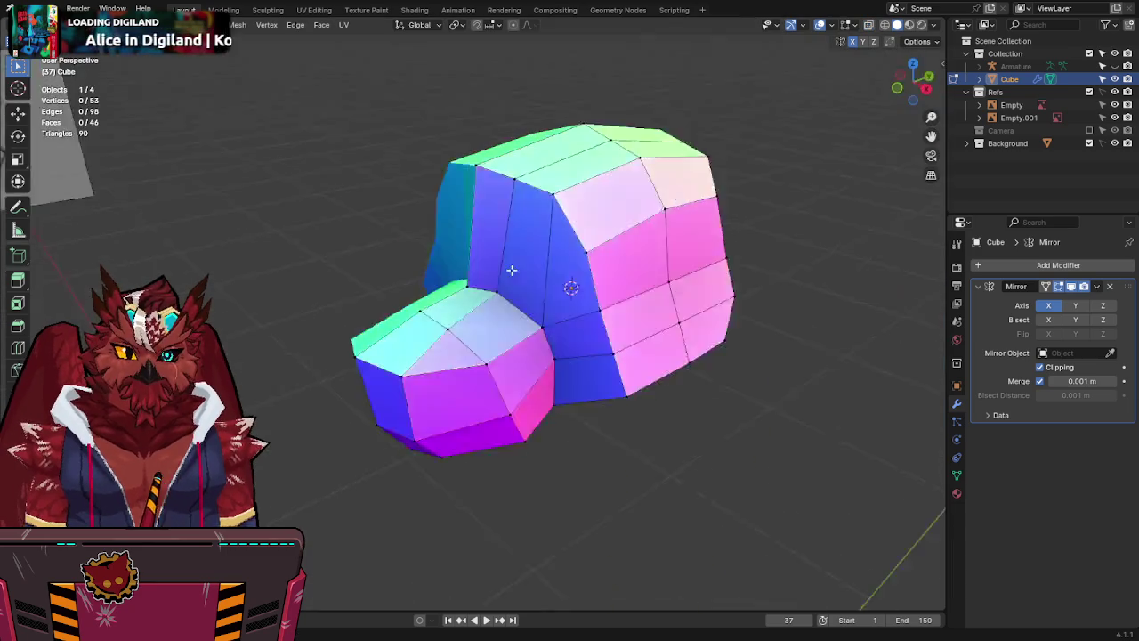
key(g)
key(y)
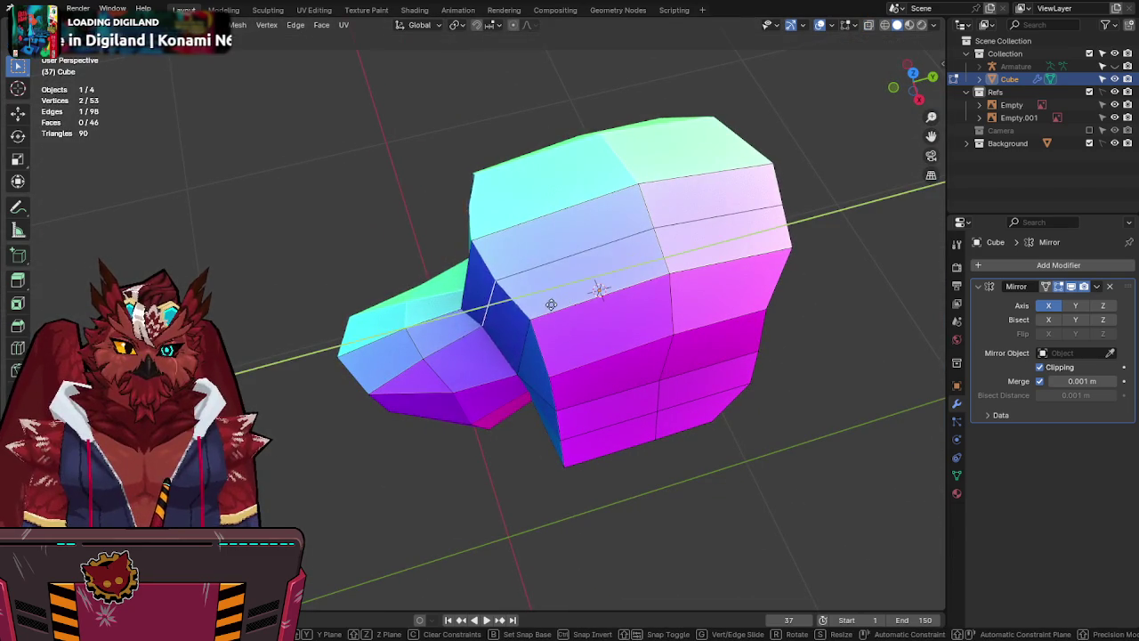
click(508, 318)
key(g)
key(y)
click(493, 345)
middle_drag(493, 344, 501, 400)
In side view, move a single head vertex twice along Y to match the sketch.
click(504, 364)
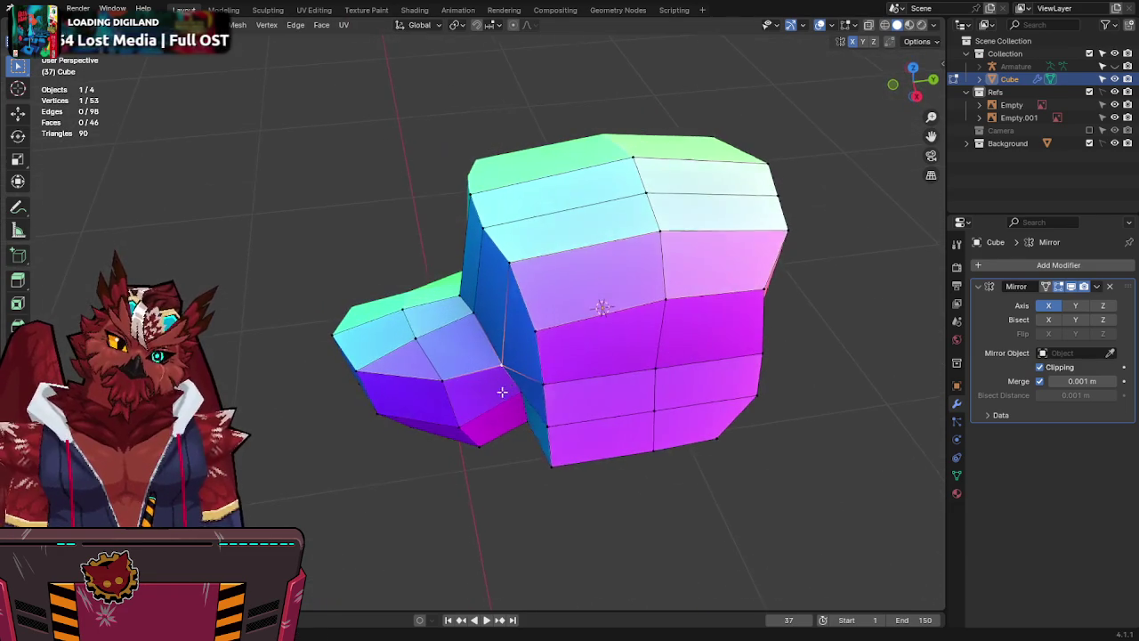
click(921, 97)
key(alt+z)
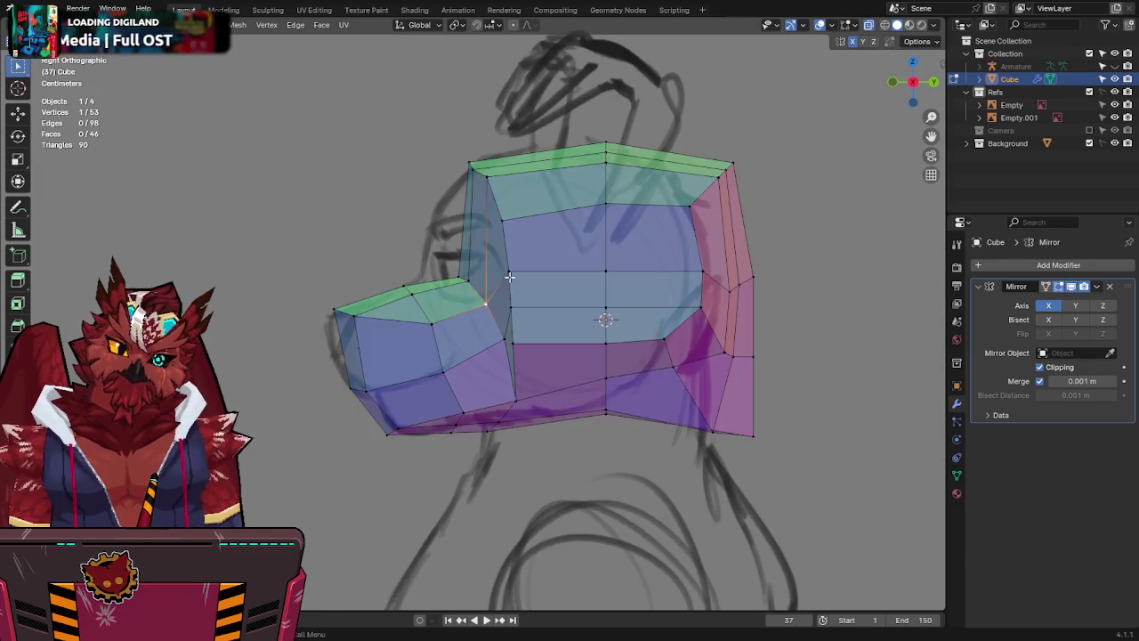
key(alt+z)
key(g)
key(y)
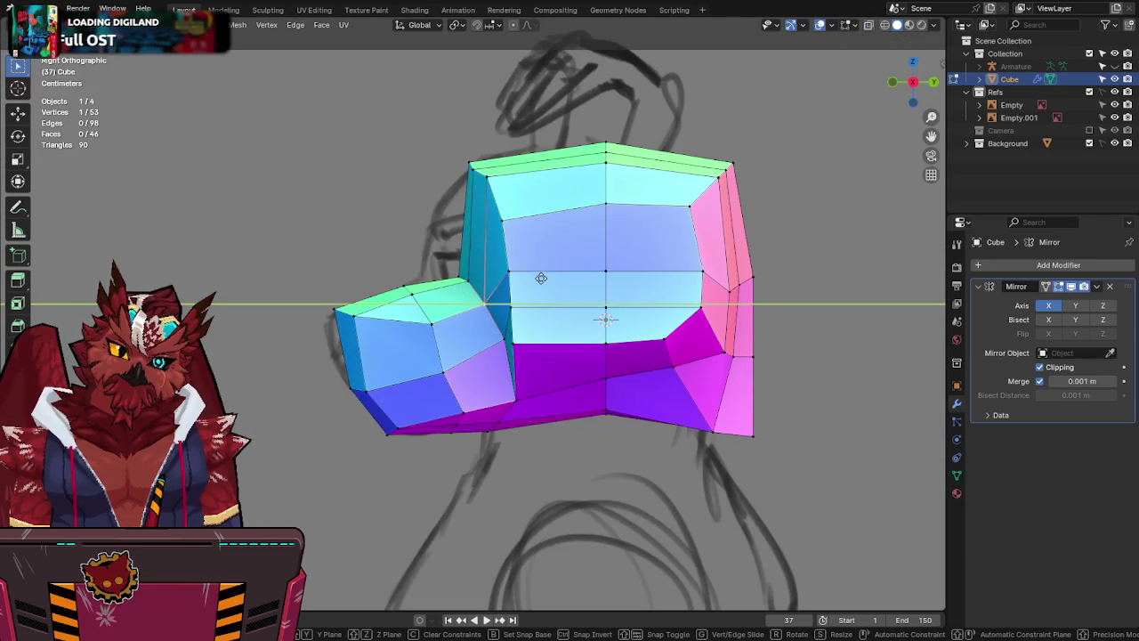
click(543, 279)
key(g)
key(y)
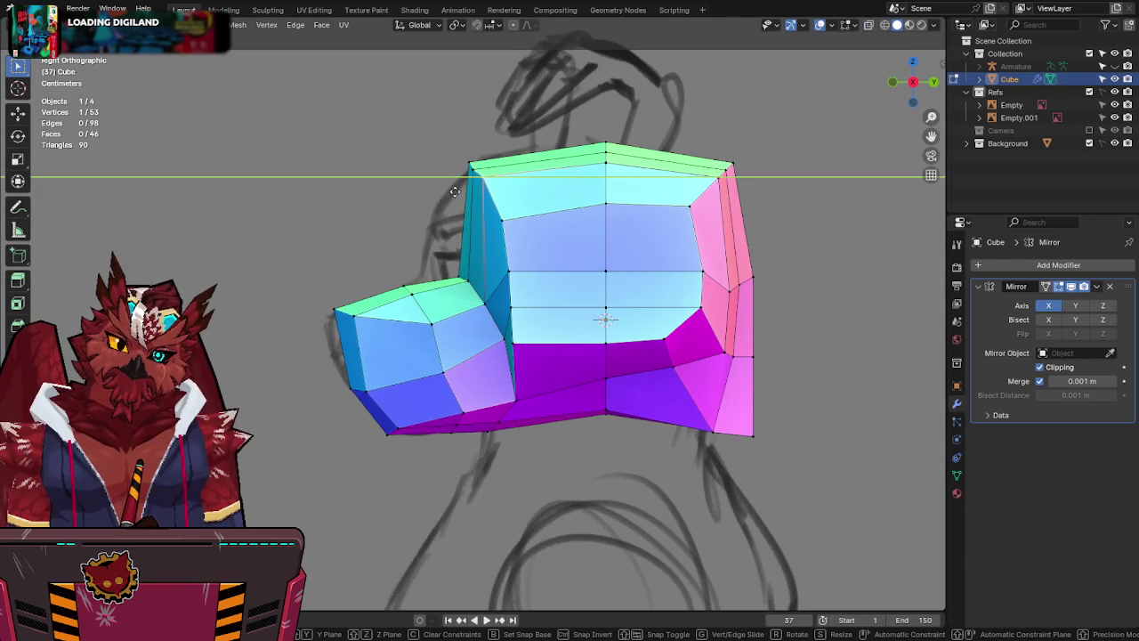
click(461, 171)
key(alt+z)
key(alt+z)
middle_drag(525, 217, 547, 297)
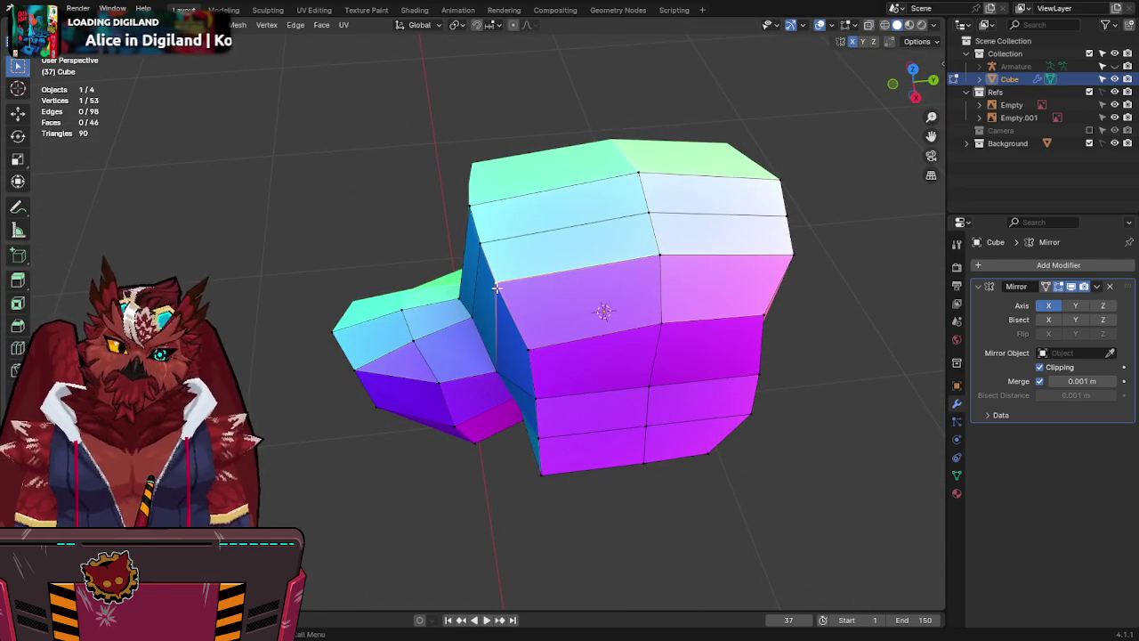
Try further moves of the selected vertex in side and front views, cancelling each.
key(g)
key(y)
right_click(420, 322)
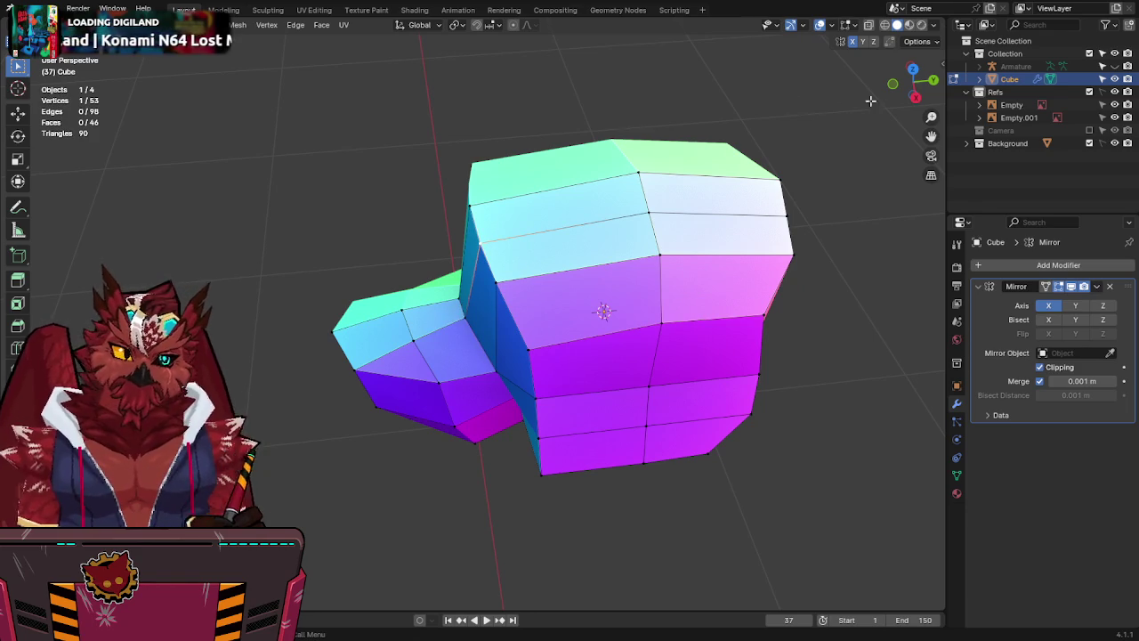
click(893, 83)
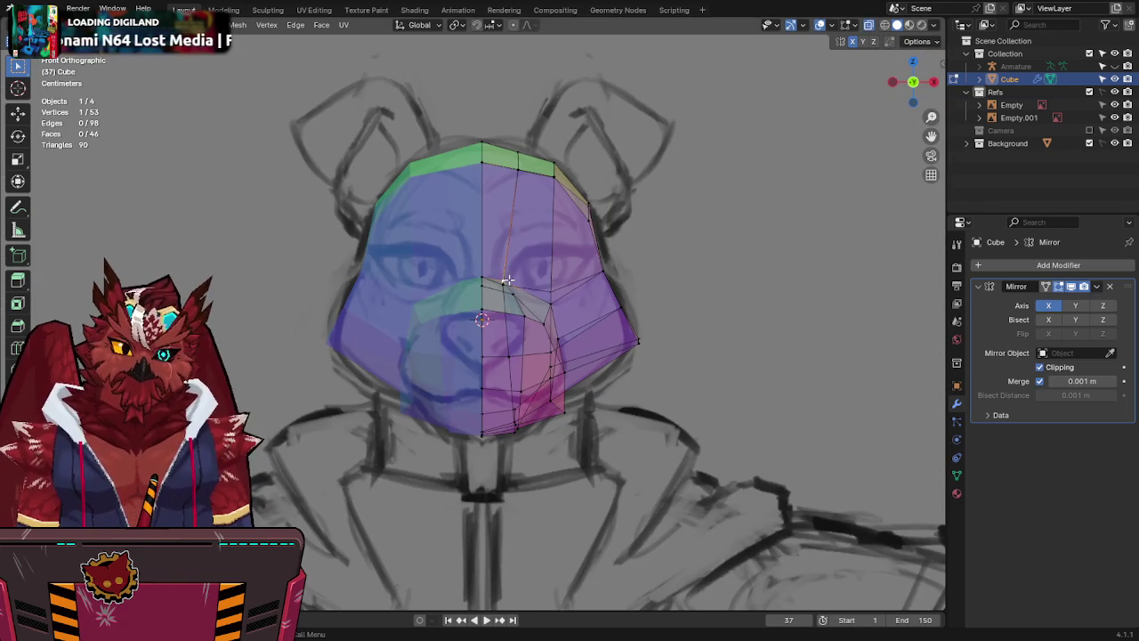
key(g)
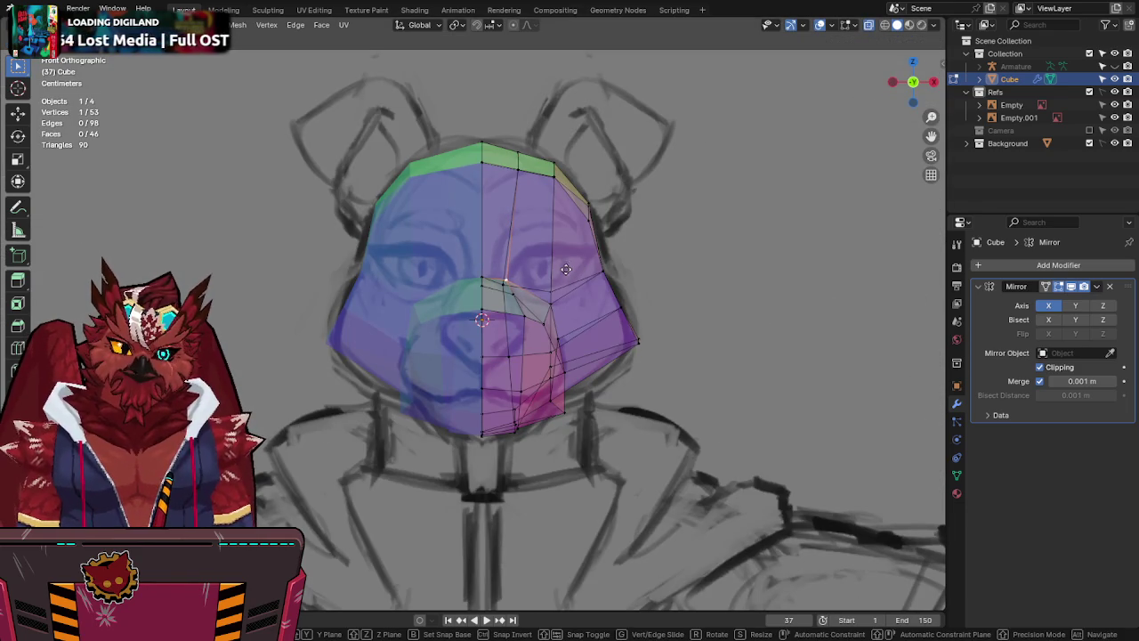
right_click(615, 312)
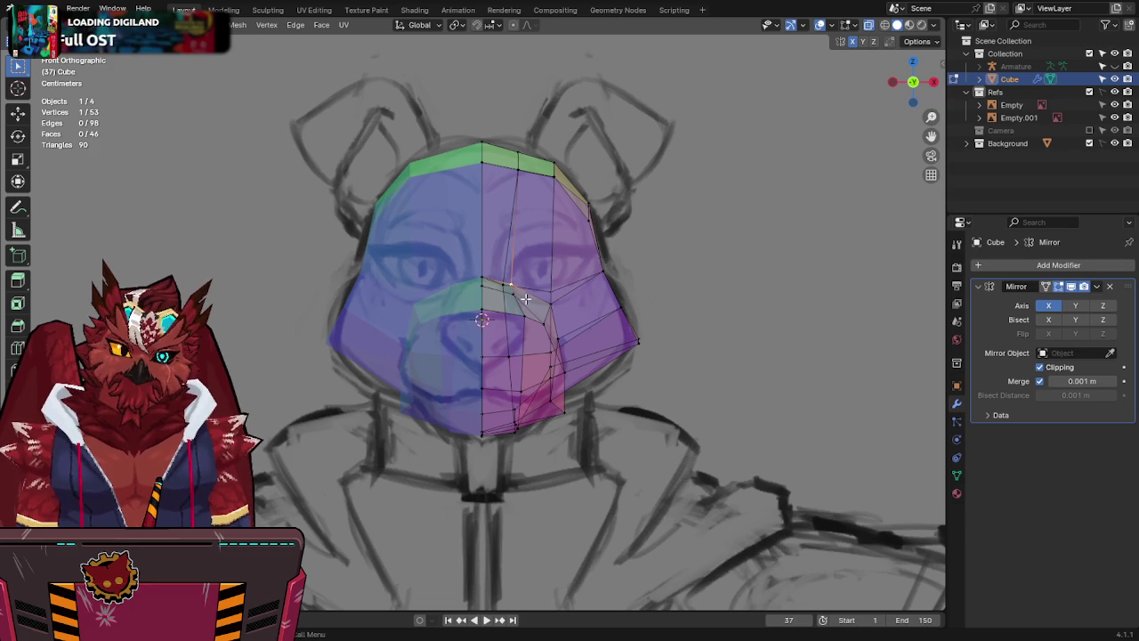
key(g)
right_click(569, 315)
Orbit the head, then view it from the right in X-ray over the side sketch.
key(alt+z)
middle_drag(558, 305, 936, 82)
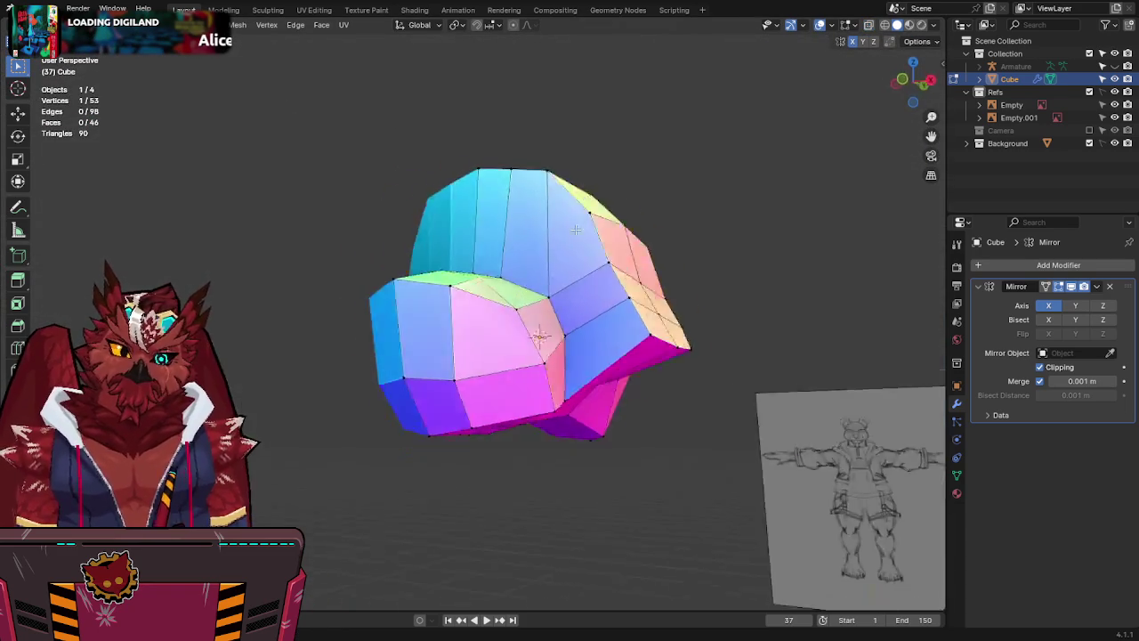
click(919, 82)
key(alt+z)
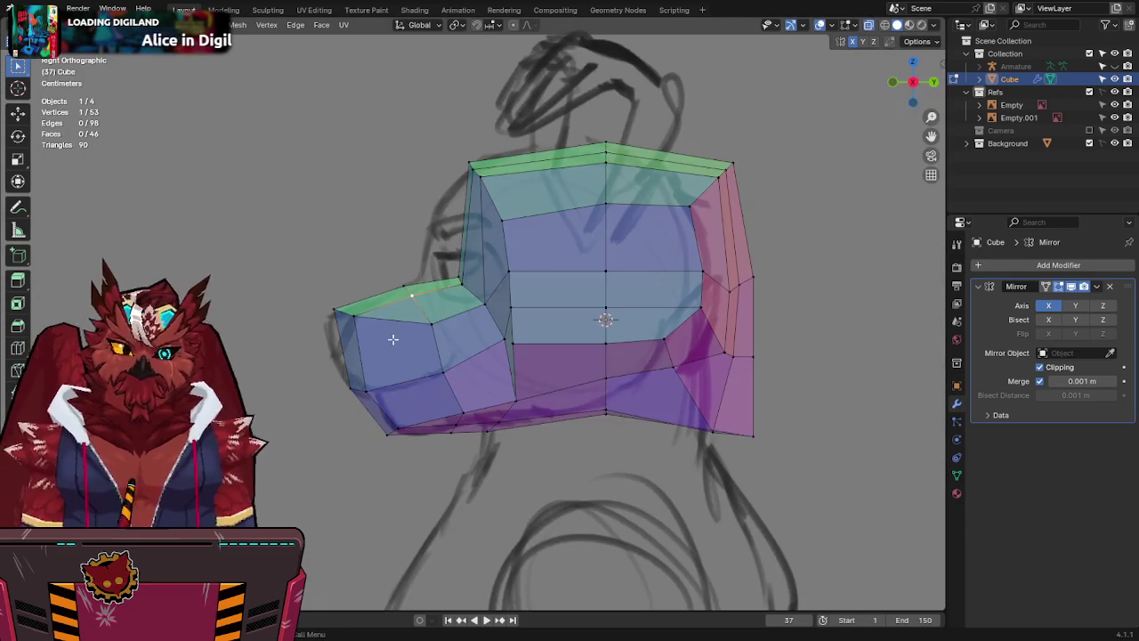
Extrude the lower snout faces into a jaw and place its vertices on the sketch outline.
drag(503, 376, 360, 471)
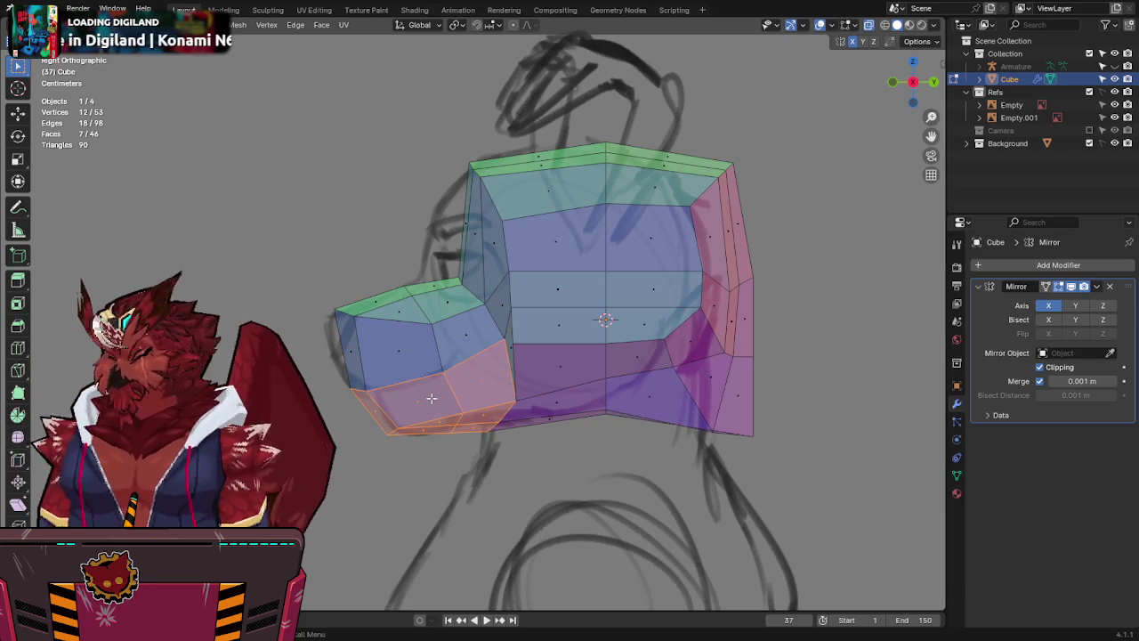
key(e)
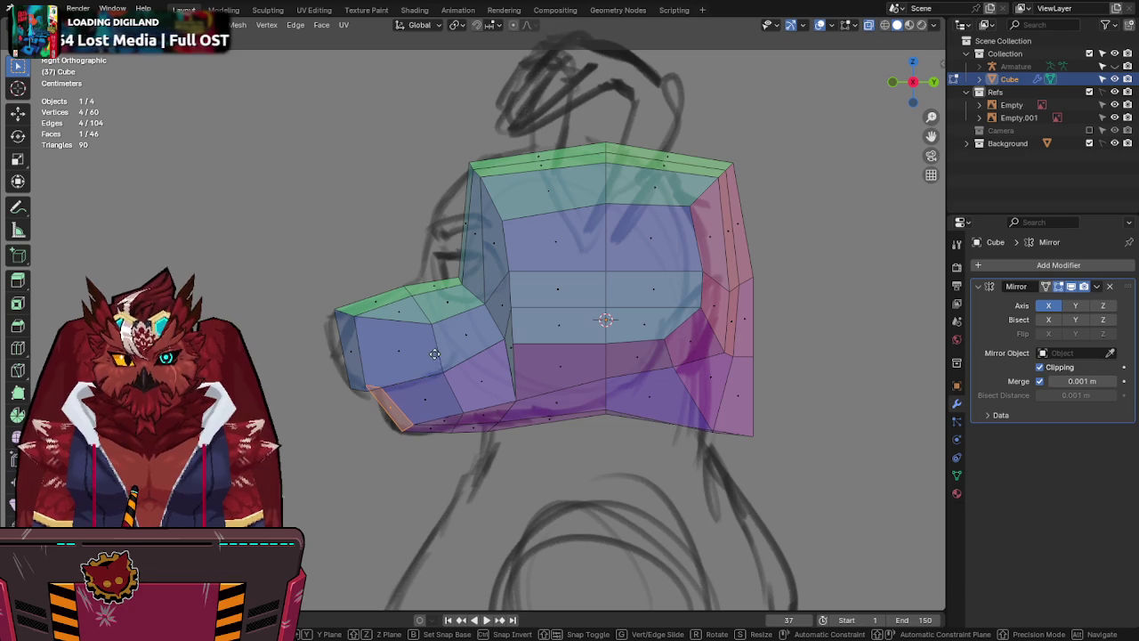
click(426, 359)
key(g)
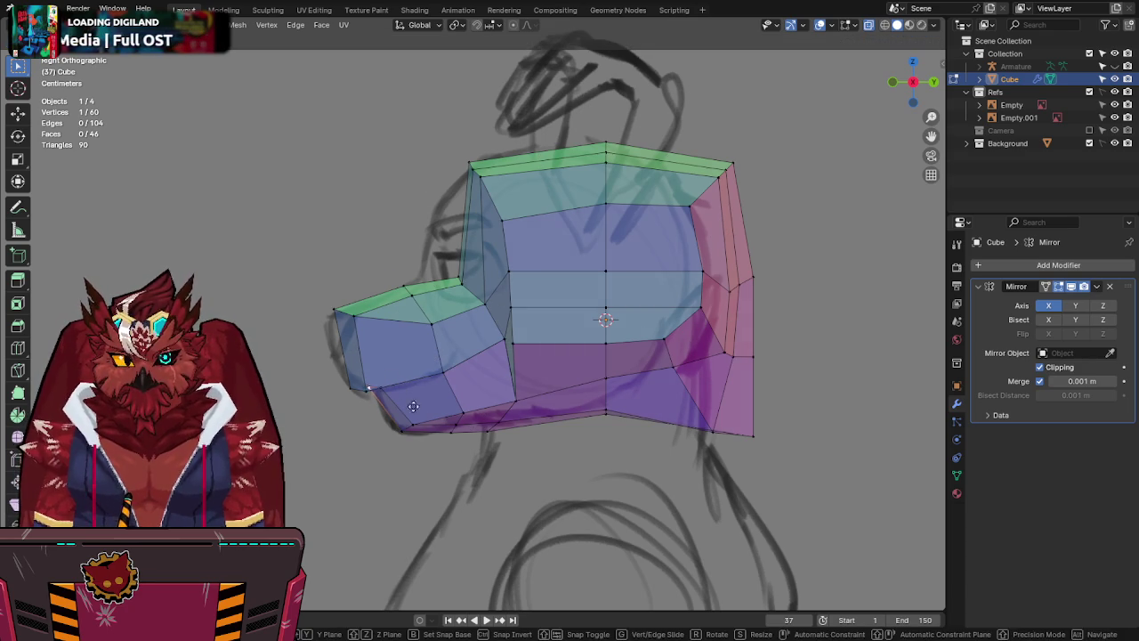
click(461, 417)
key(g)
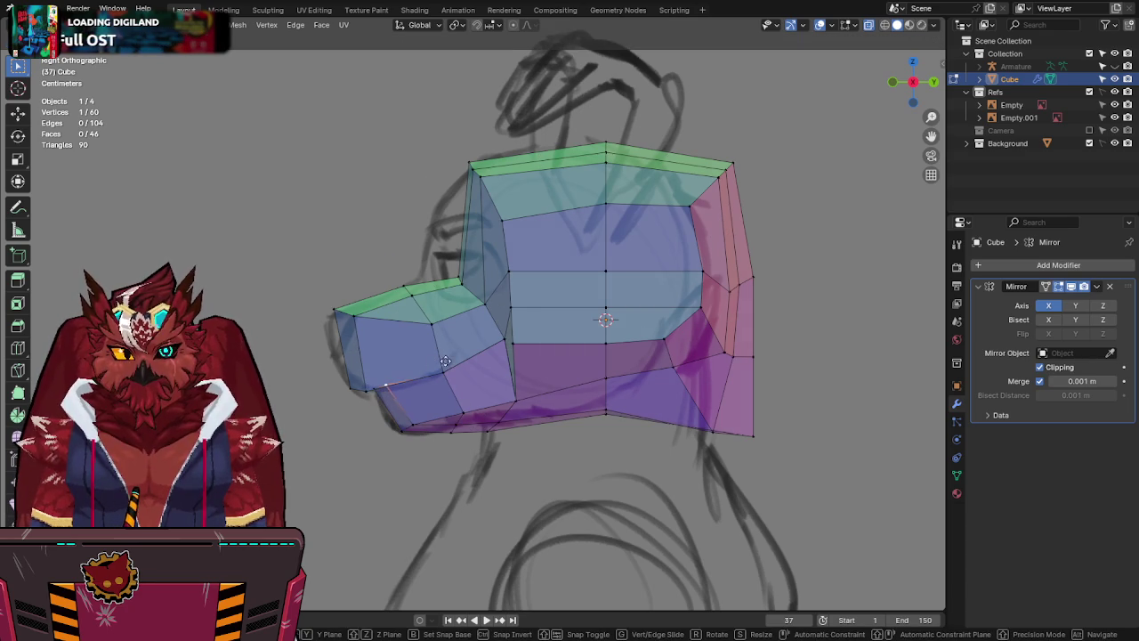
click(439, 414)
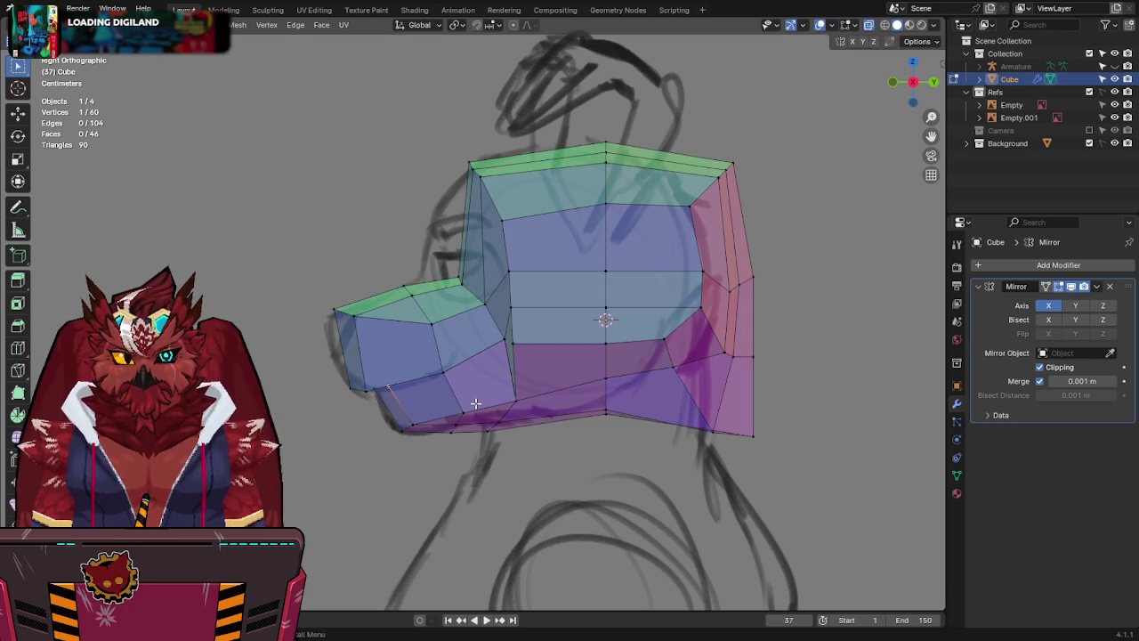
Inspect the jaw from the front view over the sketch, trying a side-to-side vertex move.
key(alt+z)
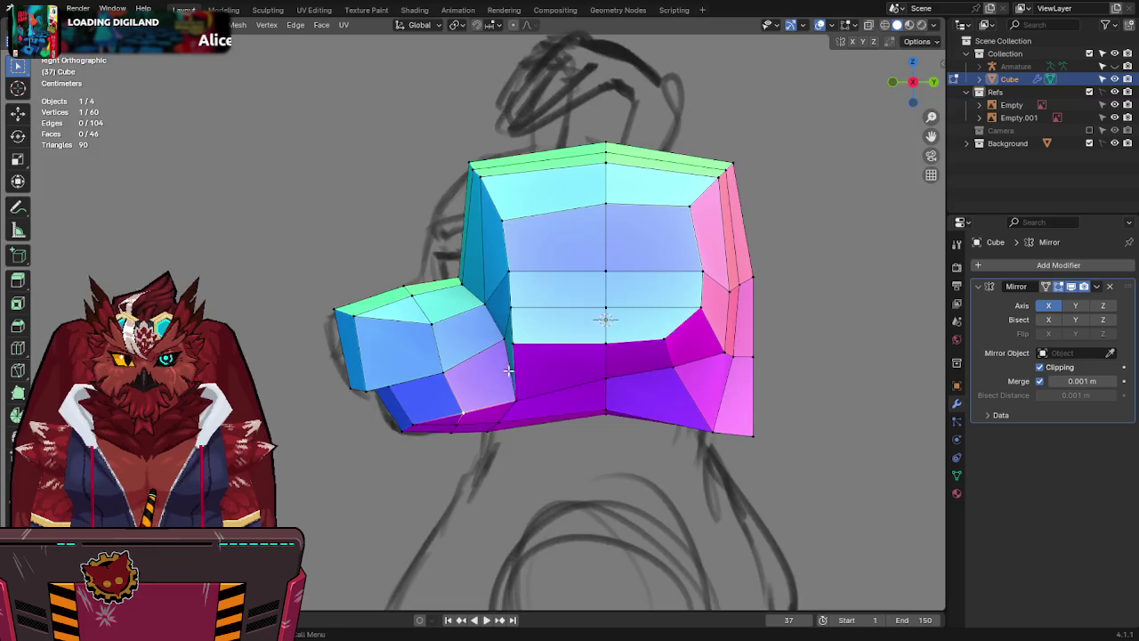
middle_drag(508, 371, 707, 282)
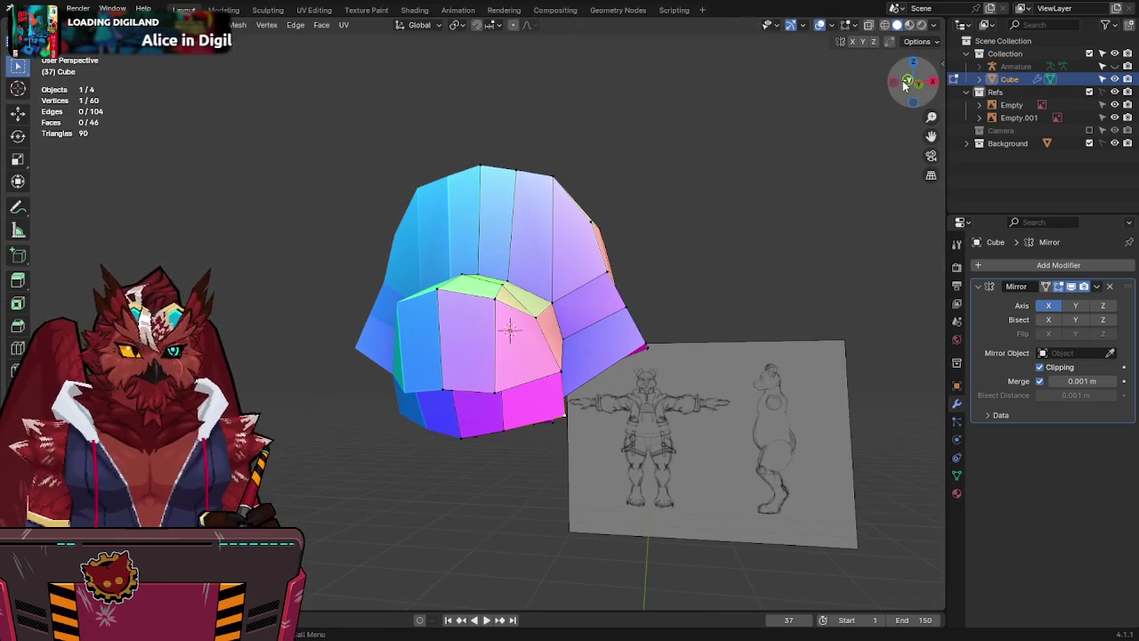
click(906, 81)
key(alt+z)
key(alt+z)
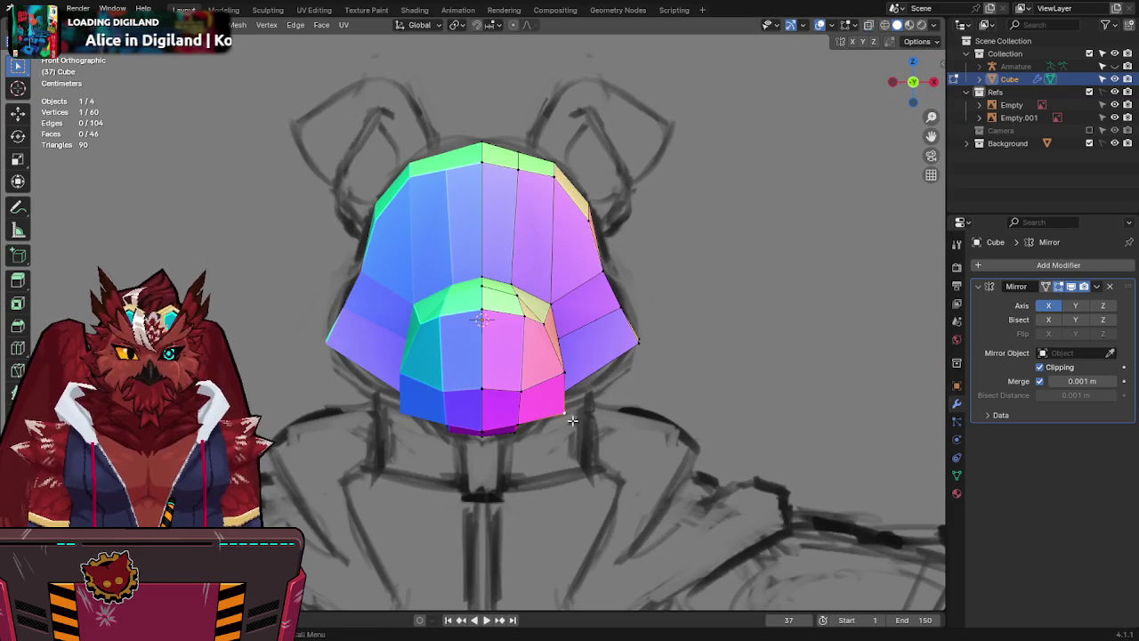
key(g)
key(x)
Orbit around the head, cancel another X-locked move, and return to the side view.
key(alt+z)
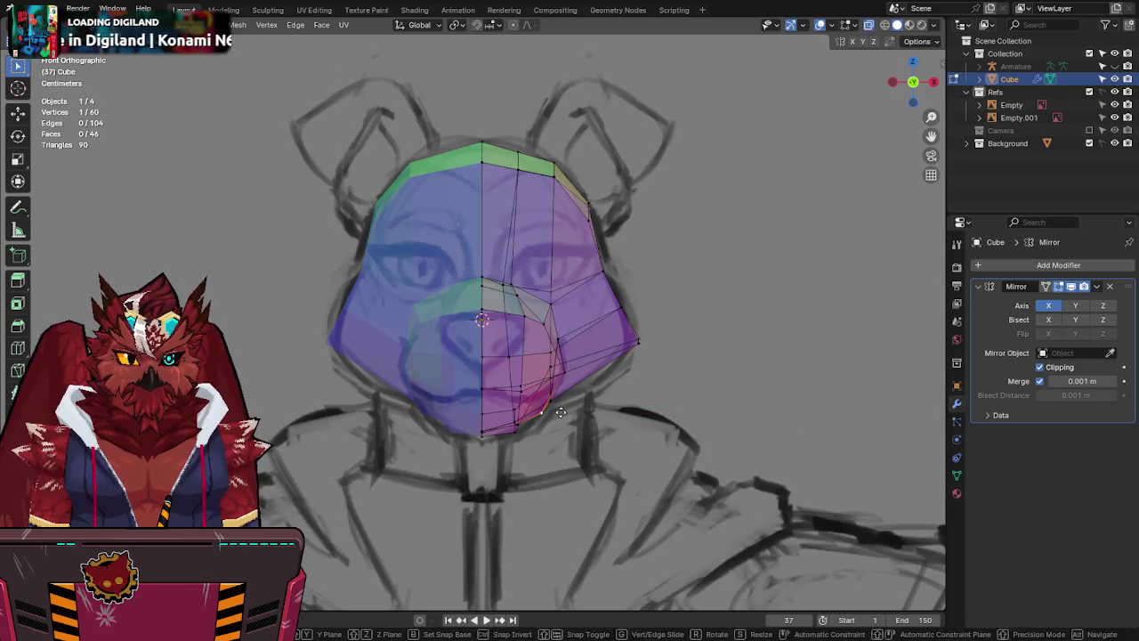
key(Escape)
key(alt+z)
mouse_move(545, 416)
middle_down()
mouse_move(485, 335)
mouse_move(501, 303)
mouse_move(497, 330)
middle_up()
key(g)
key(x)
key(Escape)
mouse_move(541, 364)
middle_down()
mouse_move(611, 341)
mouse_move(534, 374)
mouse_move(776, 223)
middle_up()
click(928, 81)
key(alt+z)
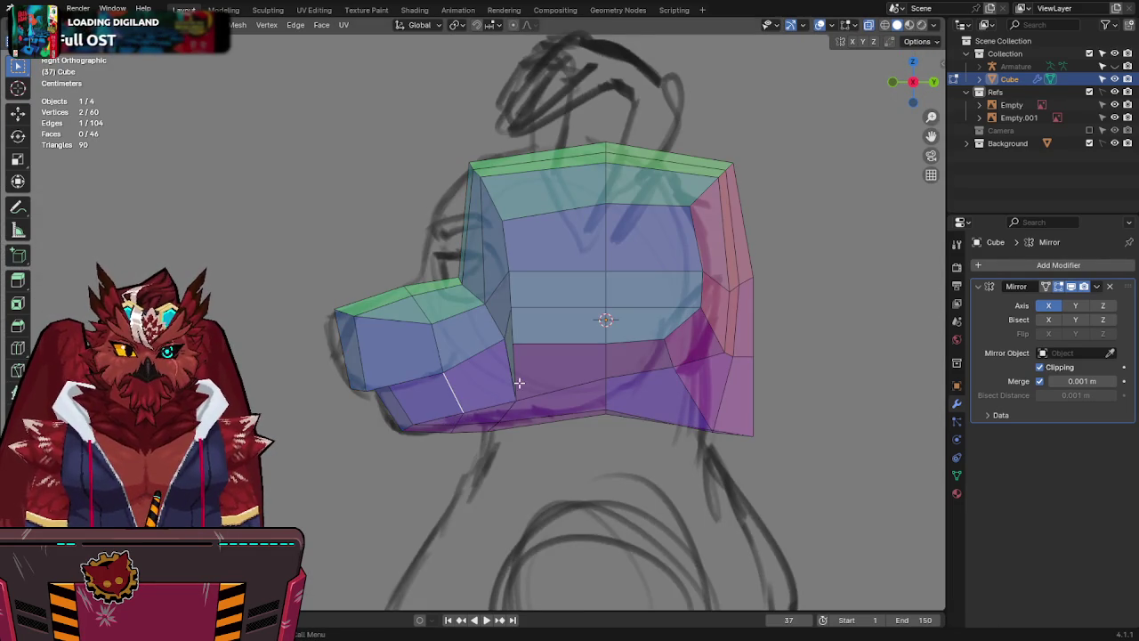
Move the jaw's underside vertices onto the side sketch and select the central bottom edges.
drag(500, 426, 522, 445)
key(g)
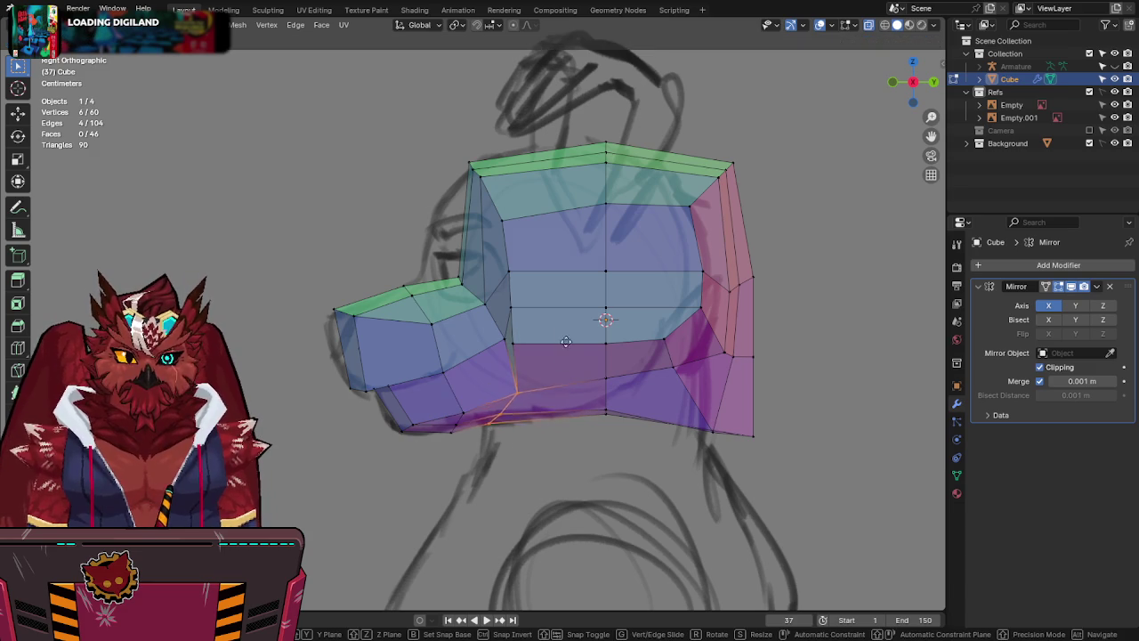
click(568, 327)
drag(592, 367, 625, 480)
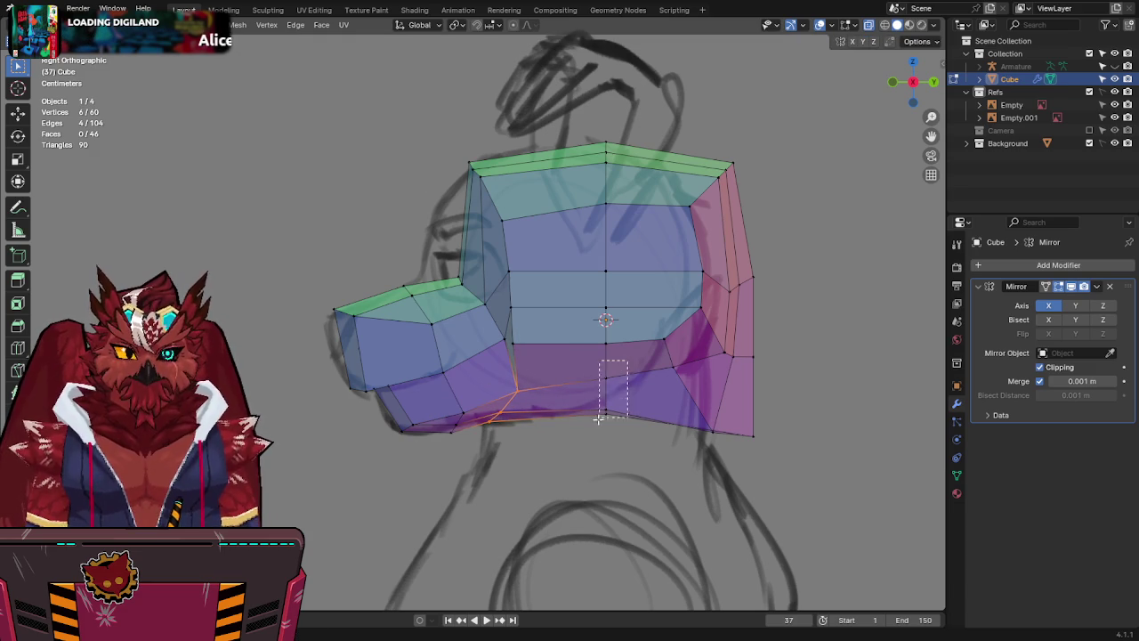
shift+middle_drag(640, 363, 554, 387)
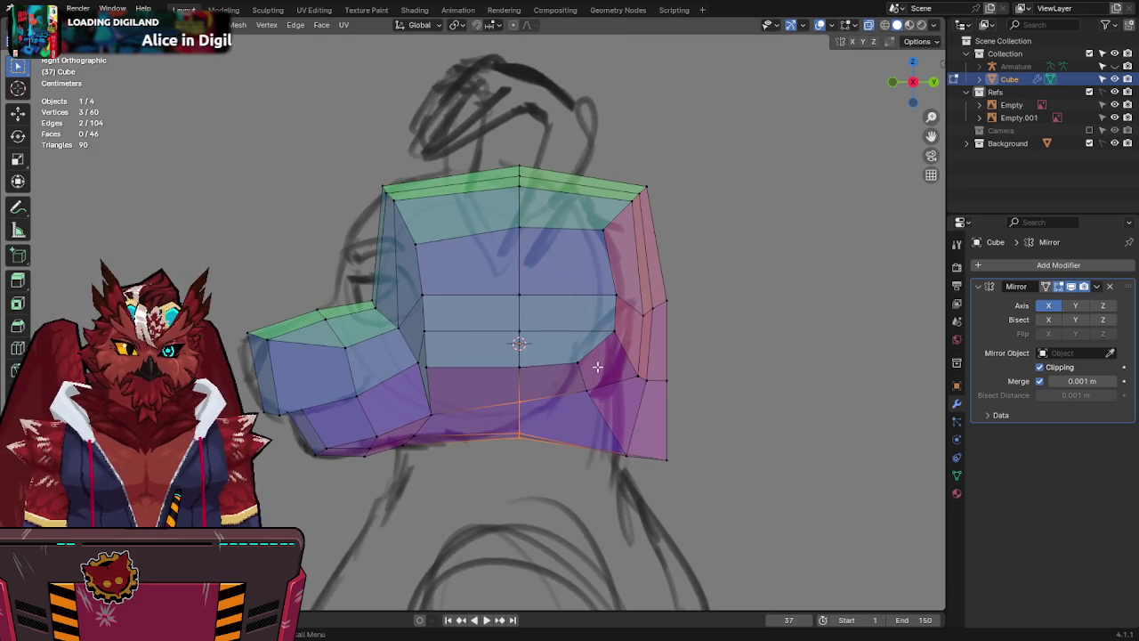
key(alt+z)
Check the jaw in perspective and test a front-to-back move on a single jaw vertex.
middle_drag(450, 308, 472, 451)
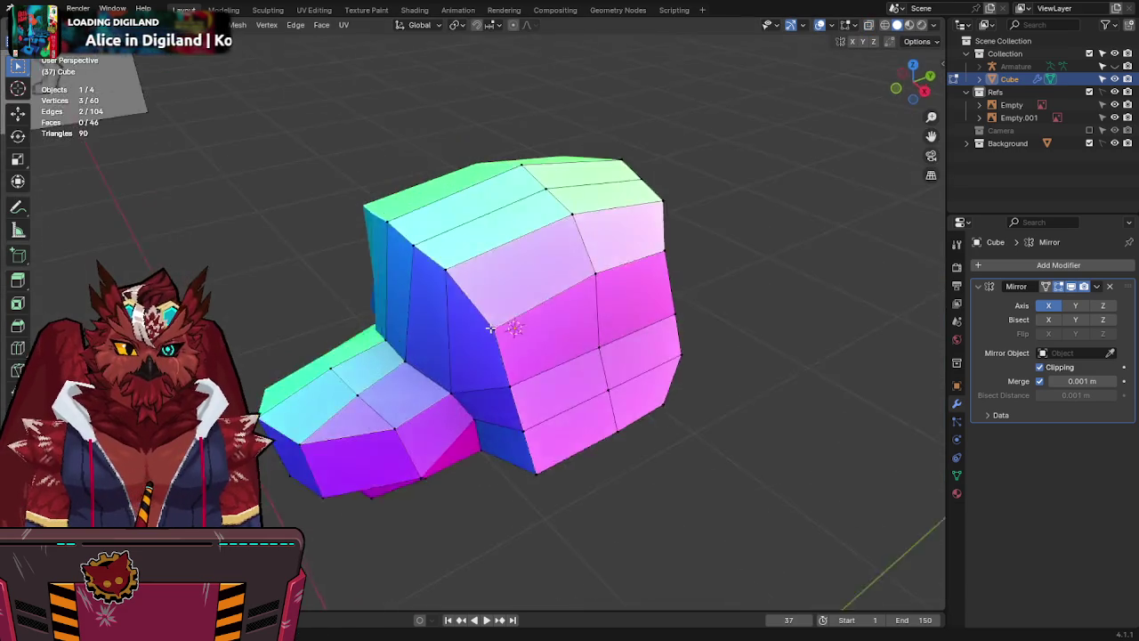
click(473, 451)
key(g)
key(y)
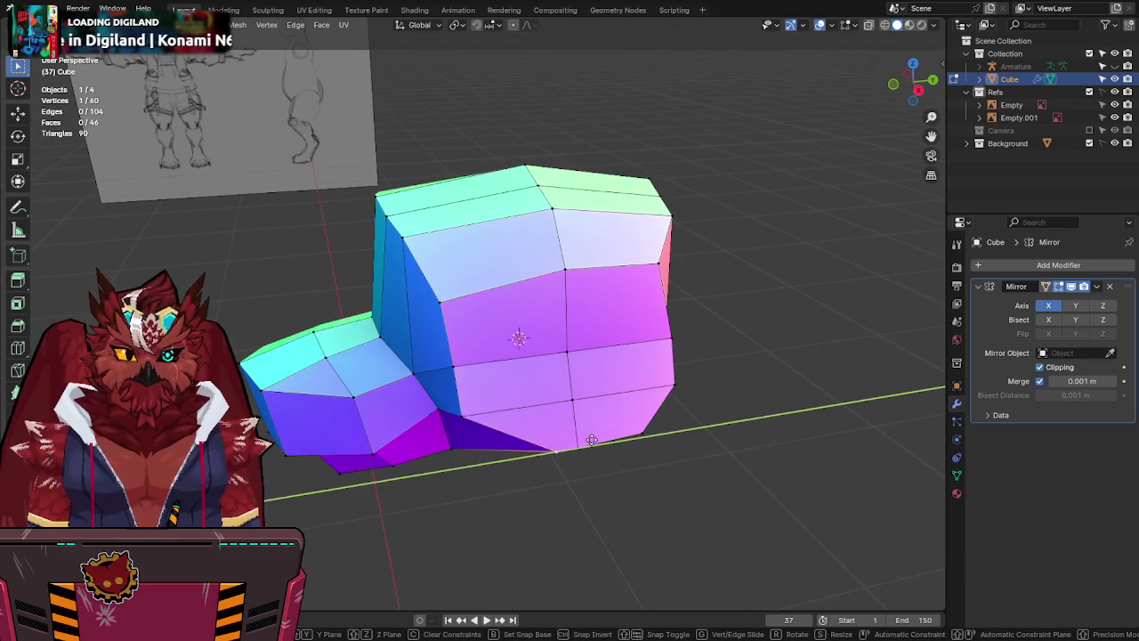
key(Escape)
middle_drag(502, 445, 652, 317)
middle_drag(544, 378, 596, 339)
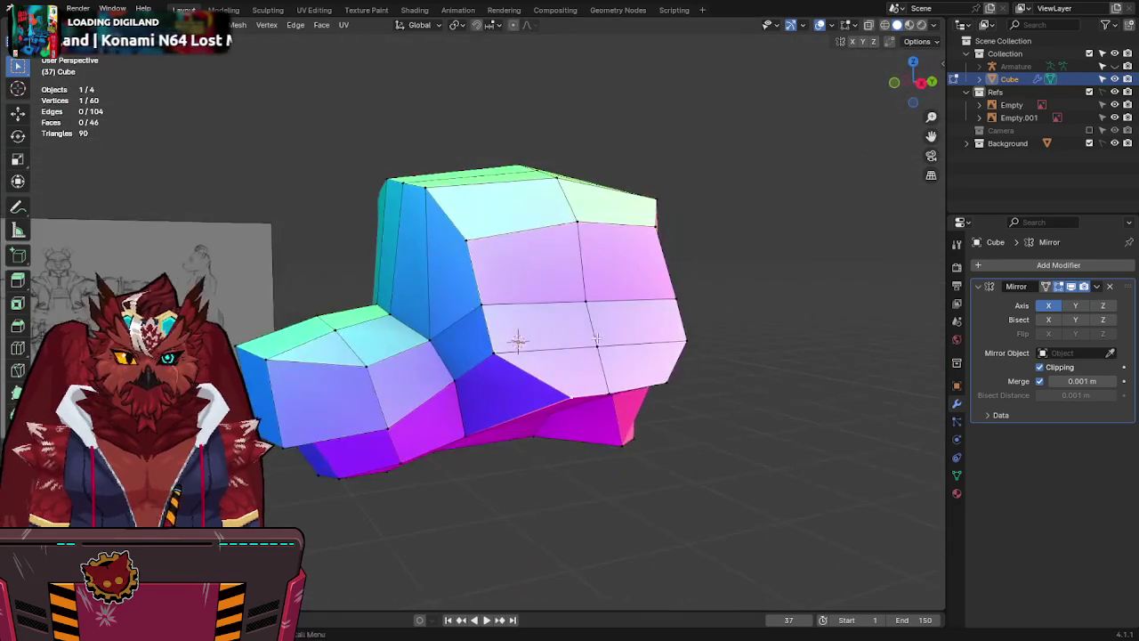
Merge the duplicate vertices into one and slide the merged vertex front-to-back.
middle_drag(517, 342, 518, 344)
right_click(546, 346)
click(611, 412)
key(g)
key(y)
click(521, 349)
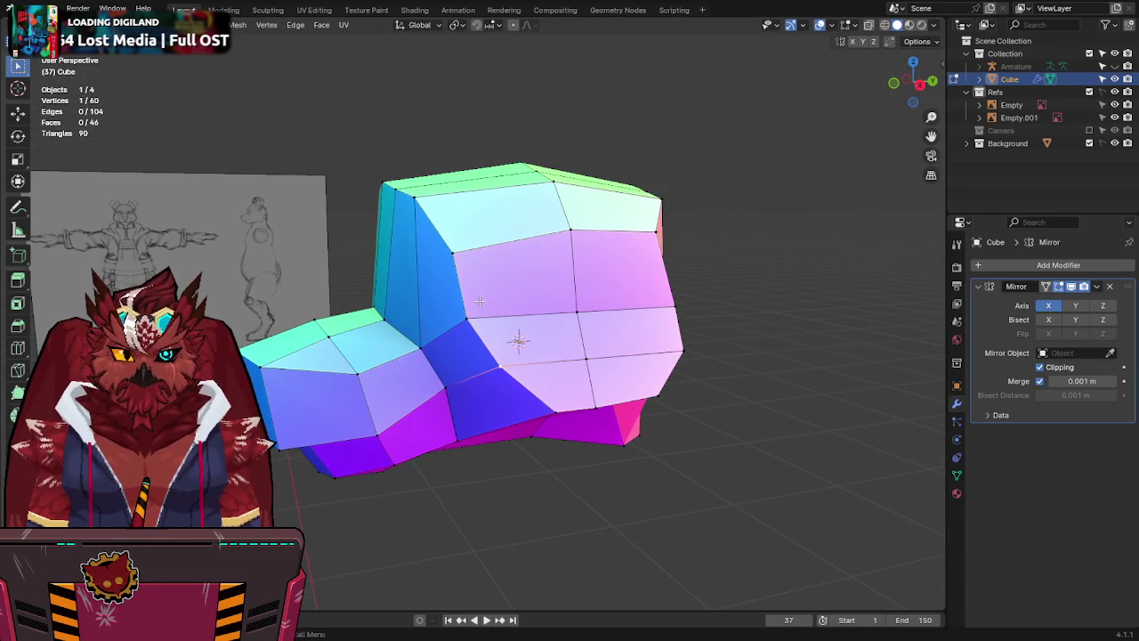
right_click(490, 287)
key(Escape)
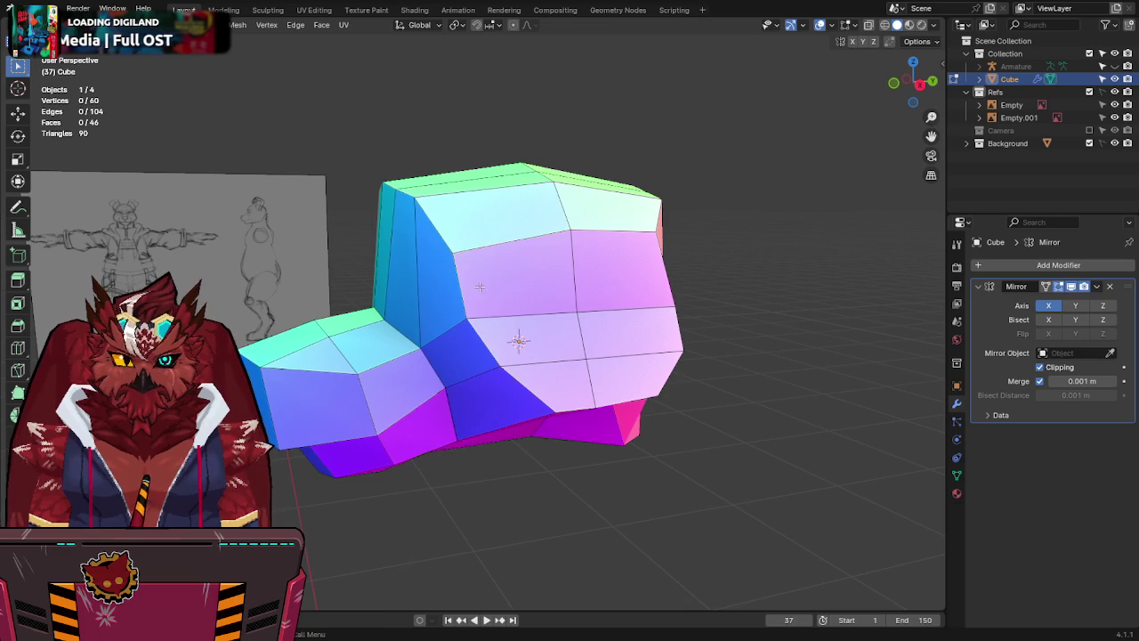
In the right side view with X-ray, slide the selected edge along Y onto the sketch.
key(KP_3)
key(alt+z)
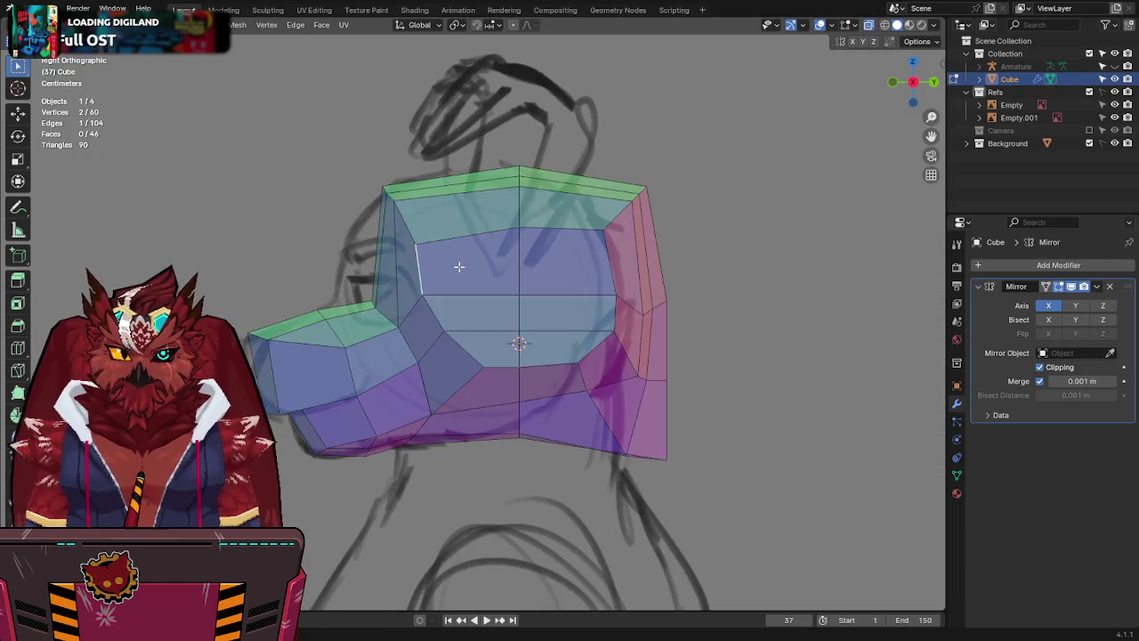
key(g)
key(y)
click(477, 264)
key(alt+z)
mouse_move(477, 264)
middle_down()
mouse_move(541, 279)
mouse_move(534, 234)
middle_up()
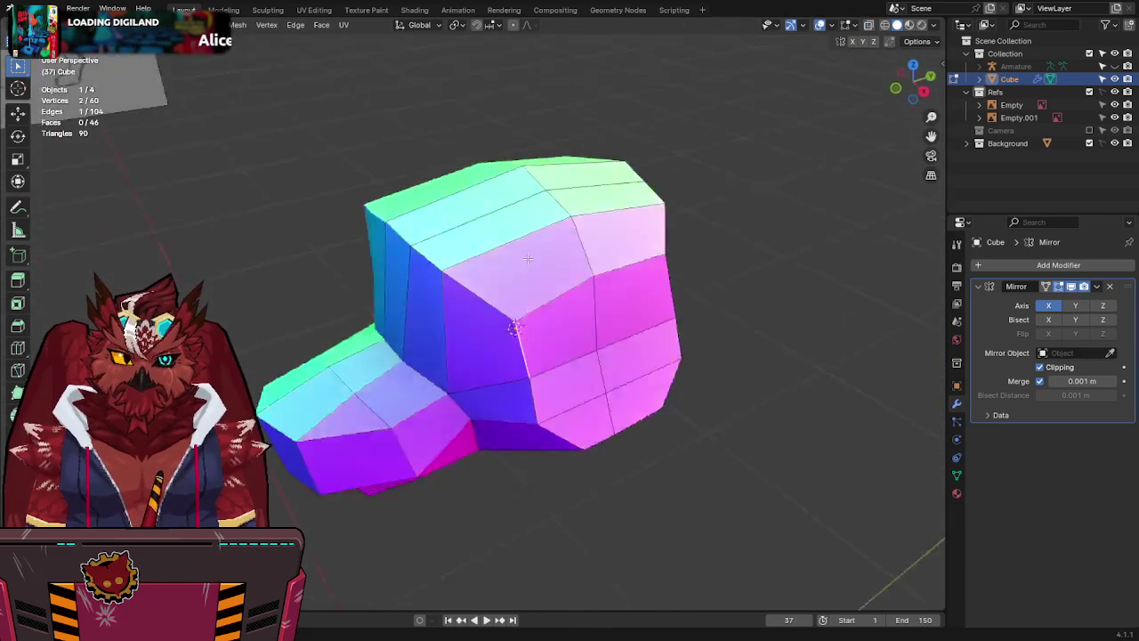
Move another head vertex along Y, then view the front sketch through the mesh.
click(543, 419)
key(g)
key(y)
click(568, 369)
middle_drag(568, 369, 644, 318)
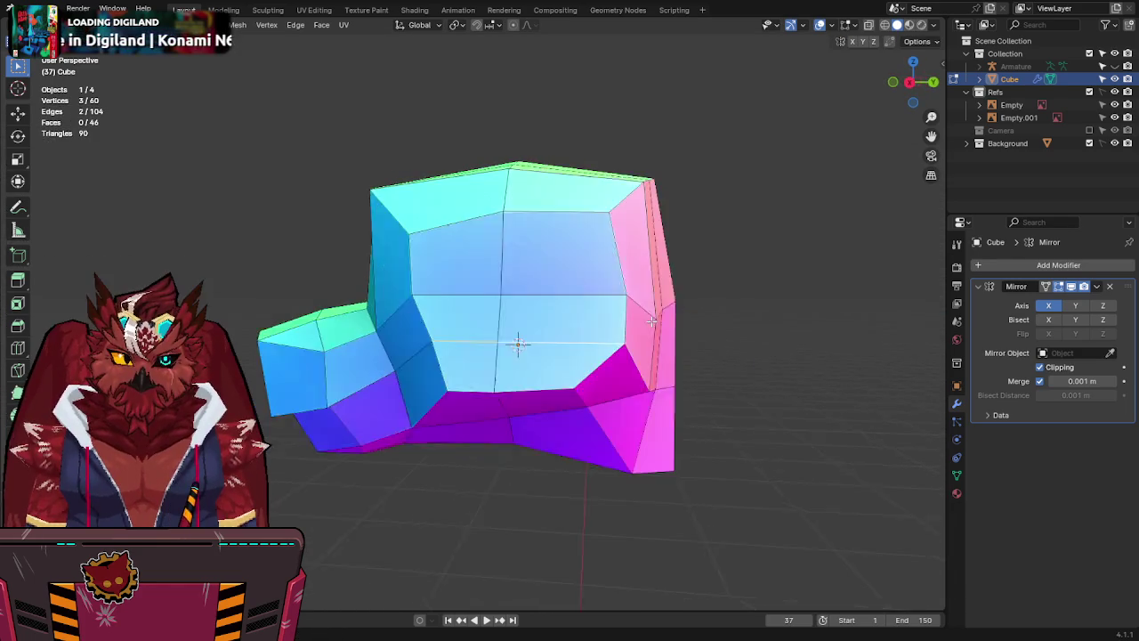
shift+click(644, 317)
middle_drag(547, 427, 622, 367)
key(KP_1)
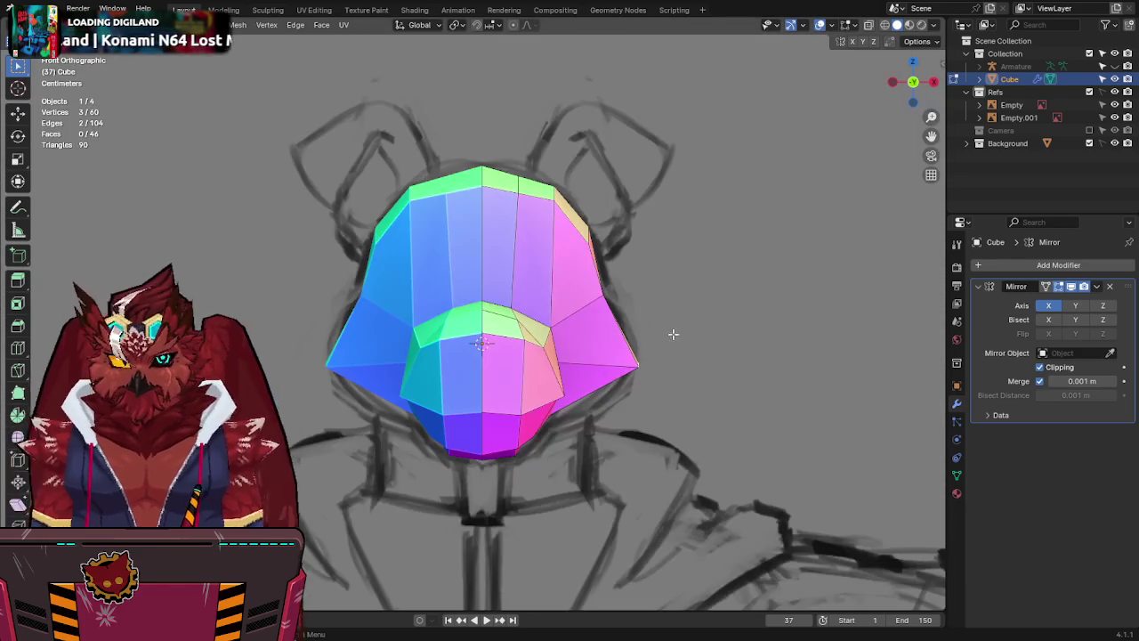
key(alt+z)
Merge overlapping vertices by distance and reposition the outer cheek vertices.
key(a)
key(F3)
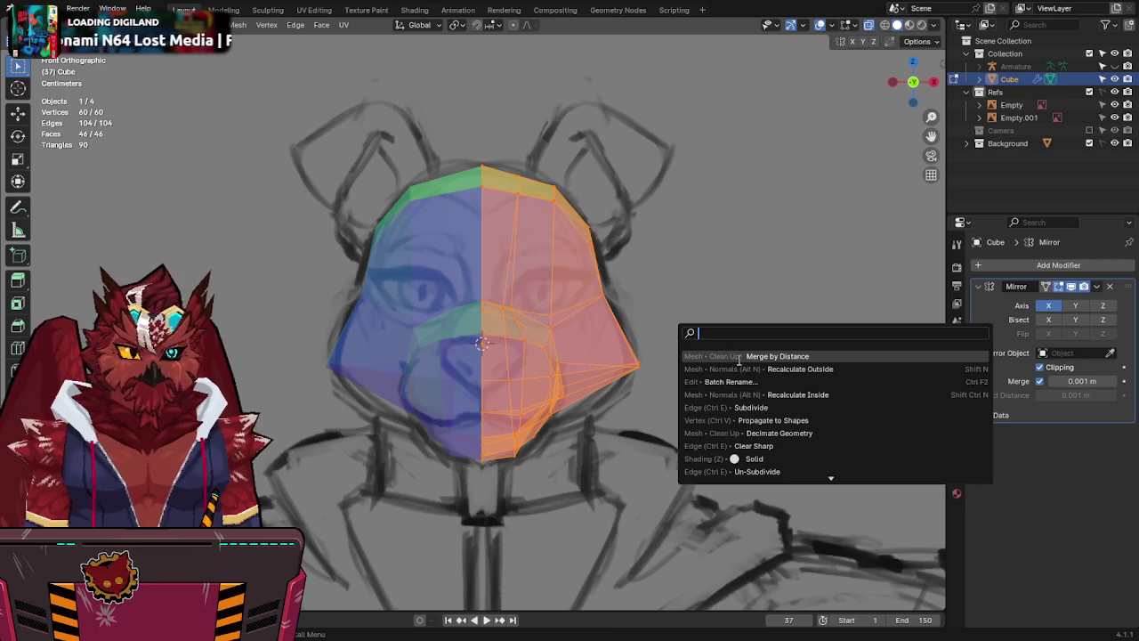
click(764, 356)
click(617, 355)
key(g)
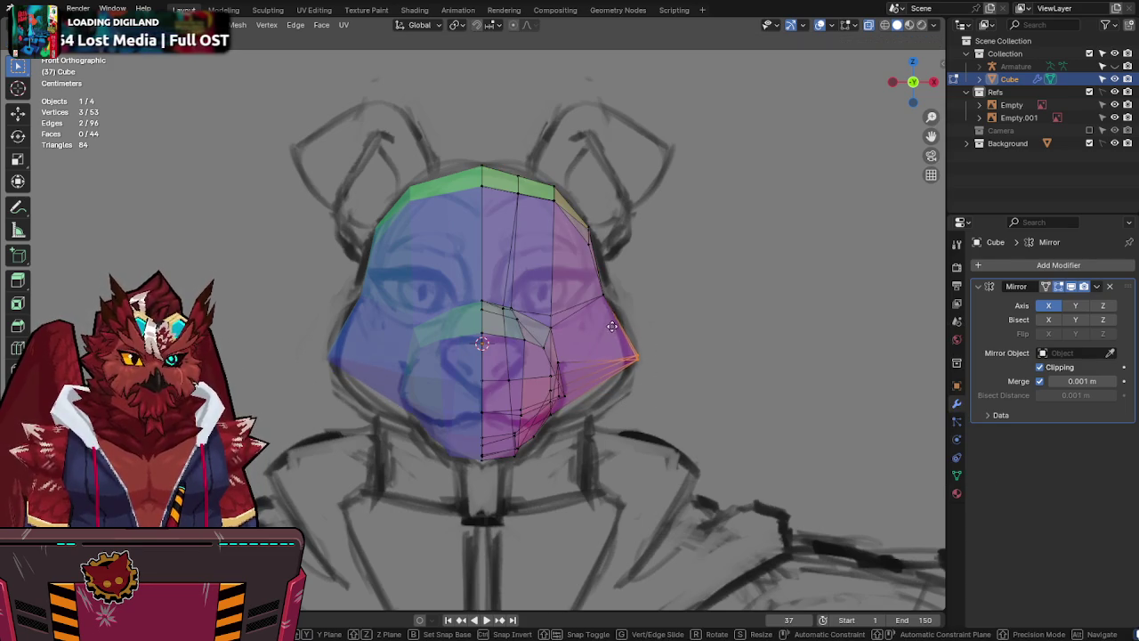
click(613, 327)
key(alt+z)
mouse_move(612, 327)
middle_down()
mouse_move(439, 347)
mouse_move(448, 325)
mouse_move(521, 348)
mouse_move(597, 318)
mouse_move(622, 327)
middle_up()
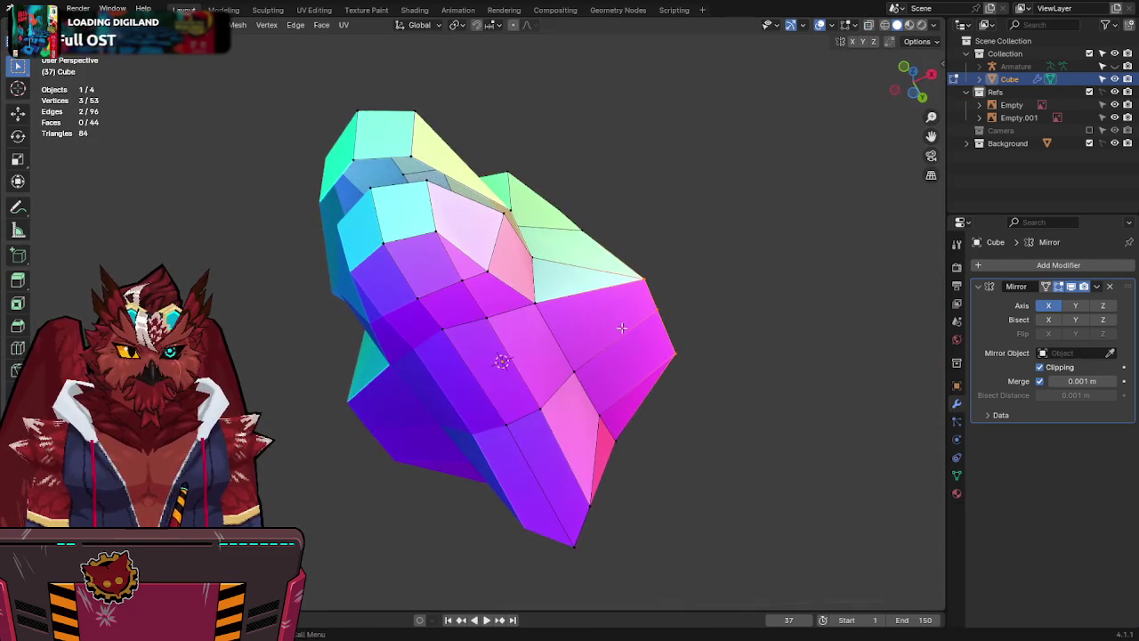
Check the head from the top and front views against the front sketch.
click(904, 70)
click(912, 101)
key(alt+z)
key(g)
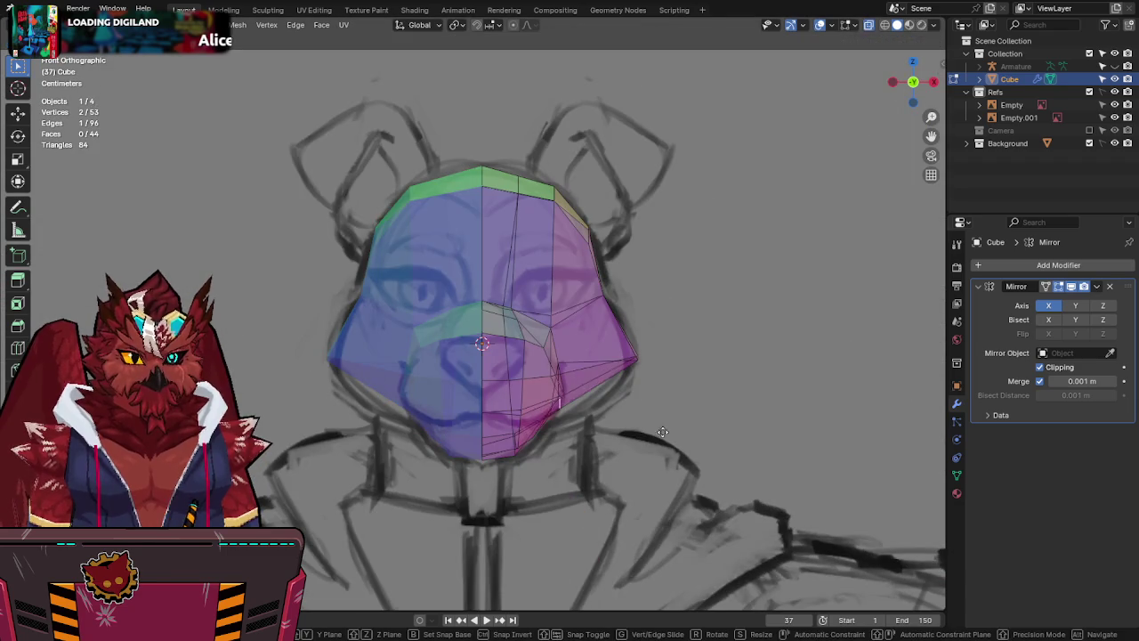
key(Escape)
key(alt+z)
mouse_move(703, 550)
middle_down()
mouse_move(572, 383)
mouse_move(457, 386)
mouse_move(576, 380)
mouse_move(522, 343)
middle_up()
Move a jaw vertex in the front view to follow the front sketch.
click(564, 385)
key(KP_1)
key(alt+z)
key(g)
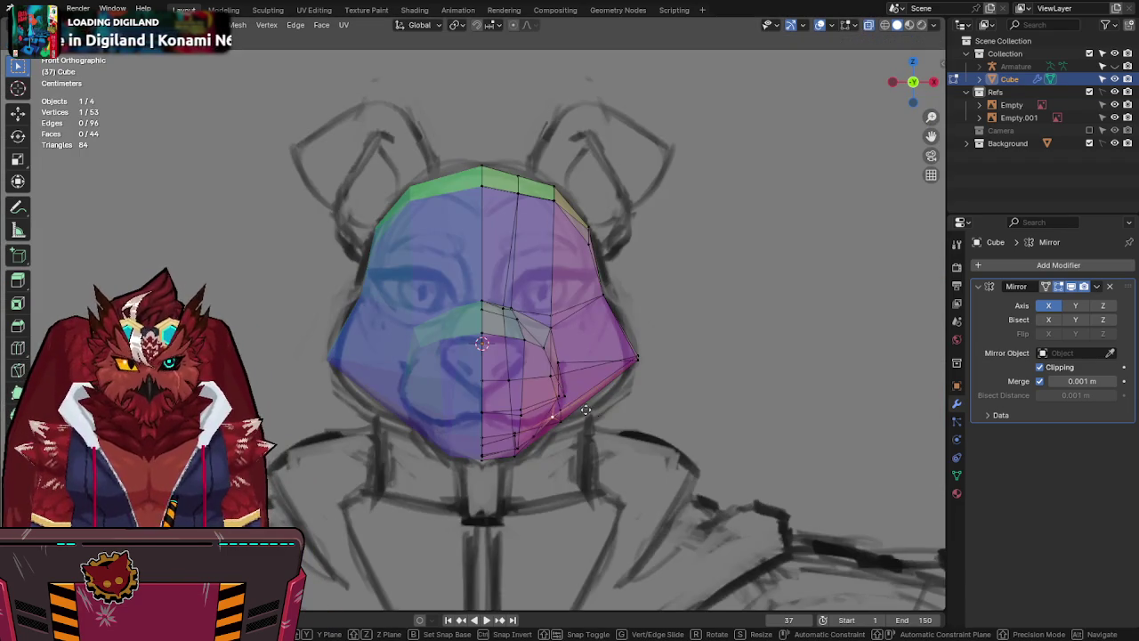
click(610, 454)
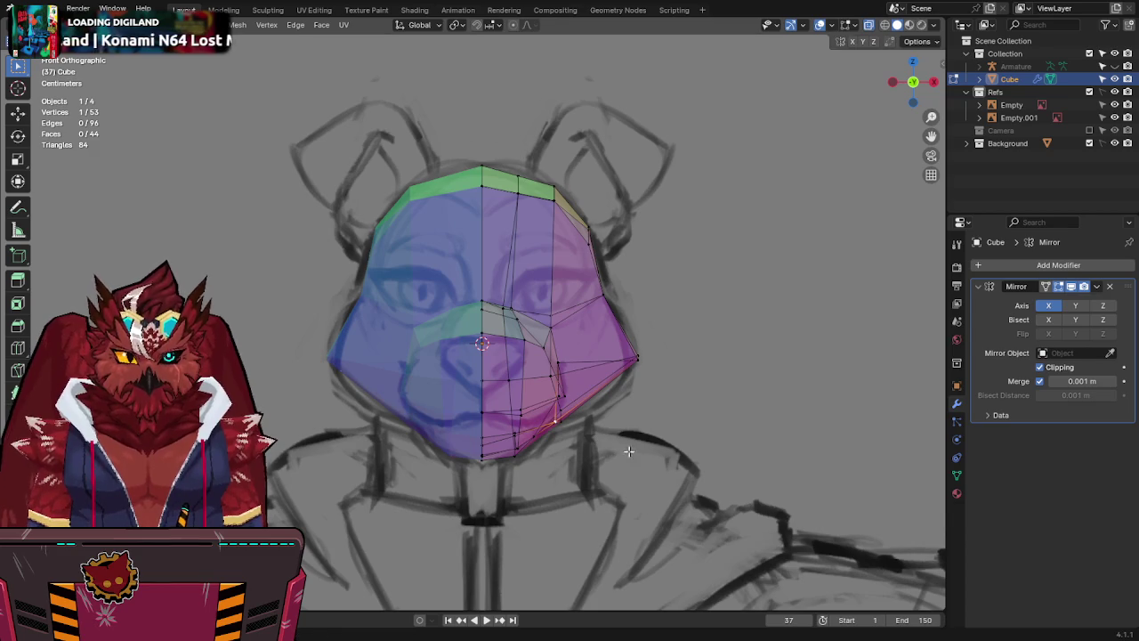
key(alt+z)
mouse_move(677, 371)
middle_down()
mouse_move(447, 405)
mouse_move(465, 425)
mouse_move(547, 436)
mouse_move(578, 419)
middle_up()
In the side view, move the back-corner vertices of the head onto the sketch outline.
click(917, 87)
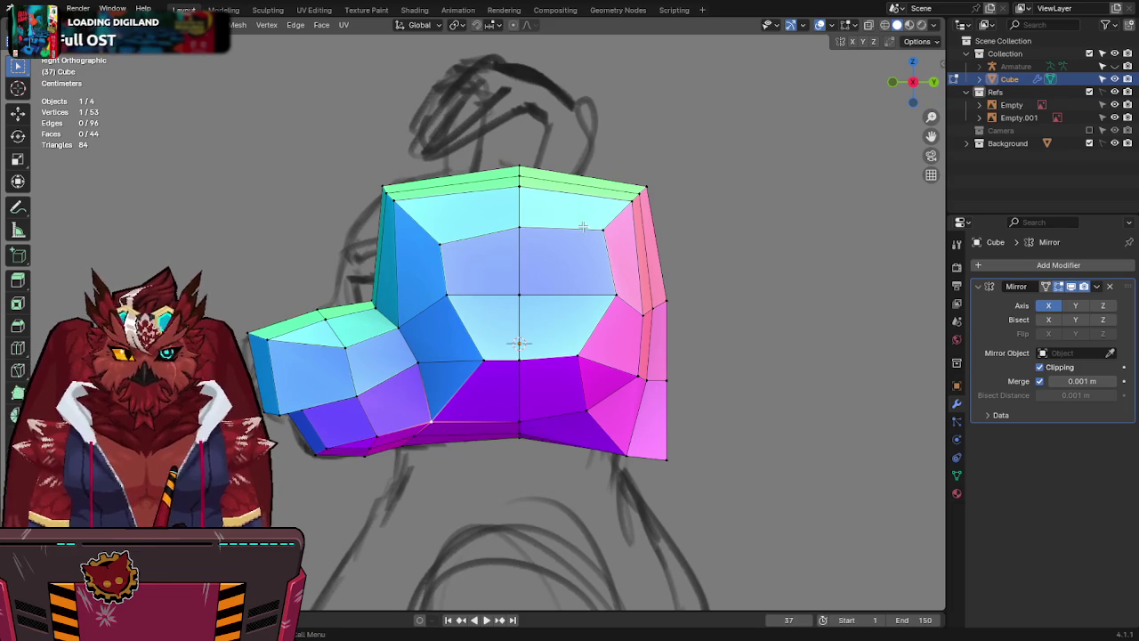
key(alt+z)
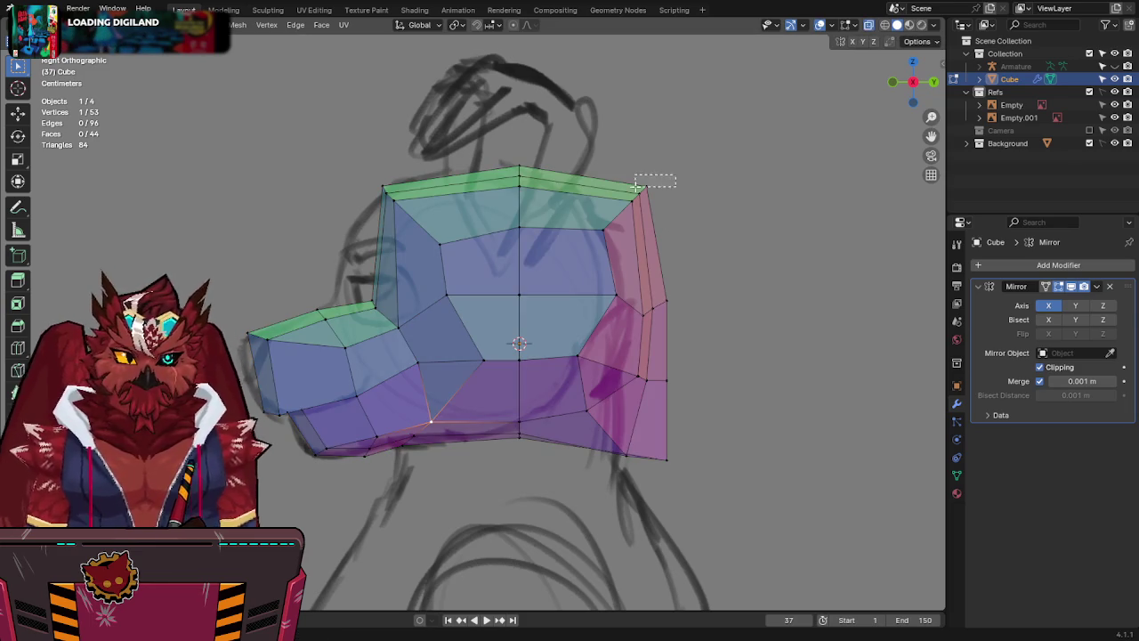
drag(637, 185, 638, 186)
key(g)
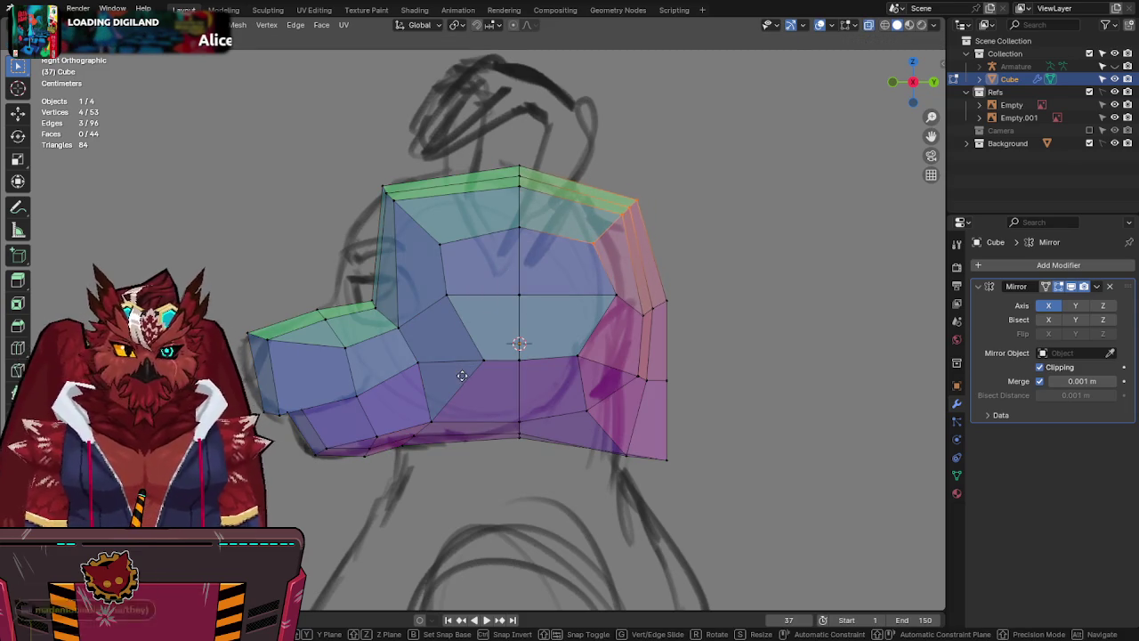
right_click(462, 376)
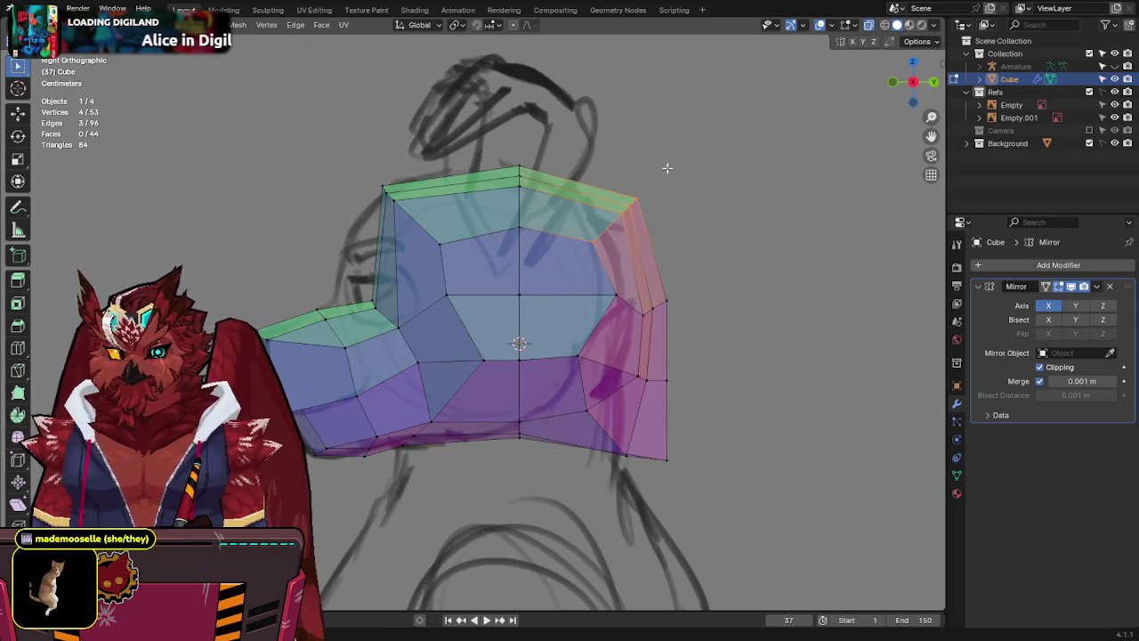
drag(667, 170, 602, 223)
key(g)
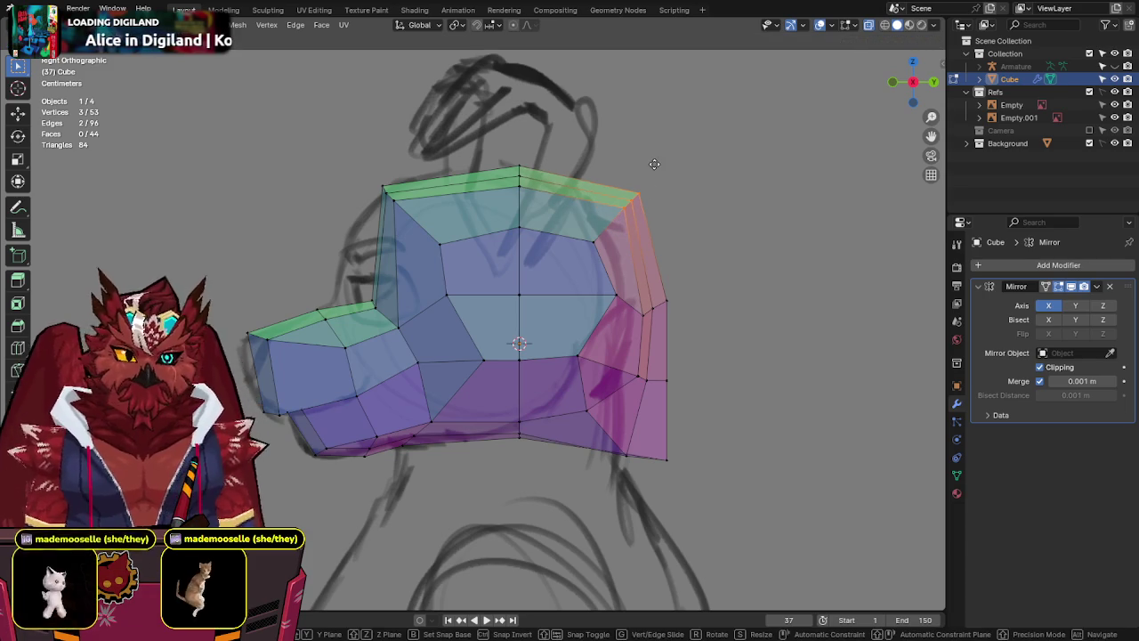
click(600, 266)
Lower the top-left vertices of the head vertically to match the side sketch.
key(KP_1)
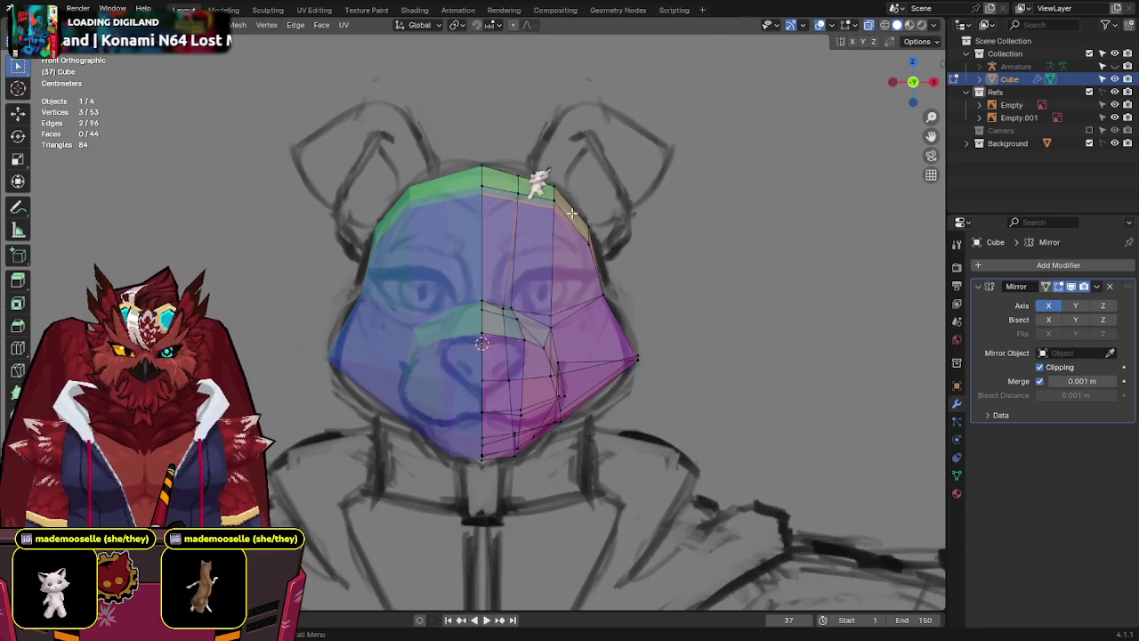
key(KP_3)
drag(425, 160, 386, 178)
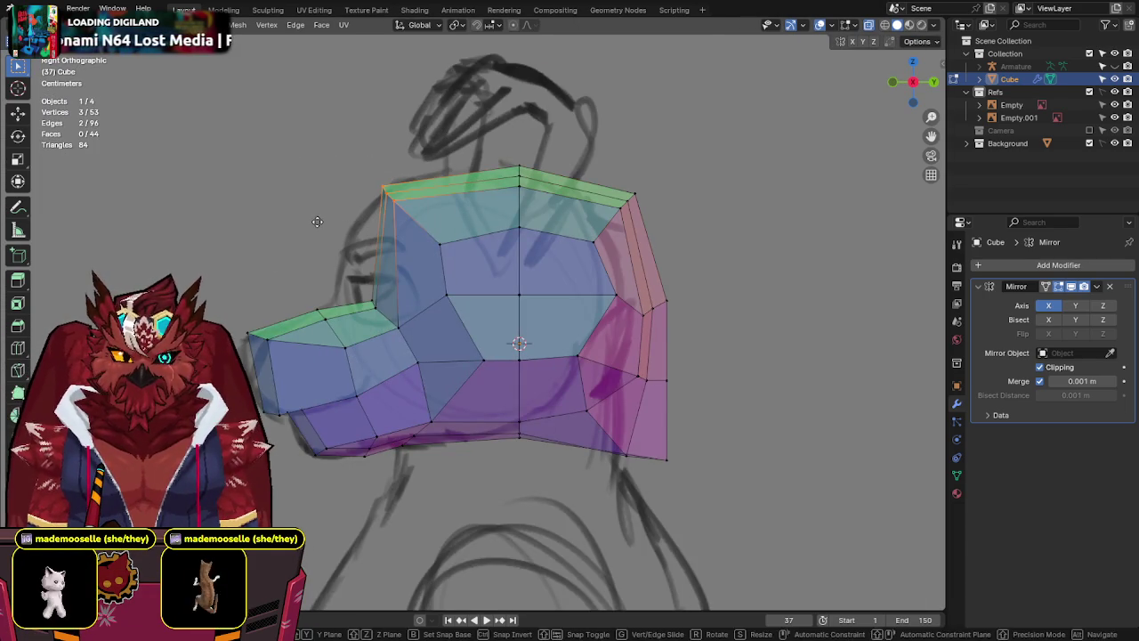
key(g)
key(z)
click(441, 232)
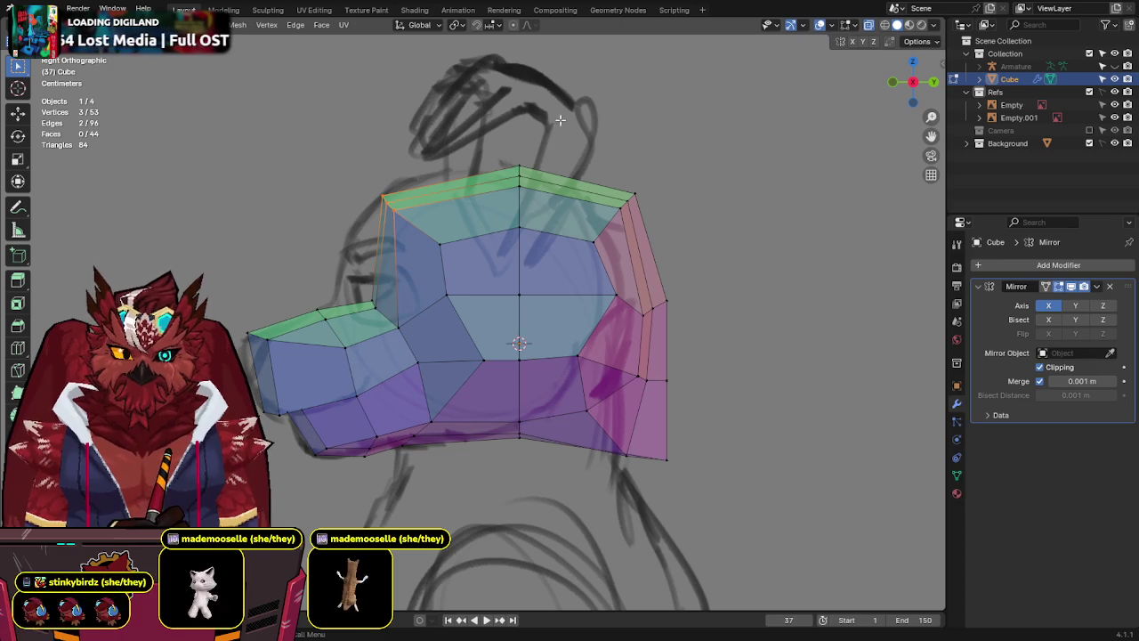
Pull the jaw's back bottom vertex and rear corner up and inward along the sketch.
click(612, 455)
key(g)
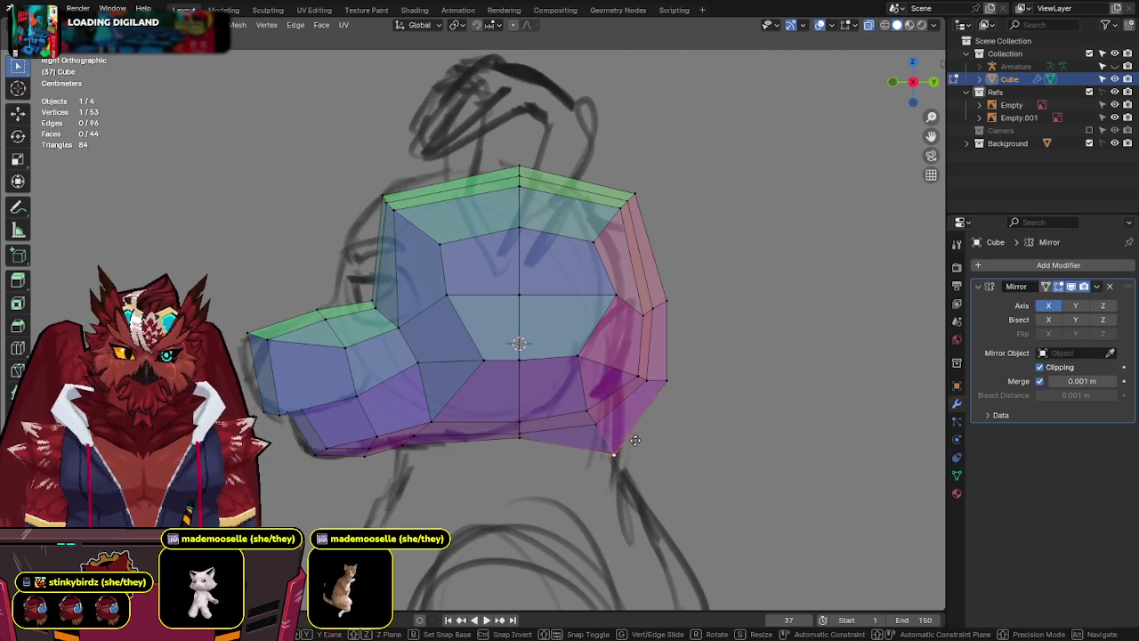
click(620, 410)
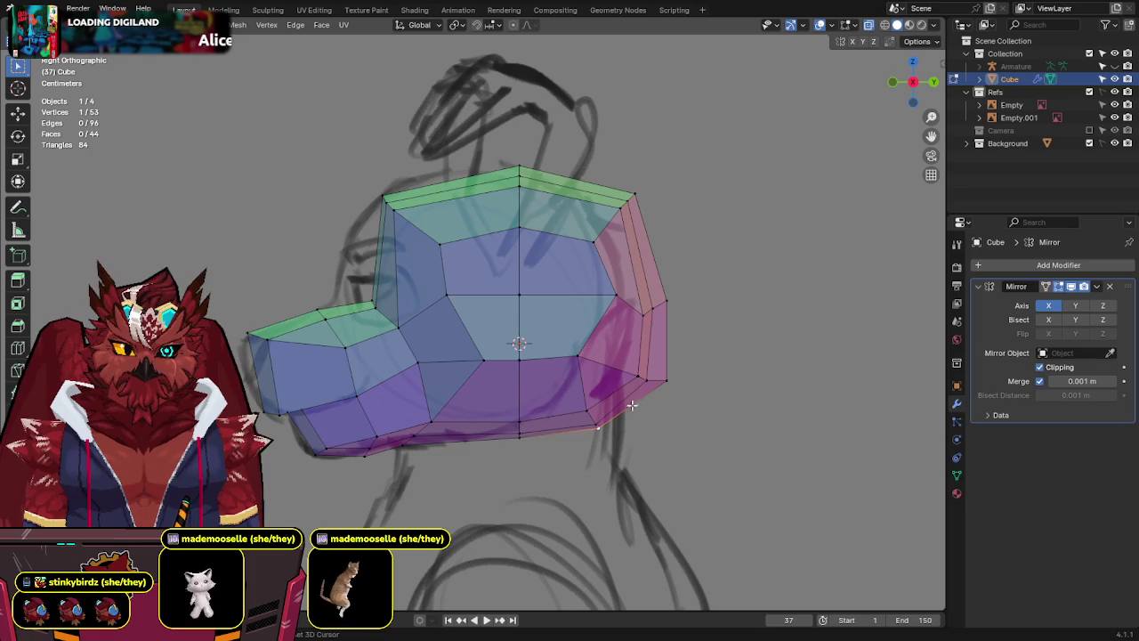
drag(667, 343, 659, 347)
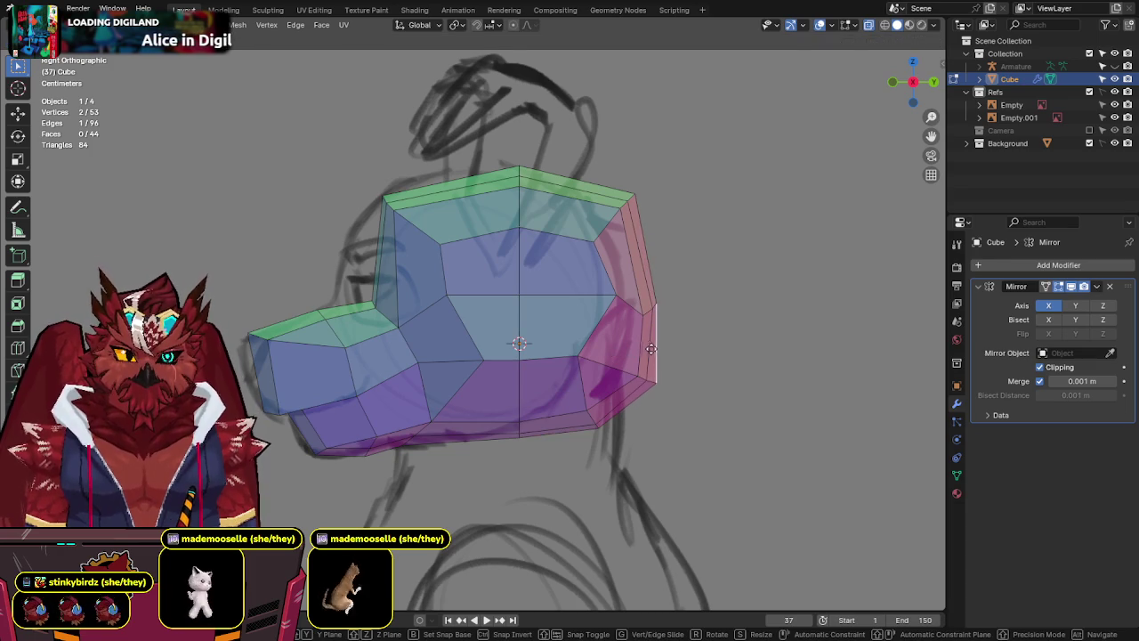
key(g)
click(653, 379)
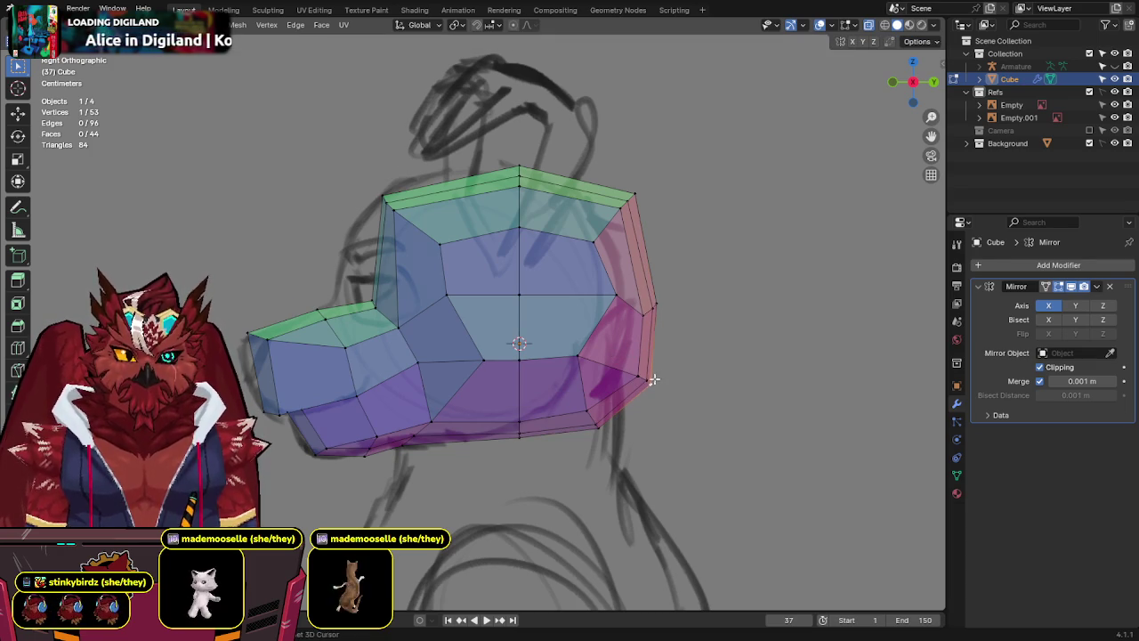
key(alt+z)
mouse_move(681, 280)
middle_down()
mouse_move(539, 372)
mouse_move(801, 323)
mouse_move(813, 313)
mouse_move(808, 287)
middle_up()
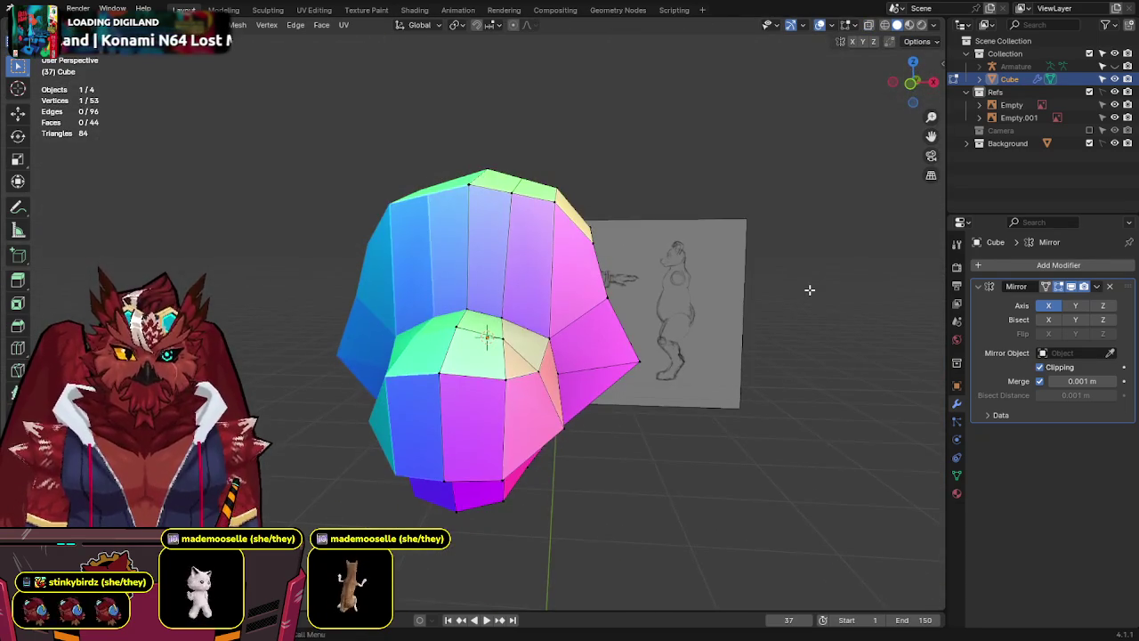
Select the vertices down the head's centre line, trimming the selection to seven.
key(KP_1)
key(alt+z)
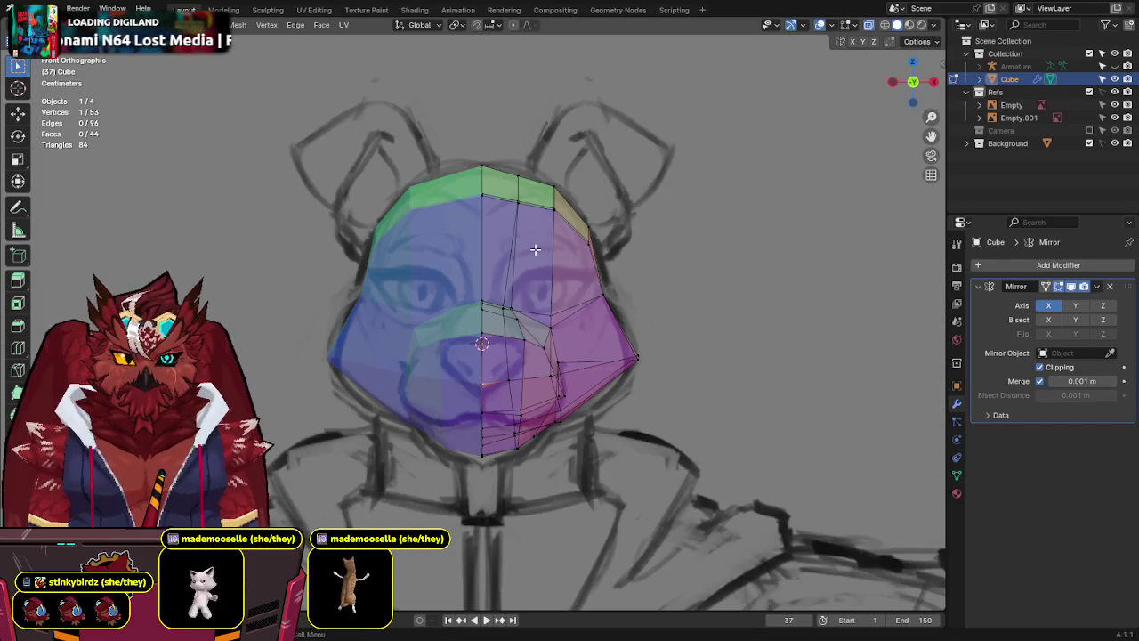
key(alt+z)
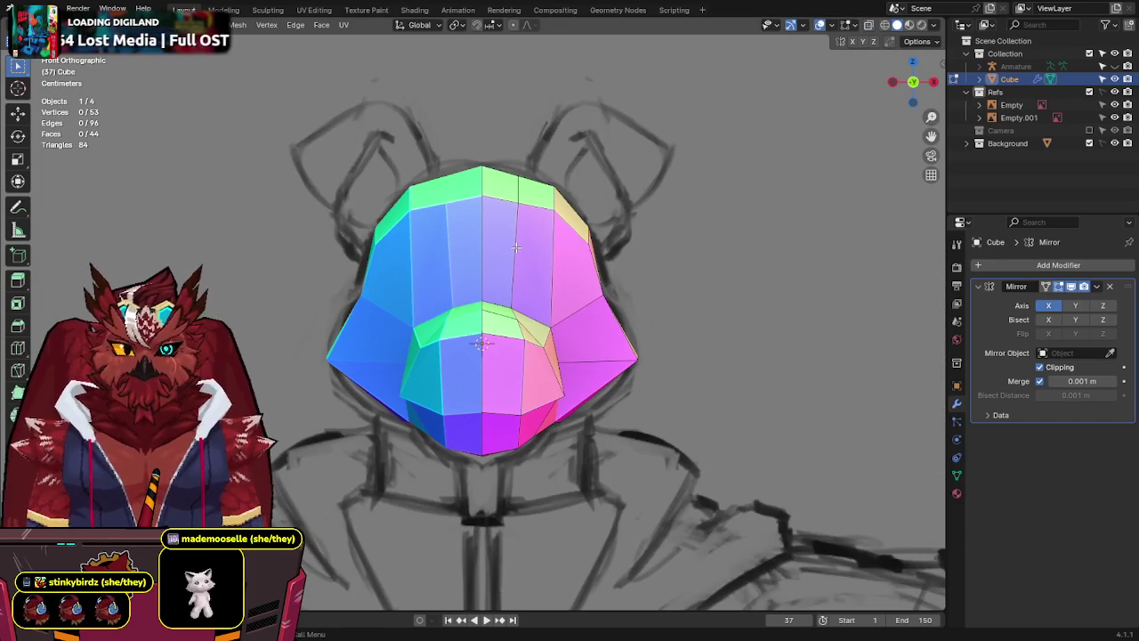
key(alt+z)
drag(502, 160, 525, 463)
key(alt+z)
mouse_move(525, 463)
middle_down()
mouse_move(372, 338)
mouse_move(432, 311)
mouse_move(339, 258)
mouse_move(299, 207)
mouse_move(501, 499)
middle_up()
key(c)
key(Escape)
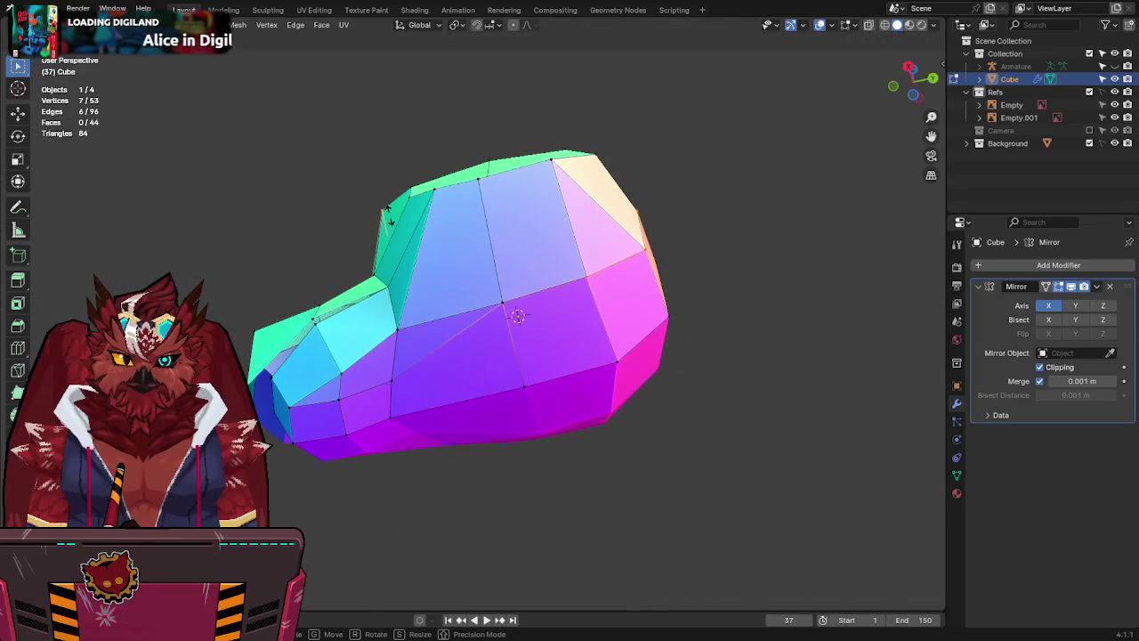
mouse_move(501, 499)
middle_down()
mouse_move(593, 352)
mouse_move(694, 320)
mouse_move(586, 349)
middle_up()
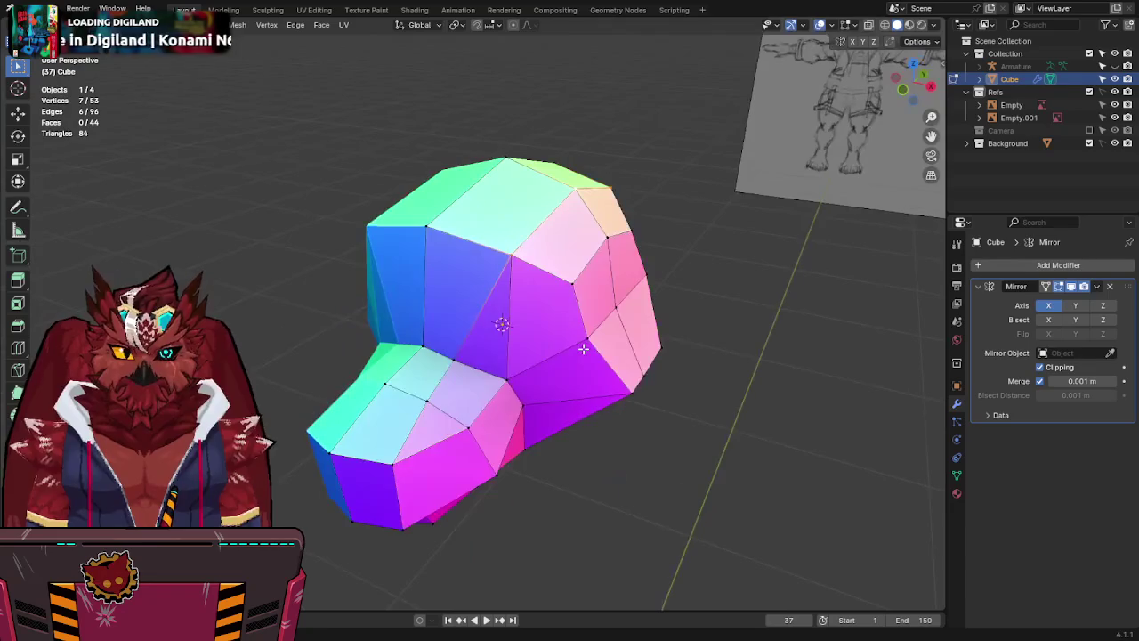
Select all, run Merge by Distance to remove the doubled vertices, and deselect.
key(a)
key(F3)
click(718, 372)
mouse_move(681, 363)
middle_down()
mouse_move(518, 343)
mouse_move(471, 234)
mouse_move(570, 247)
mouse_move(625, 231)
mouse_move(620, 222)
mouse_move(613, 240)
mouse_move(539, 267)
mouse_move(522, 338)
mouse_move(528, 304)
middle_up()
key(alt+a)
key(KP_3)
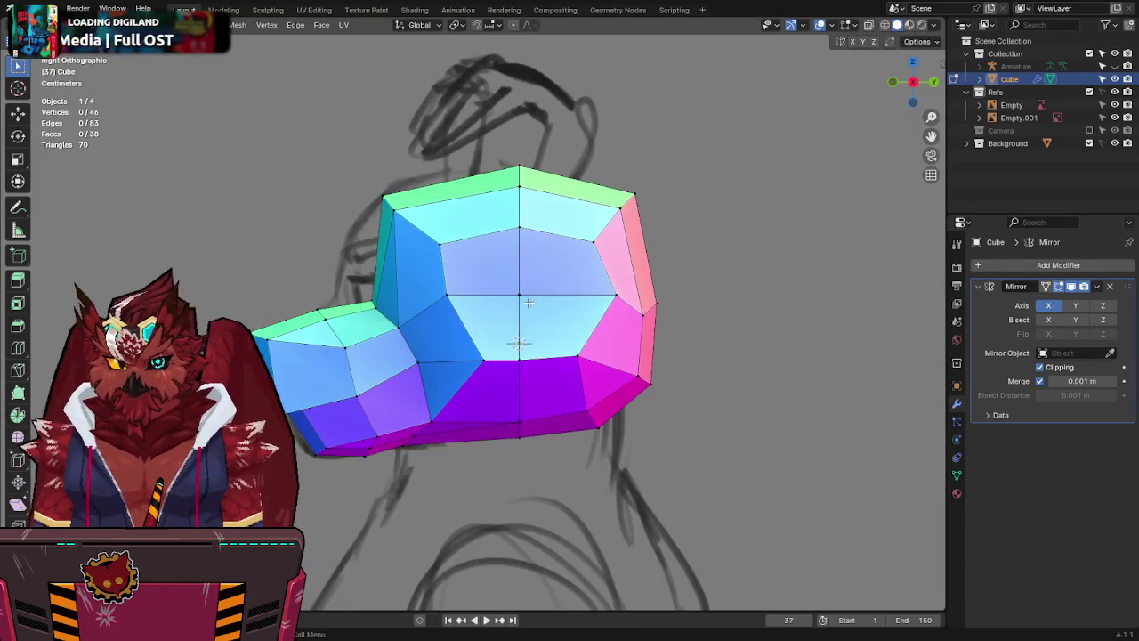
Adjust the edge at the muzzle tip and check it from the front view.
key(alt+z)
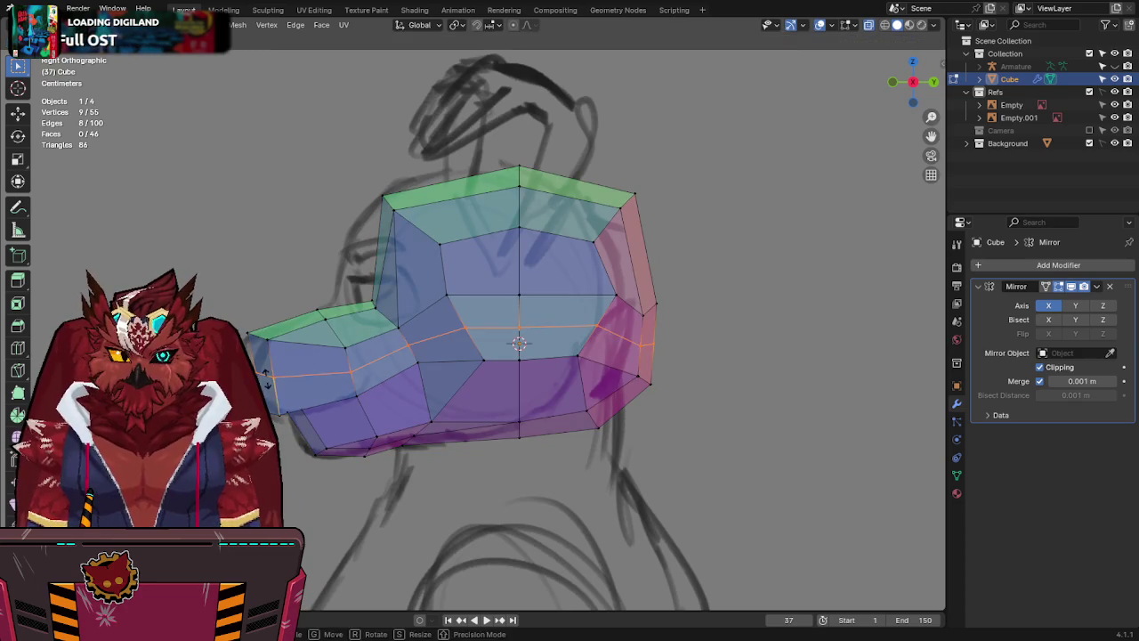
drag(282, 329, 277, 336)
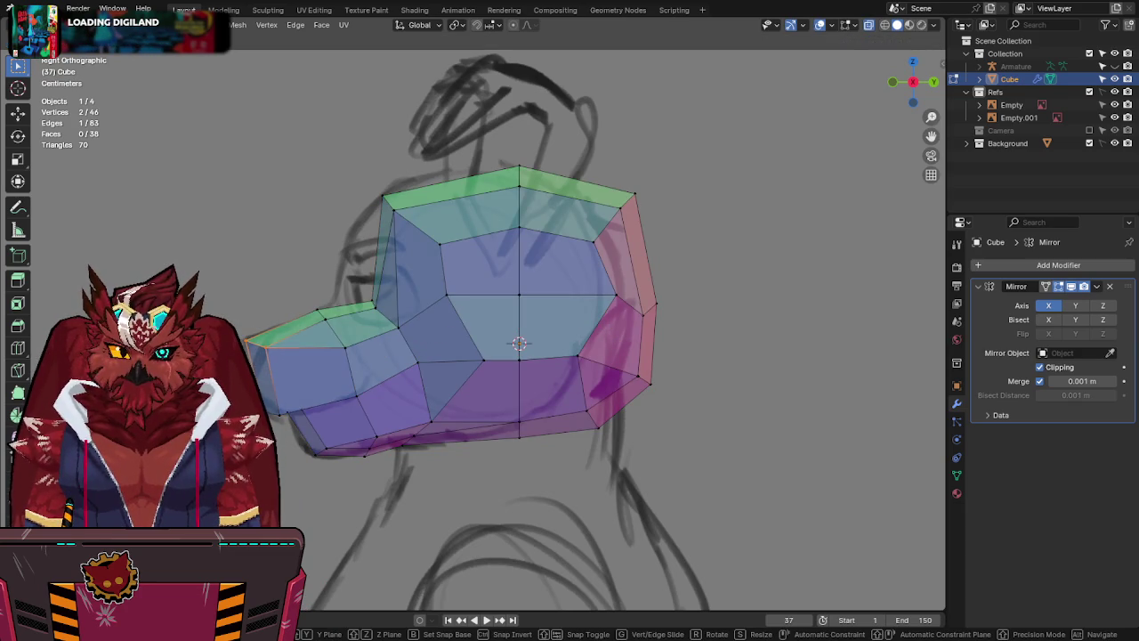
click(294, 412)
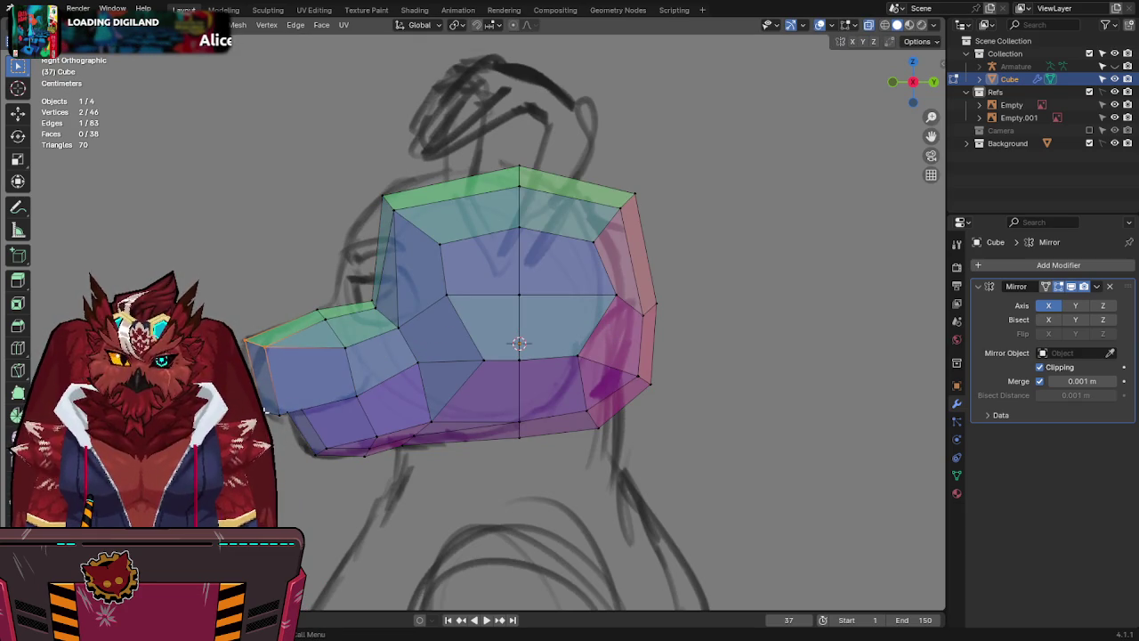
key(KP_1)
key(alt+z)
key(alt+z)
key(alt+z)
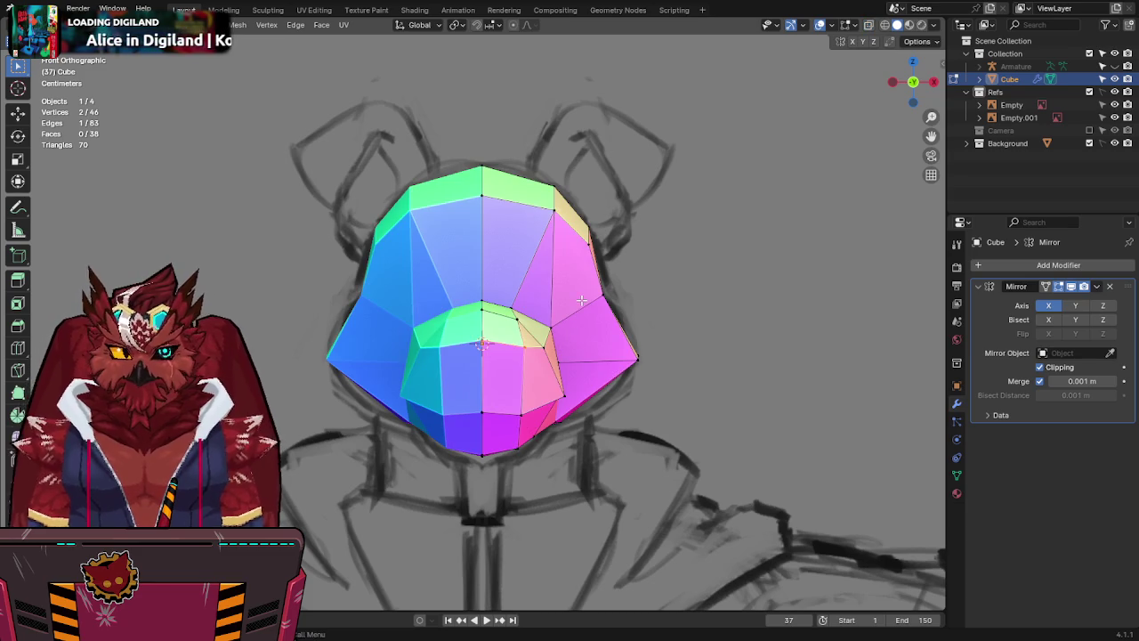
key(KP_3)
key(alt+z)
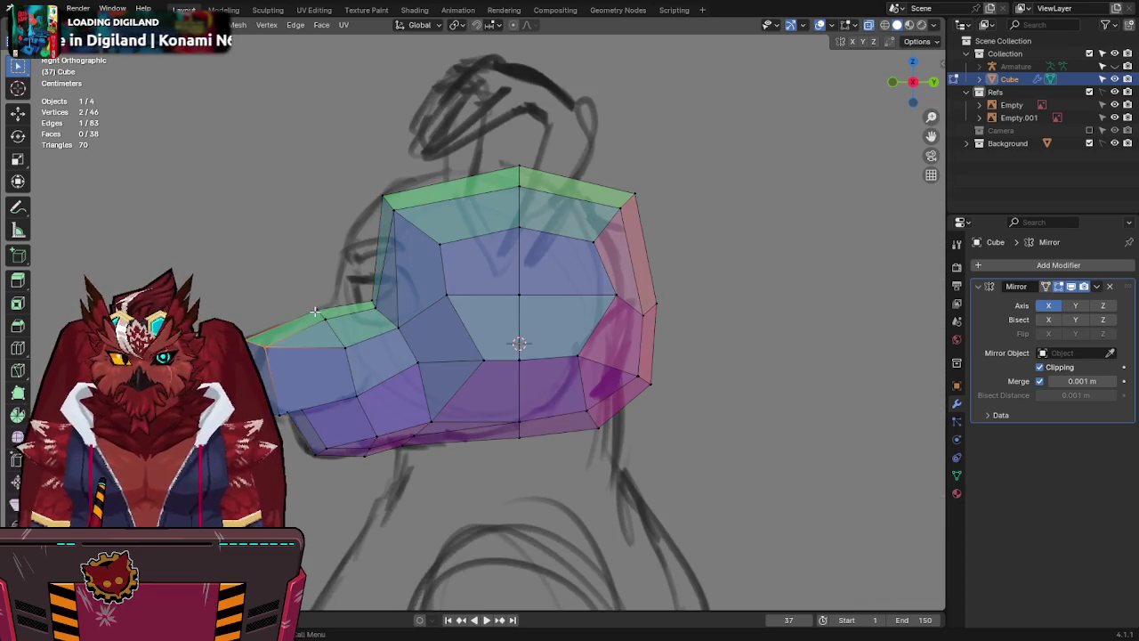
Shift the muzzle end faces along Y and nudge three muzzle-top vertices slightly right.
drag(316, 387, 322, 445)
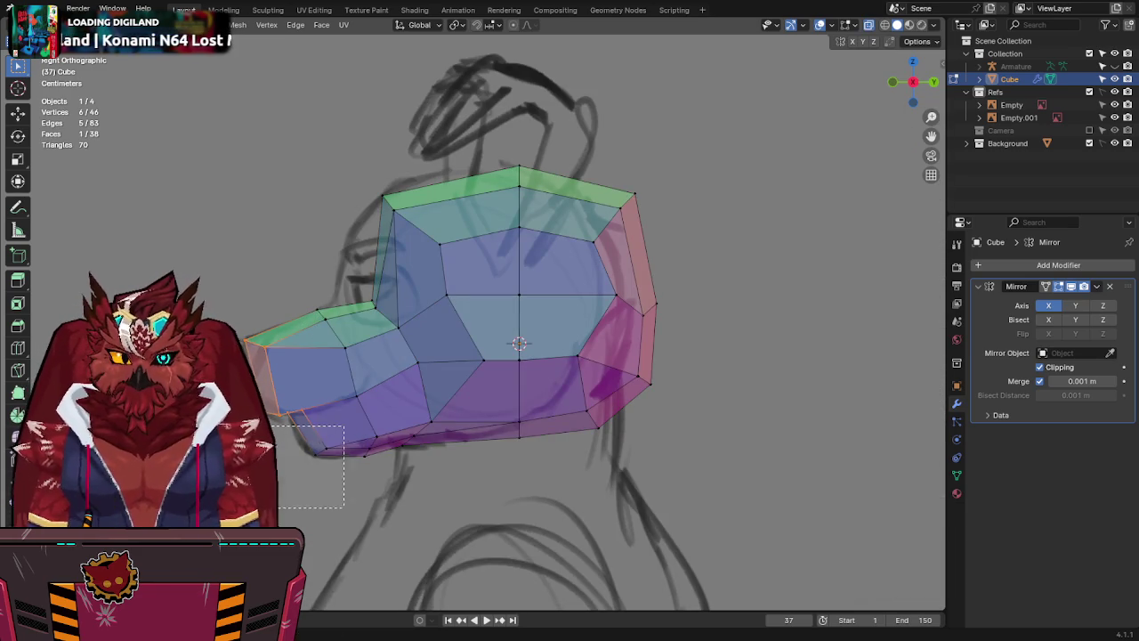
key(g)
key(y)
click(276, 484)
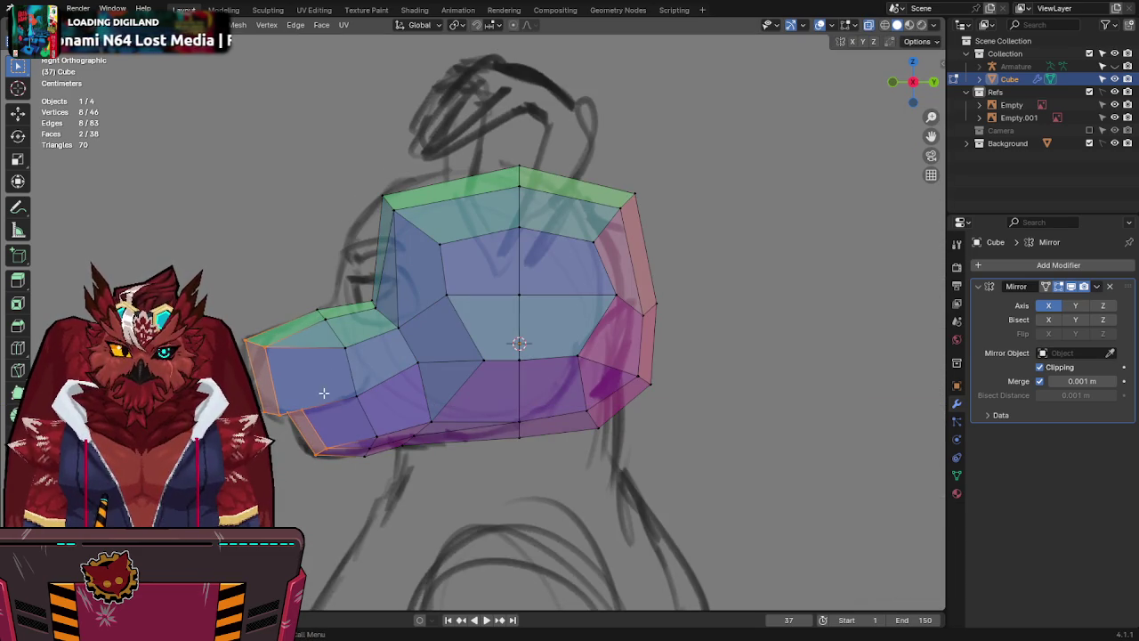
drag(294, 367, 294, 367)
key(g)
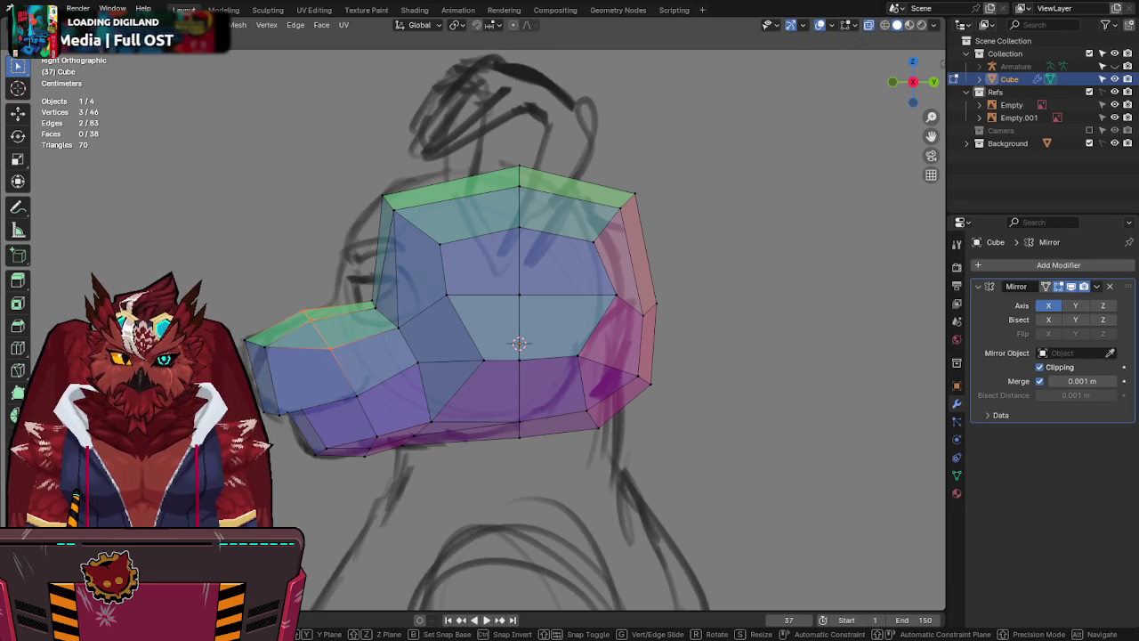
key(Return)
middle_drag(315, 356, 613, 320)
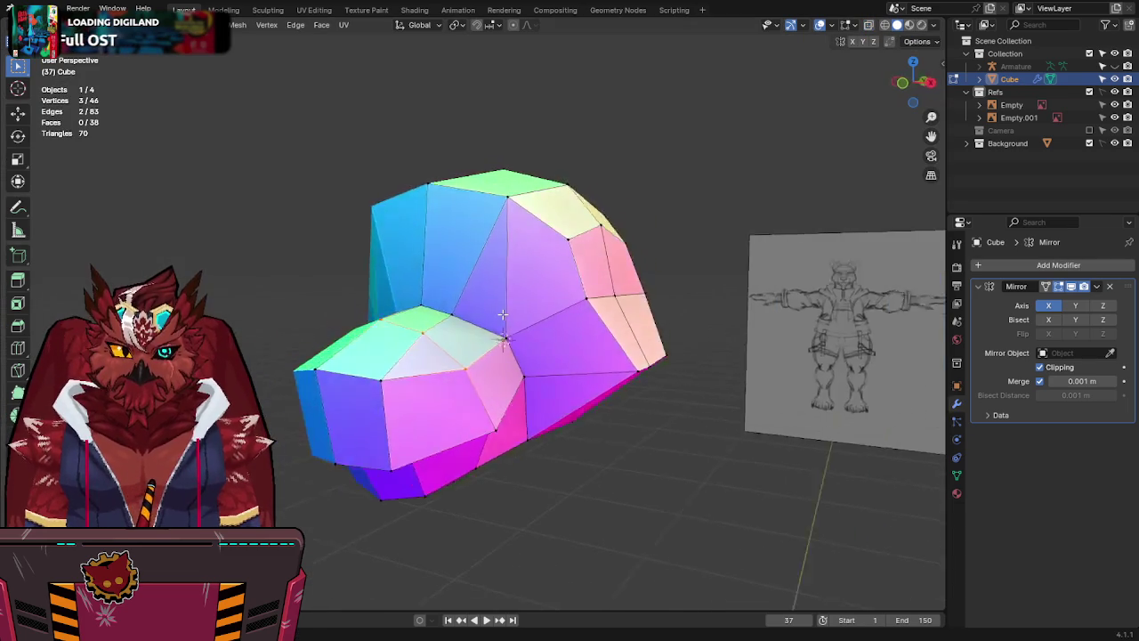
key(KP_3)
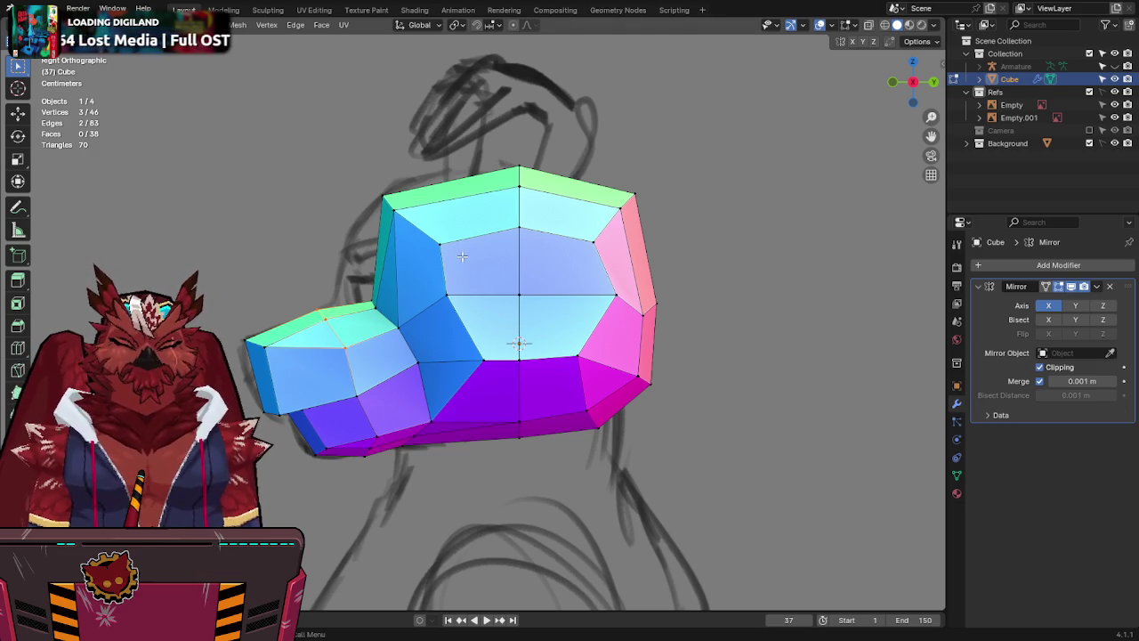
In X-ray side view, slide the rear skull vertices along Y to match the sketch.
key(alt+z)
shift+middle_drag(462, 257, 515, 243)
drag(783, 90, 444, 454)
shift+drag(468, 210, 379, 312)
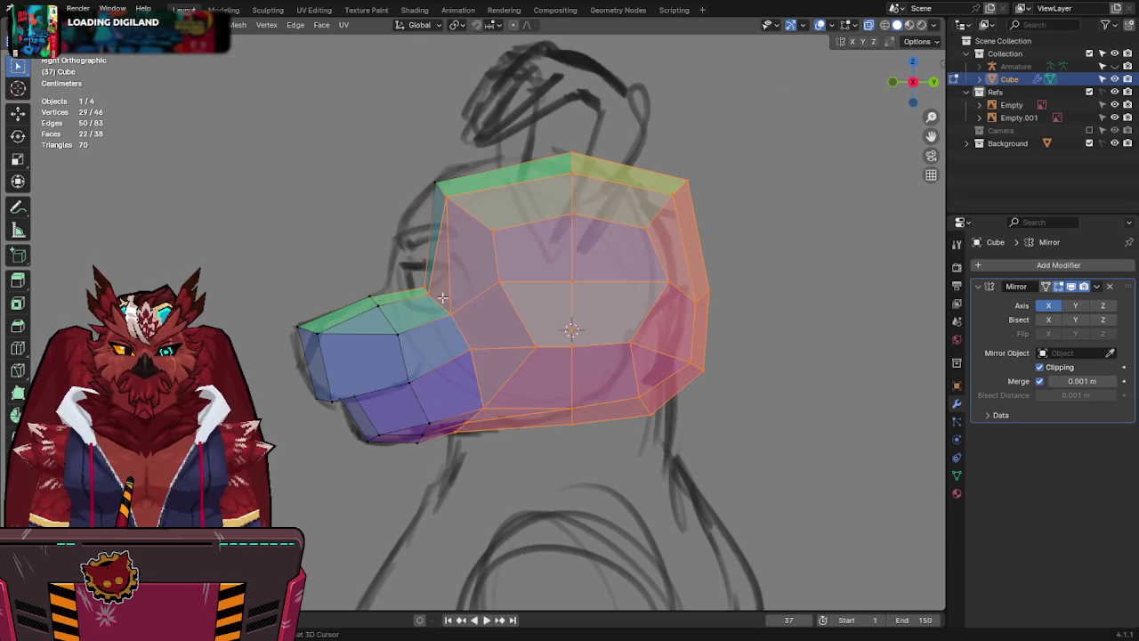
key(g)
key(y)
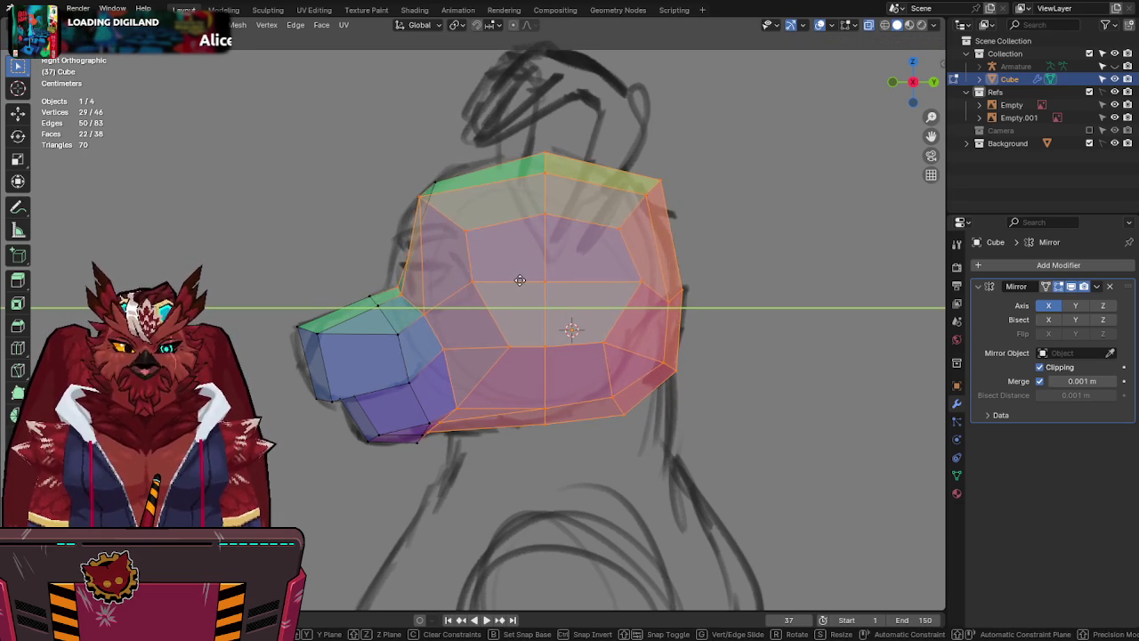
click(515, 280)
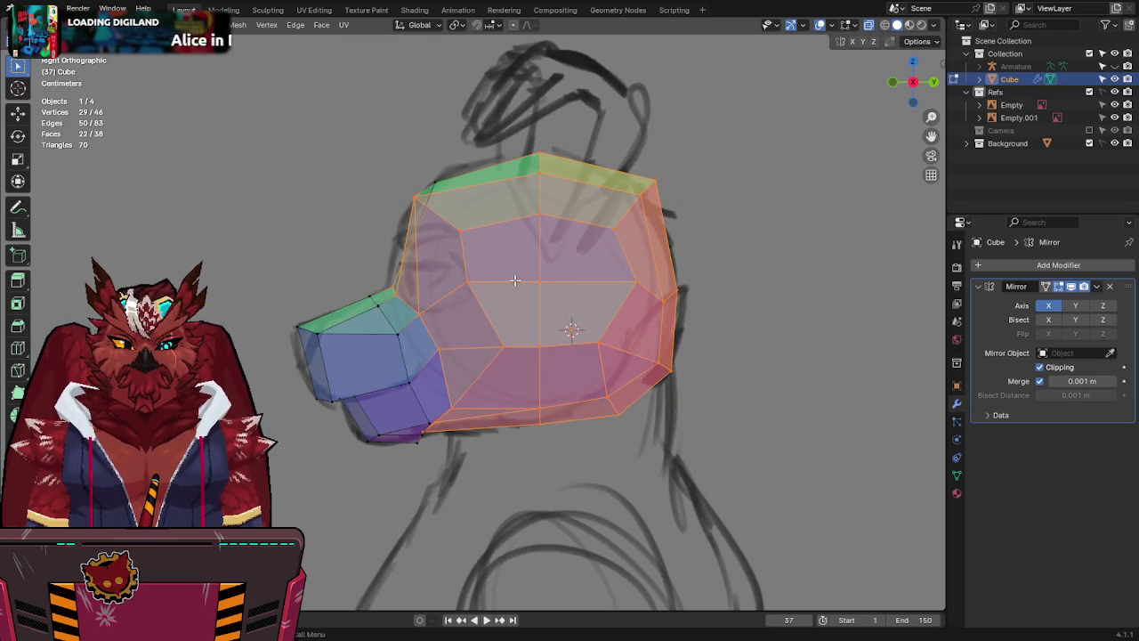
Move the snout-top vertex onto the sketch outline and raise the forehead corner vertex slightly.
click(389, 316)
key(g)
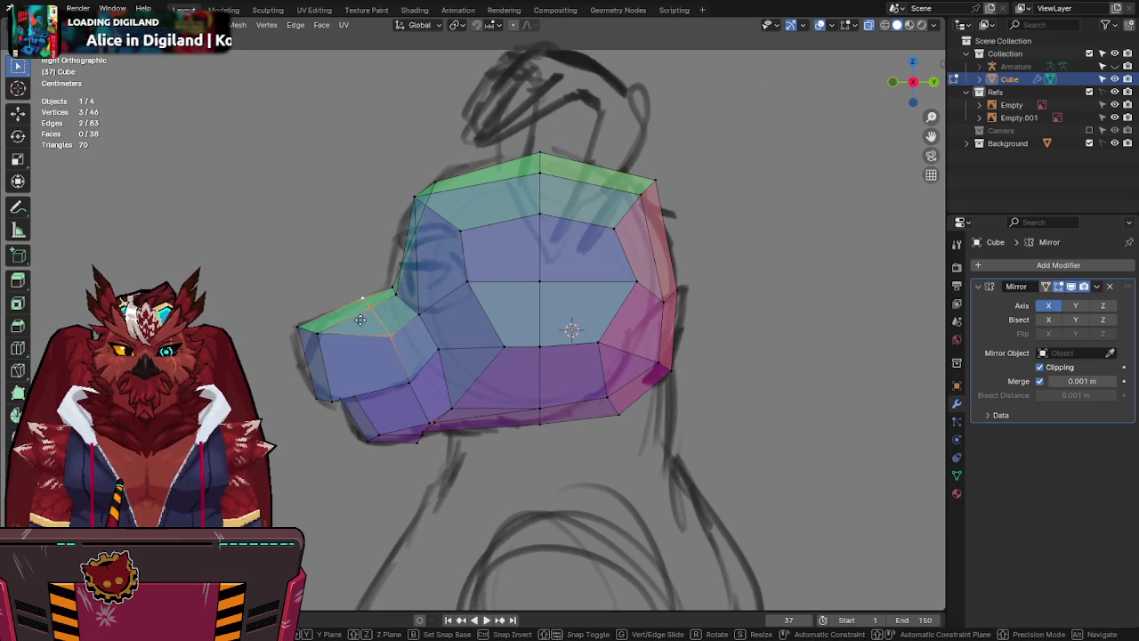
click(262, 369)
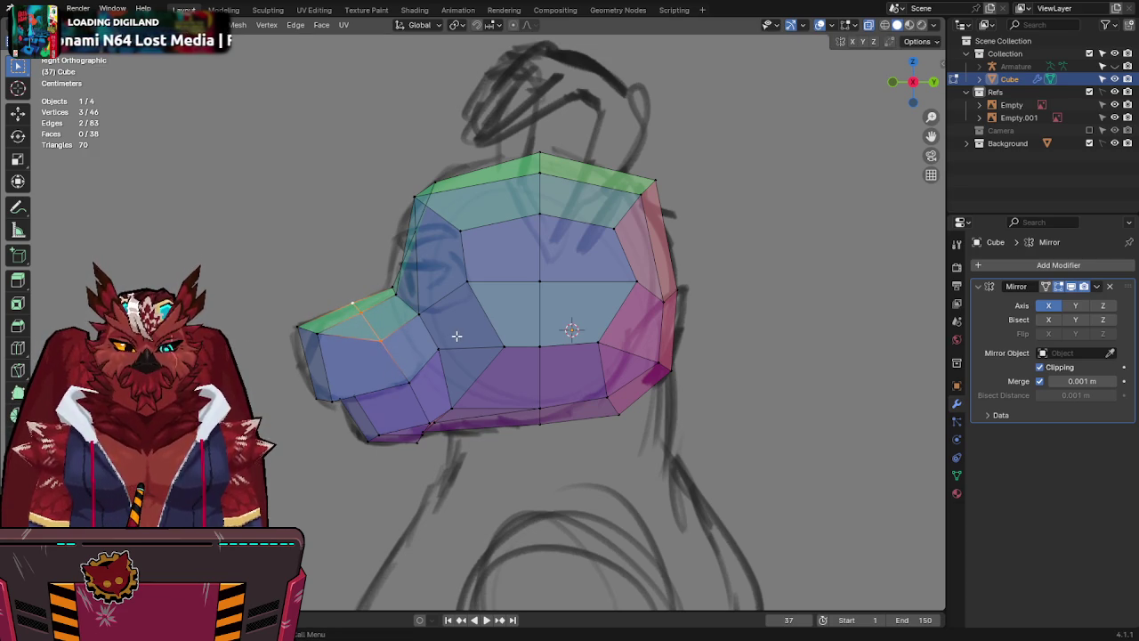
click(439, 168)
key(g)
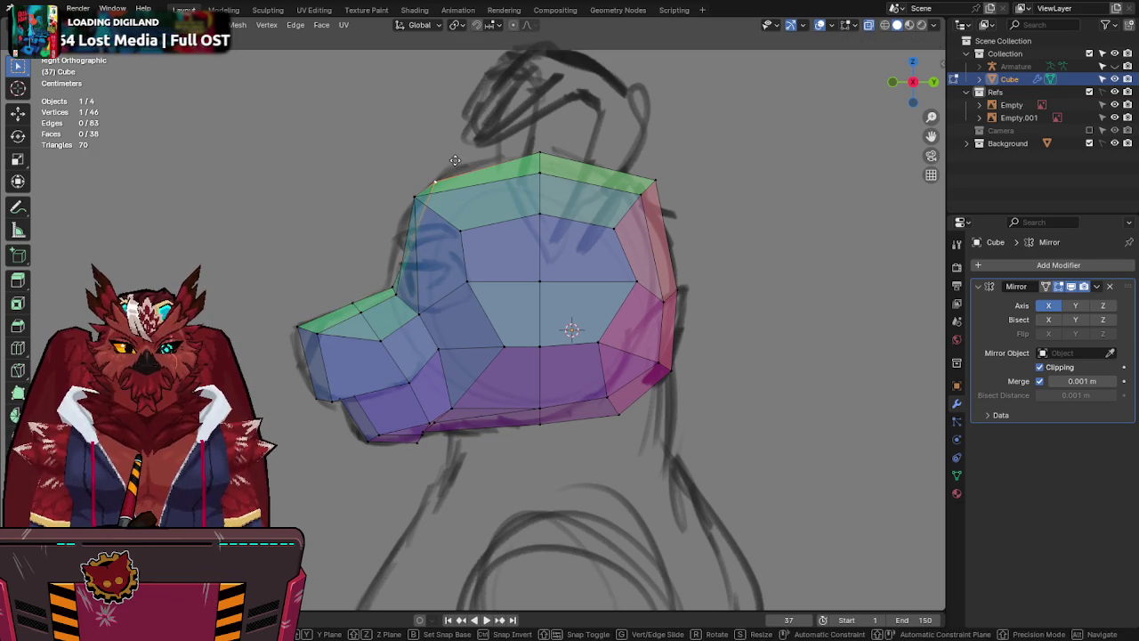
click(448, 220)
Check the head from the front and side views, then select the snout-top edge.
key(alt+z)
shift+scroll(469, 298, down, 3)
key(alt+z)
key(alt+z)
key(Up)
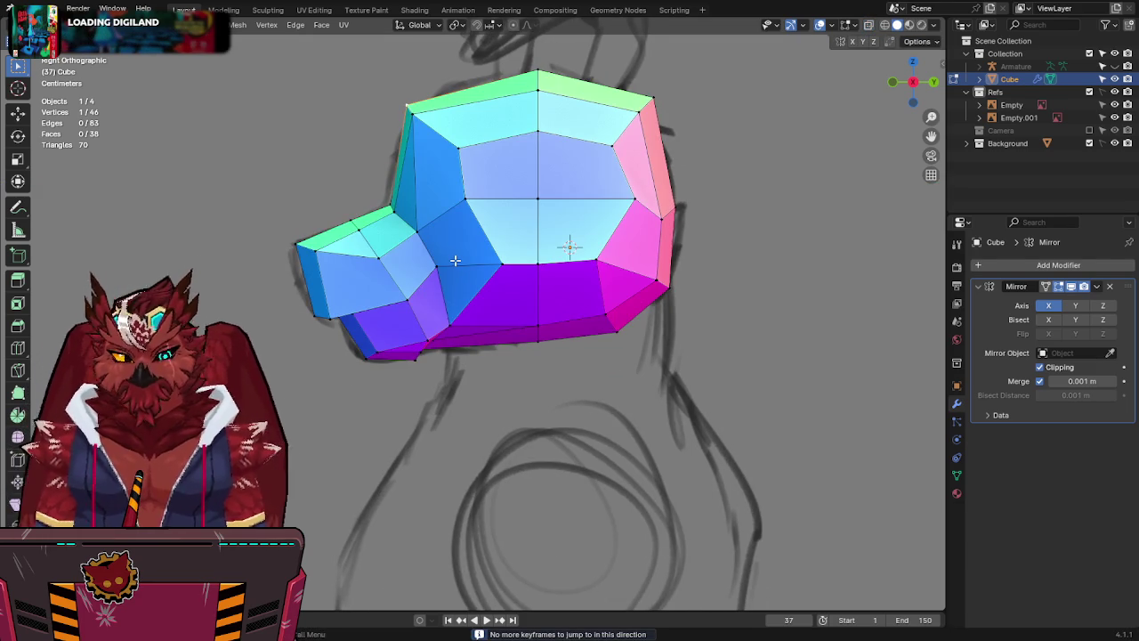
key(KP_1)
key(KP_3)
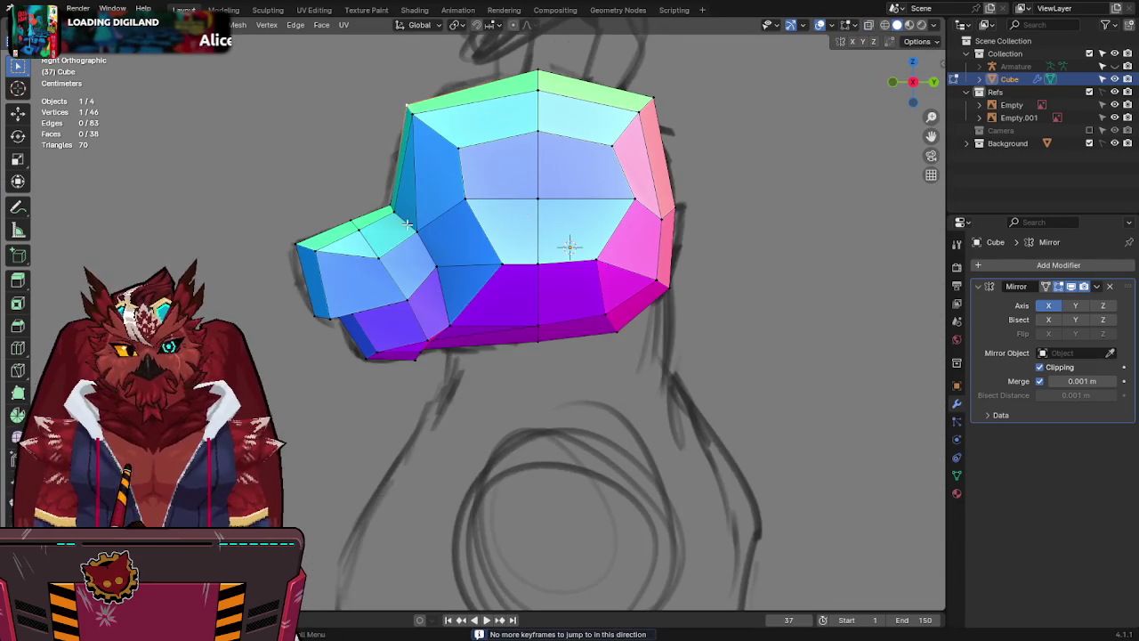
key(alt+z)
click(325, 236)
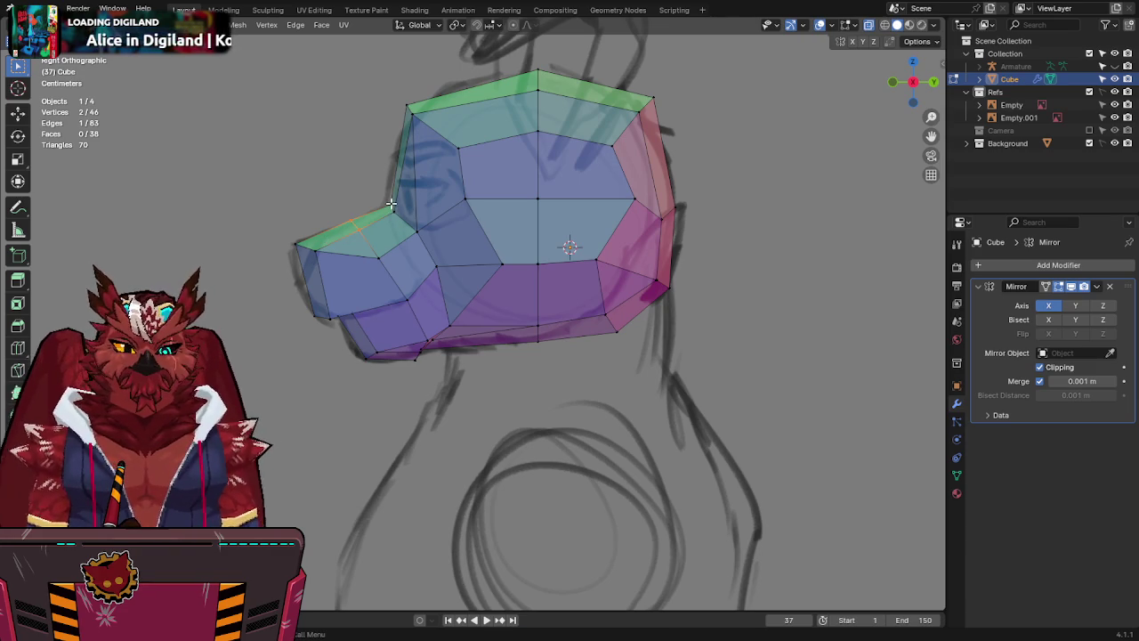
Pick a muzzle vertex and compare it against the front sketch, cancelling the trial moves.
key(alt+z)
mouse_move(390, 204)
middle_down()
mouse_move(511, 272)
mouse_move(447, 204)
mouse_move(521, 255)
middle_up()
click(521, 255)
key(KP_1)
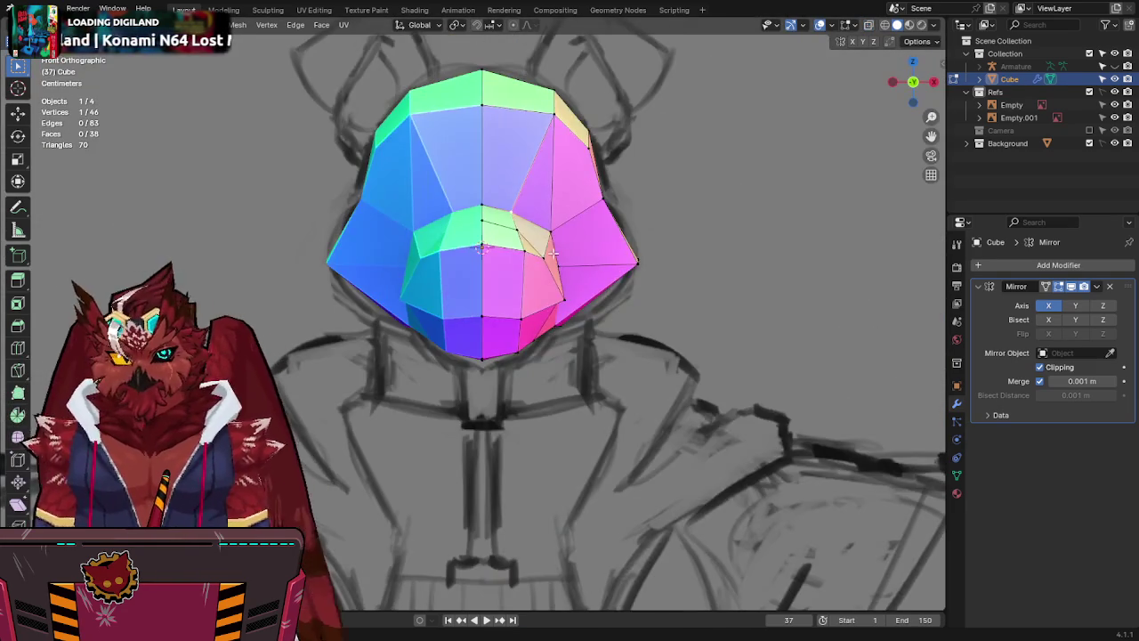
key(alt+z)
key(alt+z)
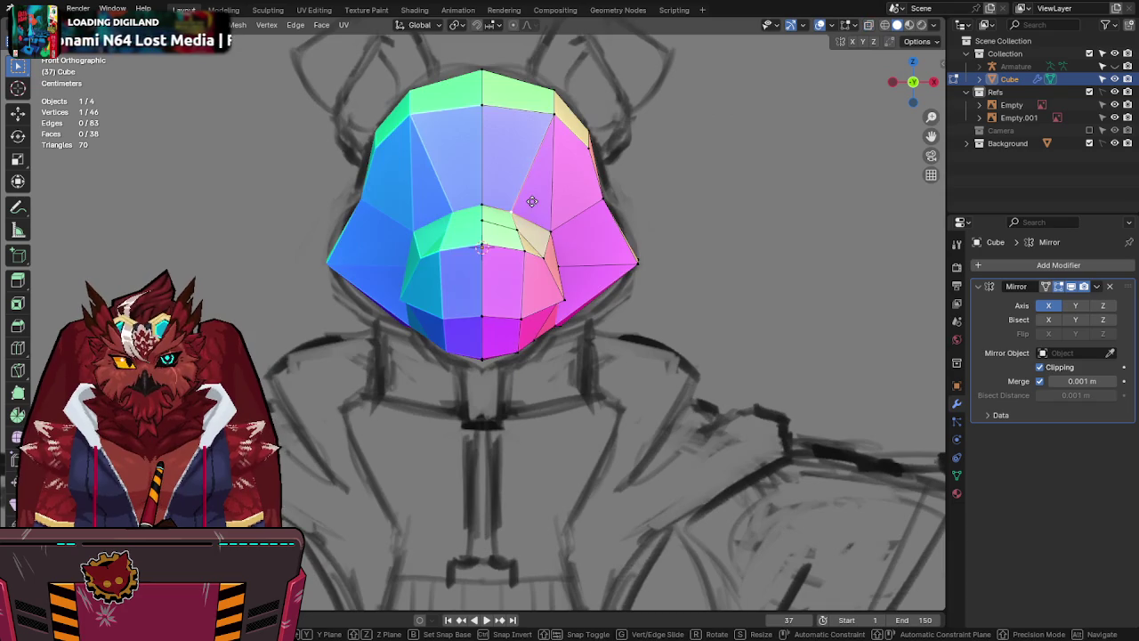
key(g)
key(Escape)
key(alt+z)
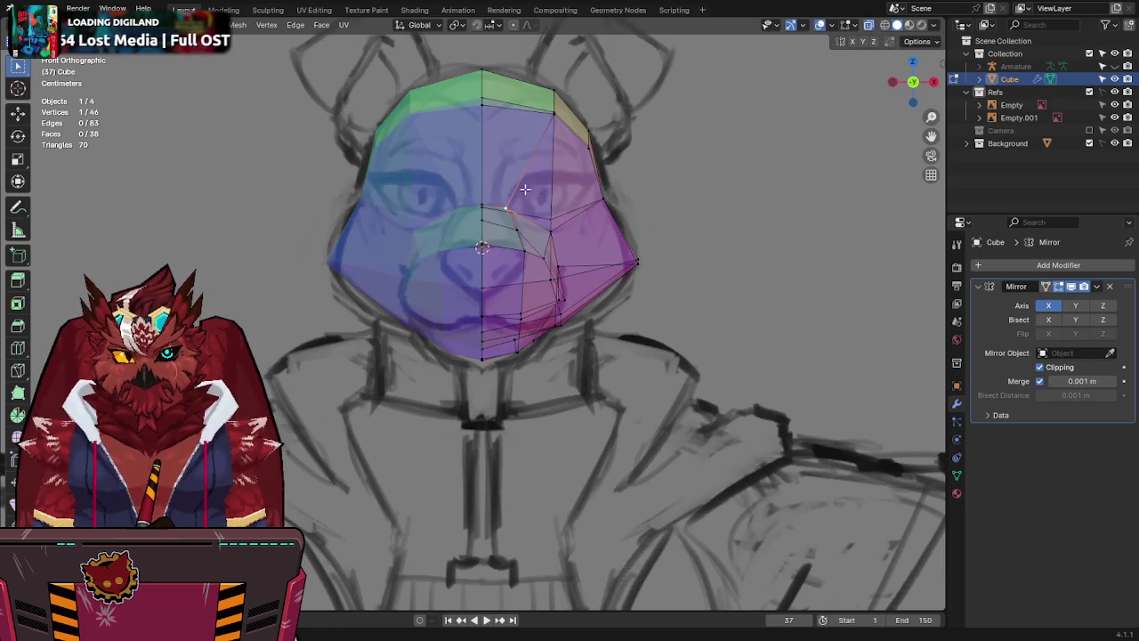
key(alt+z)
key(g)
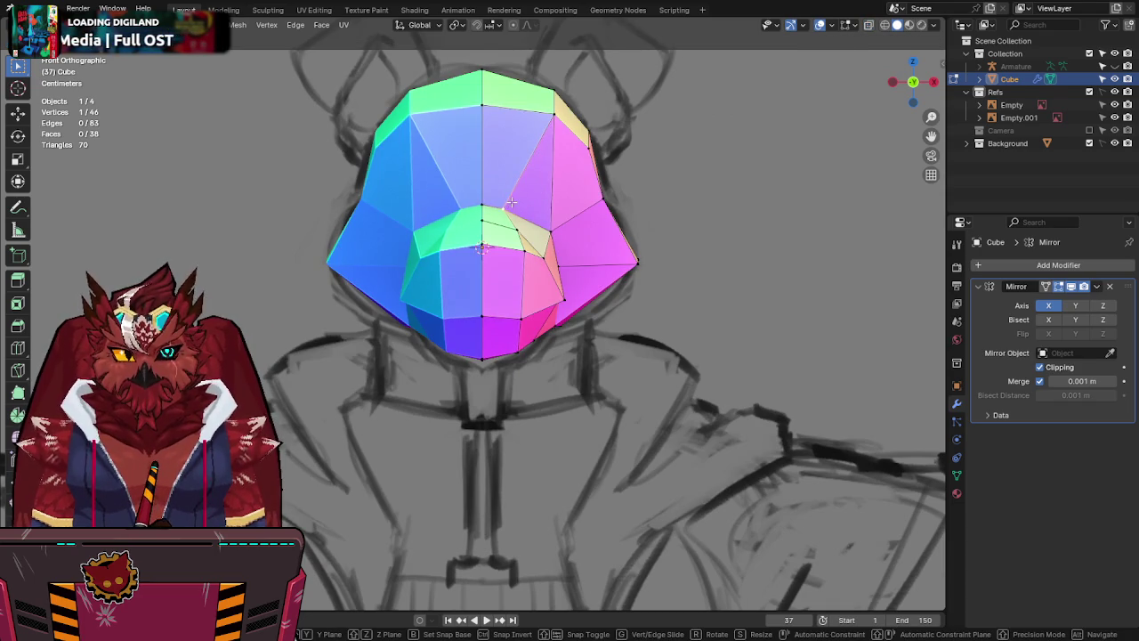
key(Escape)
key(alt+z)
key(alt+z)
key(alt+z)
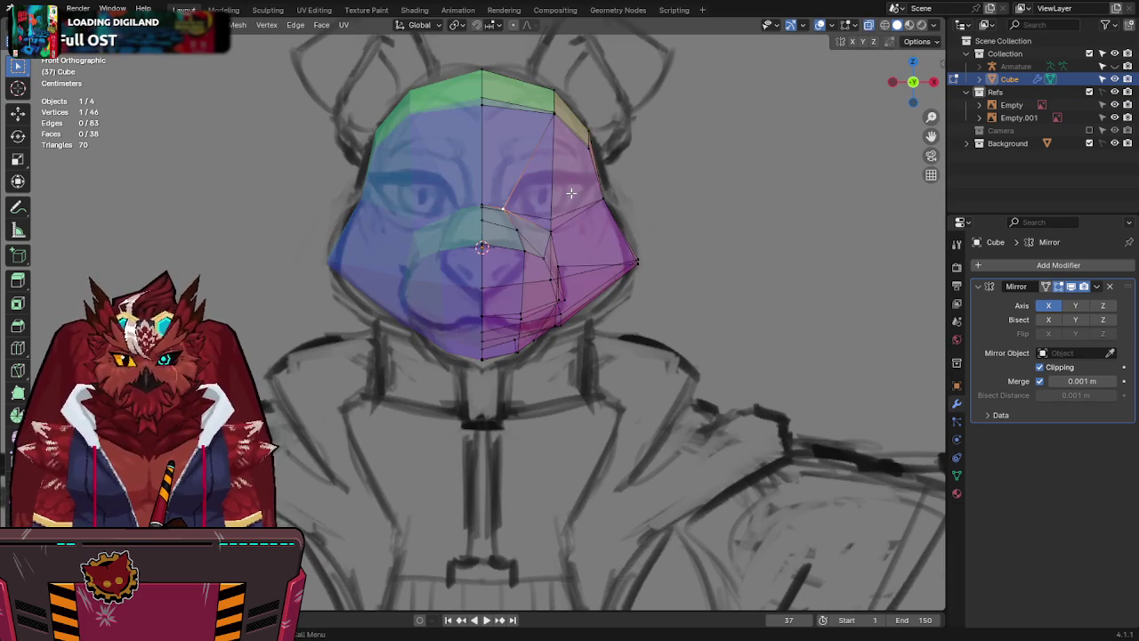
key(alt+z)
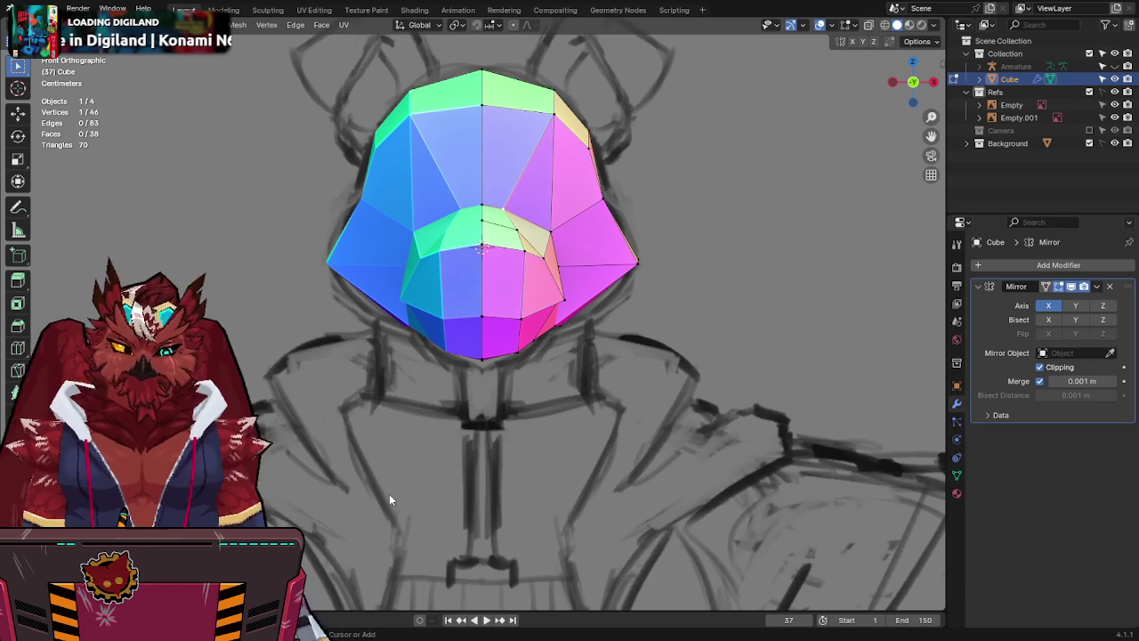
Save Jinx-Bones.blend and flatten the head's middle edge loop into one plane with S Y 0.
key(ctrl+s)
shift+middle_drag(651, 193, 657, 228)
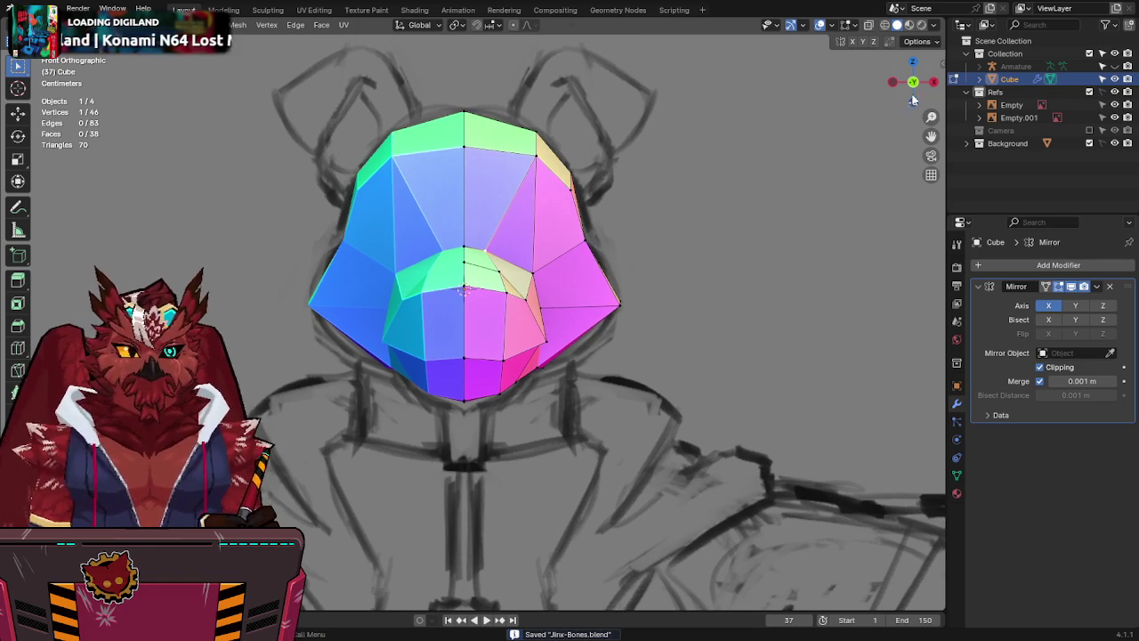
click(934, 81)
shift+drag(490, 106, 360, 223)
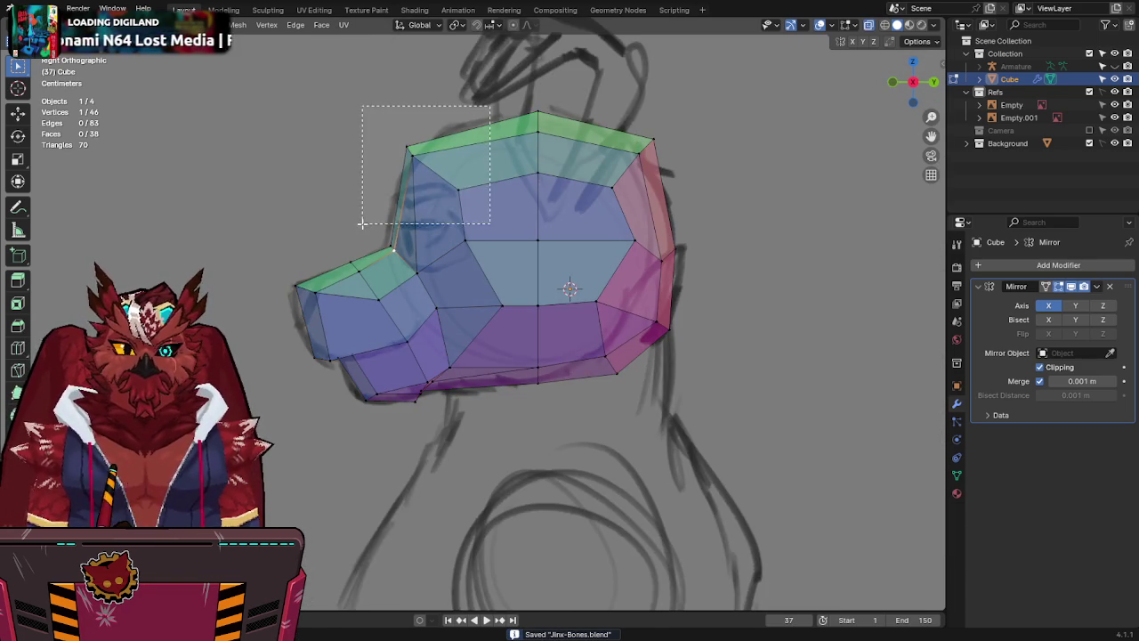
key(g)
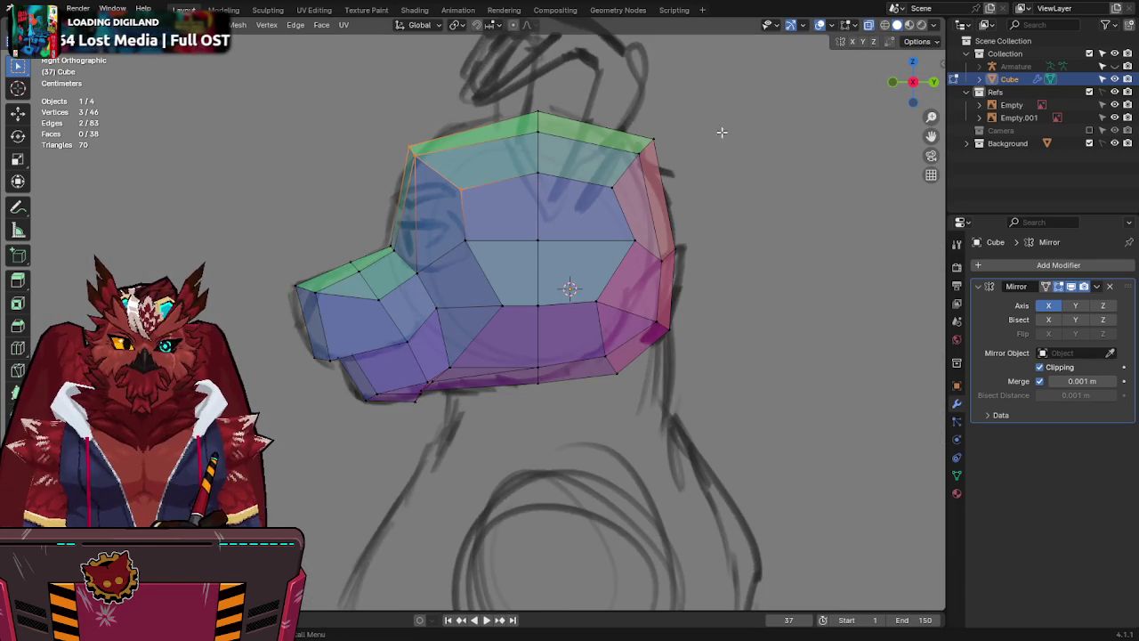
drag(594, 195, 595, 195)
drag(557, 83, 484, 402)
text(sy0)
key(Return)
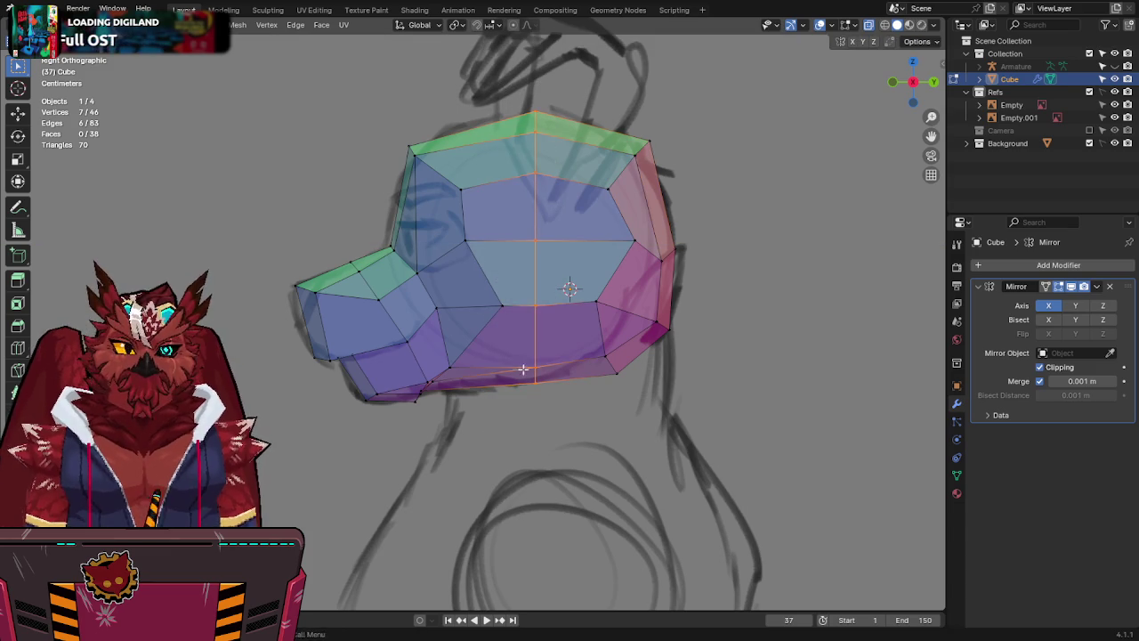
Nudge a side vertex along Y and shift the two upper back-of-head vertices in Back view.
key(alt+z)
middle_drag(594, 224, 453, 347)
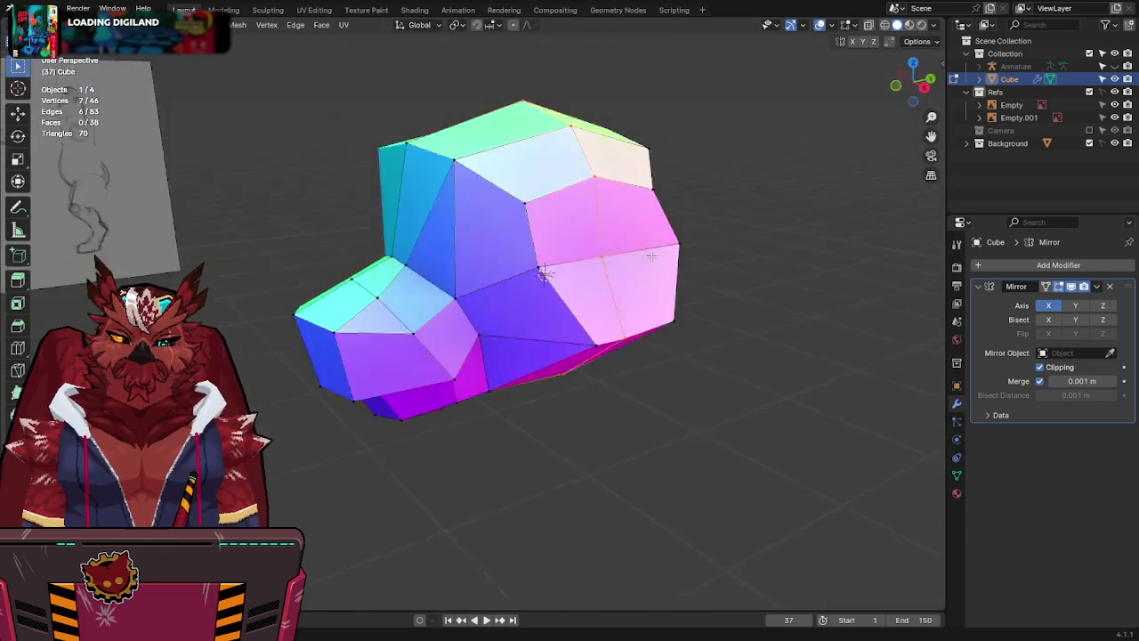
mouse_move(542, 326)
middle_down()
mouse_move(809, 331)
mouse_move(822, 414)
mouse_move(767, 282)
middle_up()
key(g)
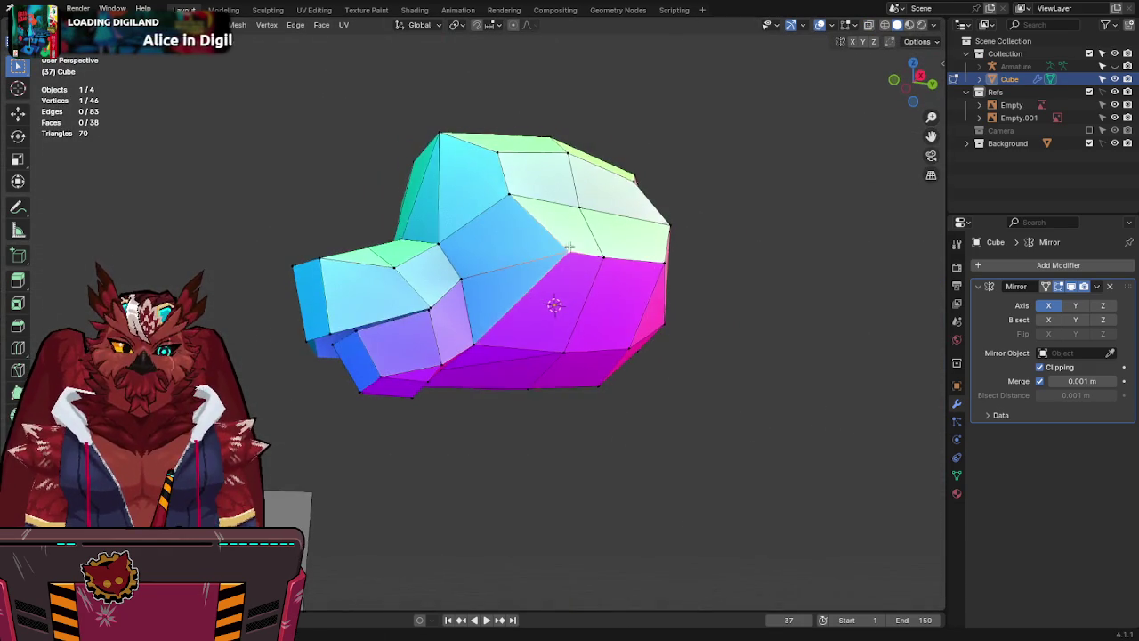
key(y)
click(516, 258)
mouse_move(515, 258)
middle_down()
mouse_move(666, 326)
mouse_move(664, 336)
mouse_move(736, 320)
mouse_move(470, 283)
mouse_move(481, 294)
mouse_move(844, 81)
middle_up()
shift+click(664, 336)
click(921, 89)
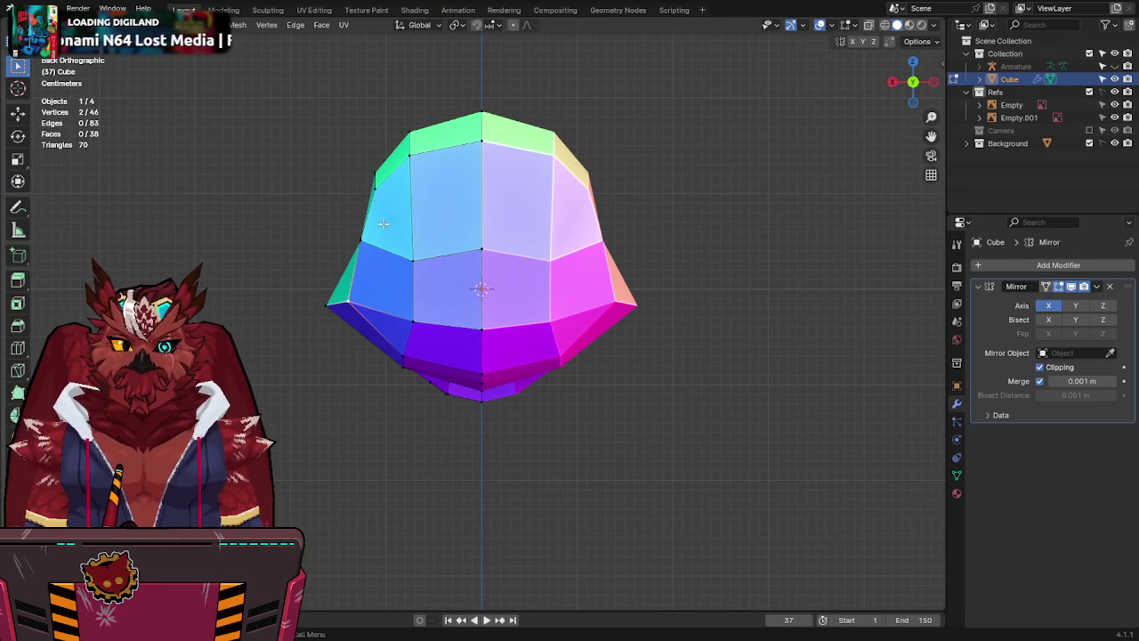
key(g)
click(451, 228)
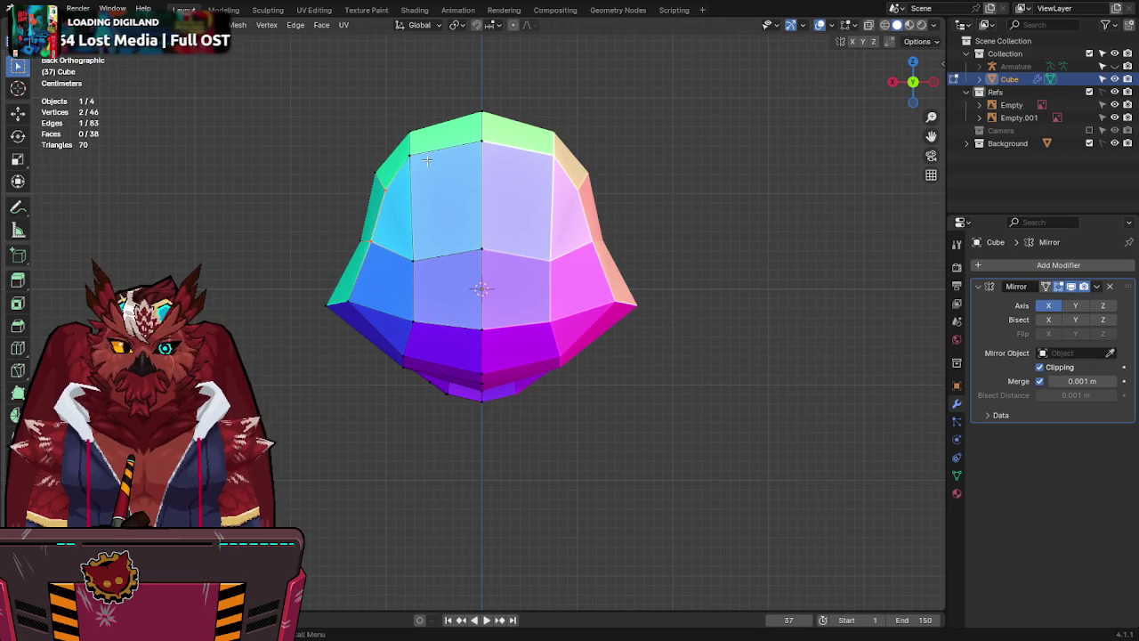
Return to the X-ray front view and select a cheek vertex.
mouse_move(430, 175)
middle_down()
mouse_move(556, 315)
mouse_move(897, 69)
middle_up()
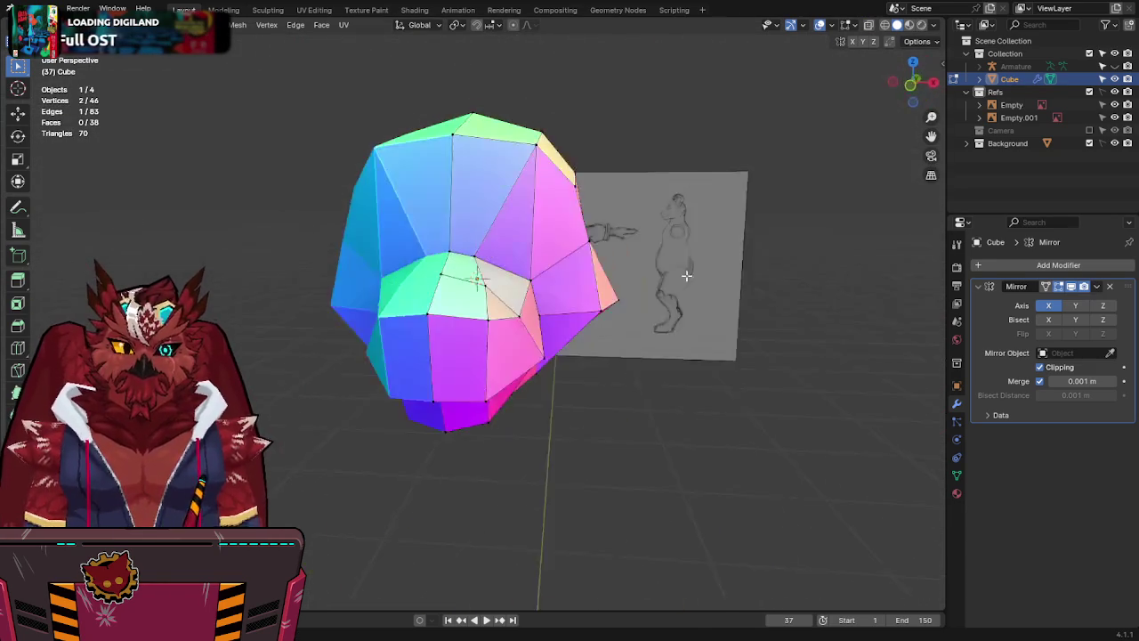
click(913, 83)
key(alt+z)
key(alt+z)
click(586, 241)
Move the cheek, upper cheek (Z only) and lower cheek vertices onto the front sketch outline.
key(g)
click(607, 234)
key(alt+z)
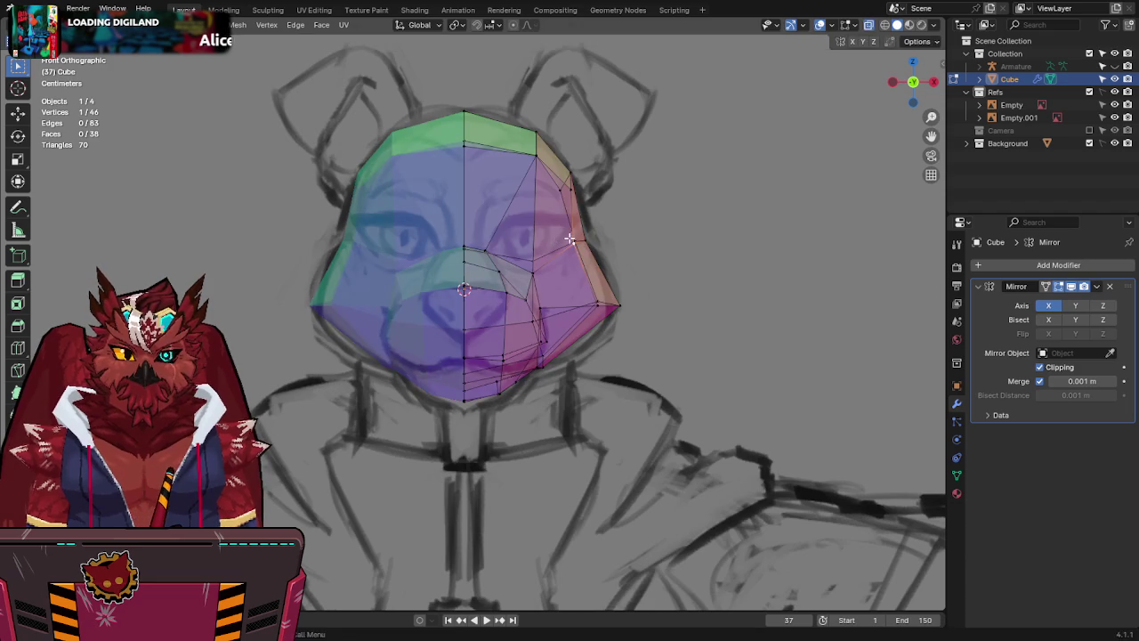
click(571, 185)
key(g)
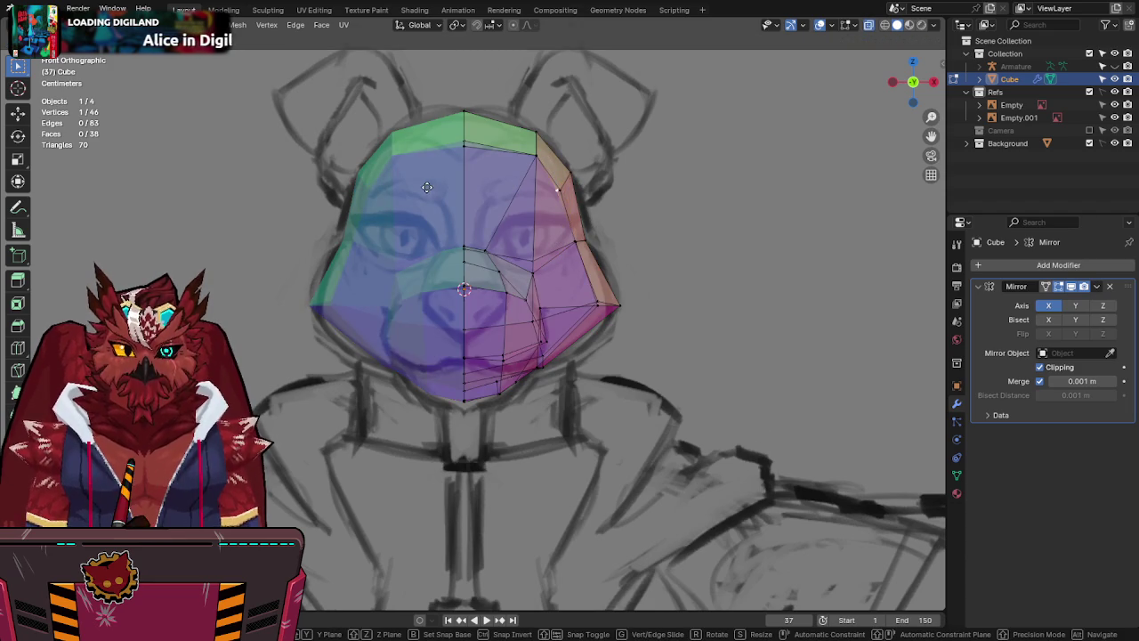
key(alt+z)
key(alt+z)
key(z)
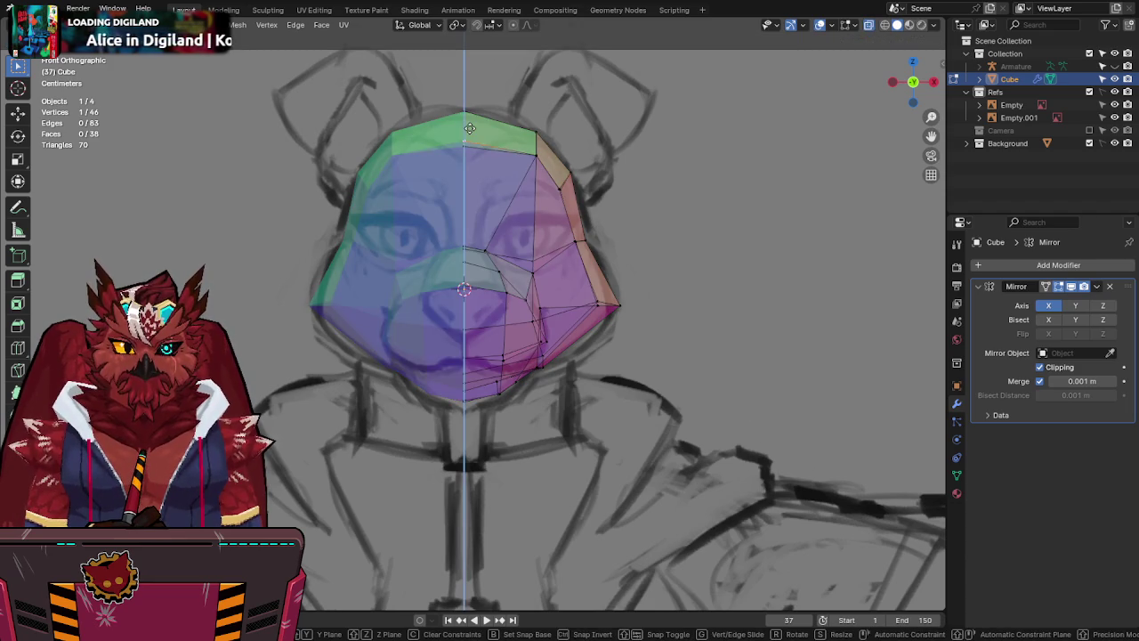
click(460, 171)
key(alt+z)
key(alt+z)
key(g)
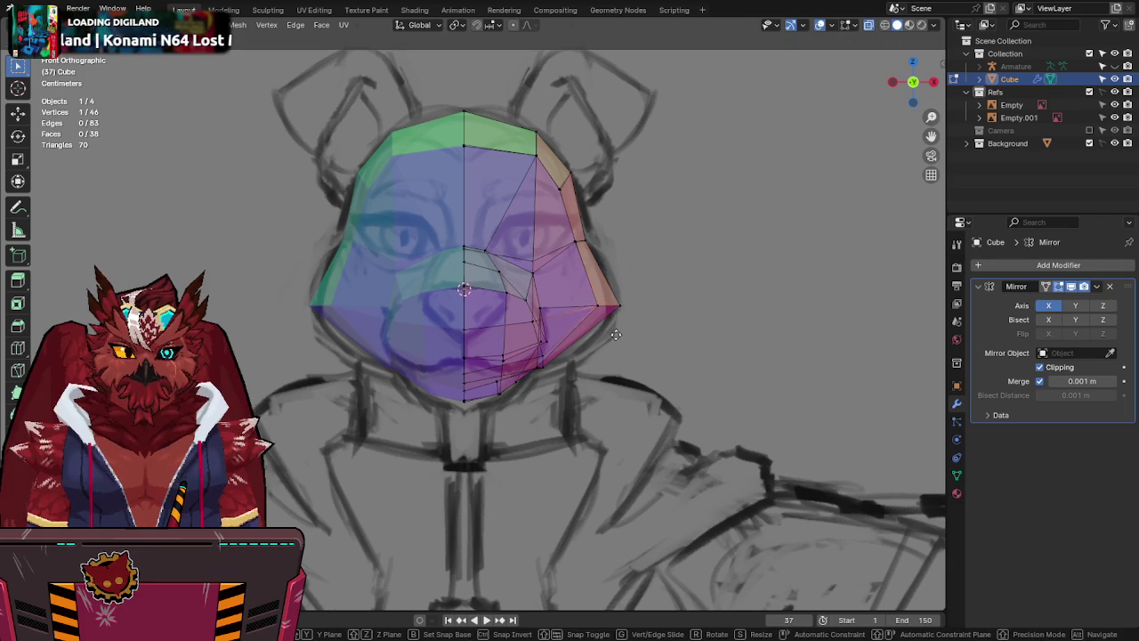
click(619, 326)
Adjust a head vertex from an orbited perspective view.
key(alt+z)
mouse_move(697, 270)
middle_down()
mouse_move(560, 349)
mouse_move(473, 442)
middle_up()
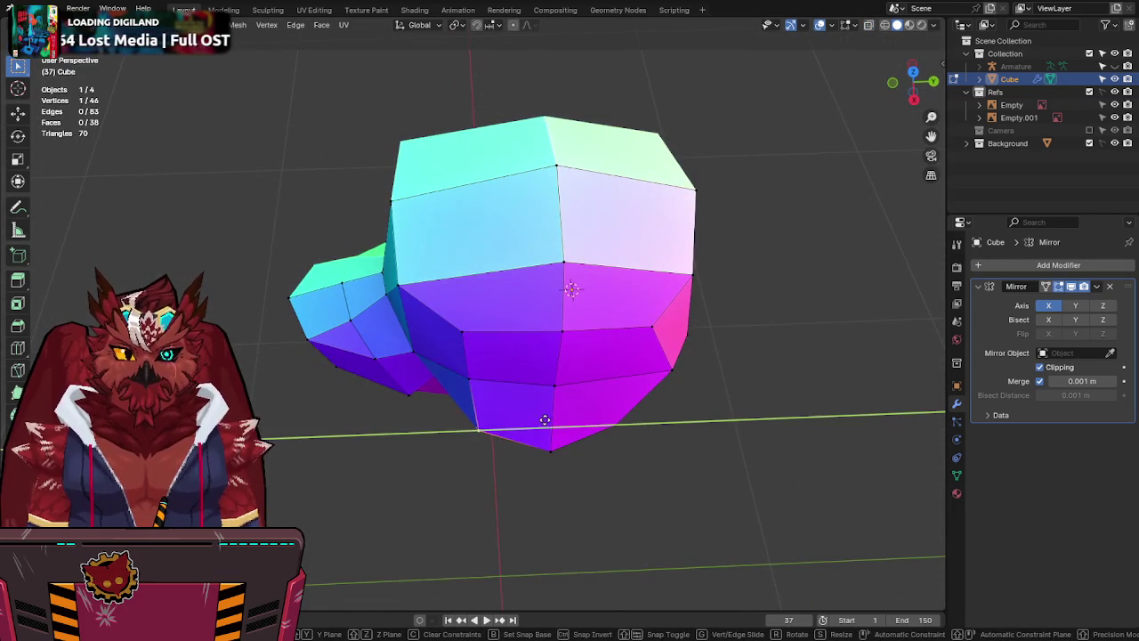
mouse_move(538, 418)
middle_down()
mouse_move(610, 330)
mouse_move(624, 223)
mouse_move(842, 122)
middle_up()
key(g)
click(594, 315)
Reposition a vertex to match the side sketch in Right Orthographic view.
click(932, 82)
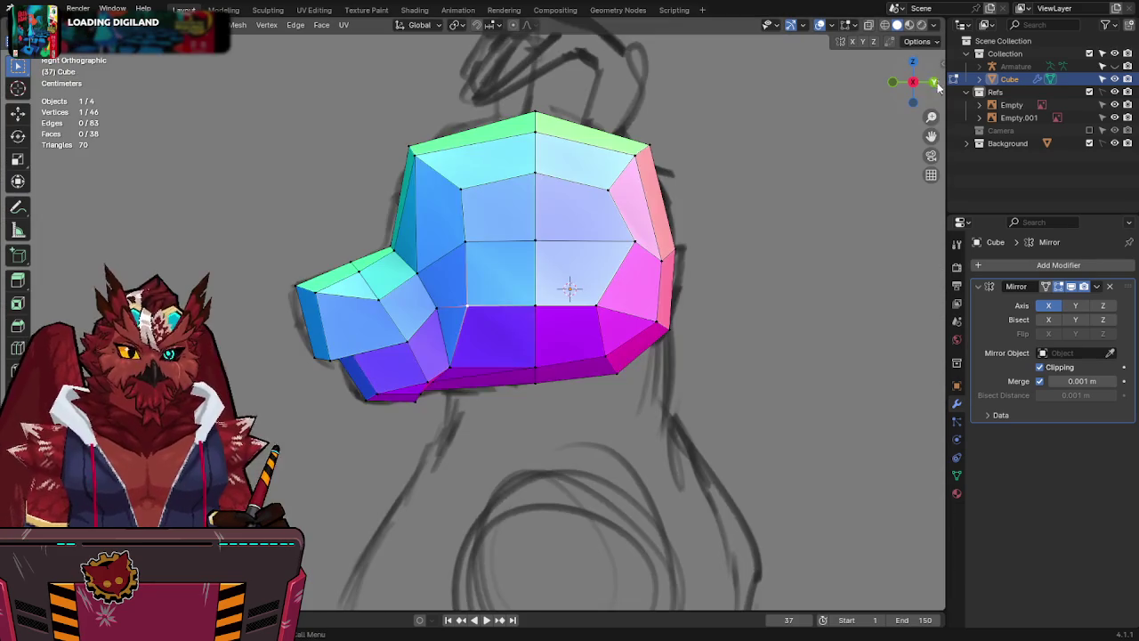
key(alt+z)
key(g)
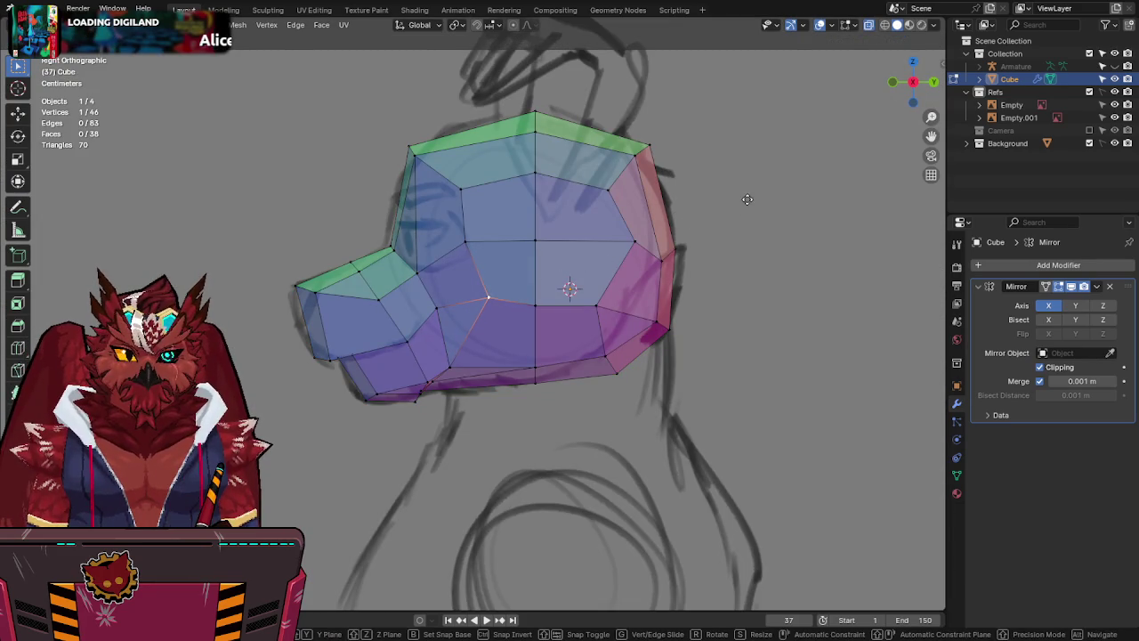
key(Escape)
key(g)
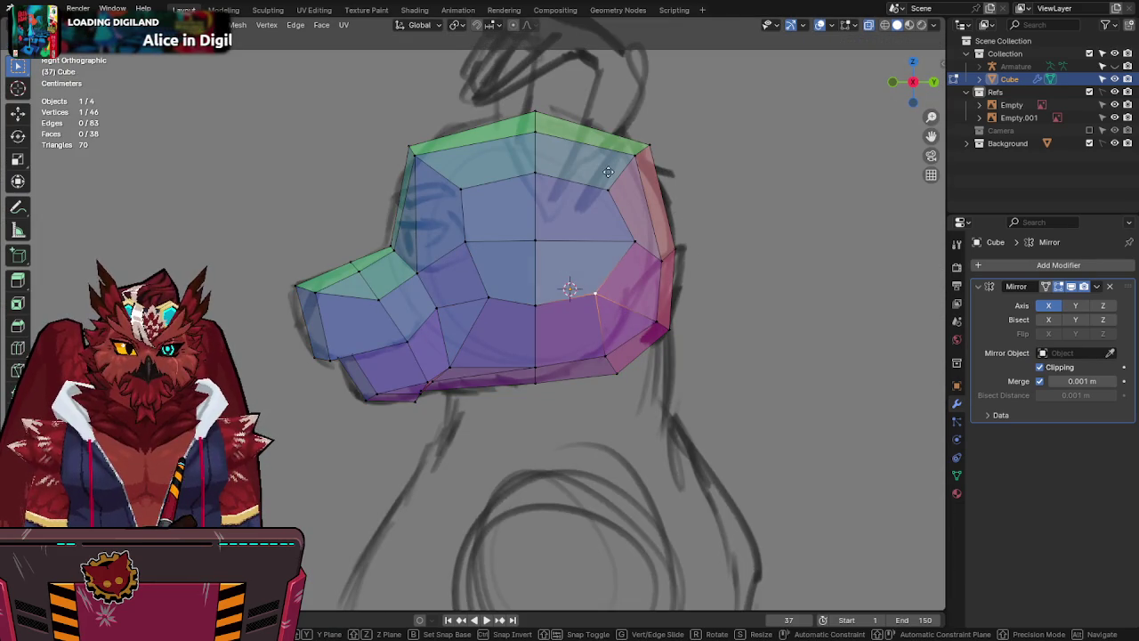
click(595, 174)
key(alt+z)
mouse_move(594, 173)
middle_down()
mouse_move(706, 307)
mouse_move(792, 248)
middle_up()
Inspect the head from the front and try a Shift+Z move on the top vertex, then cancel.
key(KP_1)
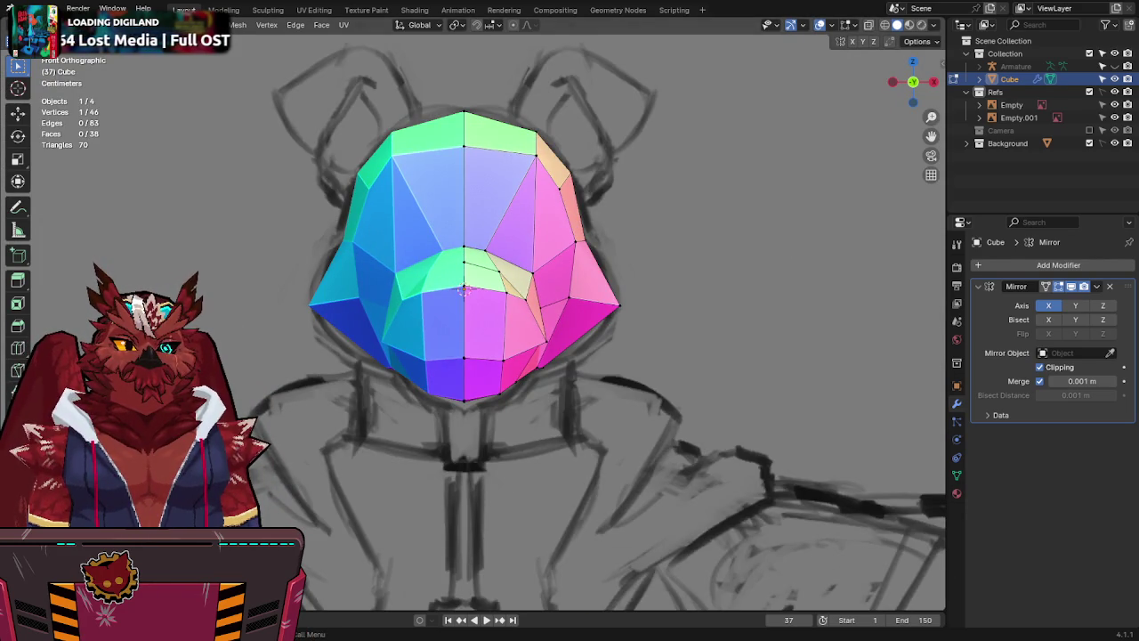
mouse_move(463, 289)
middle_down()
mouse_move(527, 173)
mouse_move(437, 190)
middle_up()
middle_drag(519, 215, 521, 171)
key(g)
key(shift+z)
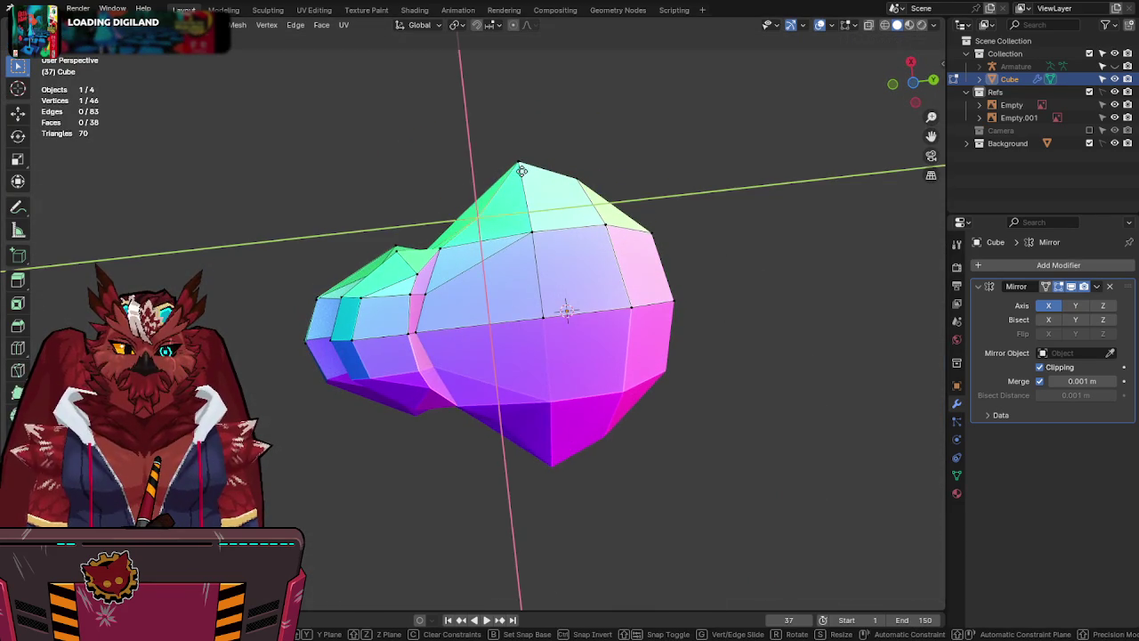
right_click(306, 577)
mouse_move(483, 484)
middle_down()
mouse_move(635, 494)
mouse_move(659, 458)
mouse_move(648, 387)
middle_up()
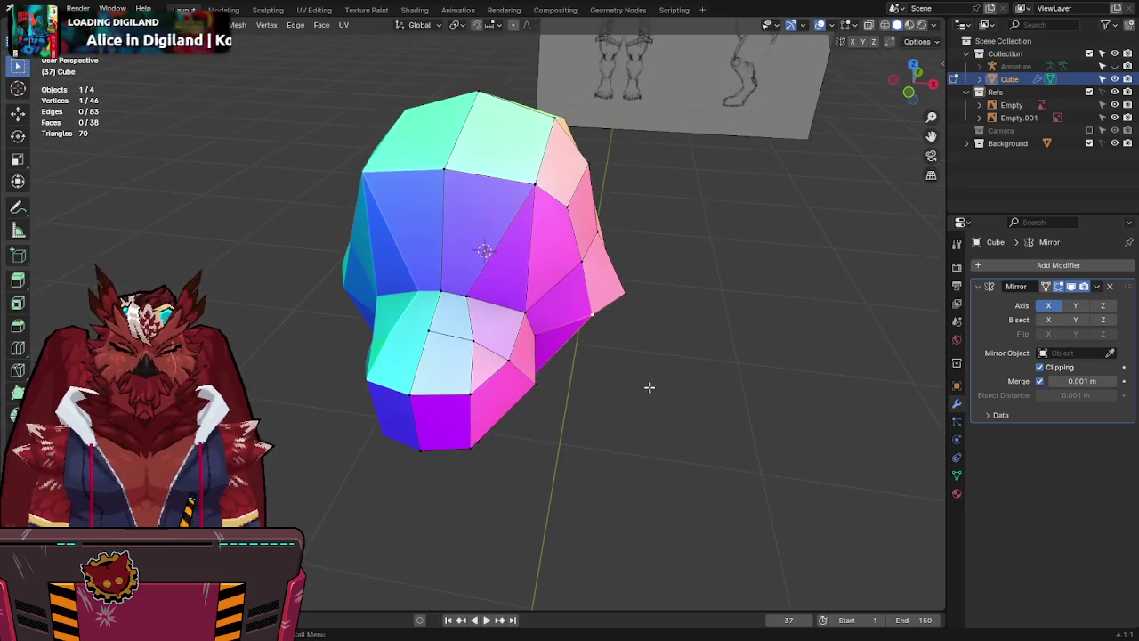
Test X-axis moves on a vertex in front view, cancel them, and orbit to inspect the head.
key(KP_1)
key(alt+z)
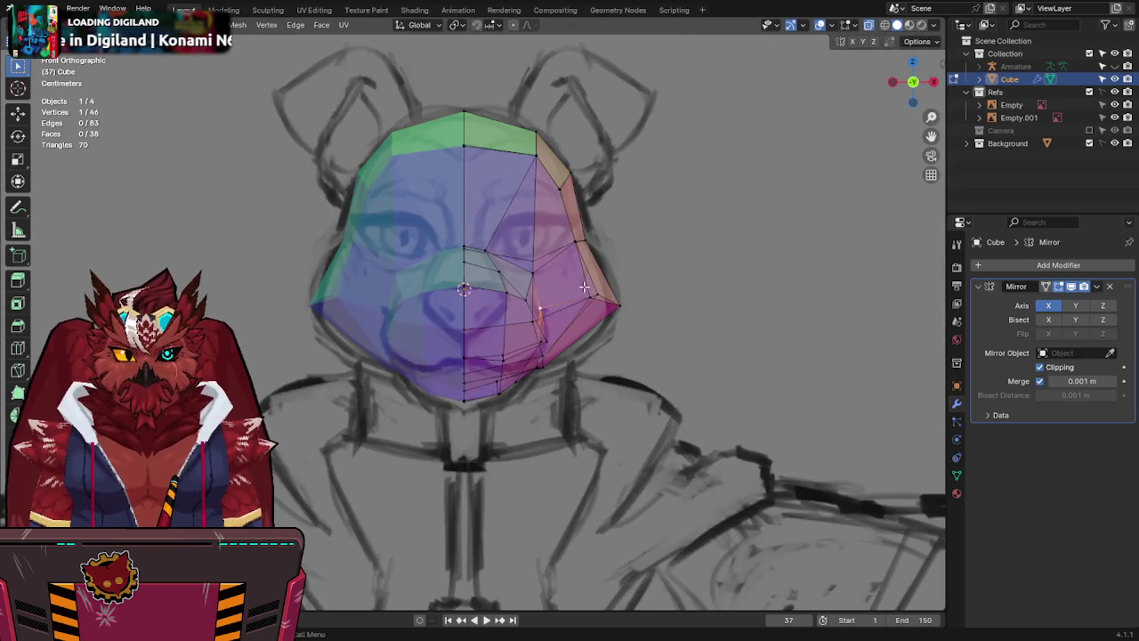
key(alt+z)
key(g)
key(x)
right_click(672, 283)
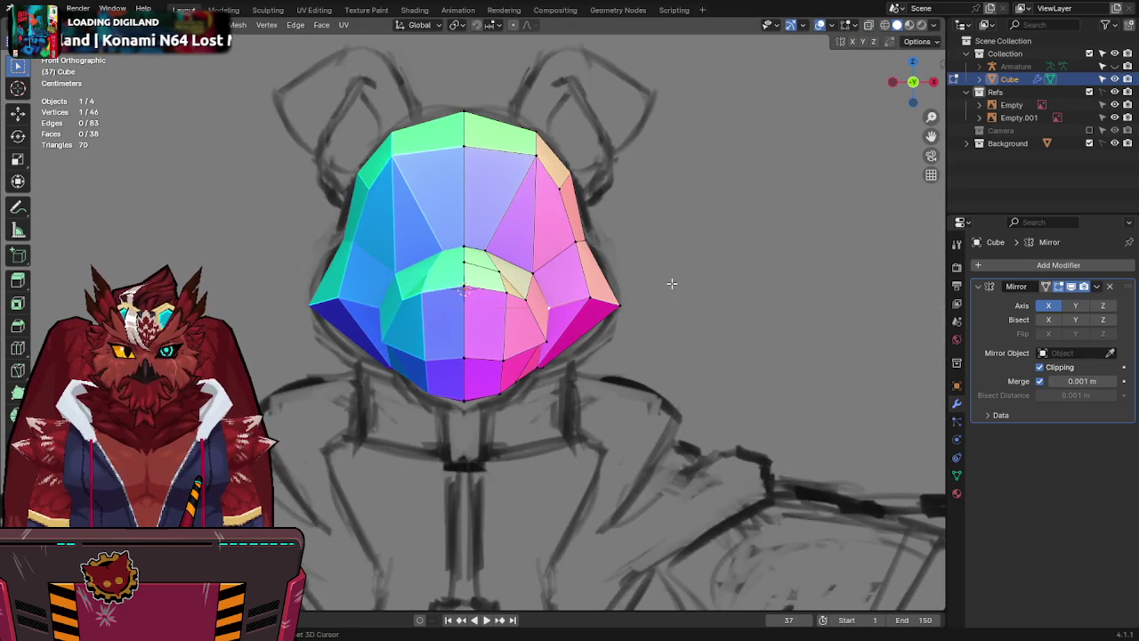
key(alt+z)
key(g)
key(x)
right_click(598, 283)
key(alt+z)
mouse_move(598, 283)
middle_down()
mouse_move(546, 285)
mouse_move(506, 252)
mouse_move(389, 433)
mouse_move(450, 387)
mouse_move(564, 356)
mouse_move(565, 373)
mouse_move(476, 369)
middle_up()
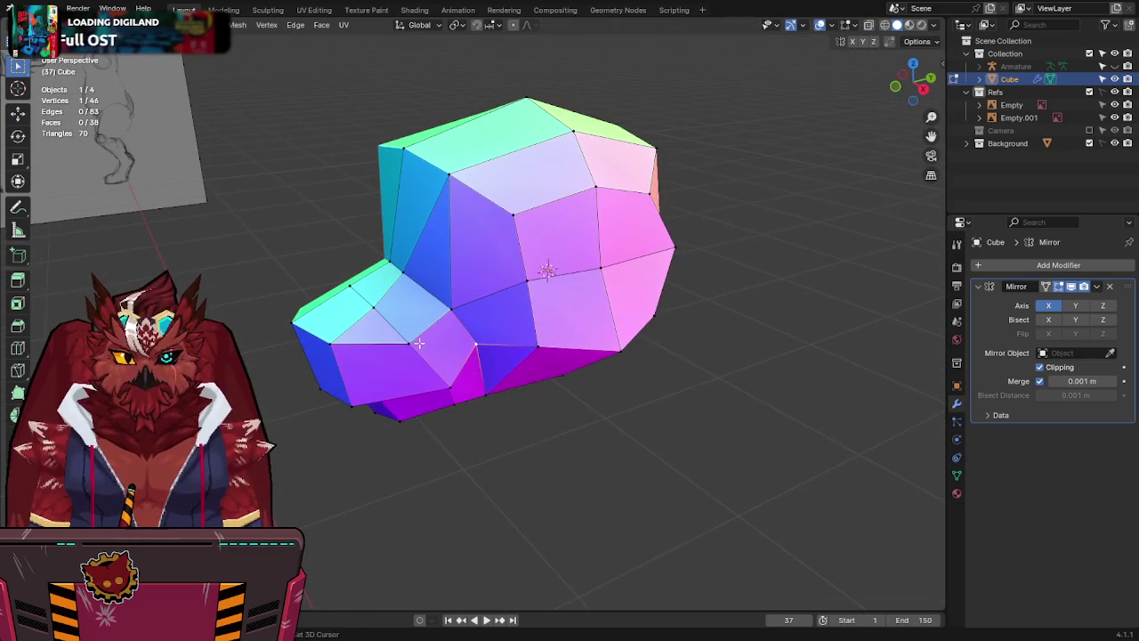
mouse_move(512, 319)
middle_down()
mouse_move(641, 293)
mouse_move(612, 305)
middle_up()
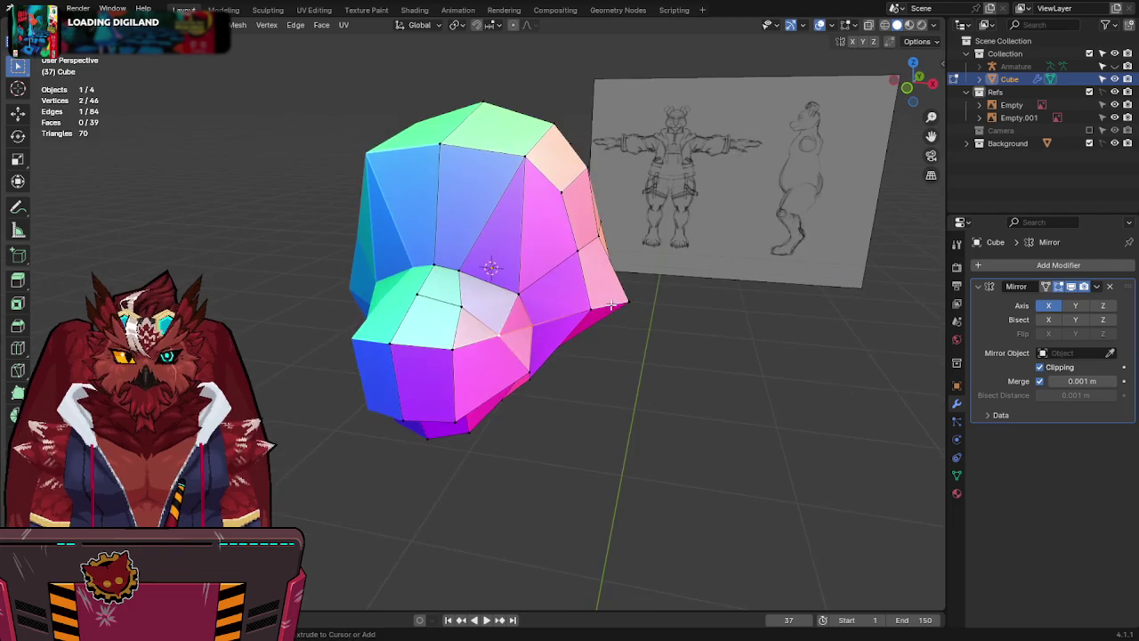
mouse_move(546, 375)
middle_down()
mouse_move(534, 275)
mouse_move(555, 222)
mouse_move(587, 229)
mouse_move(656, 279)
mouse_move(490, 309)
mouse_move(459, 294)
middle_up()
Save, check the side view, then return to Object Mode and save Jinx-Bones.blend again.
key(ctrl+s)
key(KP_3)
key(alt+z)
key(alt+z)
mouse_move(574, 275)
middle_down()
mouse_move(414, 218)
mouse_move(348, 214)
mouse_move(534, 311)
mouse_move(483, 326)
mouse_move(582, 326)
middle_up()
key(Tab)
key(ctrl+s)
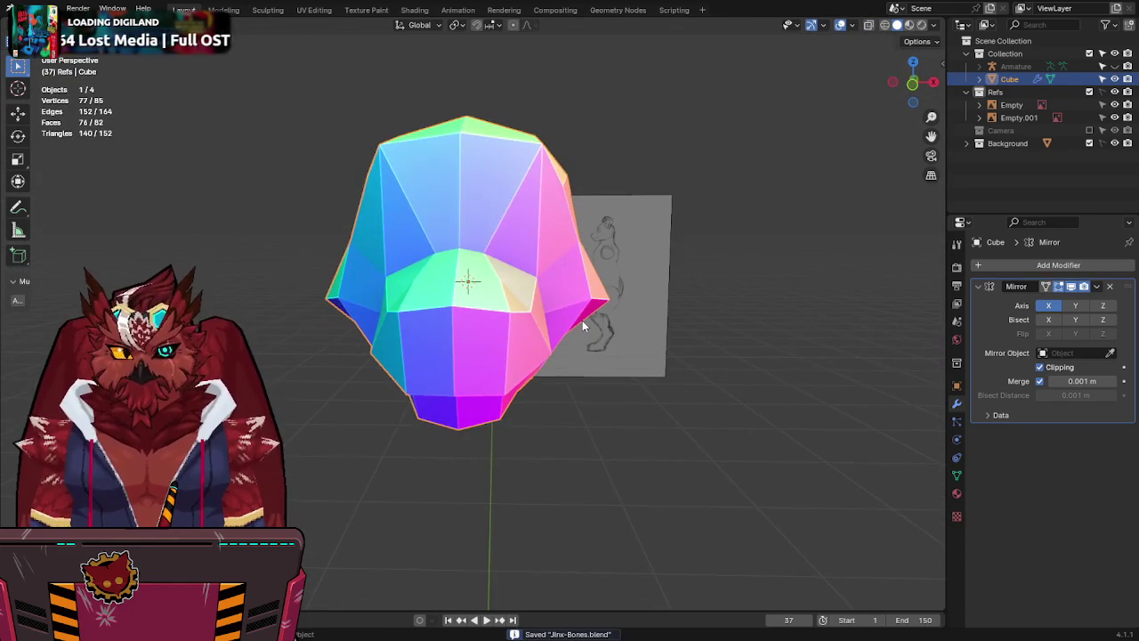
Re-enter Edit Mode on the bear head and settle into the Right side view.
key(KP_1)
key(KP_3)
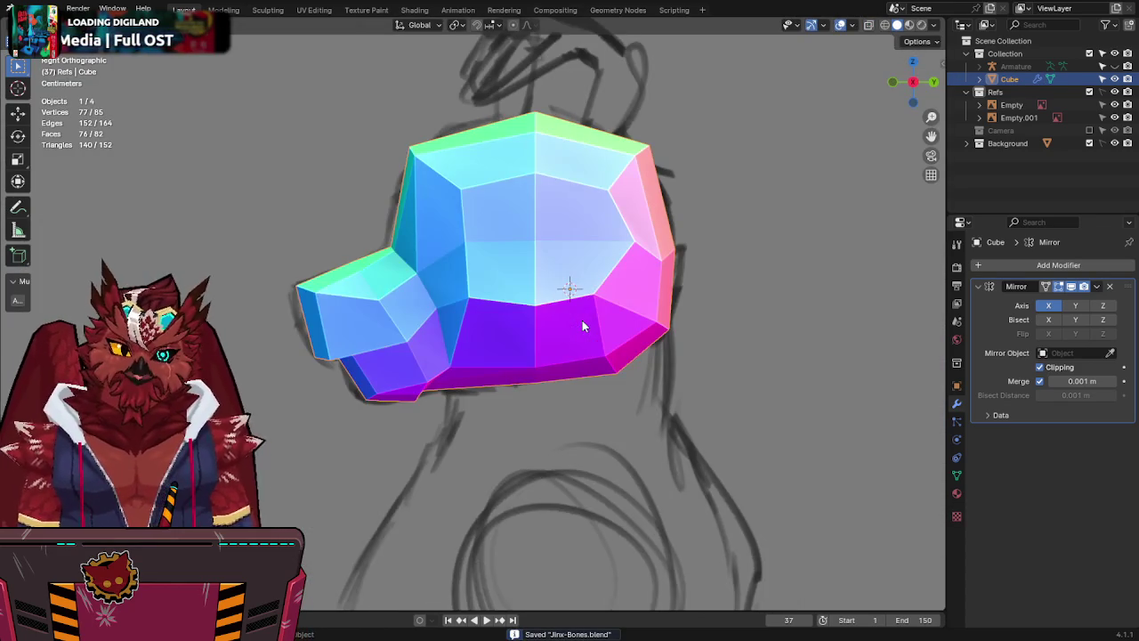
key(Tab)
key(Tab)
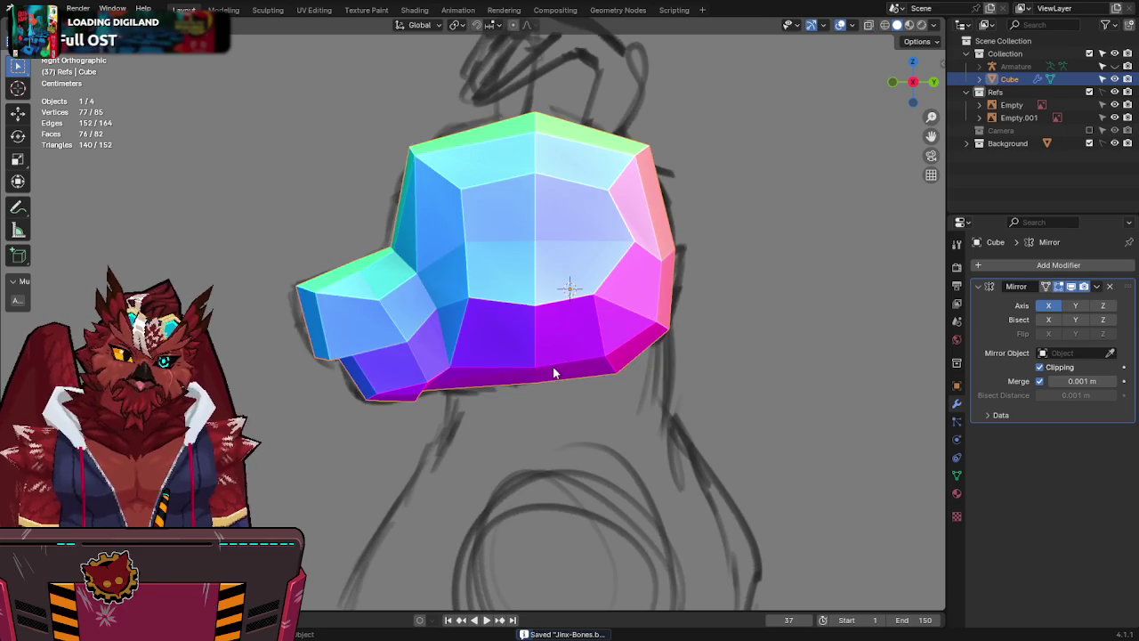
key(Tab)
key(alt+z)
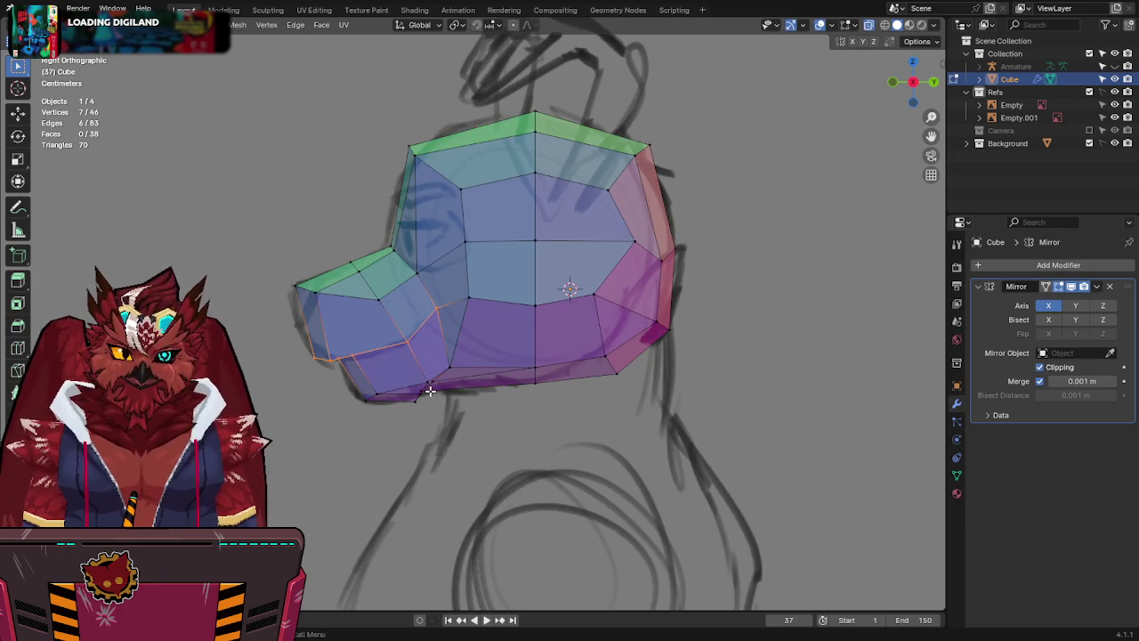
key(alt+z)
middle_drag(429, 392, 435, 381)
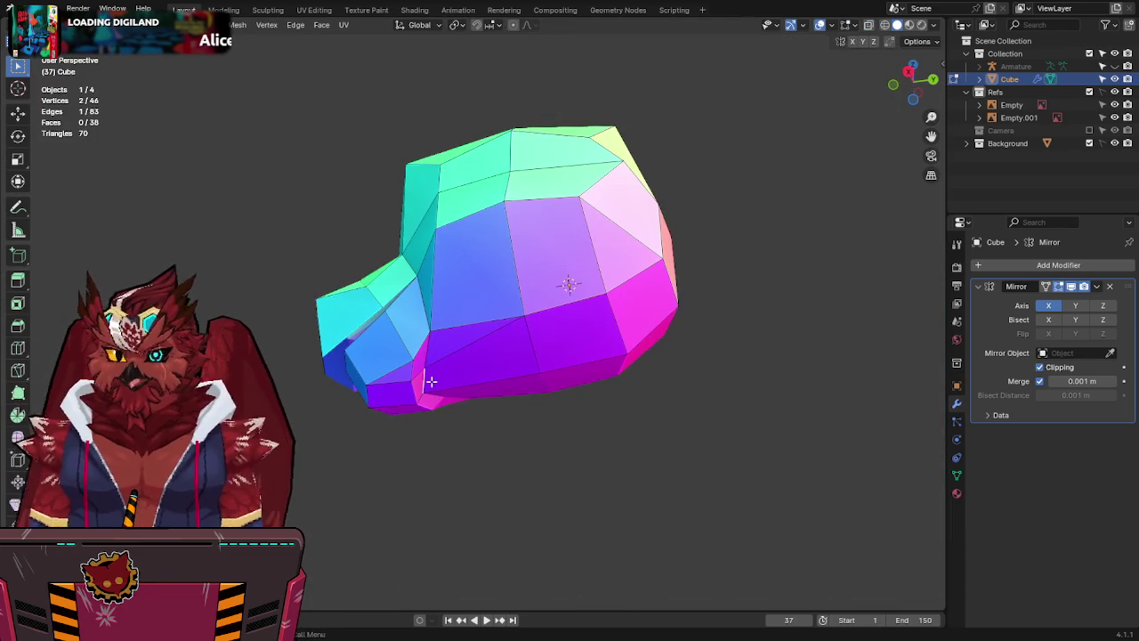
key(KP_3)
With X-ray on, move the selected jaw vertices and a single jaw vertex onto the sketch.
key(alt+z)
key(g)
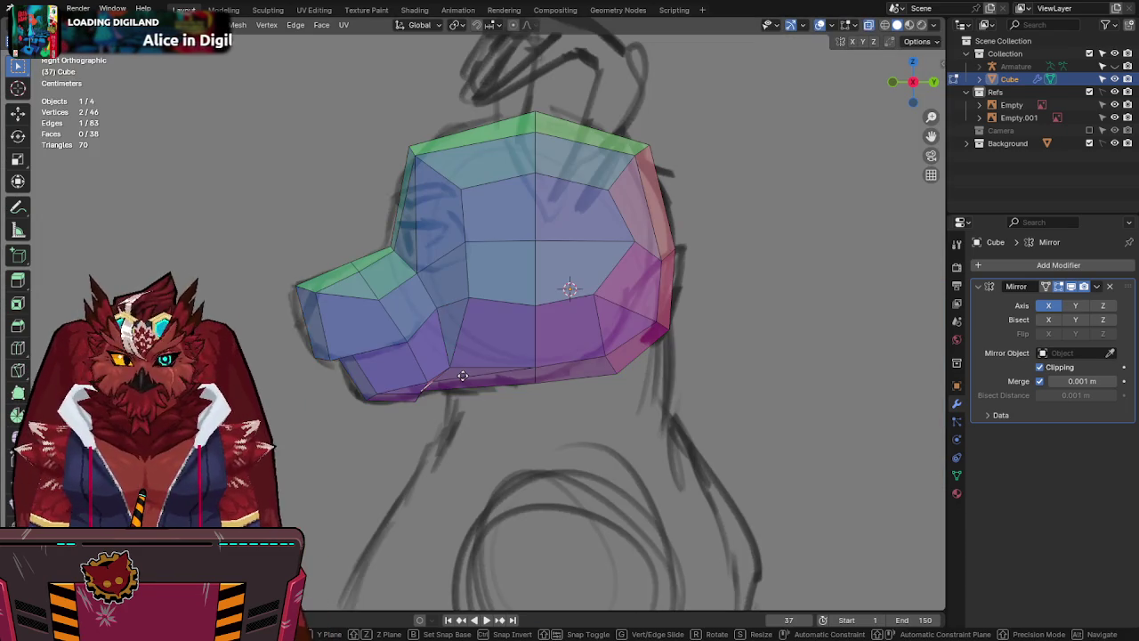
click(703, 353)
click(432, 378)
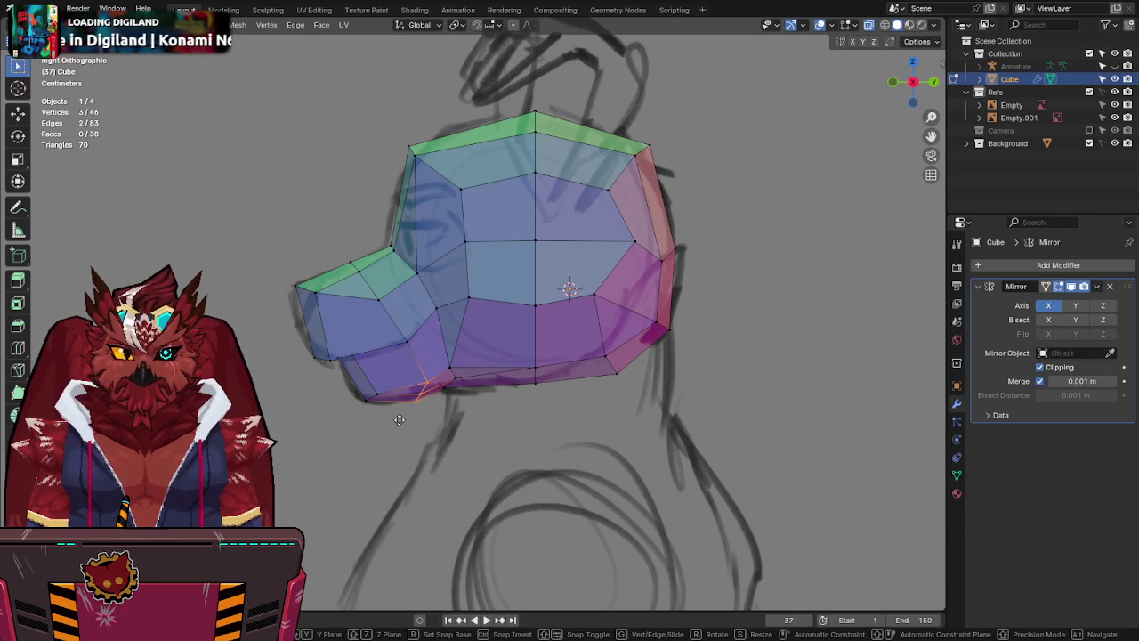
key(g)
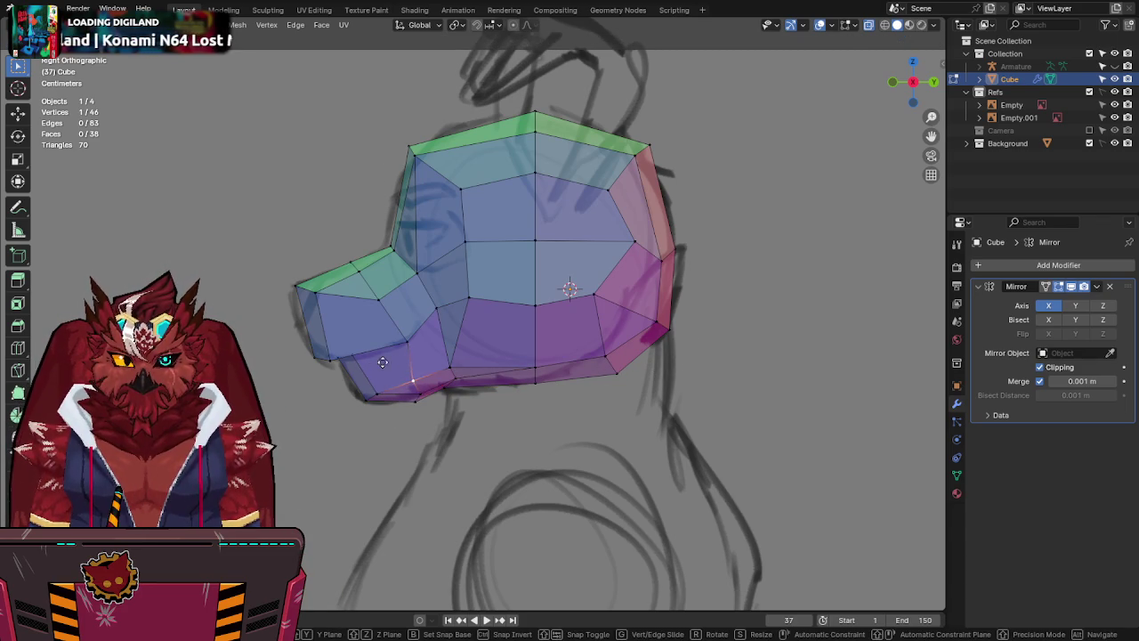
click(392, 325)
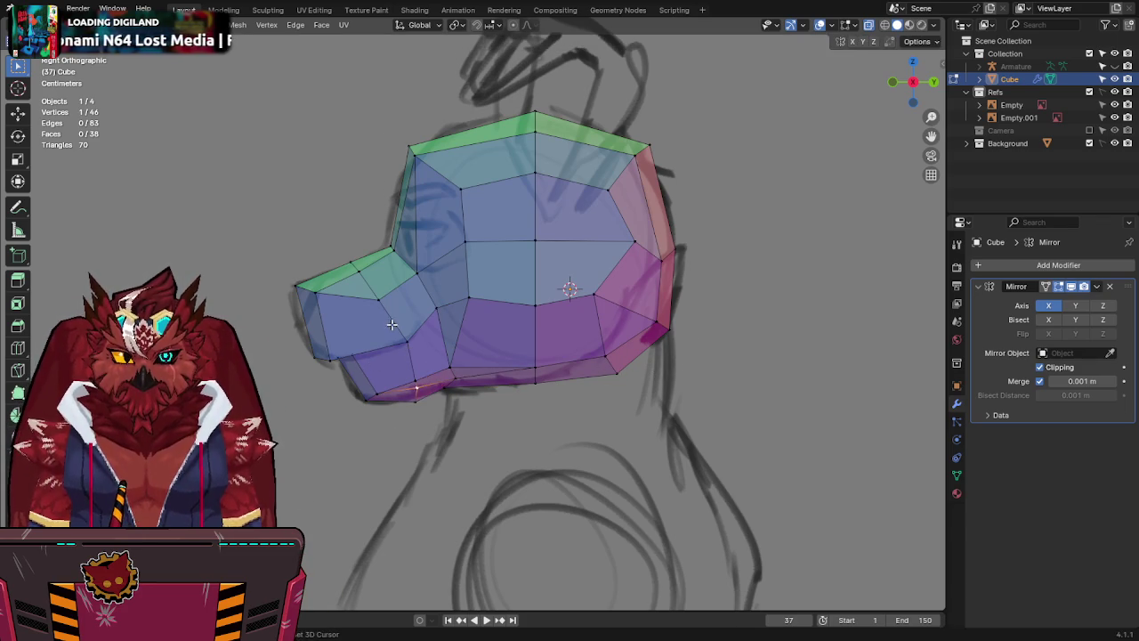
key(g)
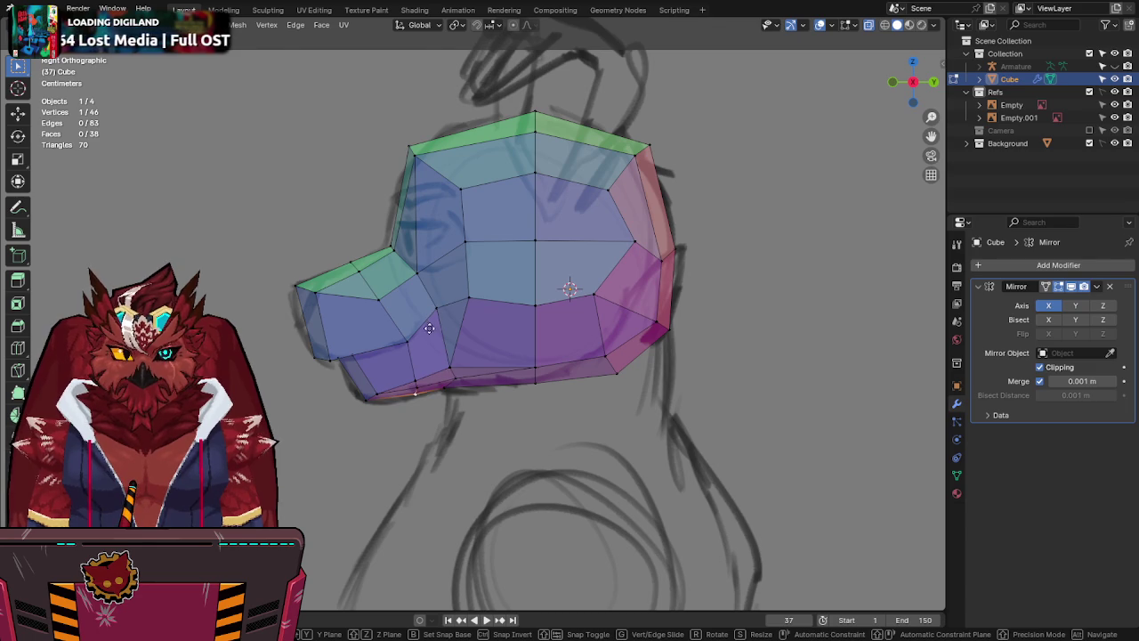
click(430, 328)
Check the jaw in perspective, then place another vertex on the side sketch outline.
mouse_move(564, 285)
middle_down()
mouse_move(632, 263)
mouse_move(575, 193)
mouse_move(478, 188)
middle_up()
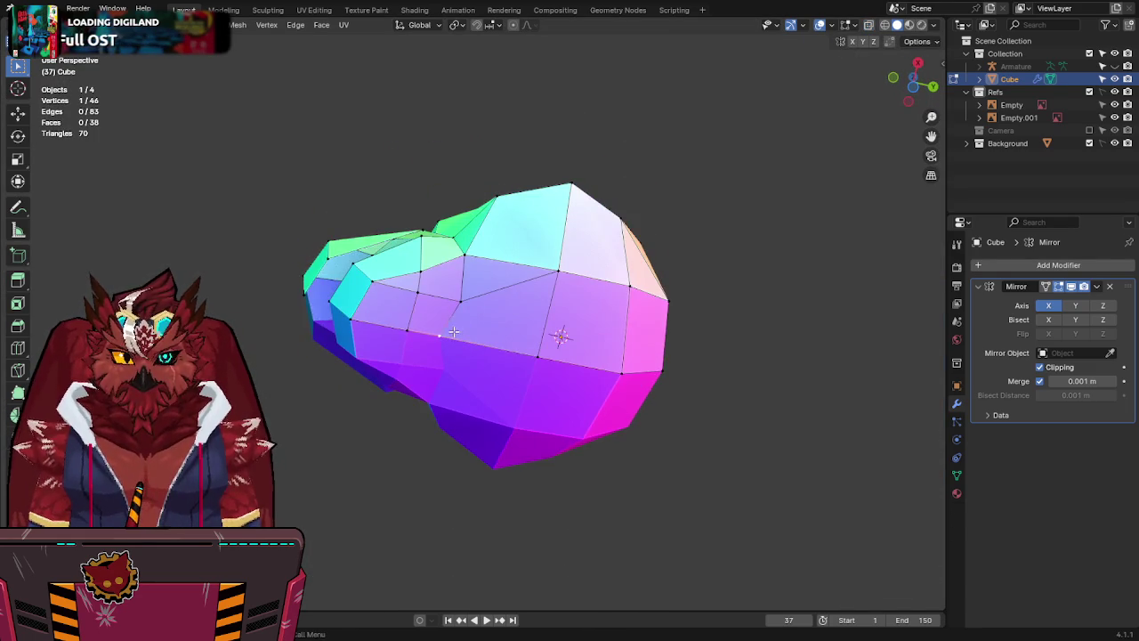
key(g)
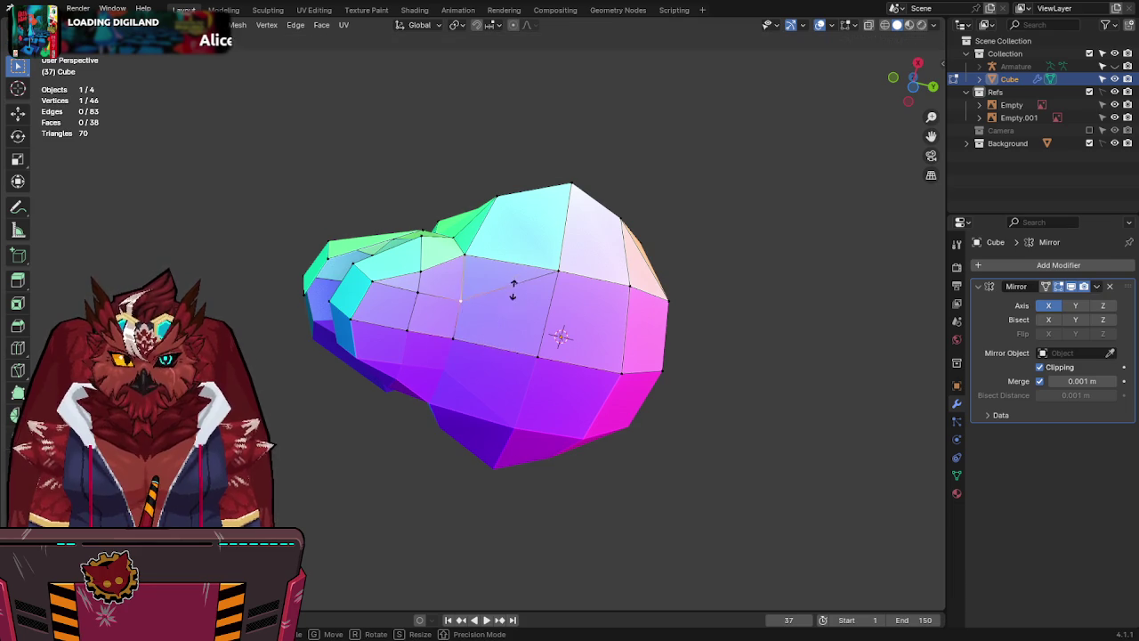
mouse_move(532, 300)
middle_down()
mouse_move(484, 392)
mouse_move(427, 415)
mouse_move(528, 421)
middle_up()
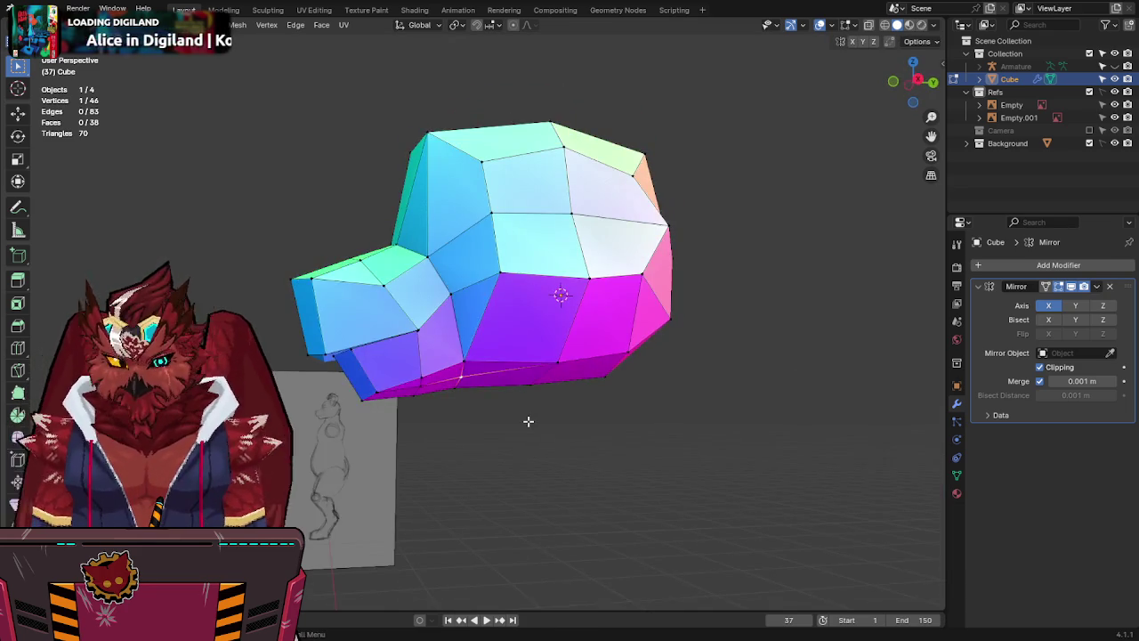
key(KP_3)
key(alt+z)
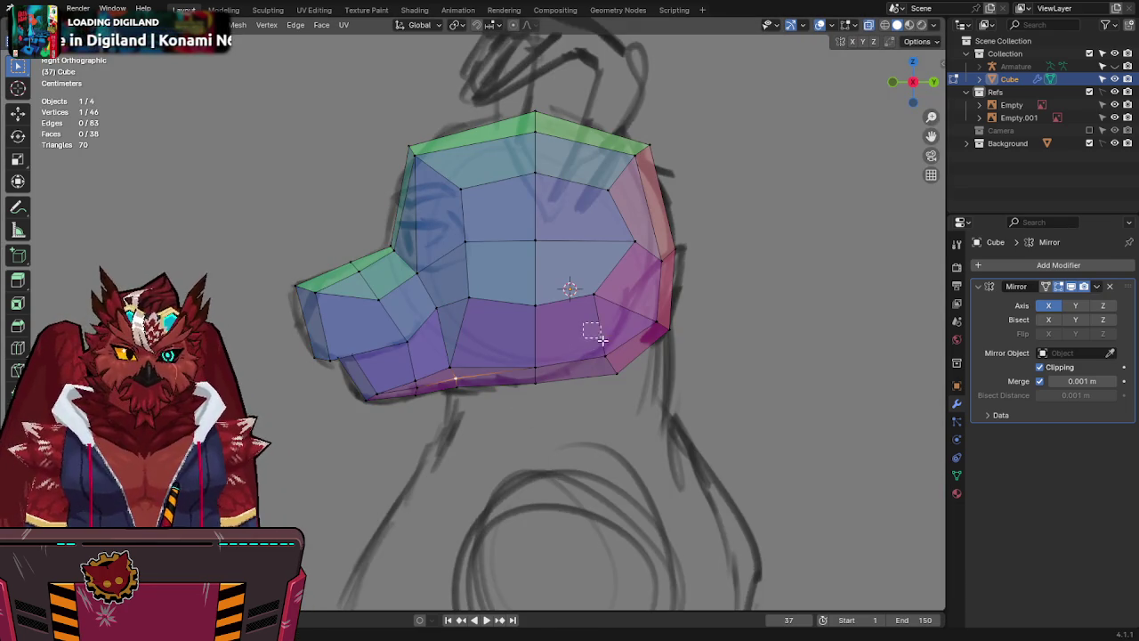
key(g)
click(616, 340)
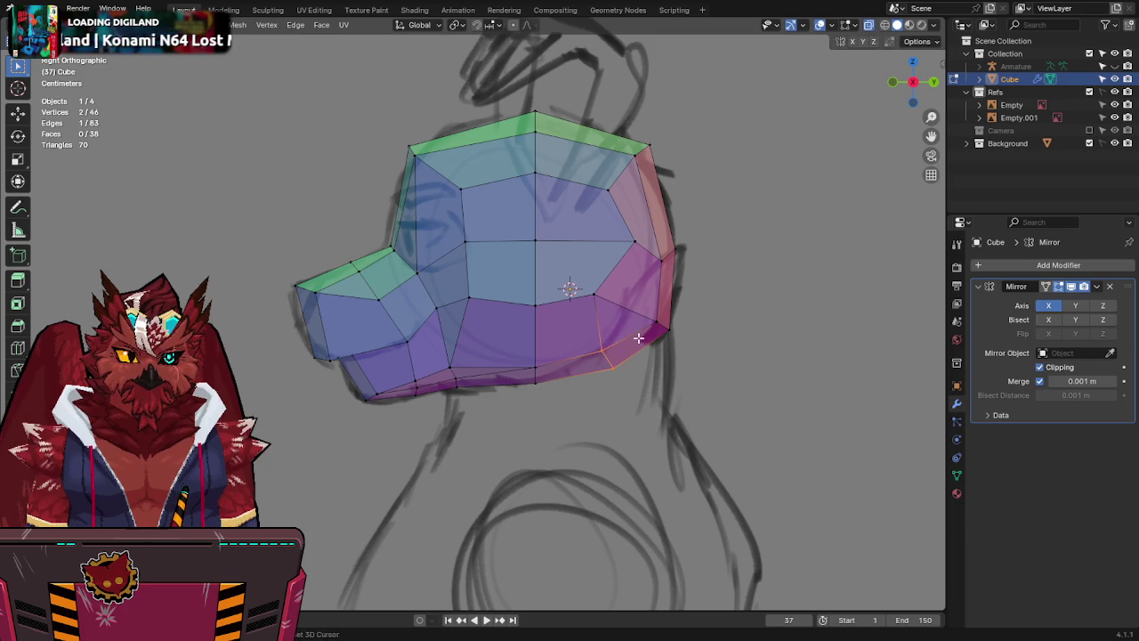
Move the back-of-jaw vertices and raise a back-of-head vertex to follow the sketch.
drag(712, 356, 712, 356)
key(g)
click(652, 317)
click(661, 246)
key(g)
click(645, 120)
mouse_move(645, 120)
middle_down()
mouse_move(626, 356)
mouse_move(425, 297)
mouse_move(595, 56)
middle_up()
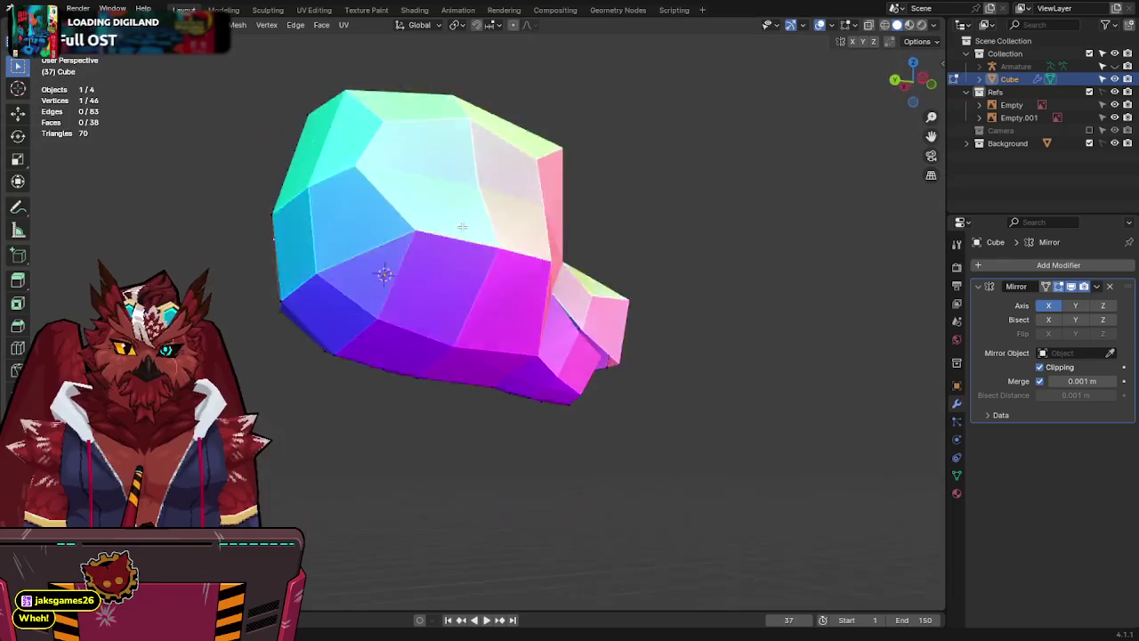
Join the gap's vertices to add a new face to the head, then save Jinx-Bones.blend.
mouse_move(525, 109)
middle_down()
mouse_move(619, 342)
mouse_move(644, 333)
mouse_move(524, 257)
mouse_move(509, 269)
middle_up()
key(g)
key(y)
key(Escape)
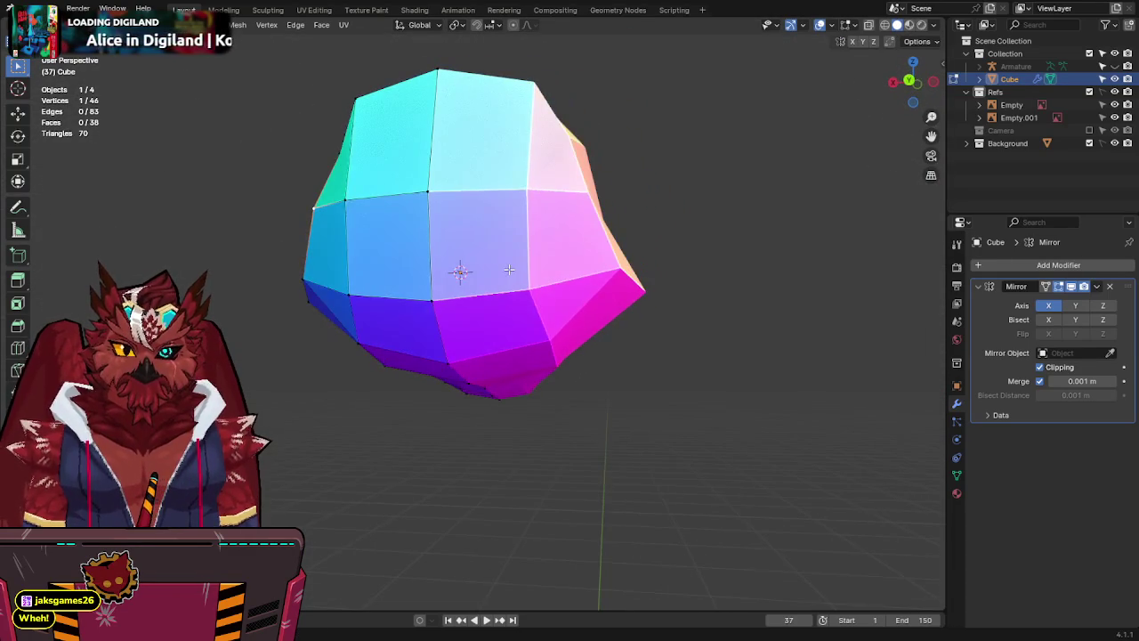
key(j)
mouse_move(359, 108)
middle_down()
mouse_move(588, 156)
mouse_move(636, 133)
mouse_move(715, 155)
mouse_move(845, 152)
mouse_move(569, 305)
mouse_move(428, 215)
mouse_move(353, 193)
mouse_move(394, 234)
mouse_move(362, 235)
mouse_move(363, 155)
mouse_move(397, 221)
middle_up()
key(ctrl+s)
Select the whole head mesh and view it from the front over the sketch.
key(a)
key(KP_1)
scroll(530, 306, down, 3)
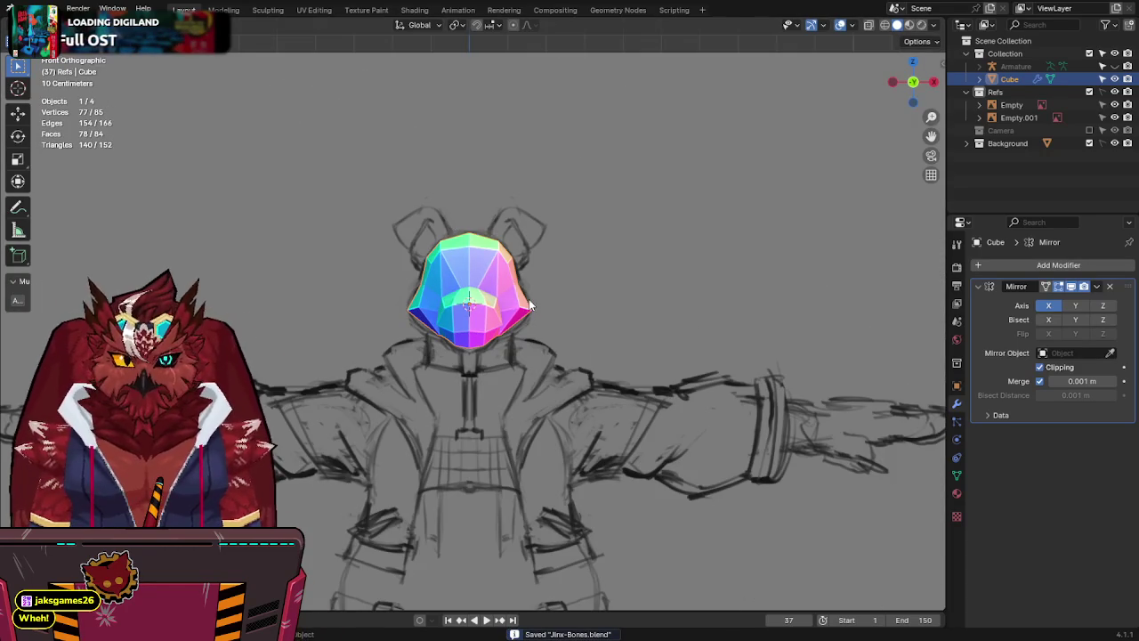
shift+scroll(529, 306, down, 3)
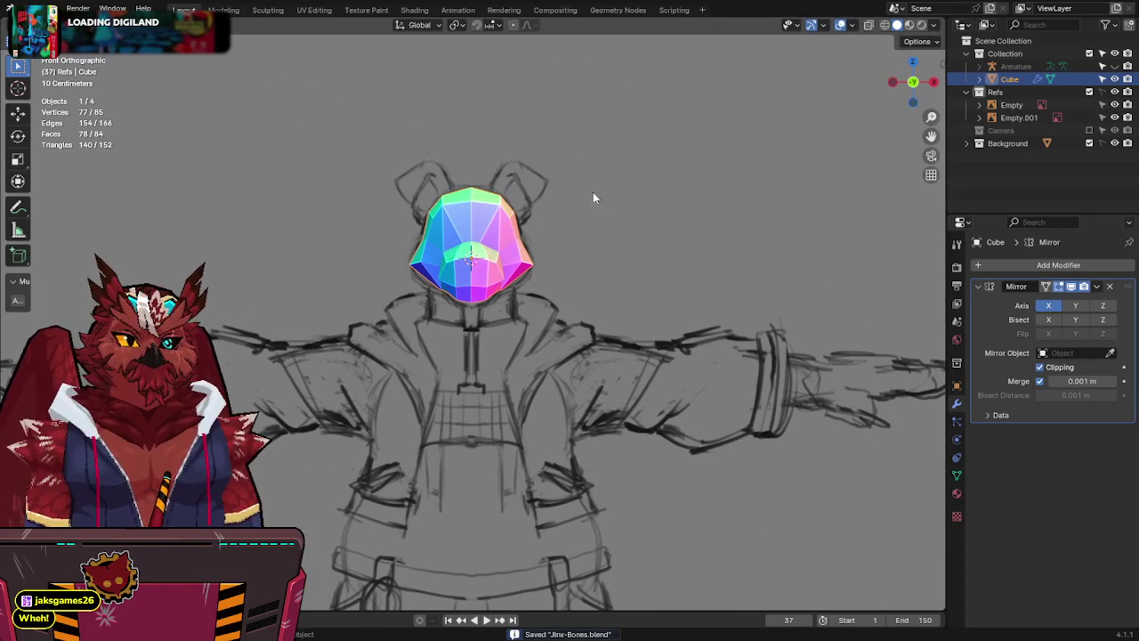
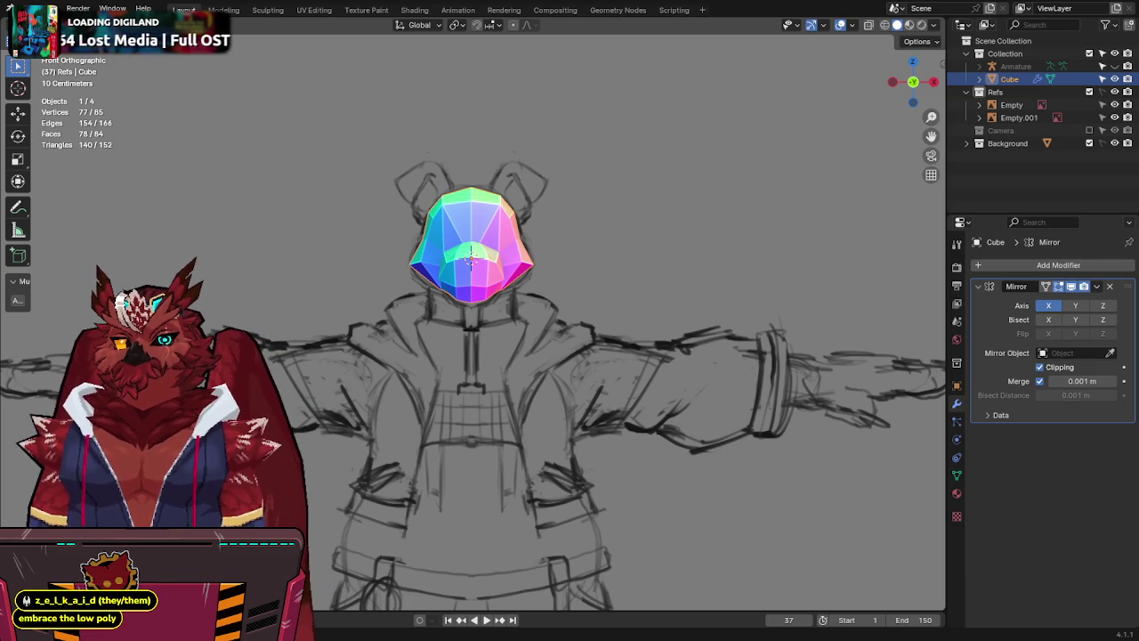
Orbit around the faceted head to inspect it, save, and return to Front view.
middle_drag(471, 258, 489, 263)
key(ctrl+s)
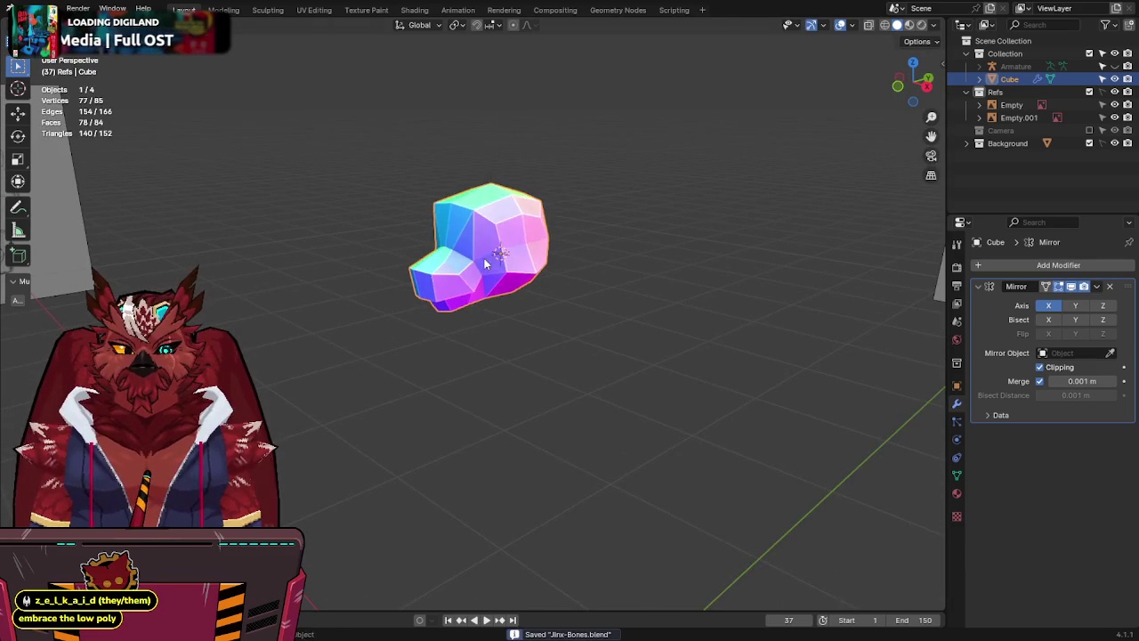
scroll(489, 262, up, 3)
mouse_move(445, 231)
middle_down()
mouse_move(367, 174)
mouse_move(508, 206)
mouse_move(398, 162)
mouse_move(520, 171)
middle_up()
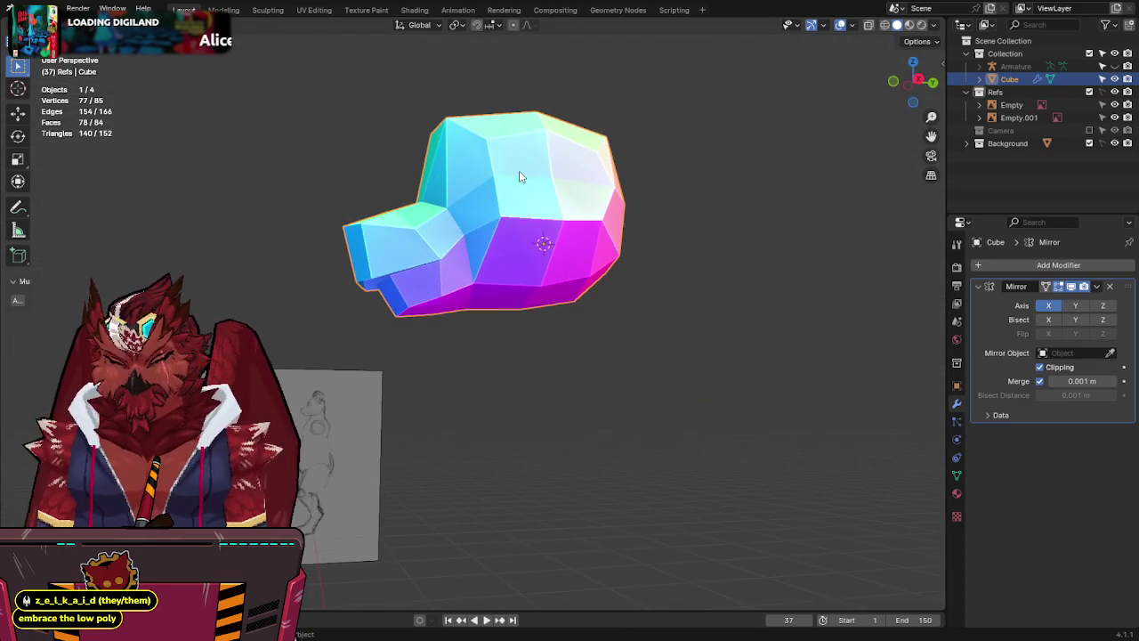
scroll(520, 171, up, 2)
key(KP_1)
scroll(520, 175, down, 4)
scroll(592, 240, up, 1)
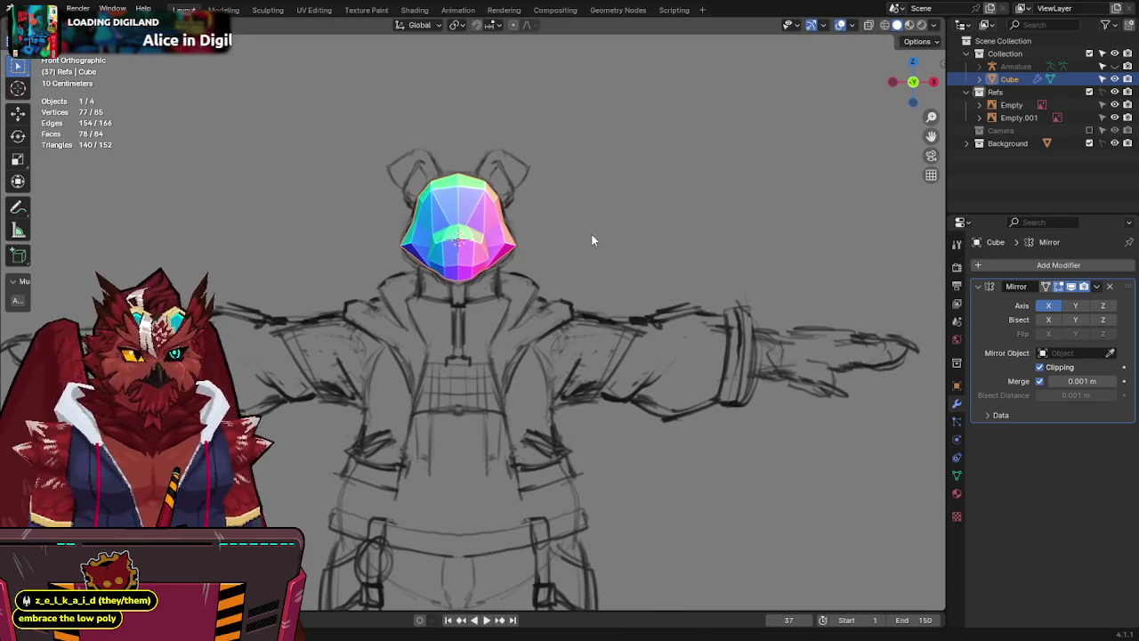
Rename the head object in the Outliner to 'Head'.
click(1005, 54)
click(1007, 79)
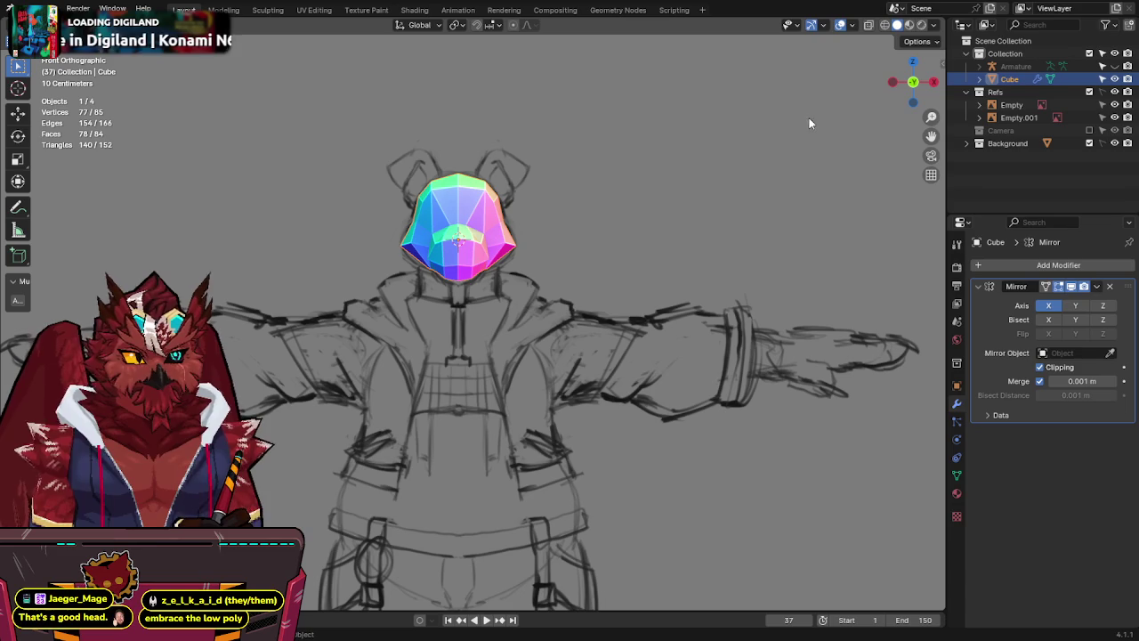
key(F2)
text(Head)
key(Return)
key(F2)
key(q)
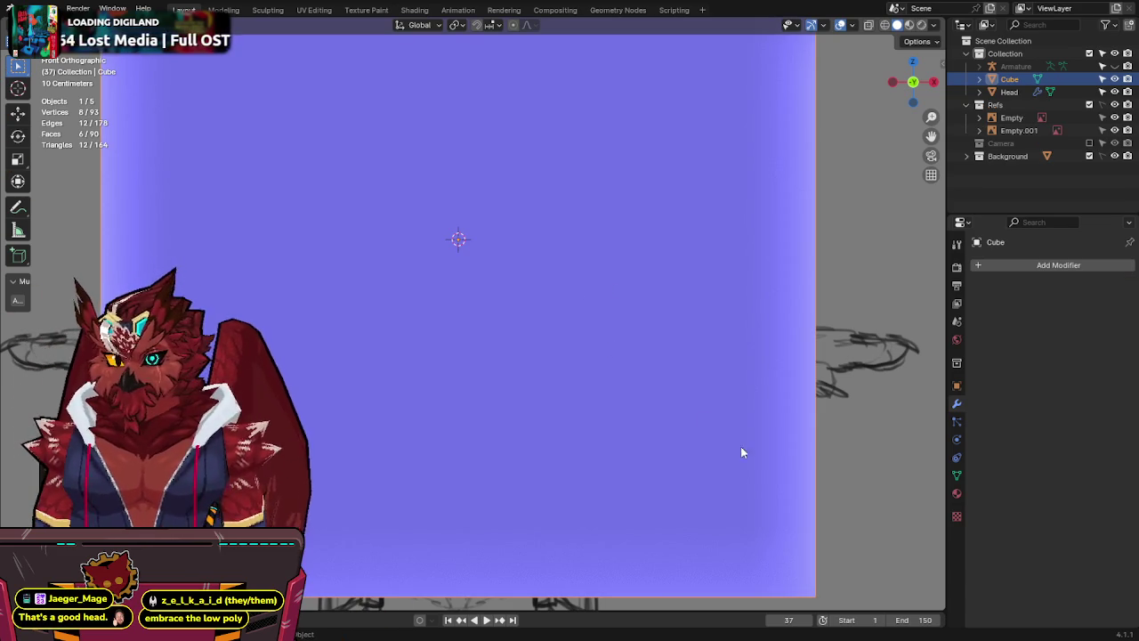
Shrink the new cube to head size and place it below the head's snout.
key(s)
click(578, 307)
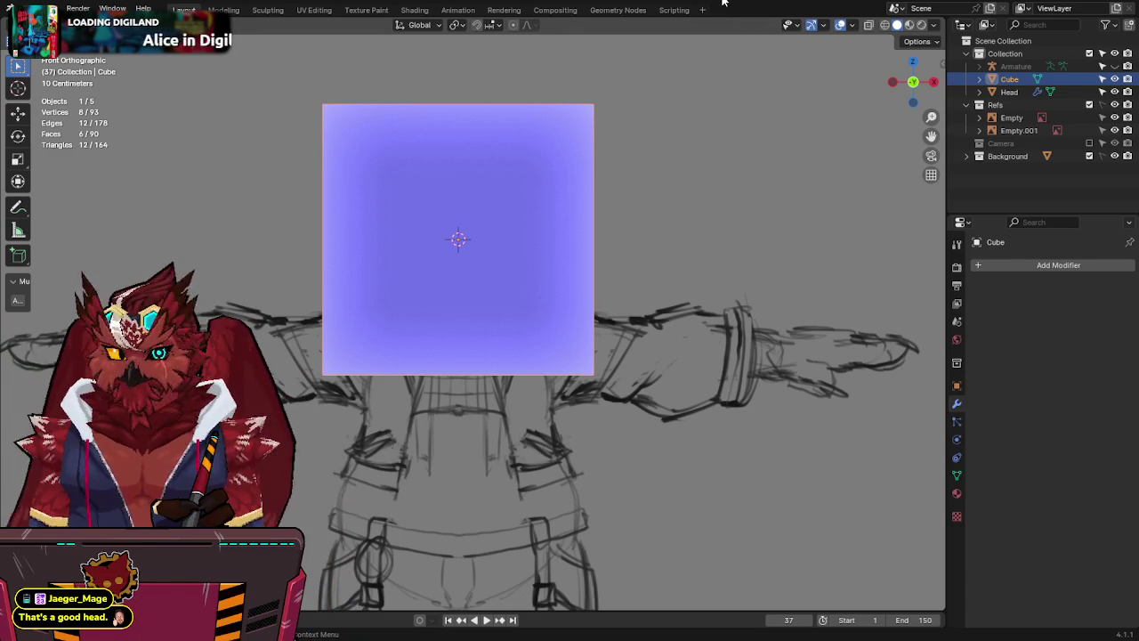
key(s)
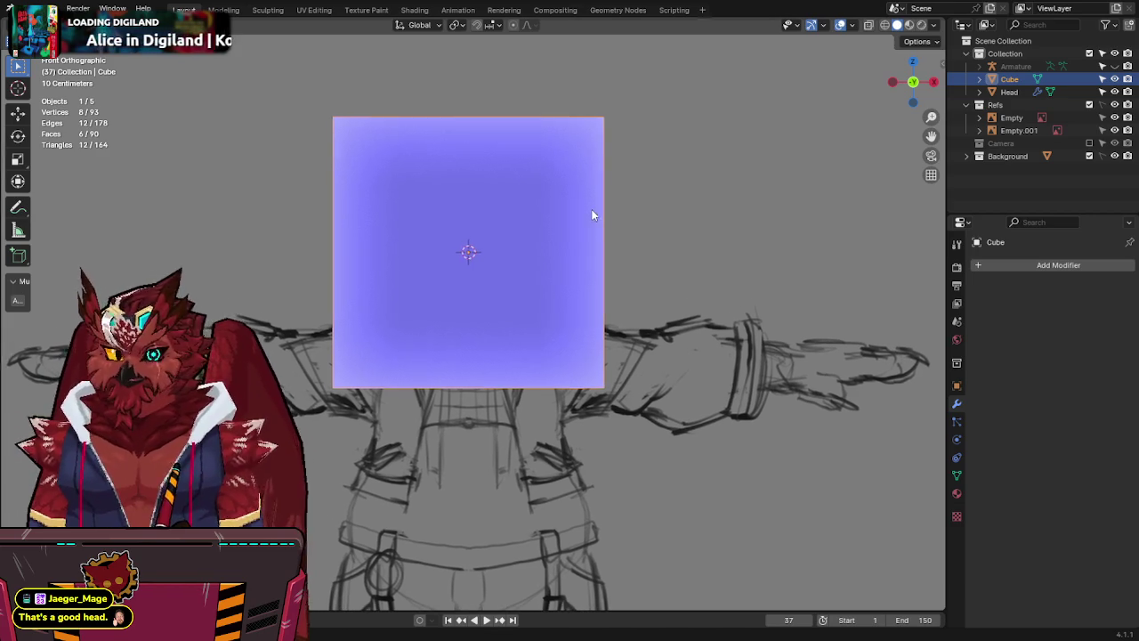
click(539, 285)
scroll(540, 286, up, 3)
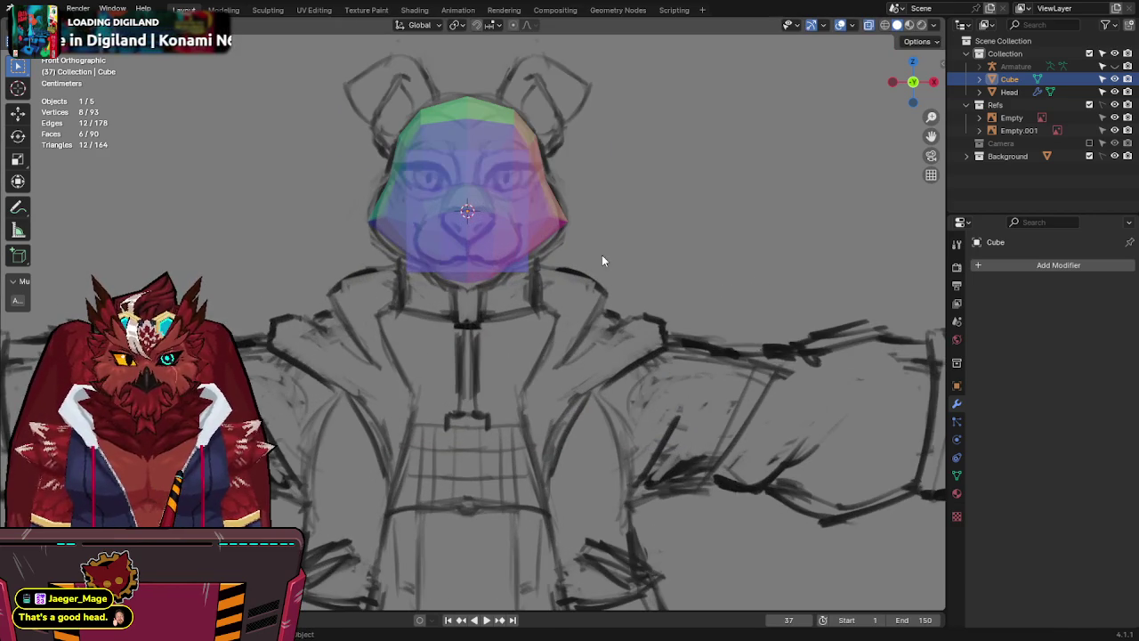
key(s)
click(616, 314)
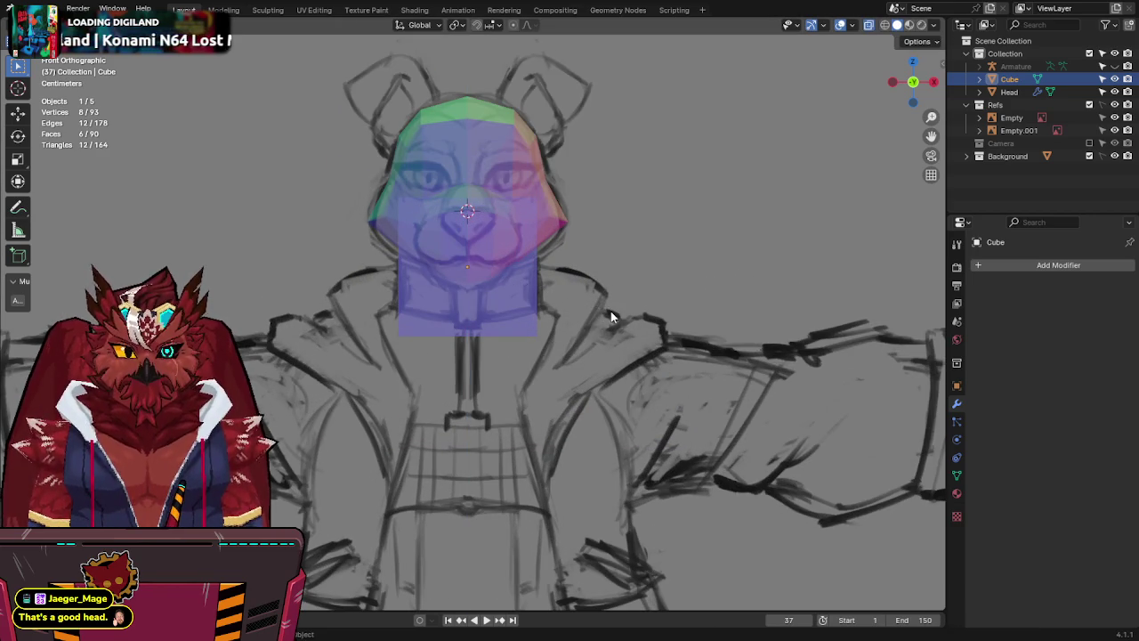
shift+middle_drag(616, 314, 631, 339)
In Edit Mode with X-ray on, raise the cube's bottom face vertically and save.
key(Tab)
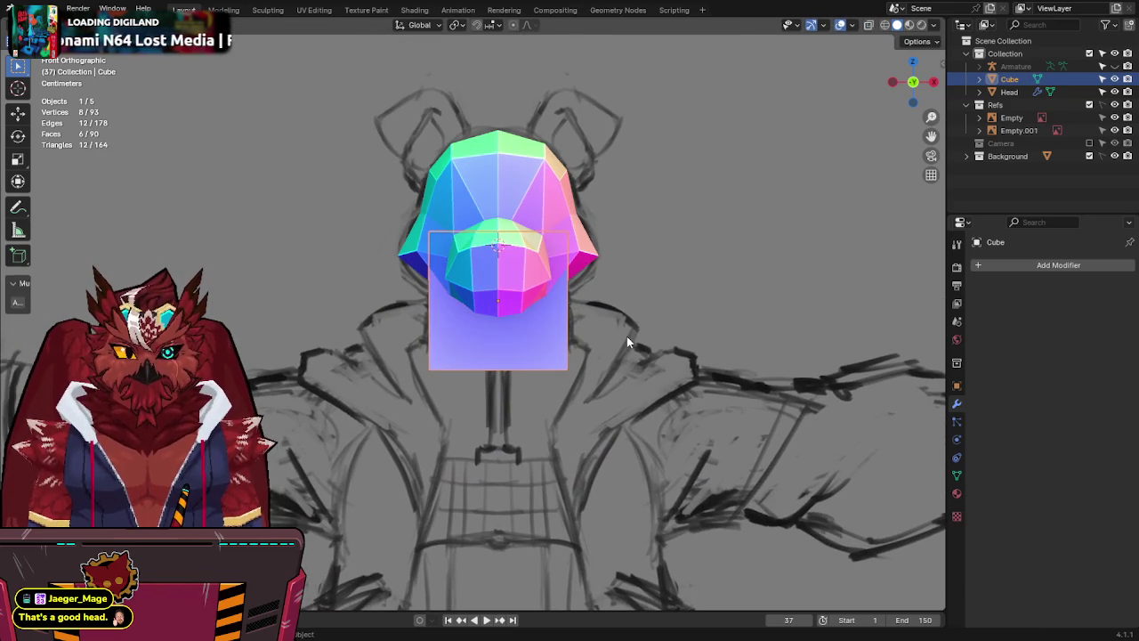
key(alt+z)
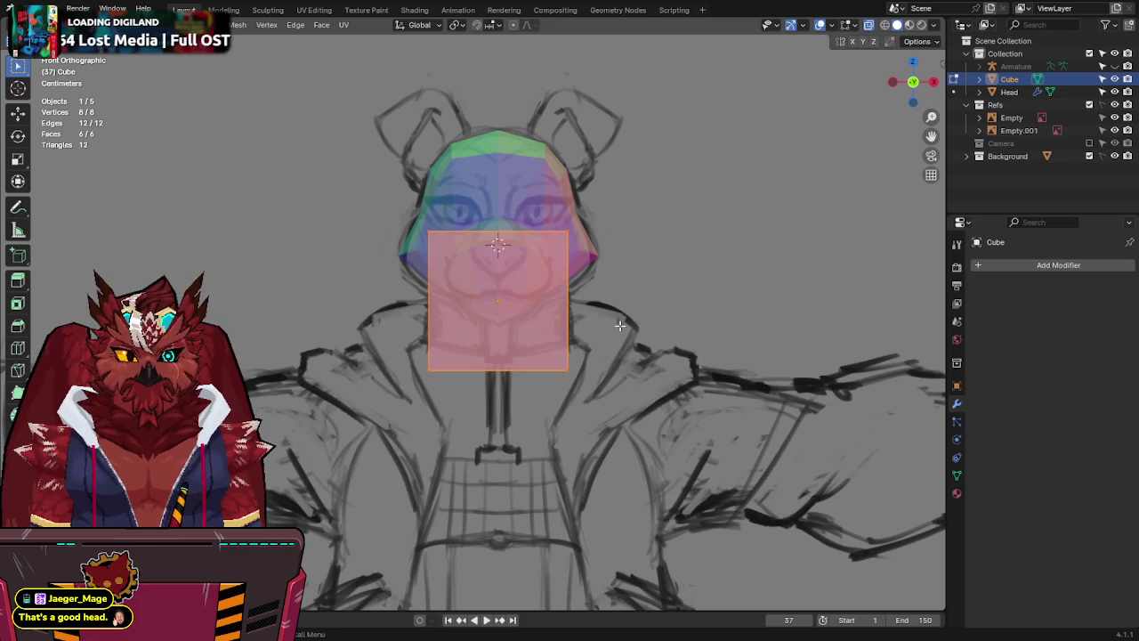
drag(431, 388, 431, 388)
key(g)
key(z)
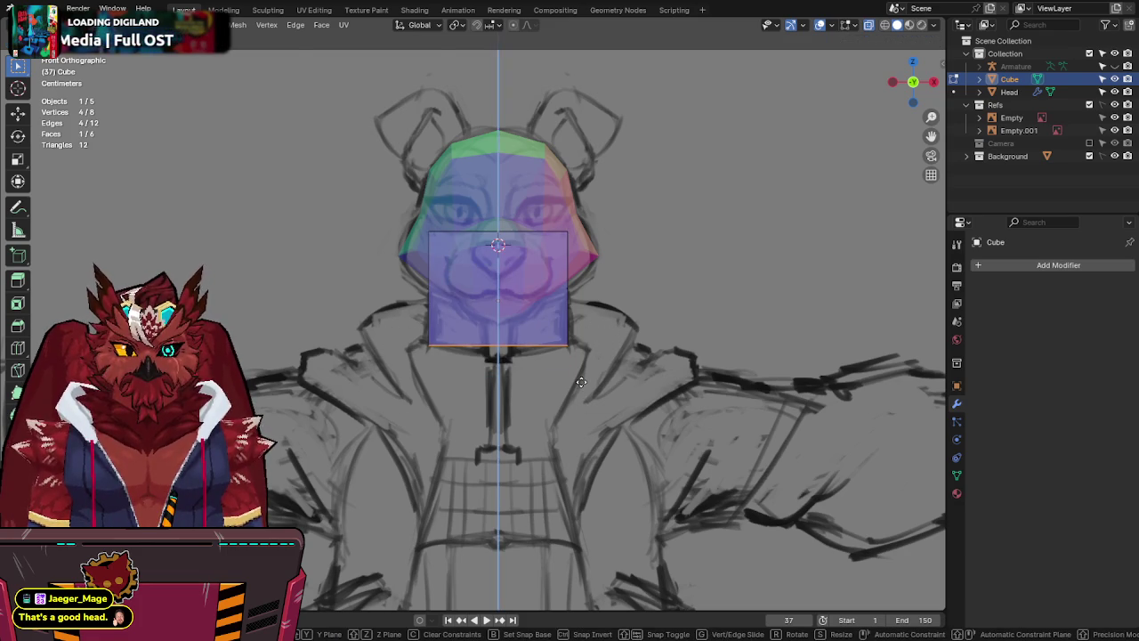
click(580, 382)
key(ctrl+s)
scroll(570, 285, down, 3)
scroll(565, 264, up, 1)
scroll(558, 306, up, 1)
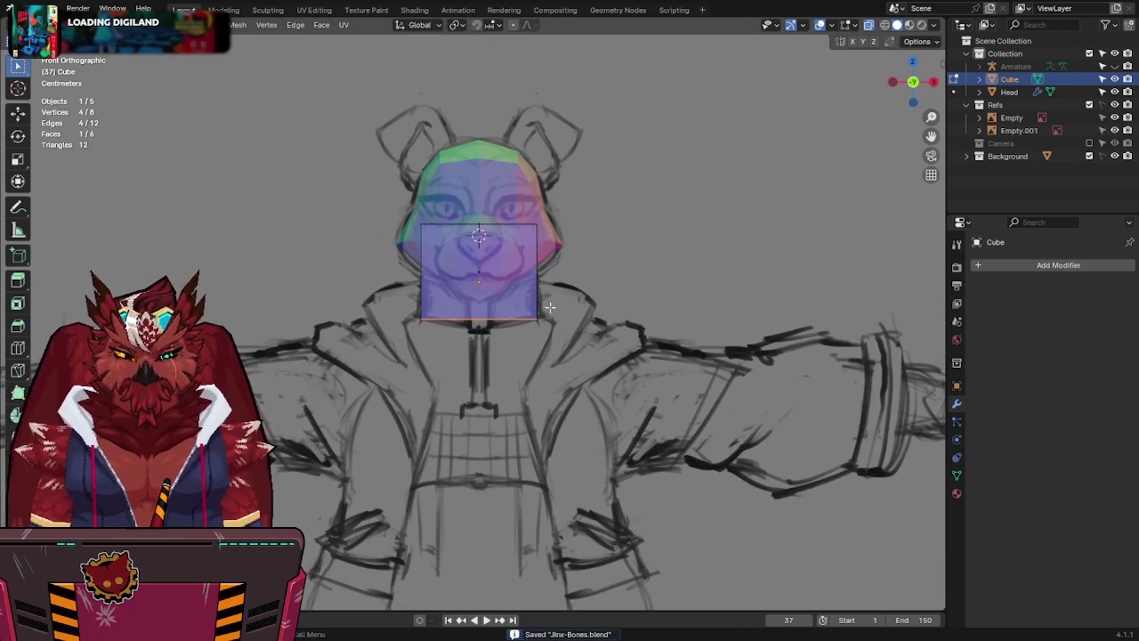
shift+middle_drag(550, 307, 558, 239)
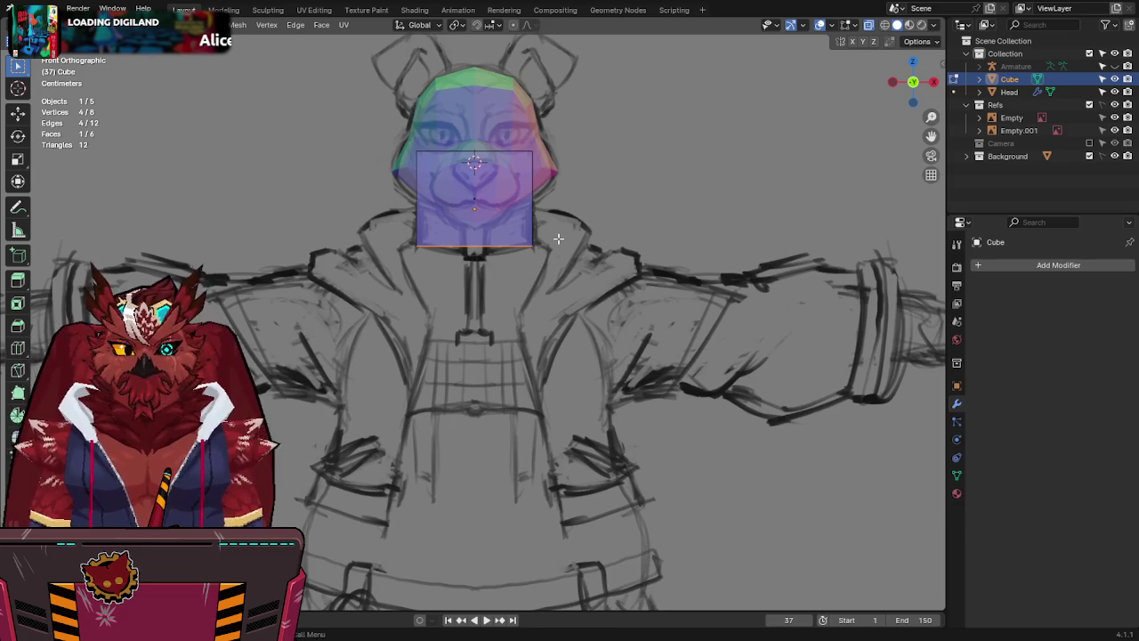
Extrude a neck downward and widen the bottom face along X into shoulders.
key(e)
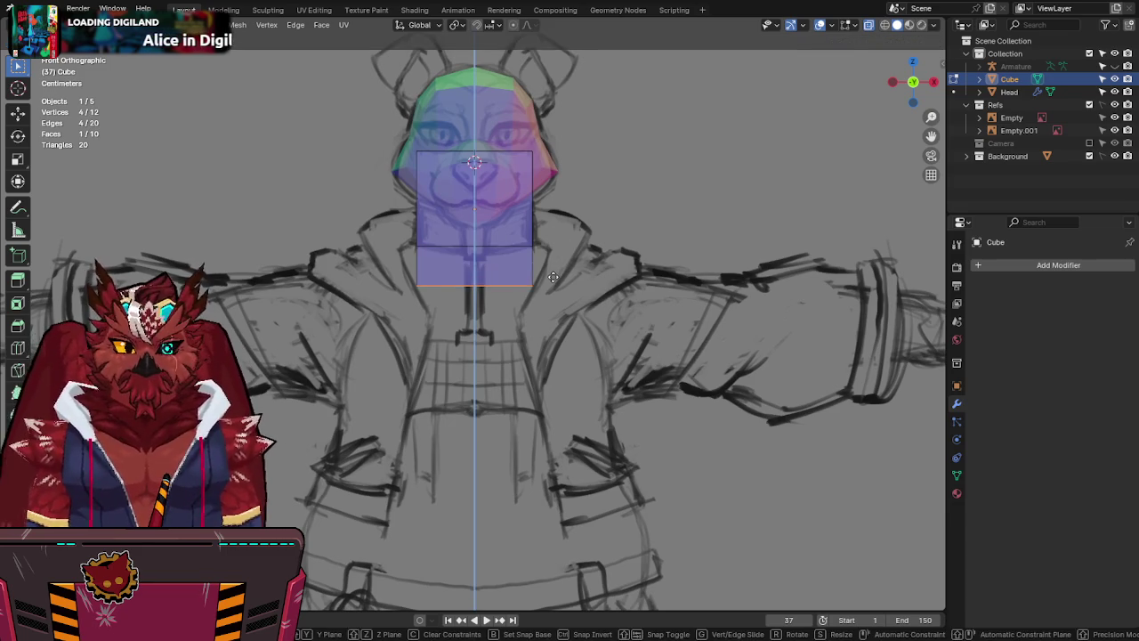
click(579, 276)
right_click(584, 274)
key(s)
key(x)
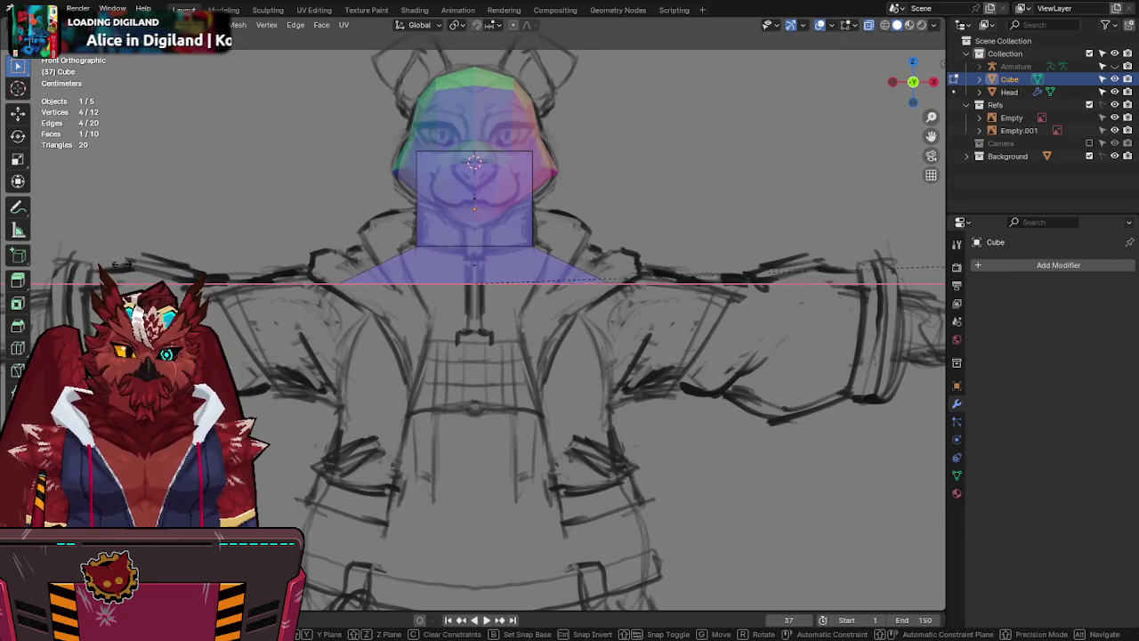
key(Return)
key(g)
key(z)
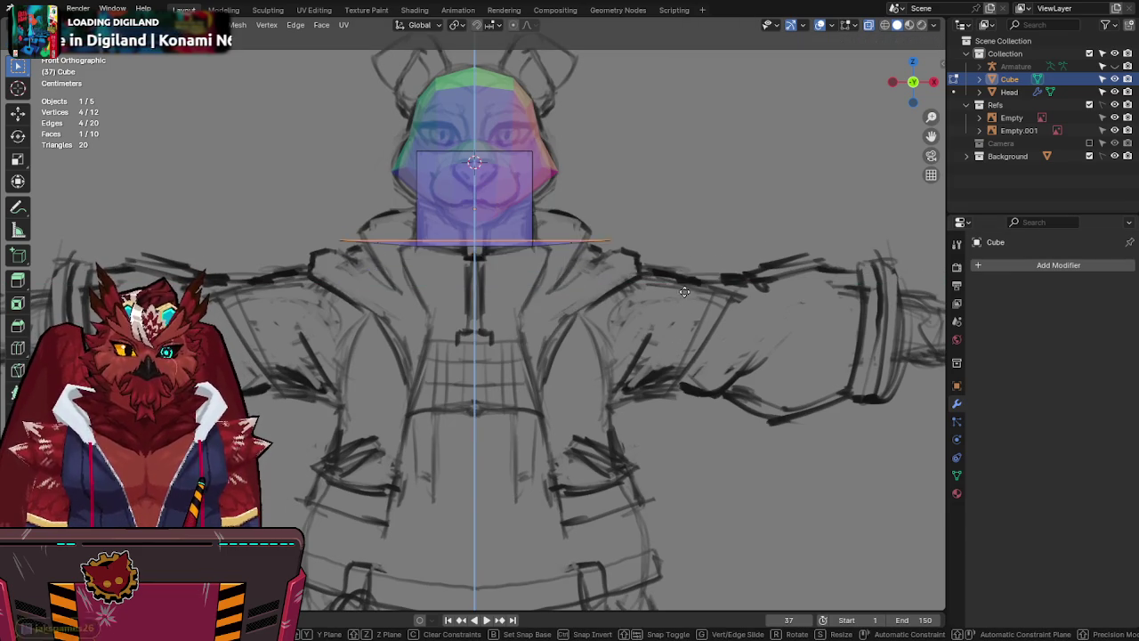
click(690, 317)
Extrude a chest section and narrow the shoulder loop into a trapezoid, then save.
shift+middle_drag(576, 219, 587, 121)
key(e)
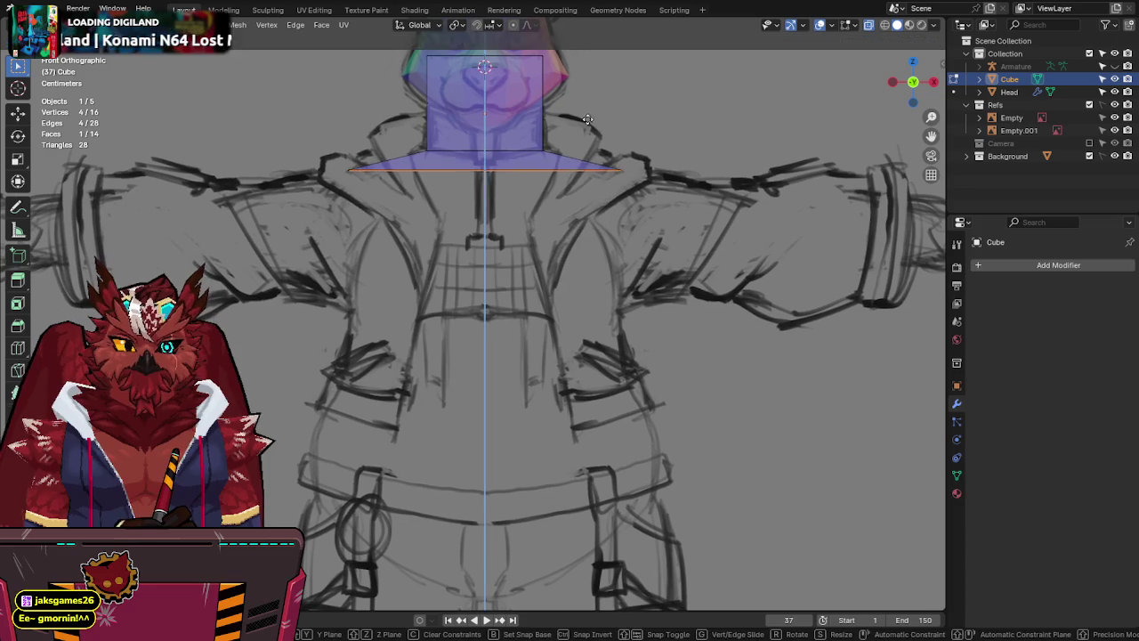
click(579, 174)
alt+click(580, 170)
key(s)
click(682, 165)
key(g)
key(z)
key(Escape)
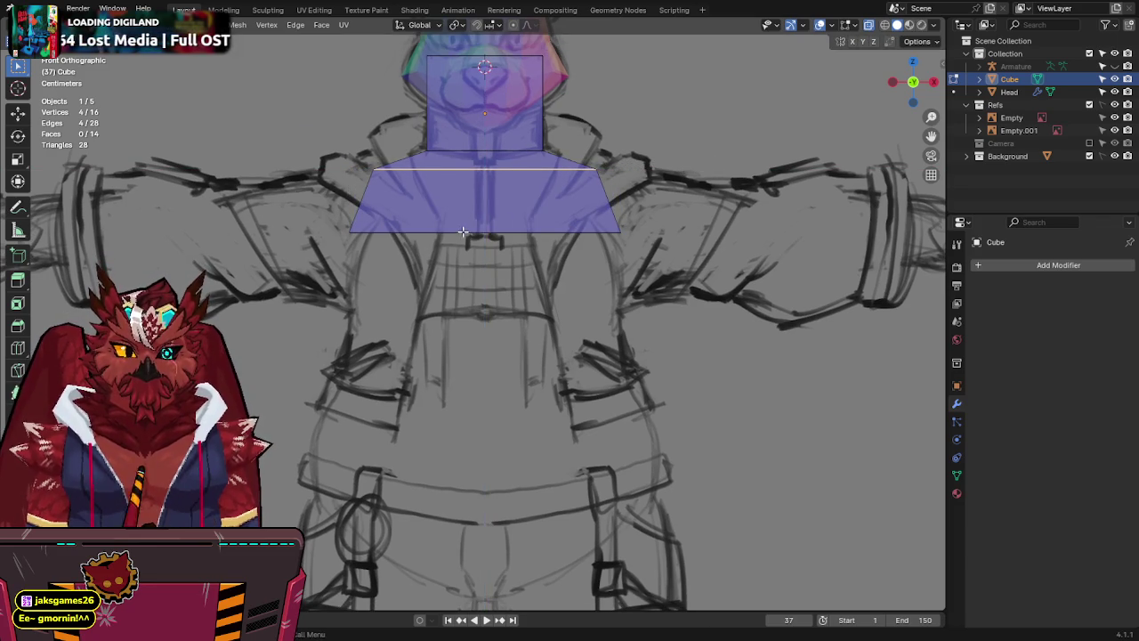
shift+scroll(590, 223, down, 2)
key(ctrl+s)
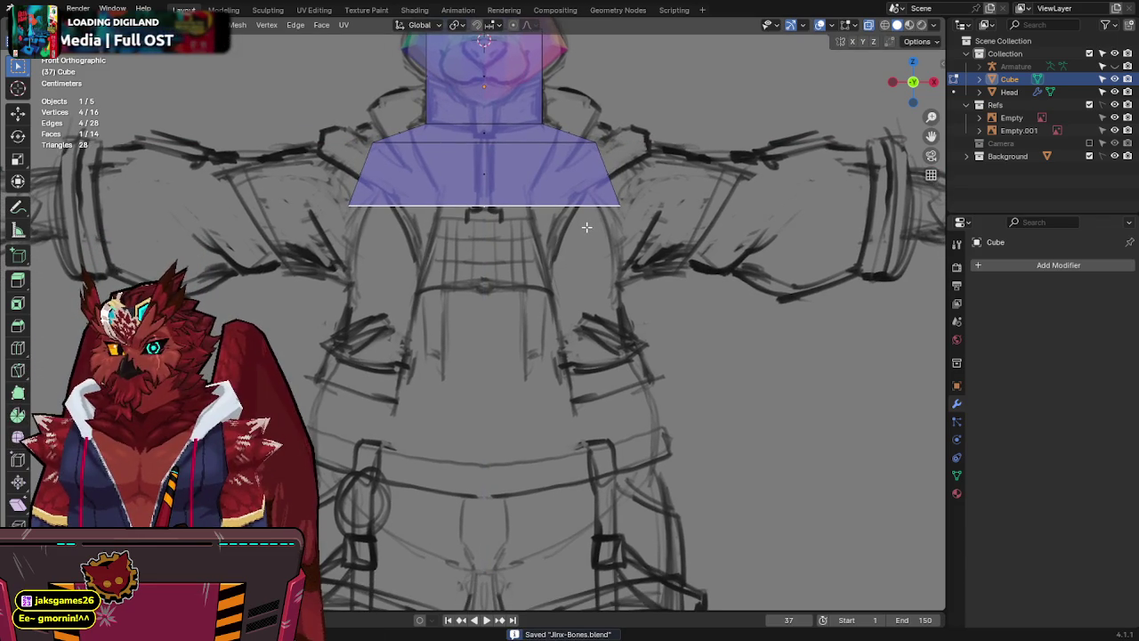
Lower the chest's bottom edge and extrude a vertical waist section.
key(g)
key(z)
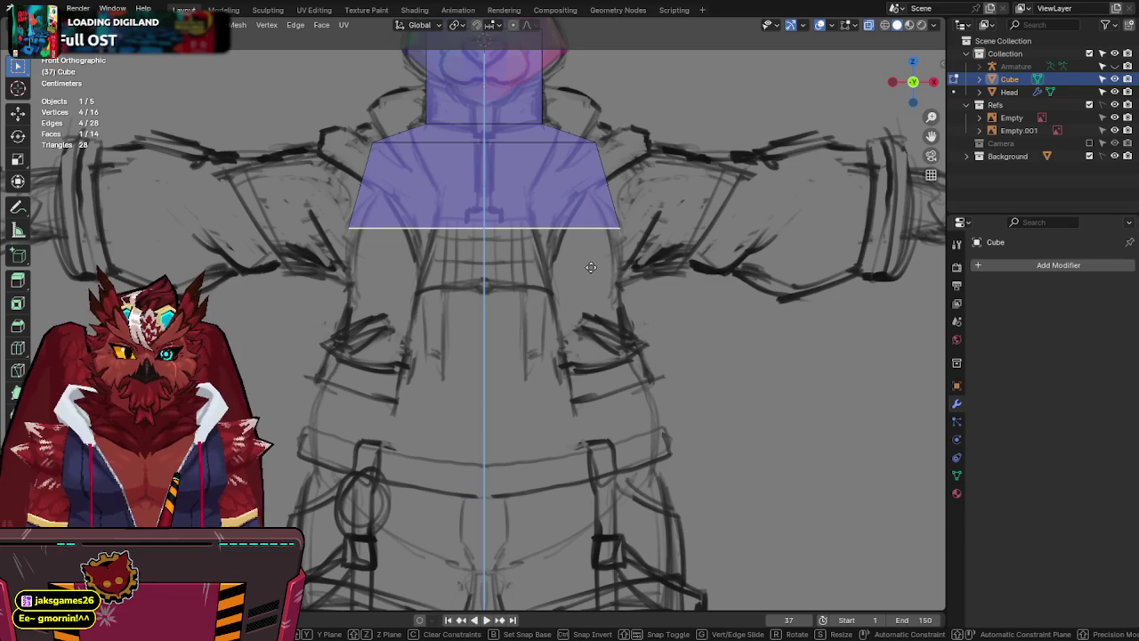
shift+middle_drag(595, 265, 605, 224)
click(651, 221)
key(e)
key(z)
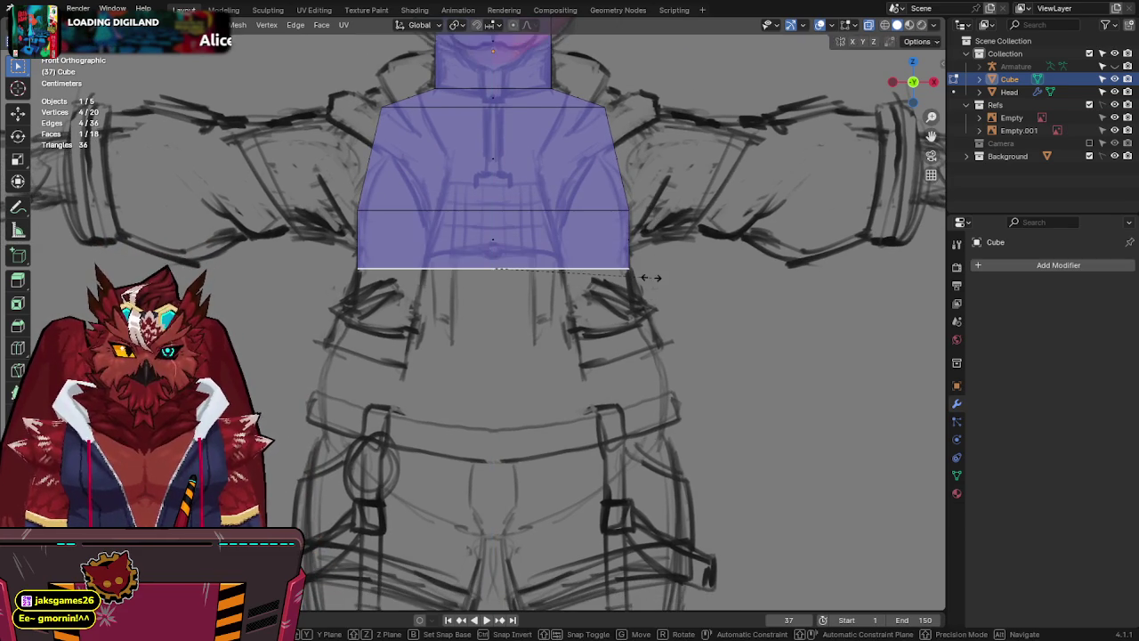
click(644, 277)
Extrude another section down and widen its bottom edge out to hip width.
key(e)
key(z)
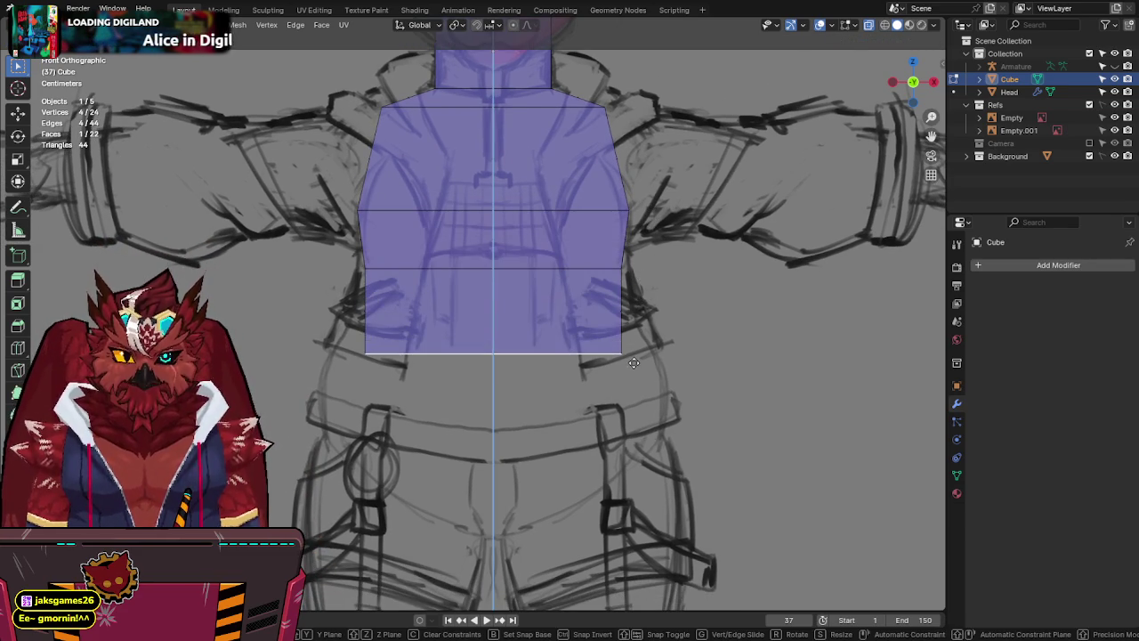
key(s)
key(g)
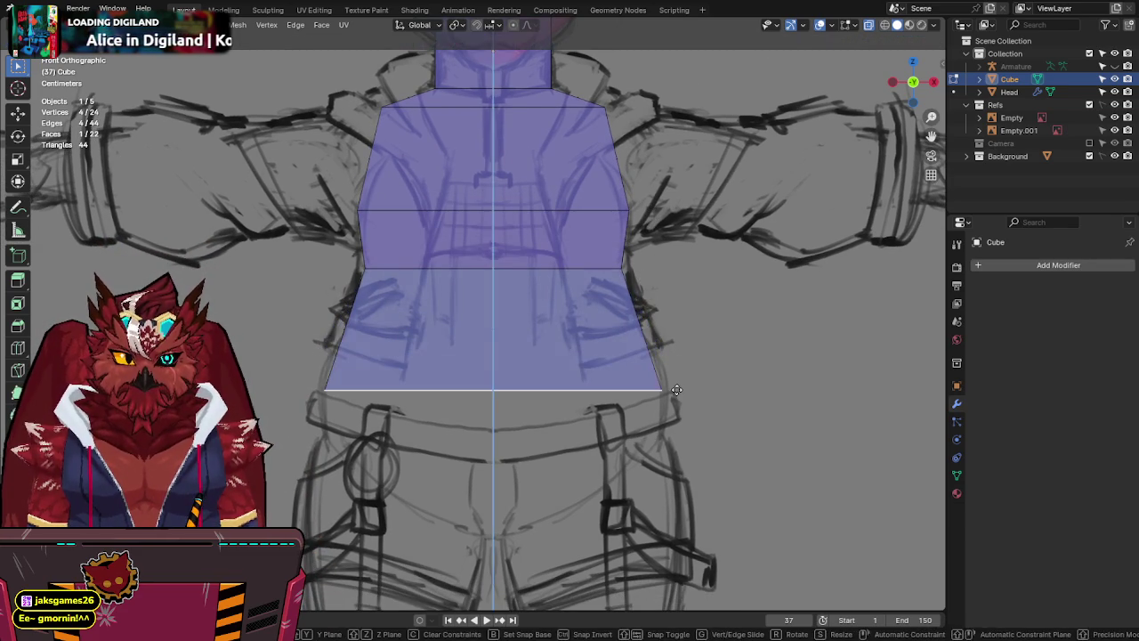
click(692, 386)
scroll(692, 387, up, 1)
mouse_move(692, 387)
shift+middle_down()
mouse_move(708, 219)
mouse_move(712, 293)
shift+middle_up()
Extrude a hip section and scale its bottom edge into a V-shaped crotch.
key(e)
key(z)
click(750, 423)
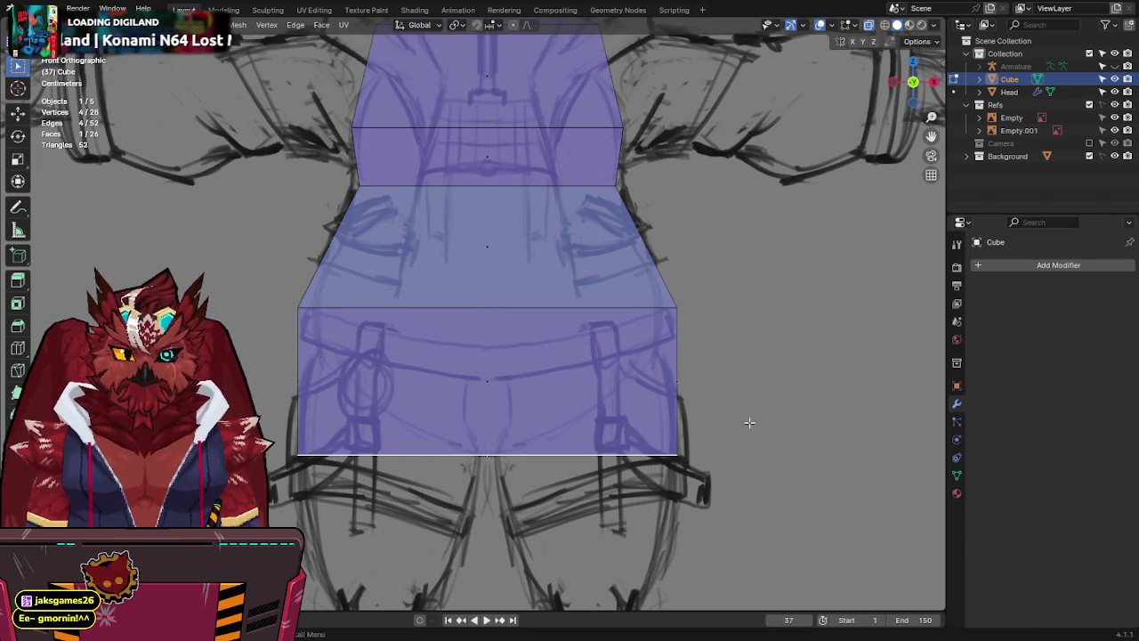
key(s)
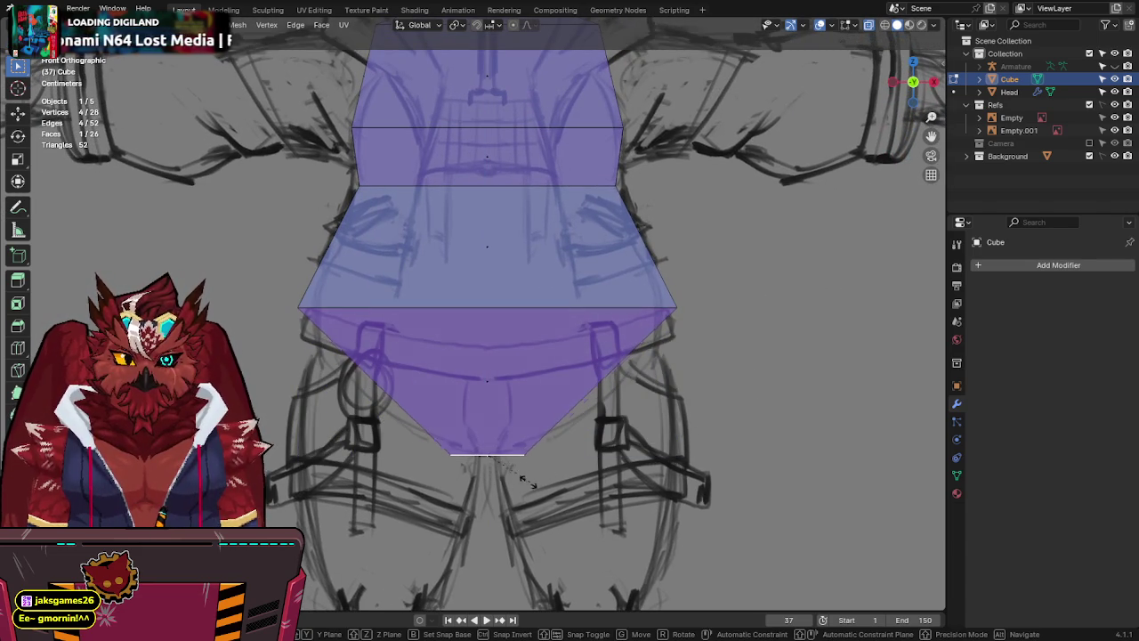
click(500, 478)
middle_drag(667, 431, 585, 419)
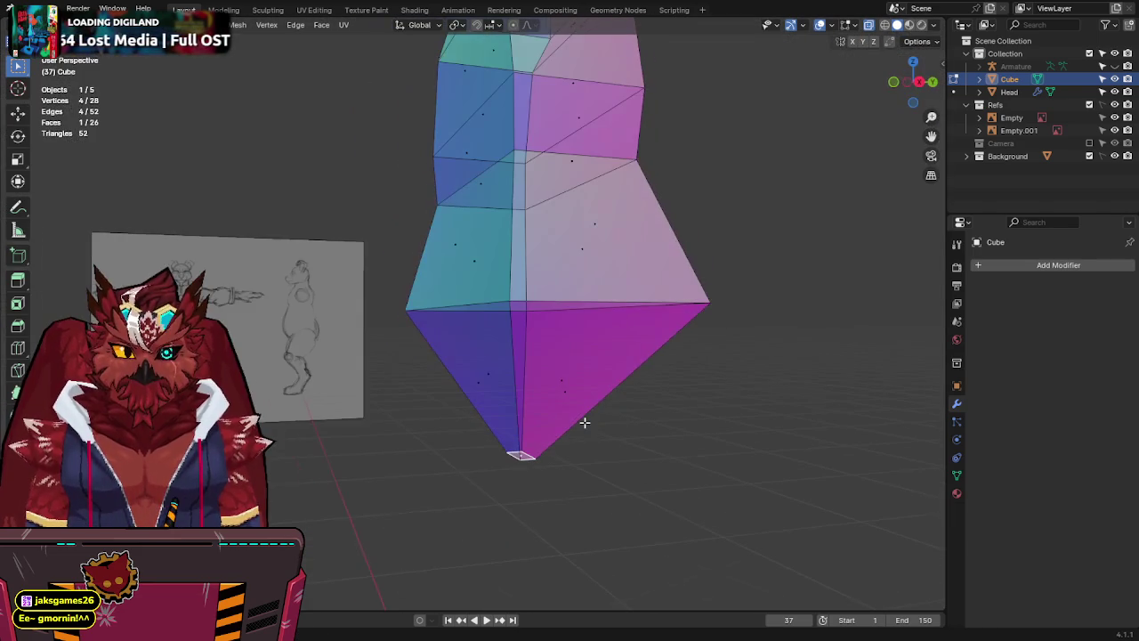
In side view, deepen the bottom section and middle torso ring front-to-back (S Y).
click(915, 83)
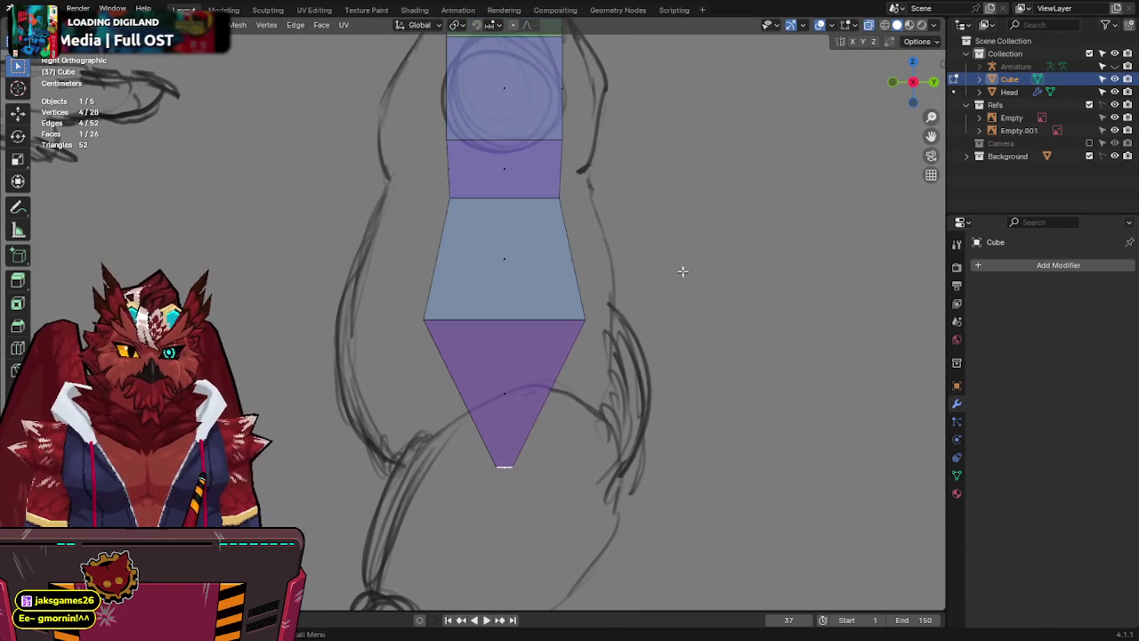
key(s)
key(y)
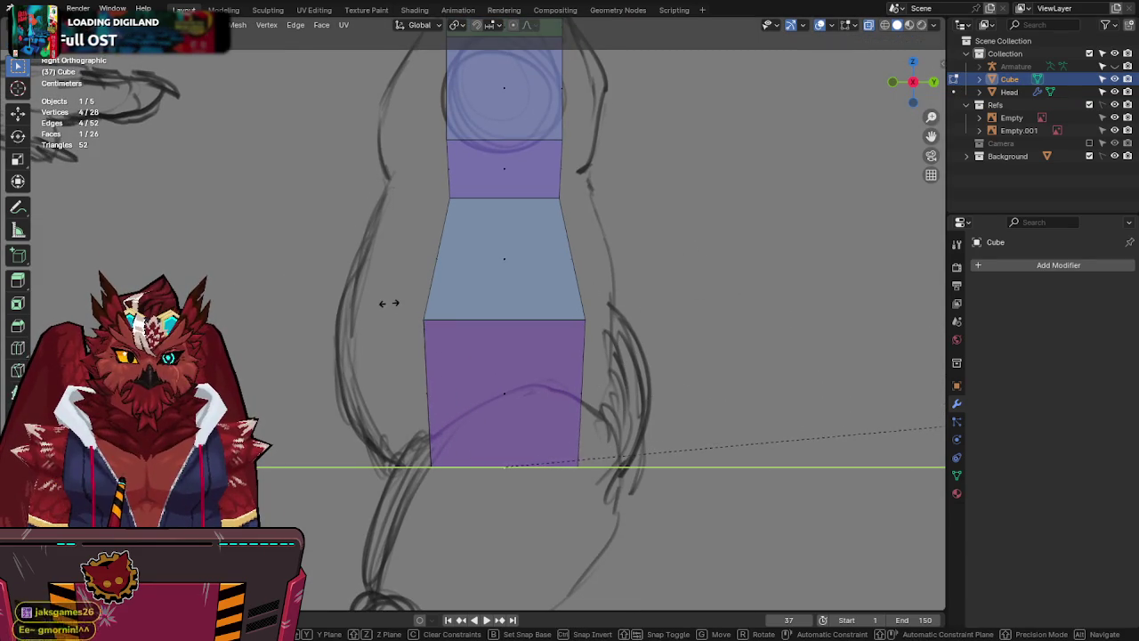
click(386, 299)
alt+click(555, 307)
key(s)
key(y)
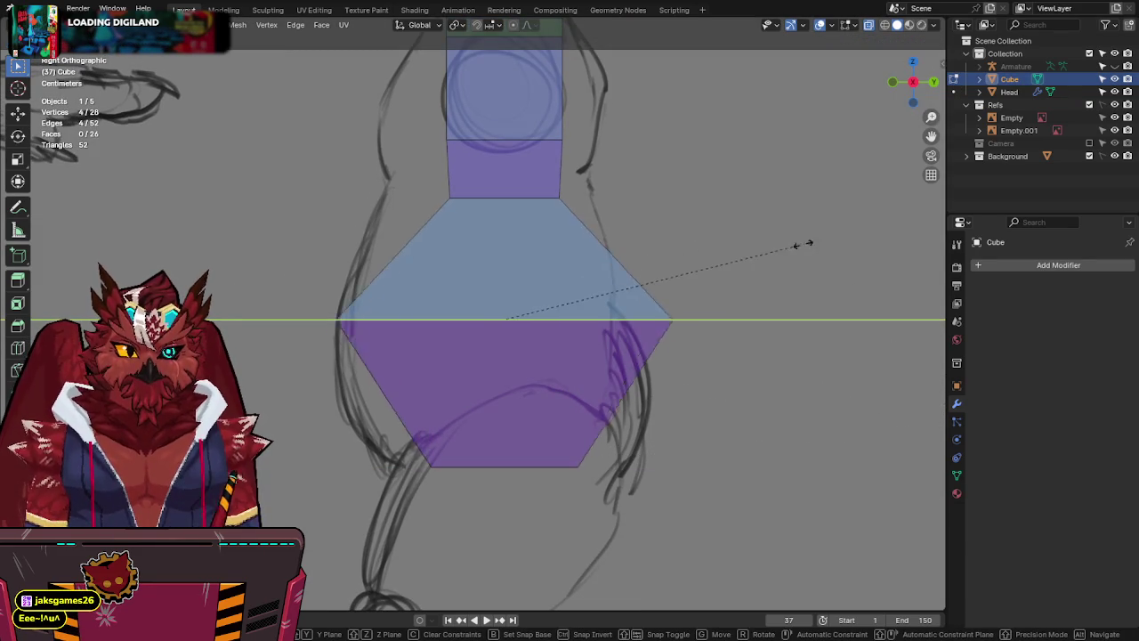
click(757, 246)
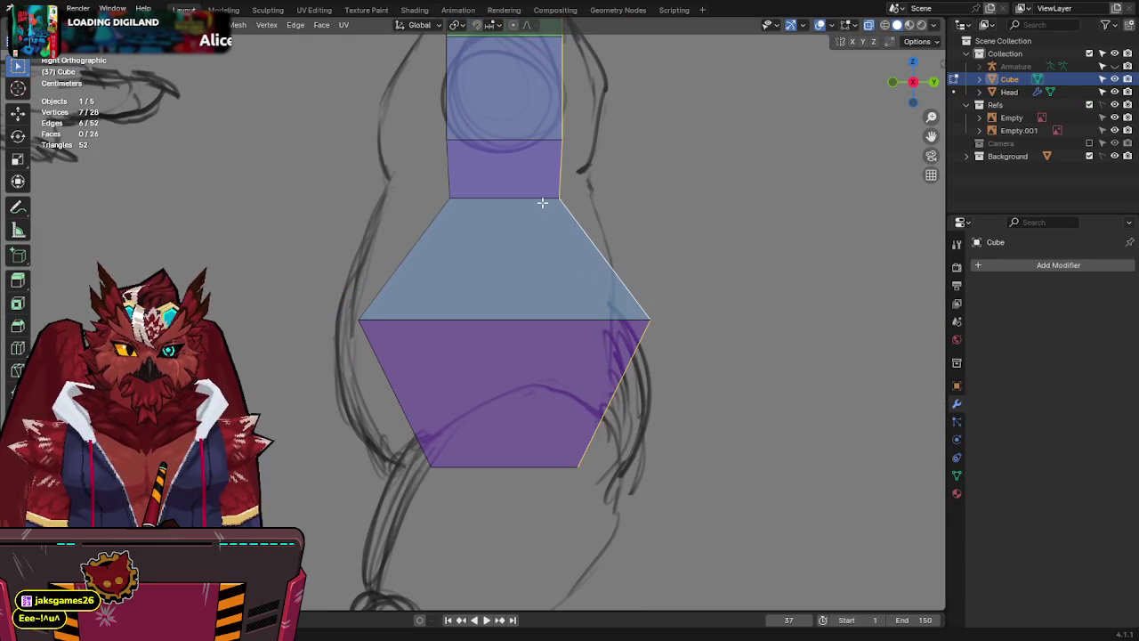
Deepen the upper torso rings toward the neck front-to-back, one ring at a time.
shift+middle_drag(542, 203, 495, 292)
alt+click(498, 287)
key(s)
key(y)
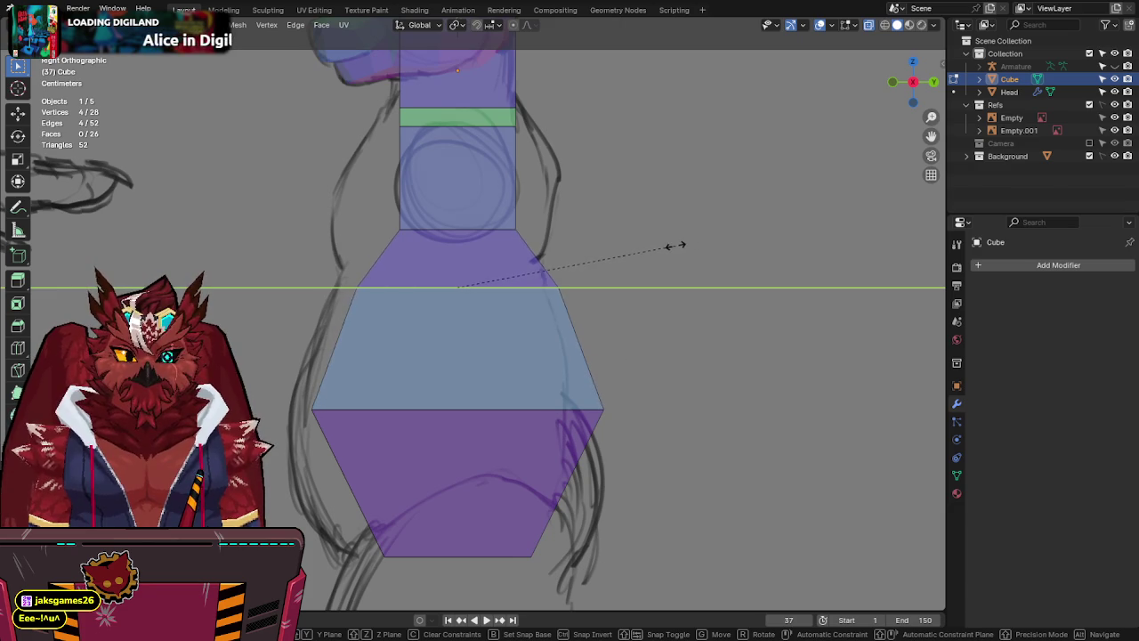
click(672, 245)
shift+middle_drag(661, 241, 548, 296)
key(s)
key(y)
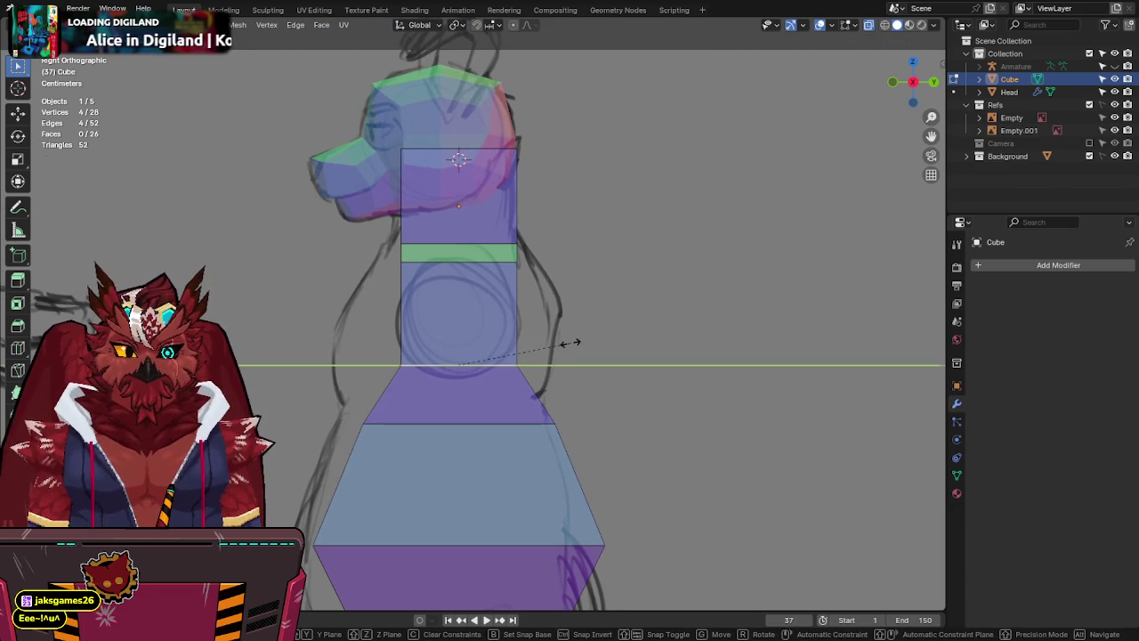
click(668, 334)
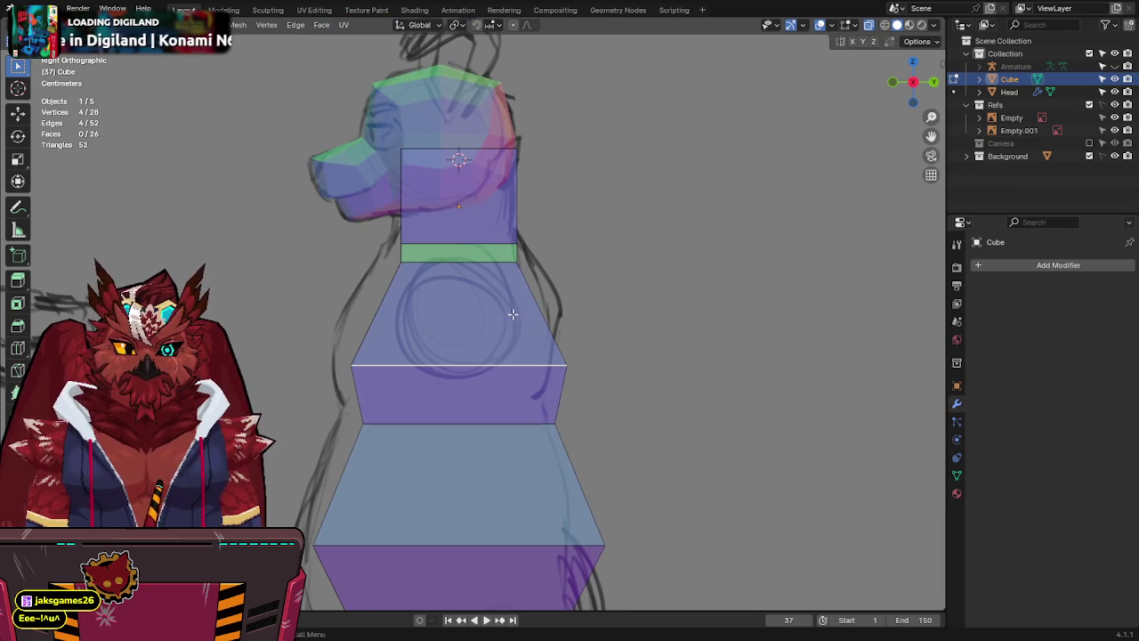
mouse_move(472, 260)
middle_down()
mouse_move(597, 257)
mouse_move(537, 270)
middle_up()
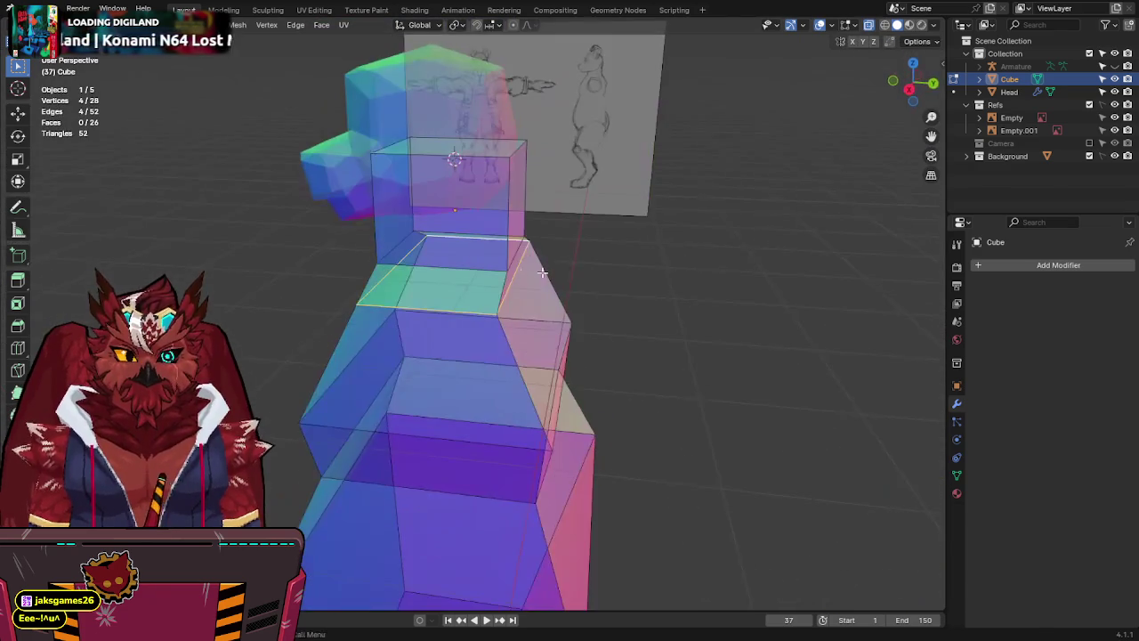
key(s)
key(y)
click(597, 273)
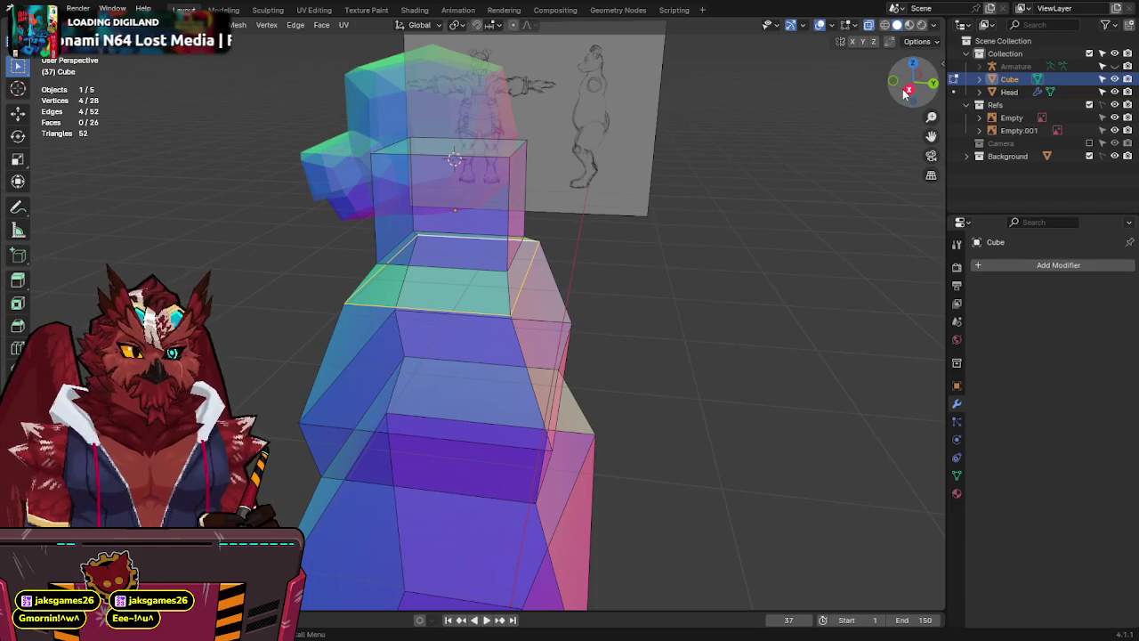
Tilt the chest ring by lowering its left vertex and raising its right vertex.
click(909, 89)
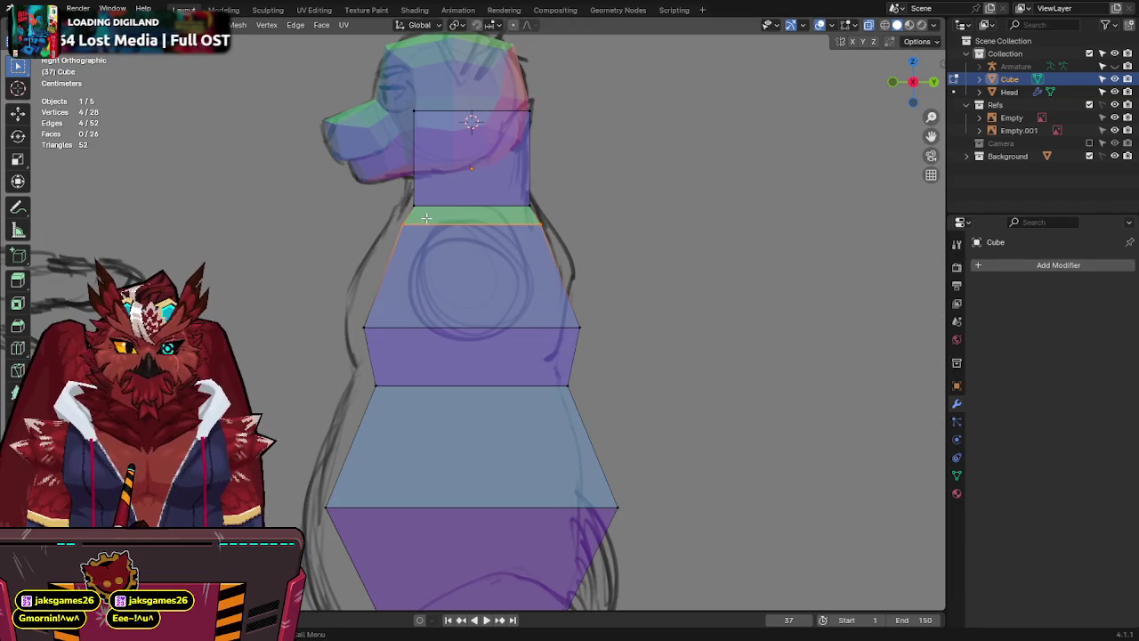
click(389, 236)
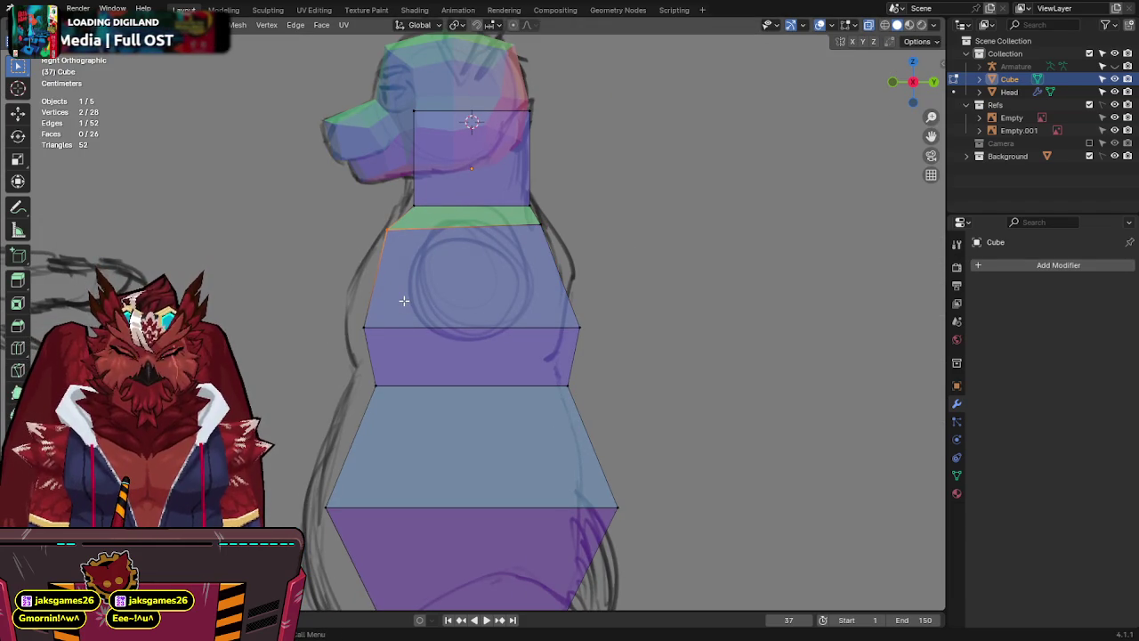
drag(361, 312, 349, 332)
key(g)
click(402, 366)
key(g)
key(y)
click(619, 310)
click(579, 328)
key(g)
click(531, 312)
key(g)
click(609, 313)
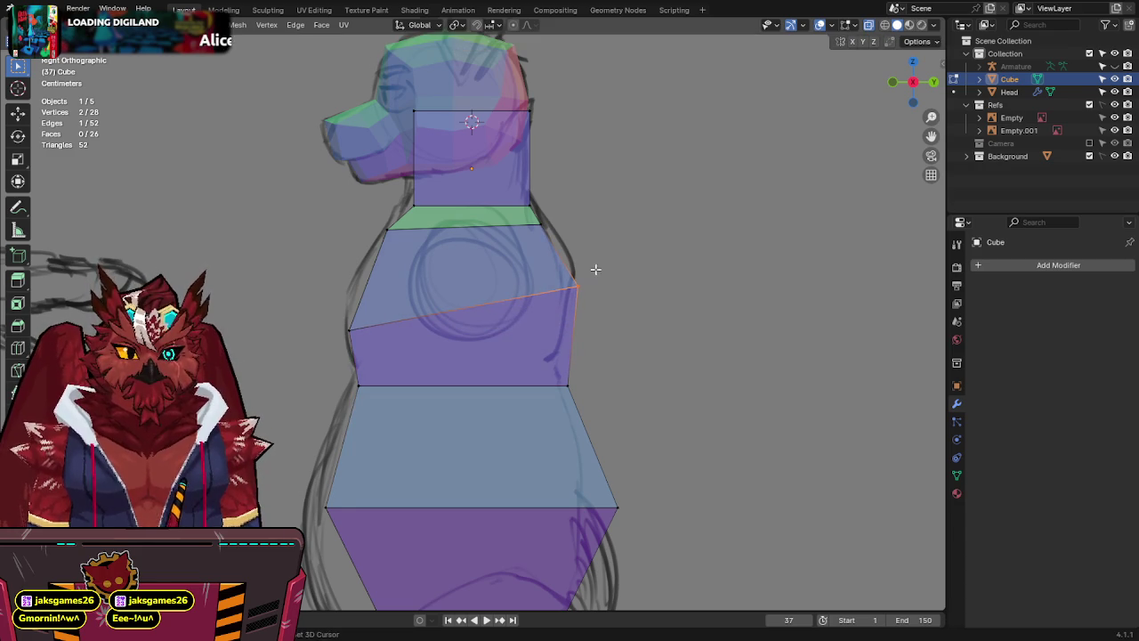
Shift the selected torso edge front-to-back along Y to match the sketch.
shift+scroll(567, 229, down, 5)
key(g)
key(y)
click(547, 275)
key(g)
key(y)
click(567, 303)
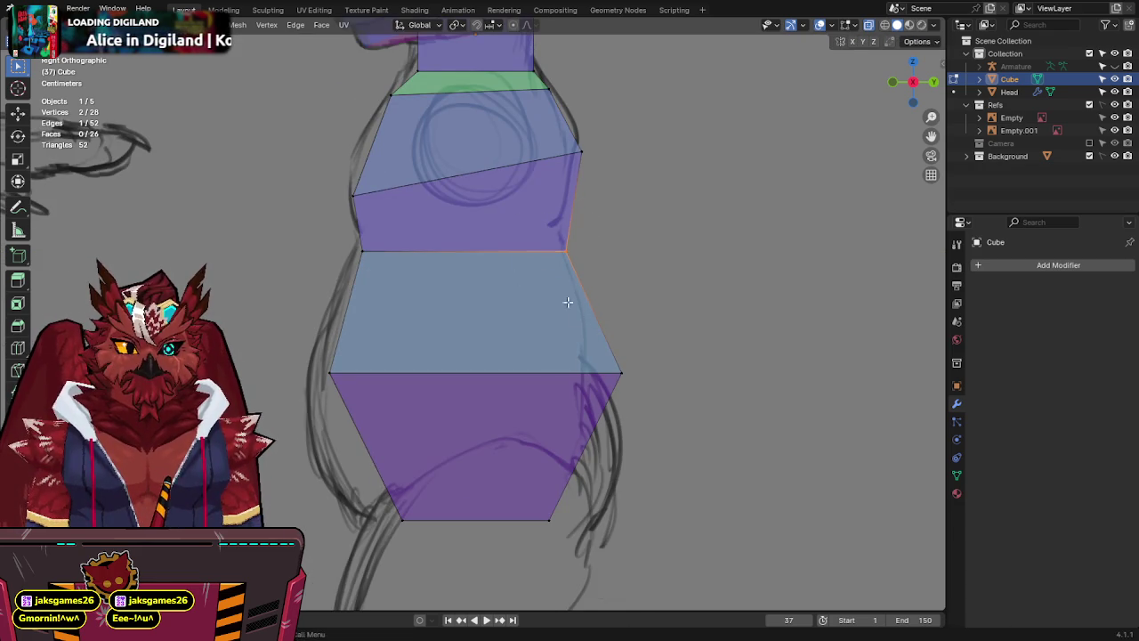
Push the lower ring's left vertex to the sketch outline, then widen and shift the bottom edge.
drag(401, 320, 321, 381)
key(g)
key(y)
click(300, 381)
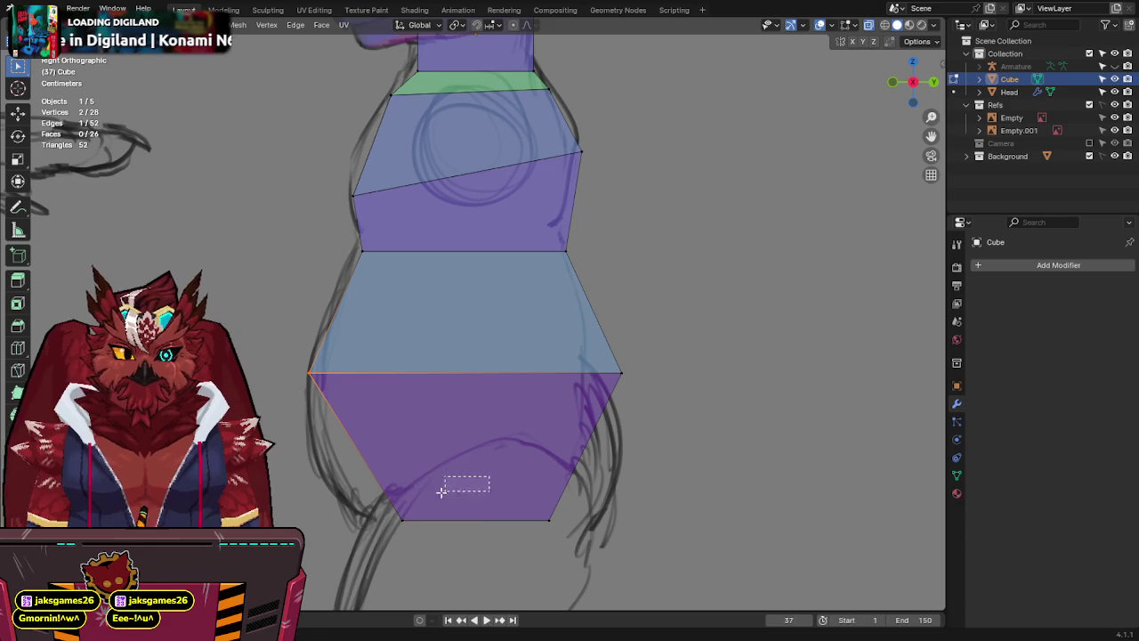
key(s)
key(y)
click(501, 483)
key(g)
key(y)
click(576, 557)
Place the hip loop's left vertex on the sketch's hip outline.
drag(381, 425, 338, 463)
key(g)
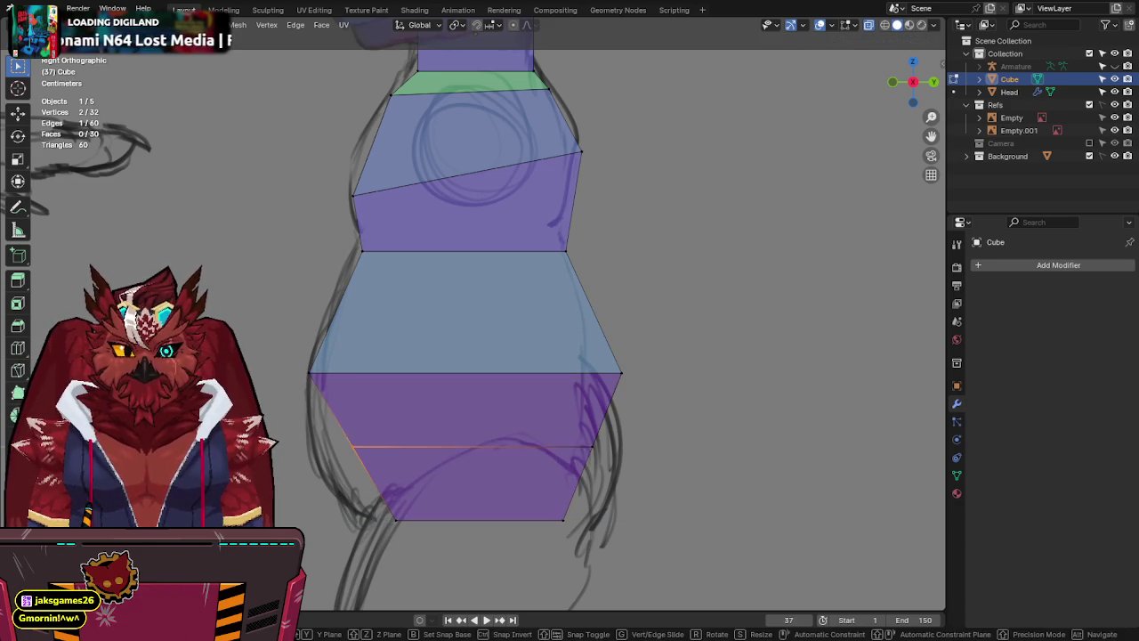
key(y)
click(321, 454)
key(g)
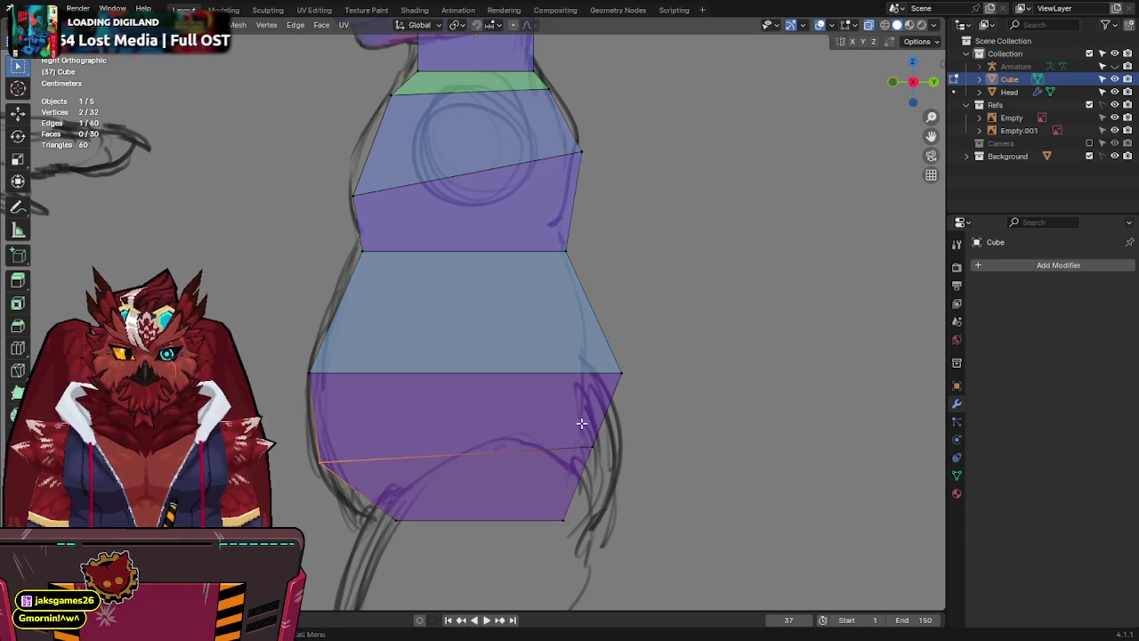
click(905, 584)
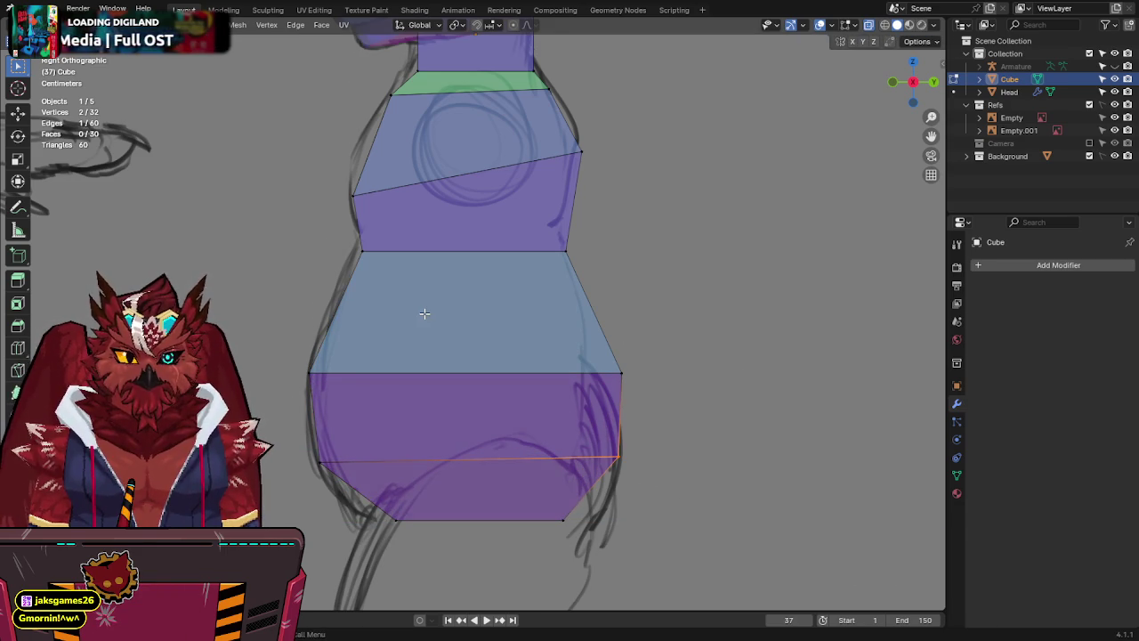
In front view, dissolve the extra hip edge loop and save the file.
key(KP_1)
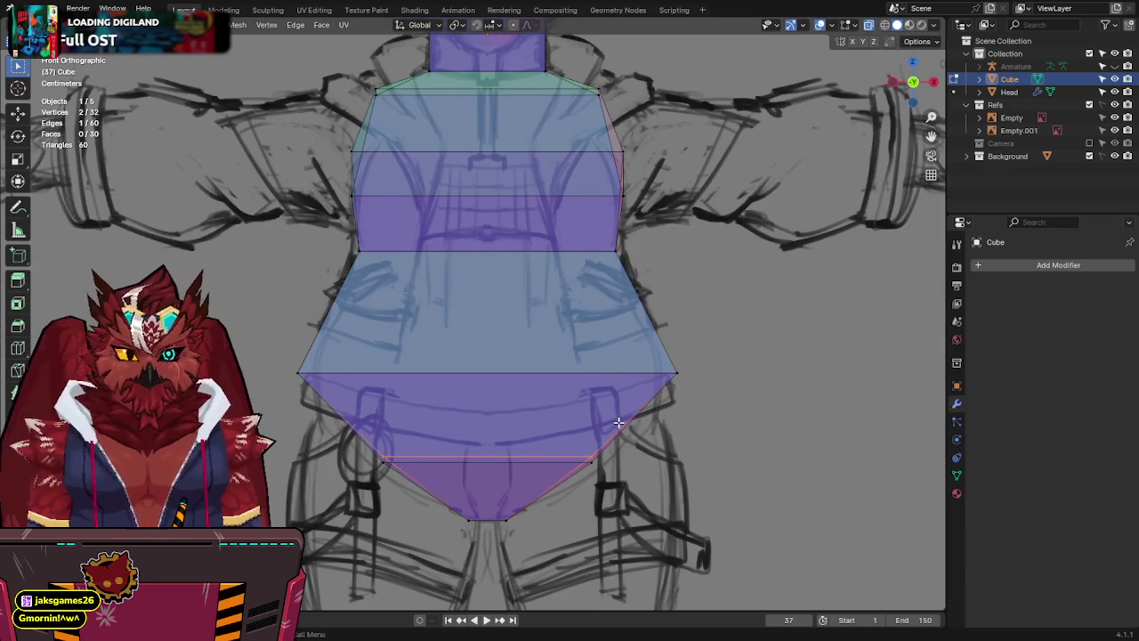
key(x)
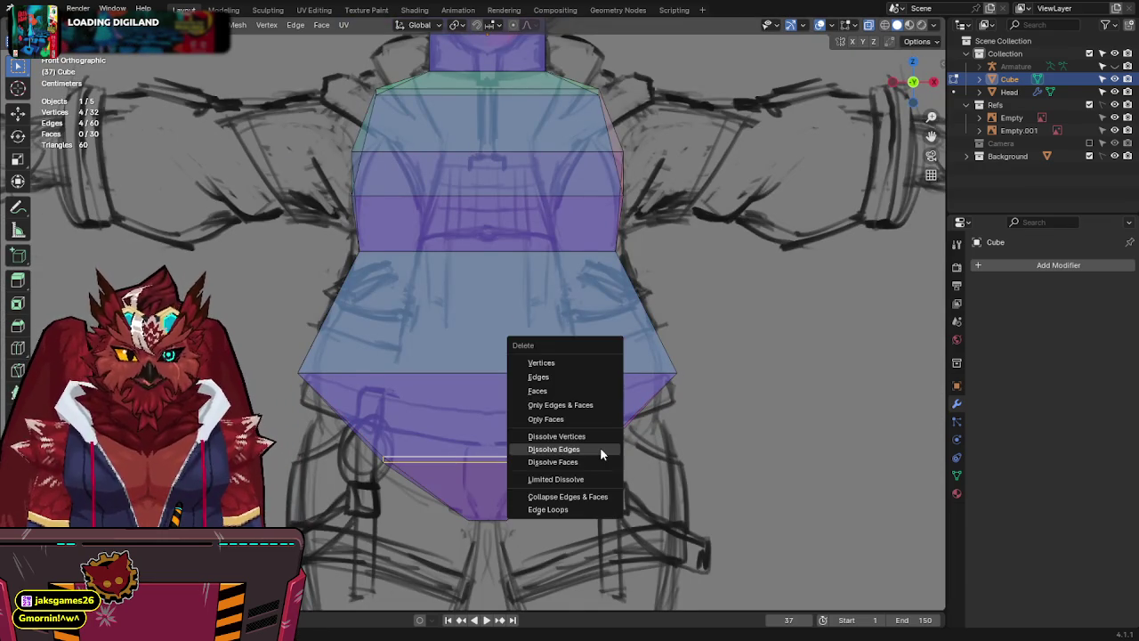
click(600, 447)
key(ctrl+s)
Inspect the solid body, then scale the neck ring narrower in side view.
mouse_move(600, 447)
shift+middle_down()
mouse_move(553, 322)
mouse_move(551, 368)
shift+middle_up()
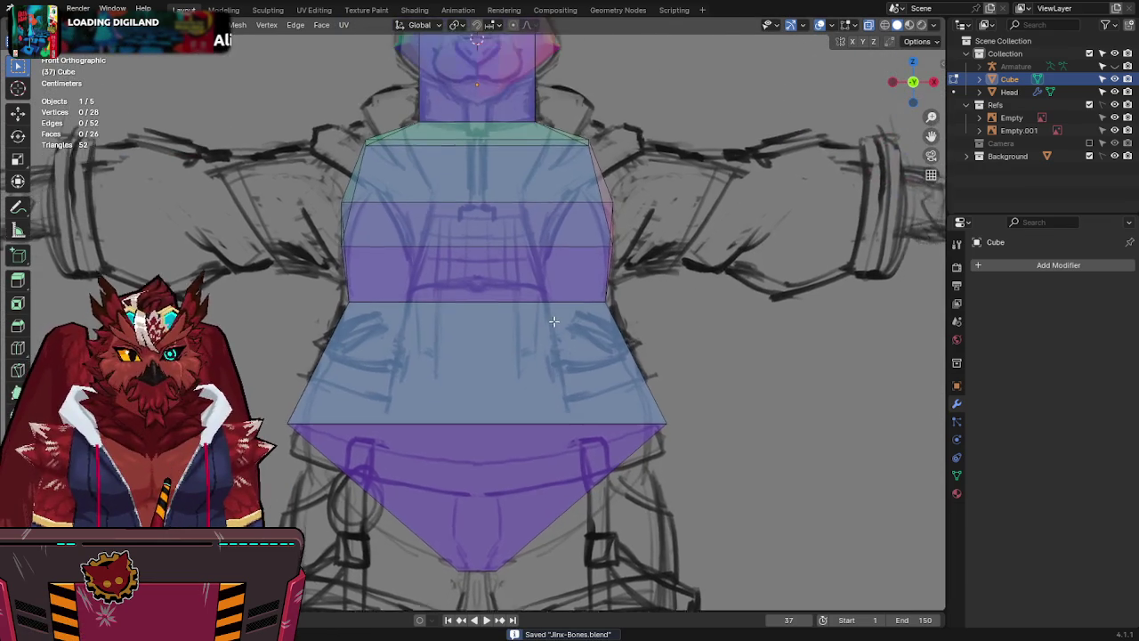
scroll(554, 322, down, 1)
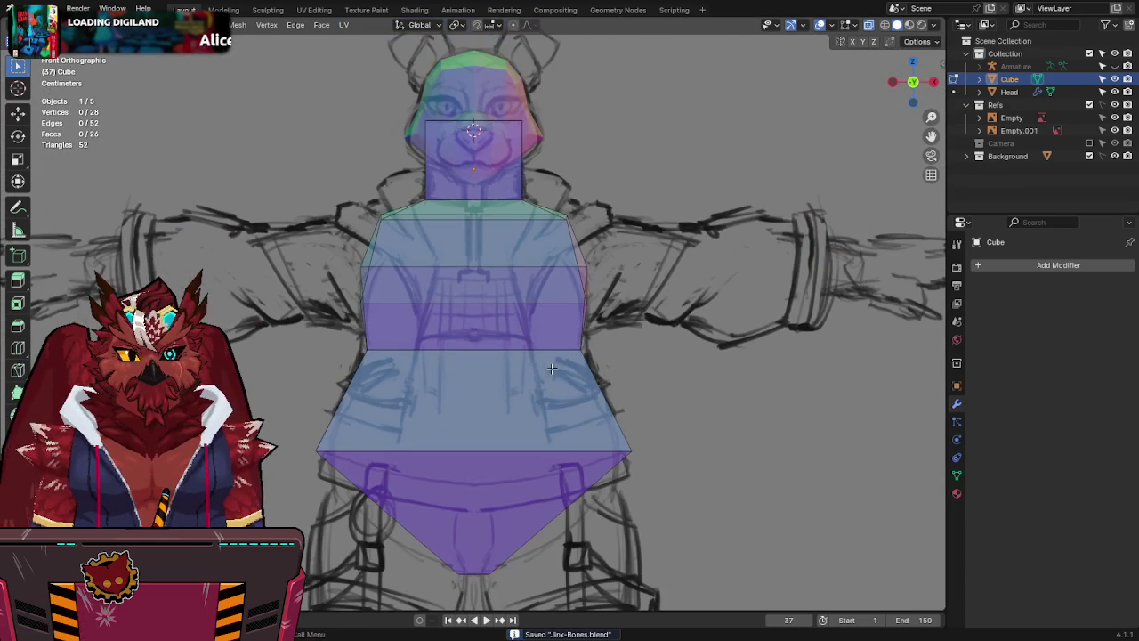
key(alt+z)
mouse_move(475, 216)
middle_down()
mouse_move(656, 165)
mouse_move(561, 197)
middle_up()
key(alt+z)
key(KP_3)
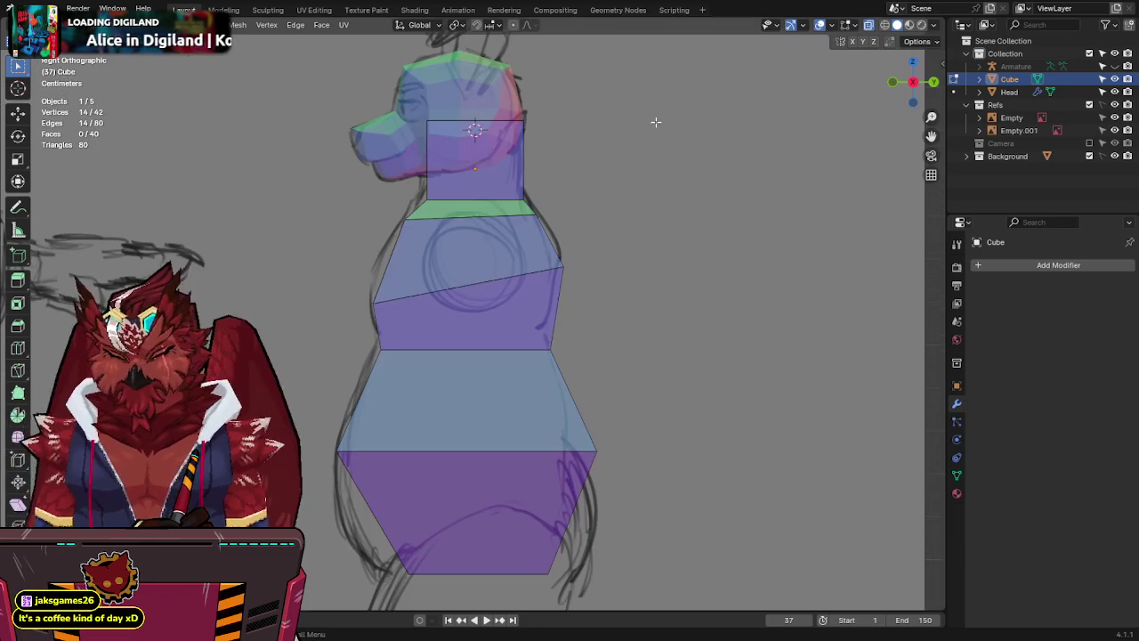
shift+middle_drag(588, 118, 590, 234)
scroll(612, 256, up, 3)
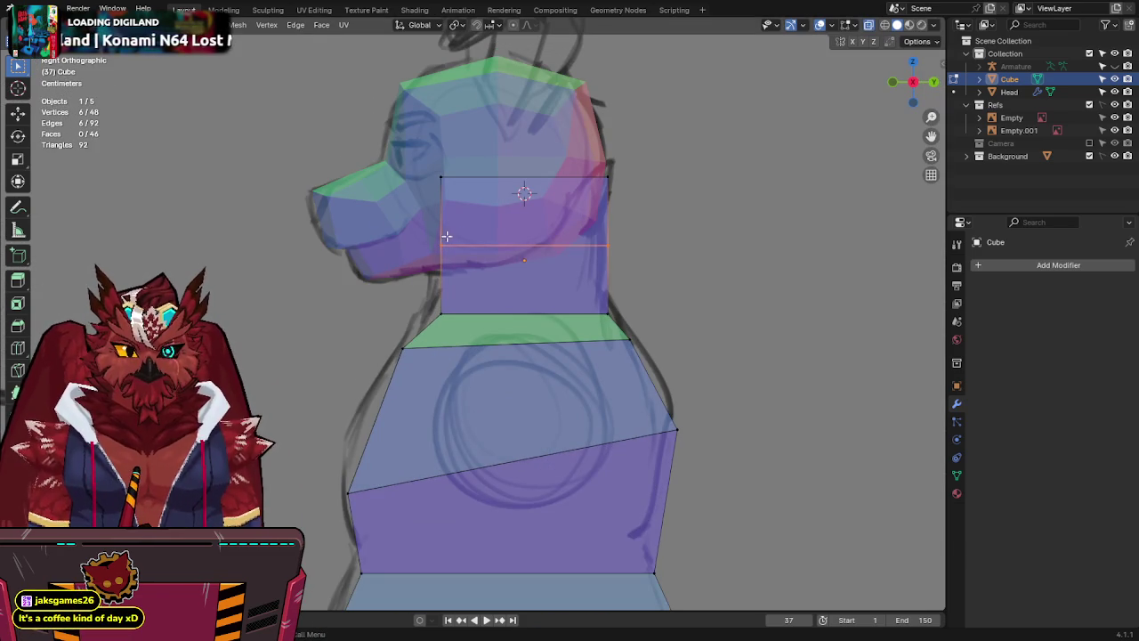
key(s)
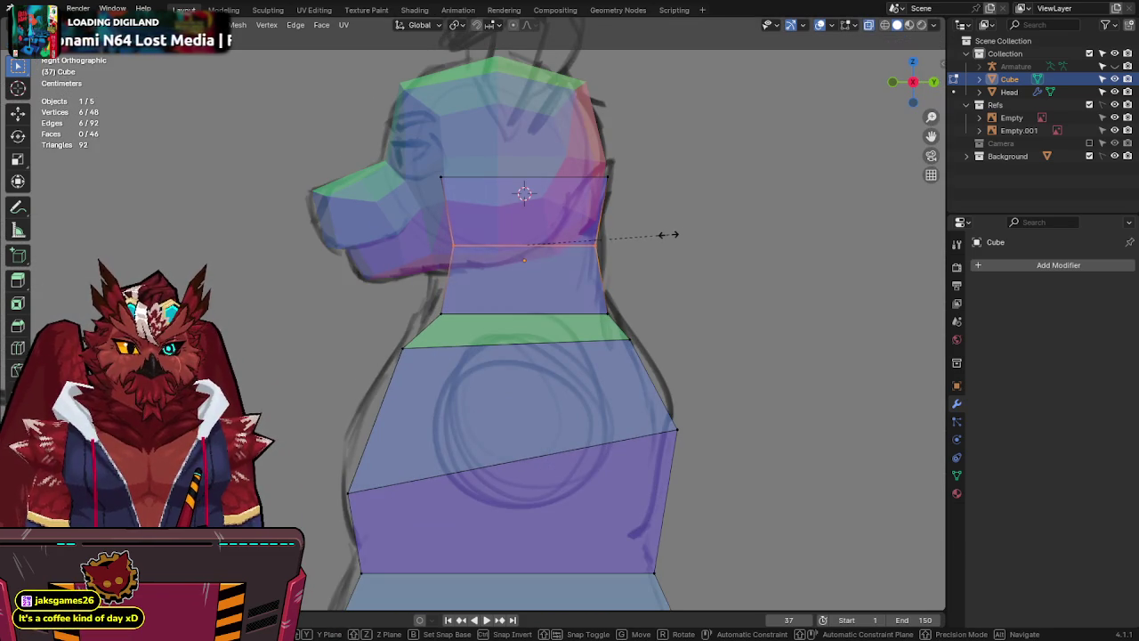
click(671, 235)
Select the upper ring under the head, leave Edit Mode and select the Head object.
click(893, 82)
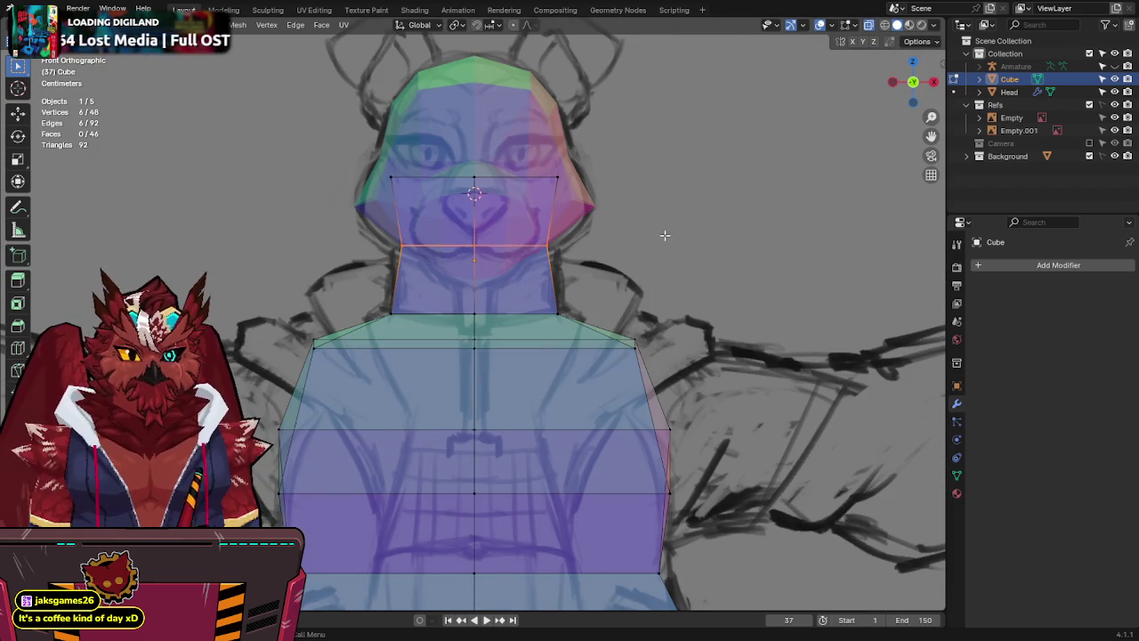
drag(627, 114, 394, 187)
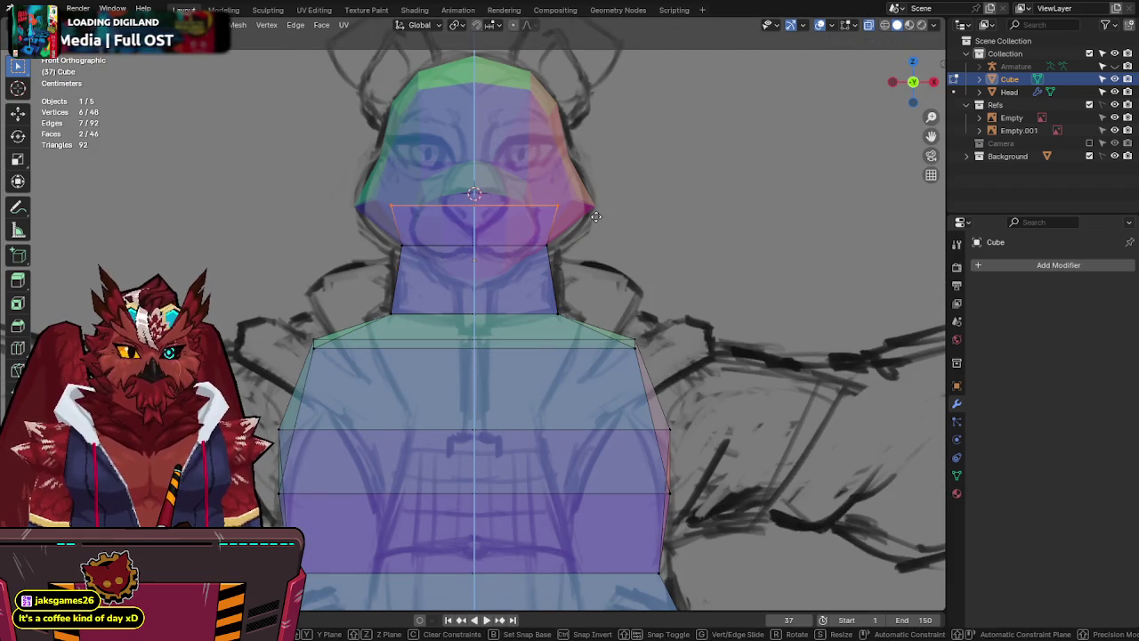
click(933, 83)
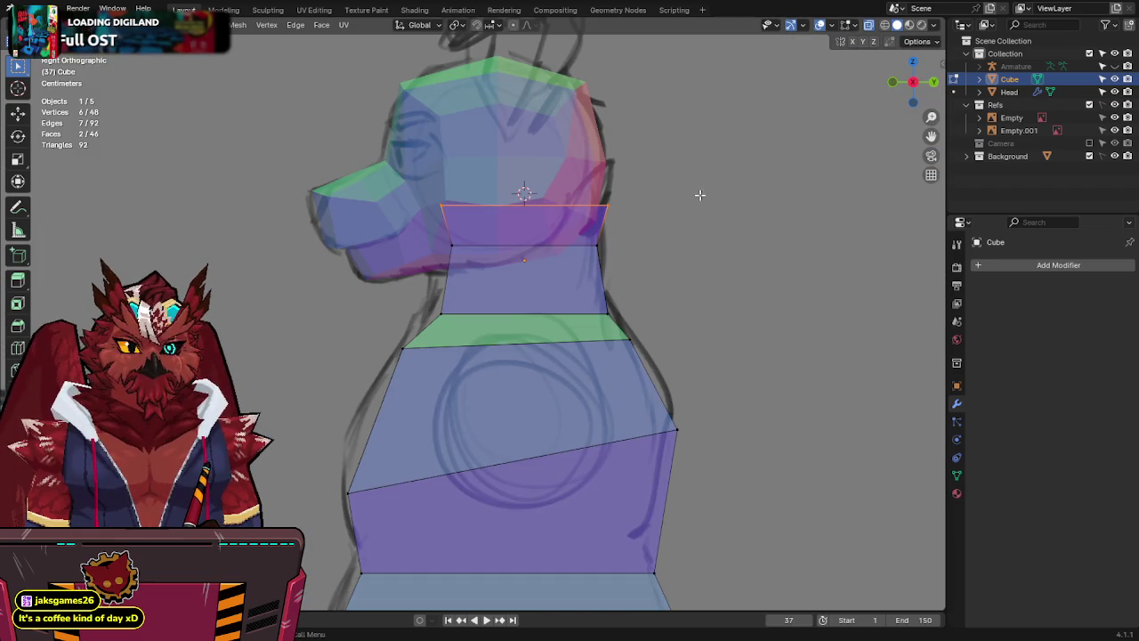
key(Tab)
click(572, 183)
Cancel accidental moves of the Head and the reference image Empty.001, deselecting everything.
key(g)
key(y)
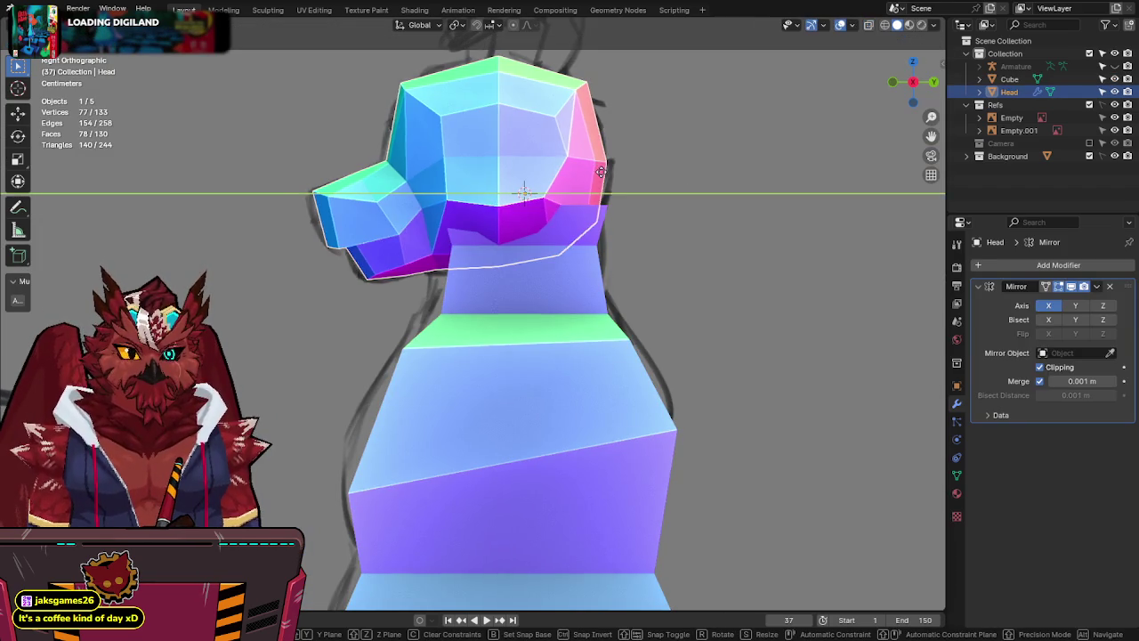
key(Escape)
click(285, 287)
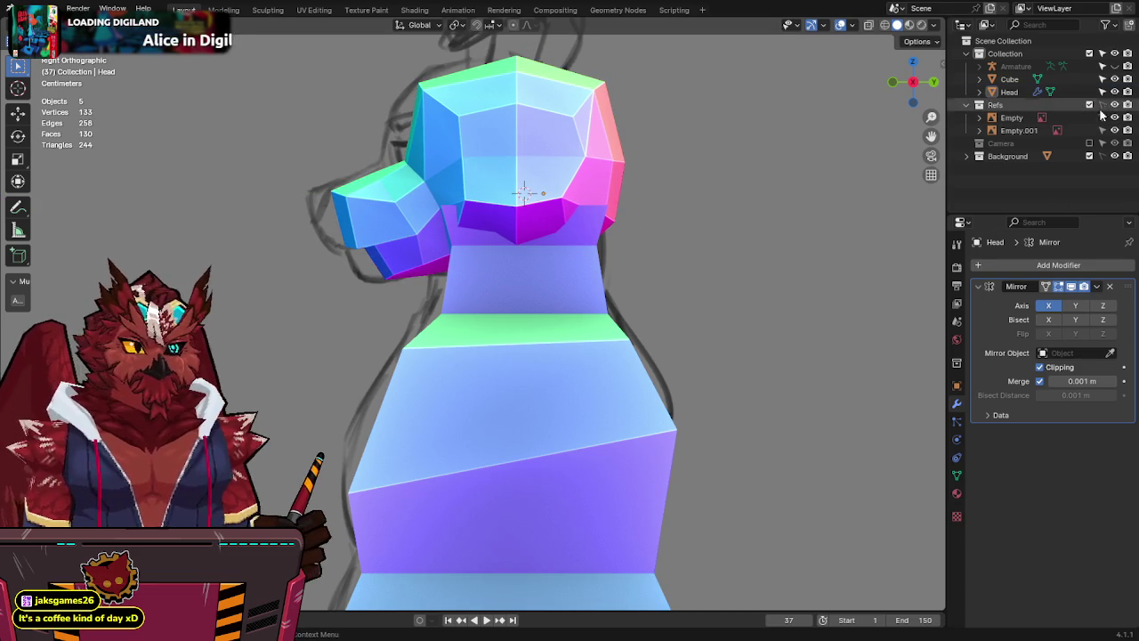
click(1051, 132)
key(g)
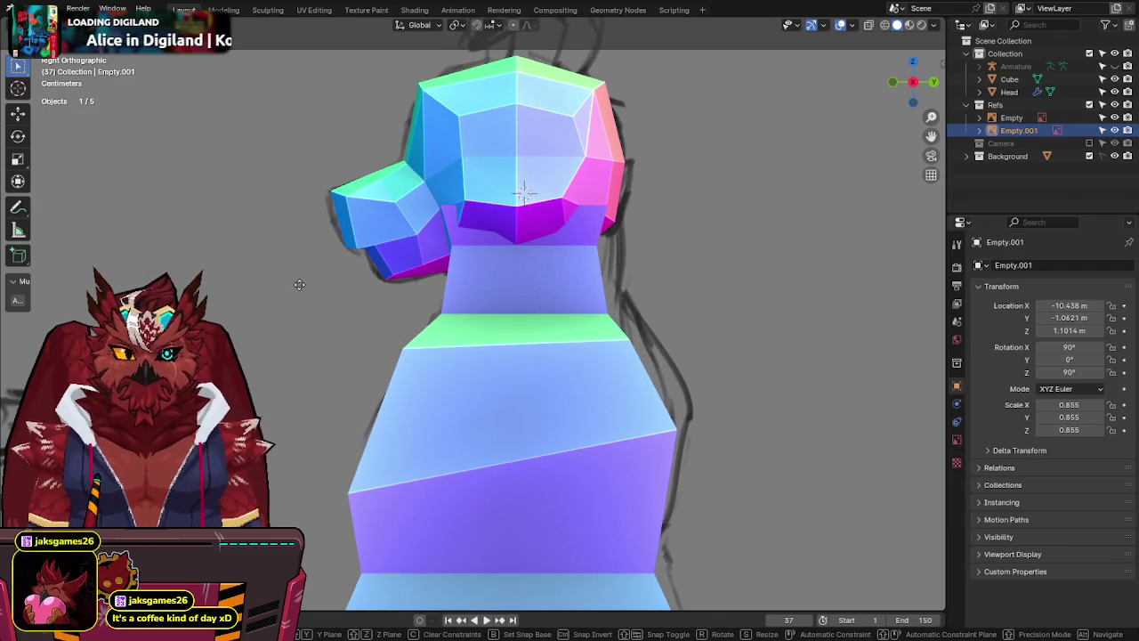
key(Escape)
click(540, 300)
Reselect the body Cube after cancelling another Empty.001 move, and save Jinx-Bones.blend.
click(575, 193)
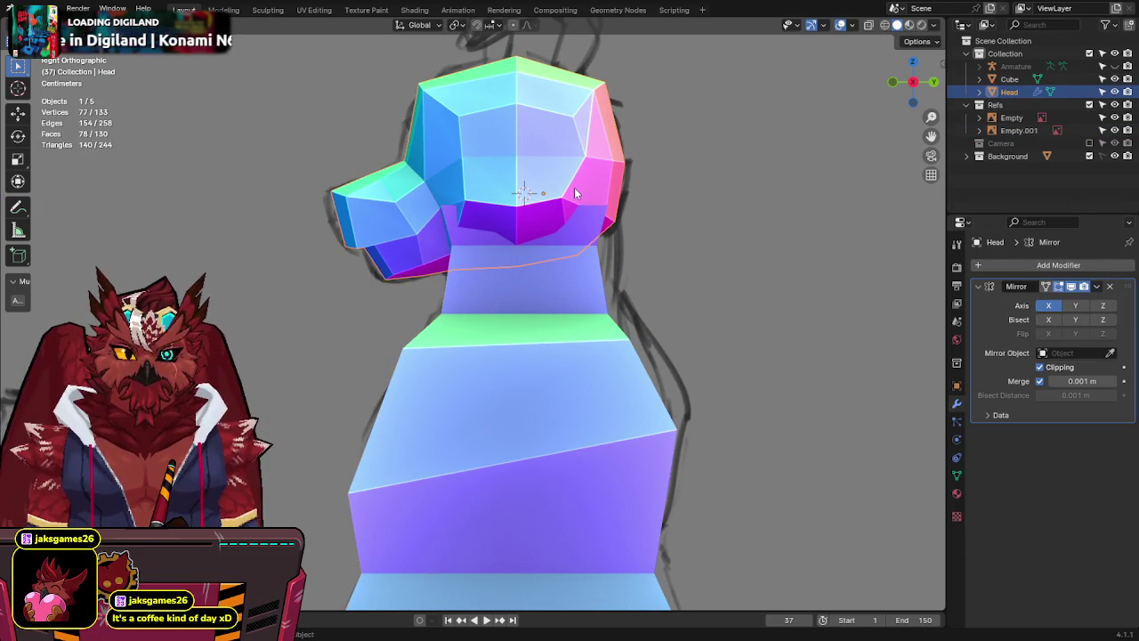
click(545, 276)
scroll(545, 276, down, 5)
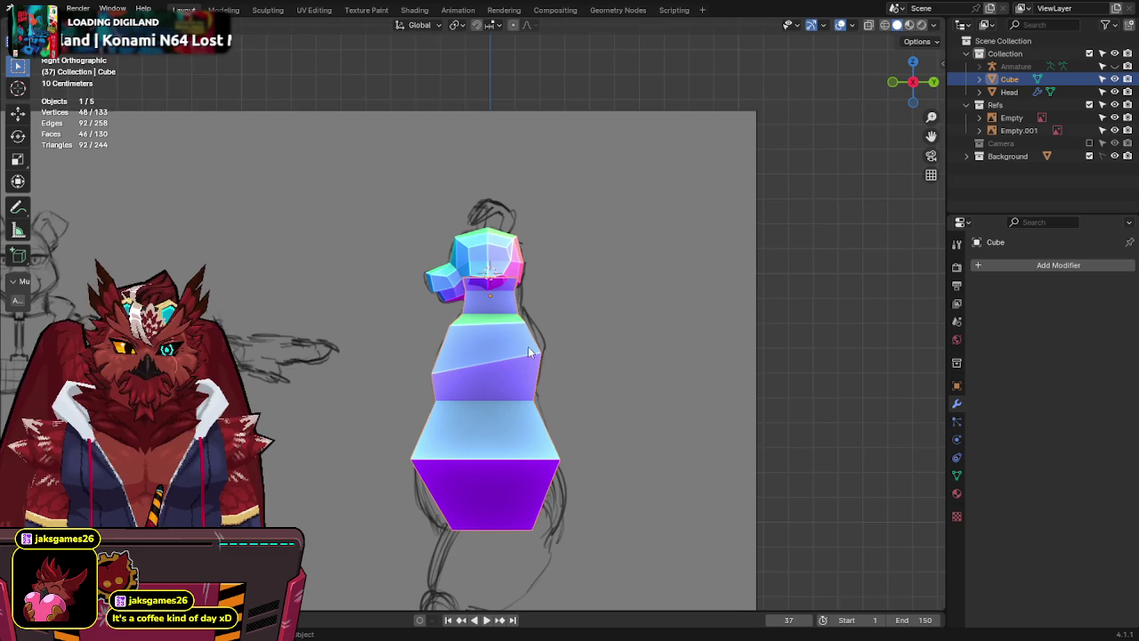
scroll(521, 311, up, 5)
click(524, 306)
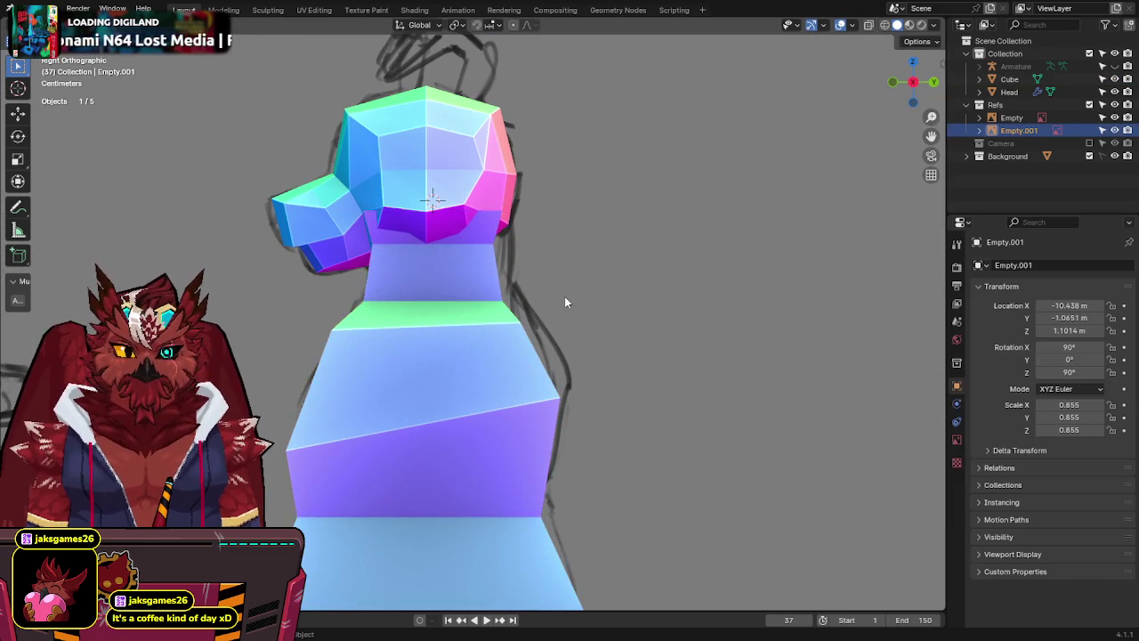
key(g)
key(Escape)
click(441, 332)
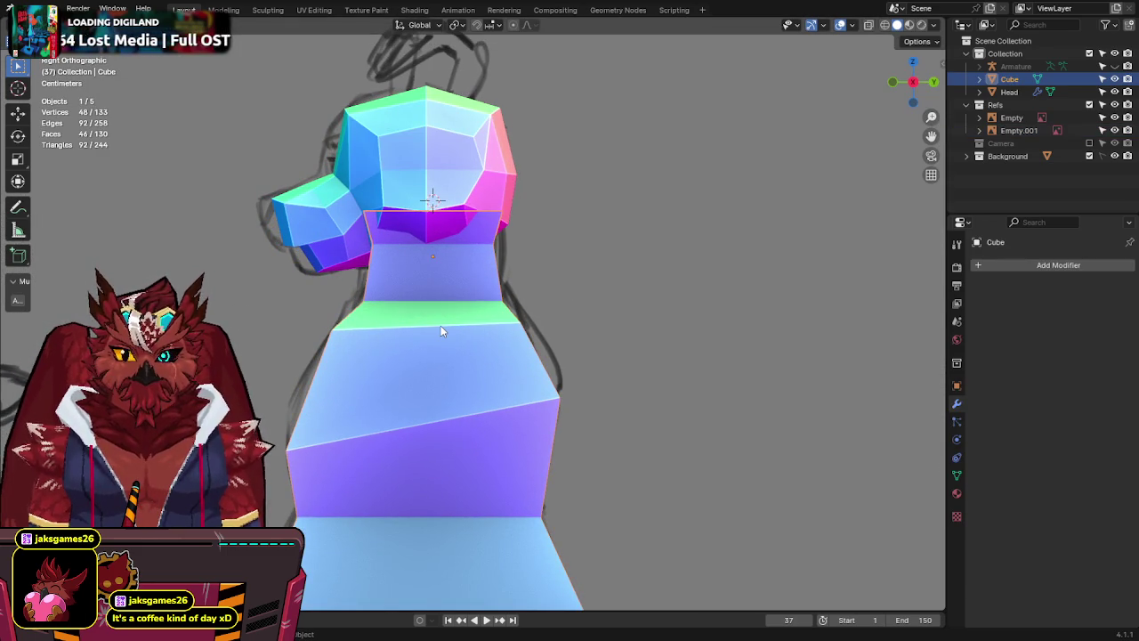
key(ctrl+s)
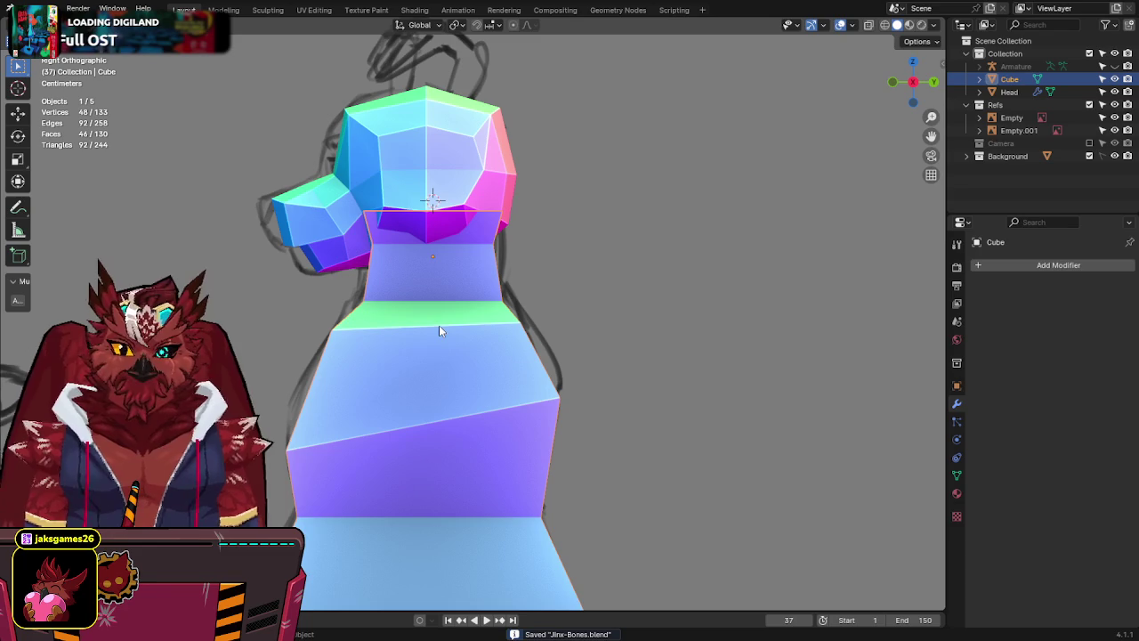
mouse_move(417, 322)
shift+middle_down()
mouse_move(467, 240)
mouse_move(639, 199)
shift+middle_up()
In Edit Mode with X-ray, delete the two faces on top of the neck.
key(Tab)
key(alt+z)
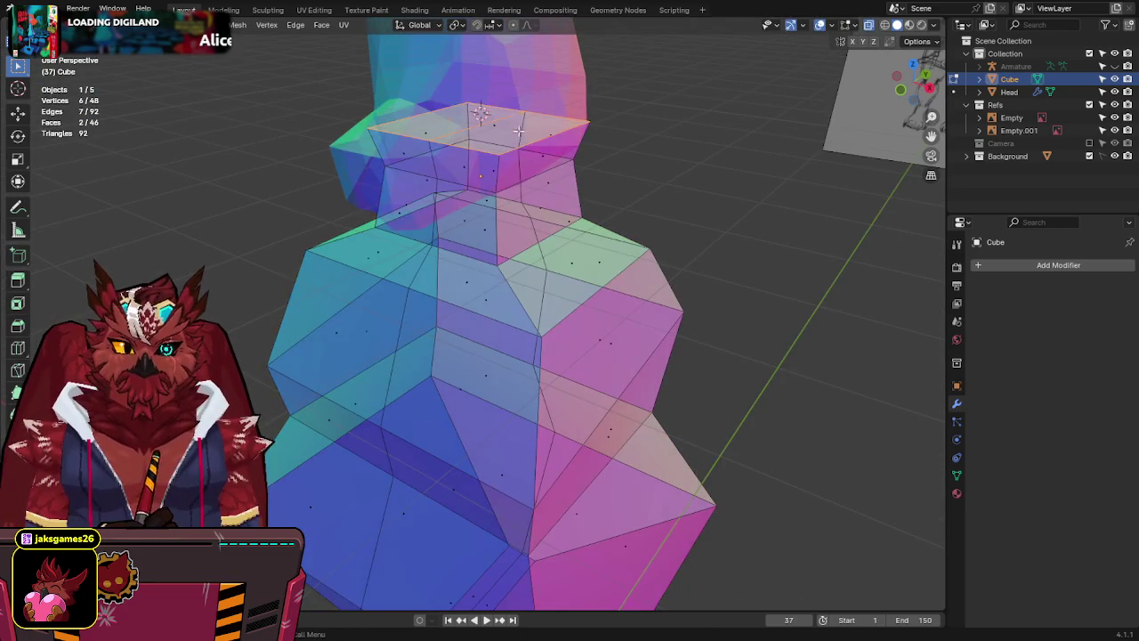
key(x)
click(609, 142)
mouse_move(608, 135)
middle_down()
mouse_move(496, 205)
mouse_move(447, 473)
middle_up()
alt+shift+click(508, 205)
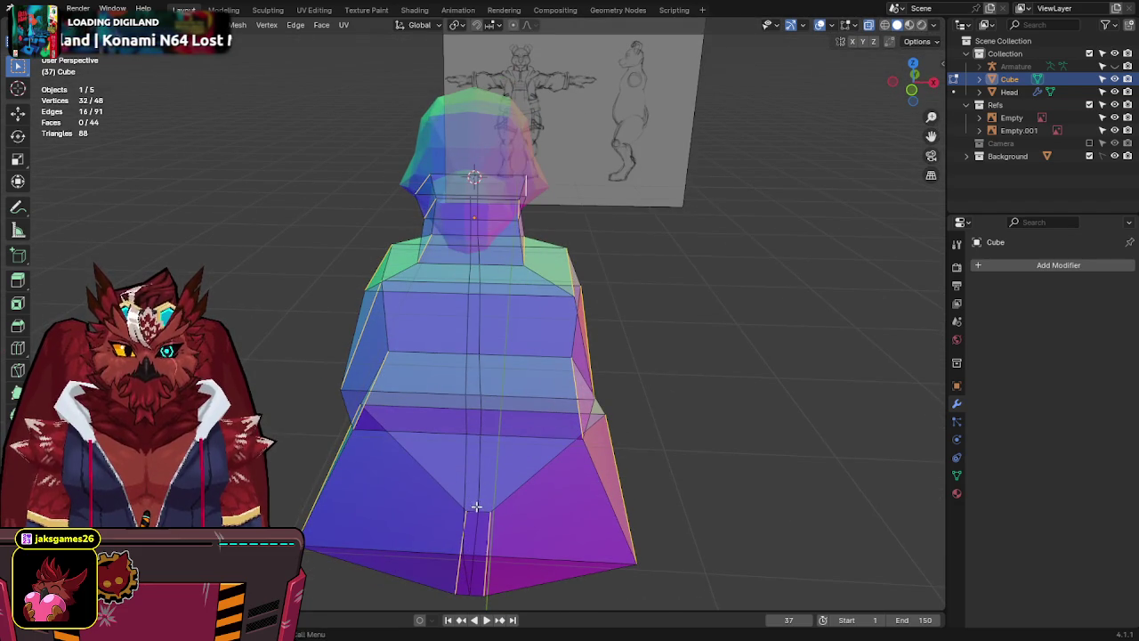
Set the transform orientation to Local and line up the front view over the sketch in X-ray.
key(alt+z)
middle_drag(476, 506, 635, 461)
key(comma)
click(652, 460)
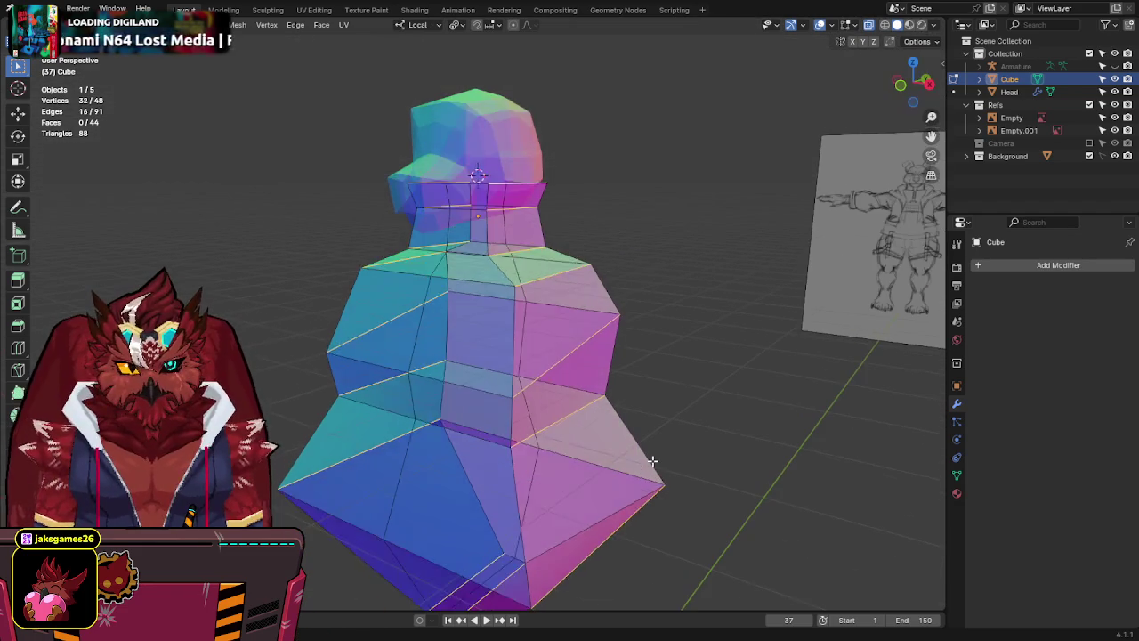
key(alt+z)
key(KP_3)
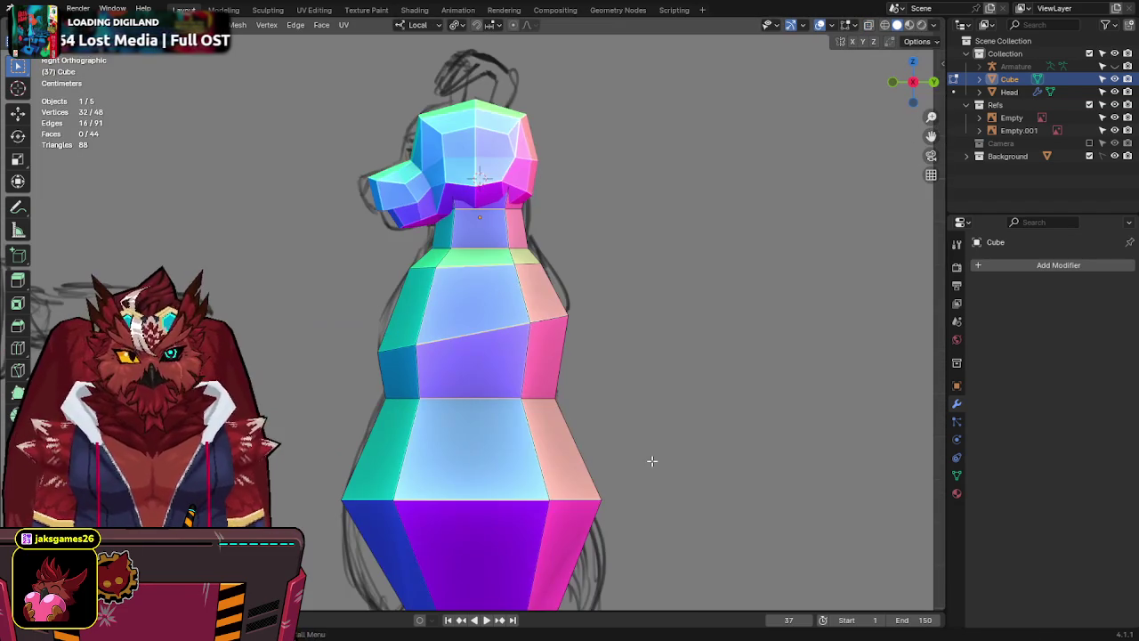
key(Left)
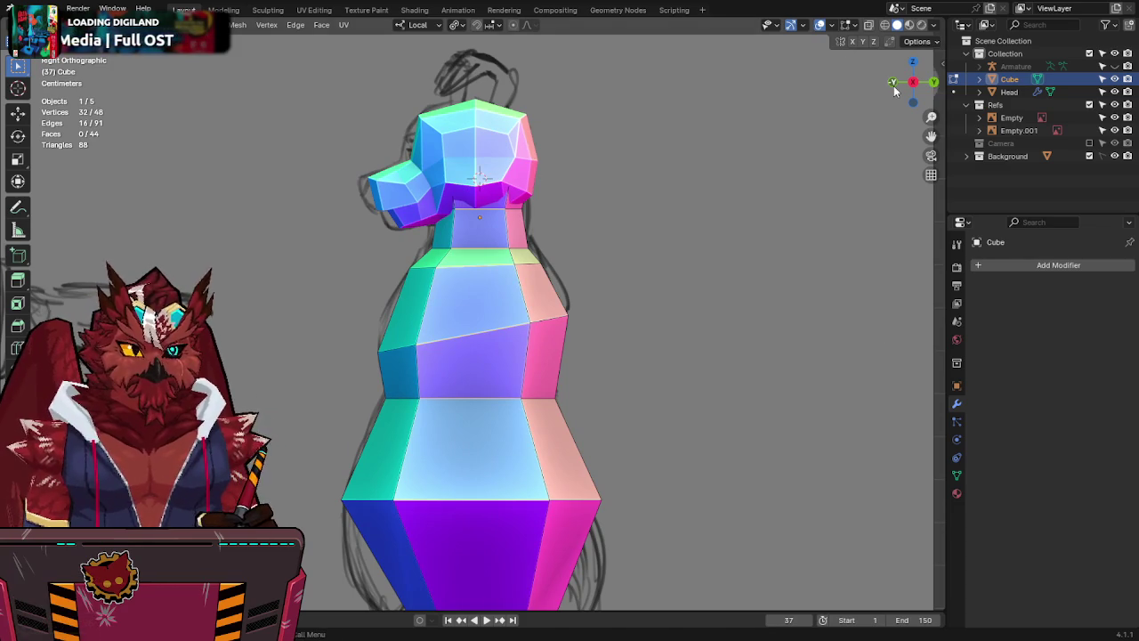
key(KP_1)
scroll(611, 139, up, 5)
key(alt+z)
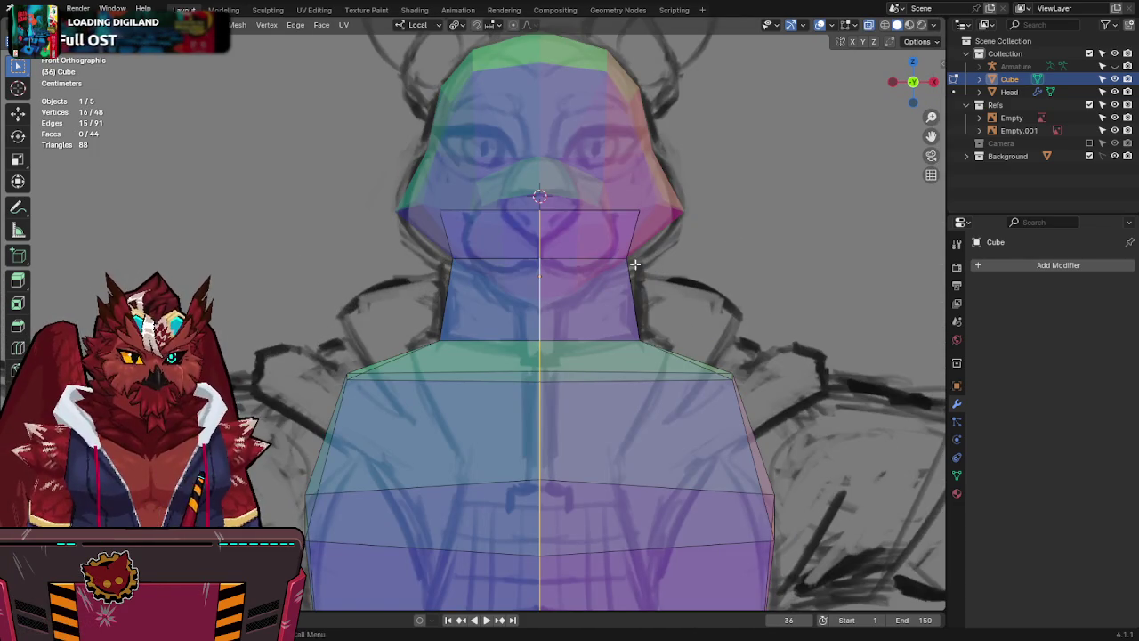
Lower the middle neck loop vertically along Z.
click(770, 267)
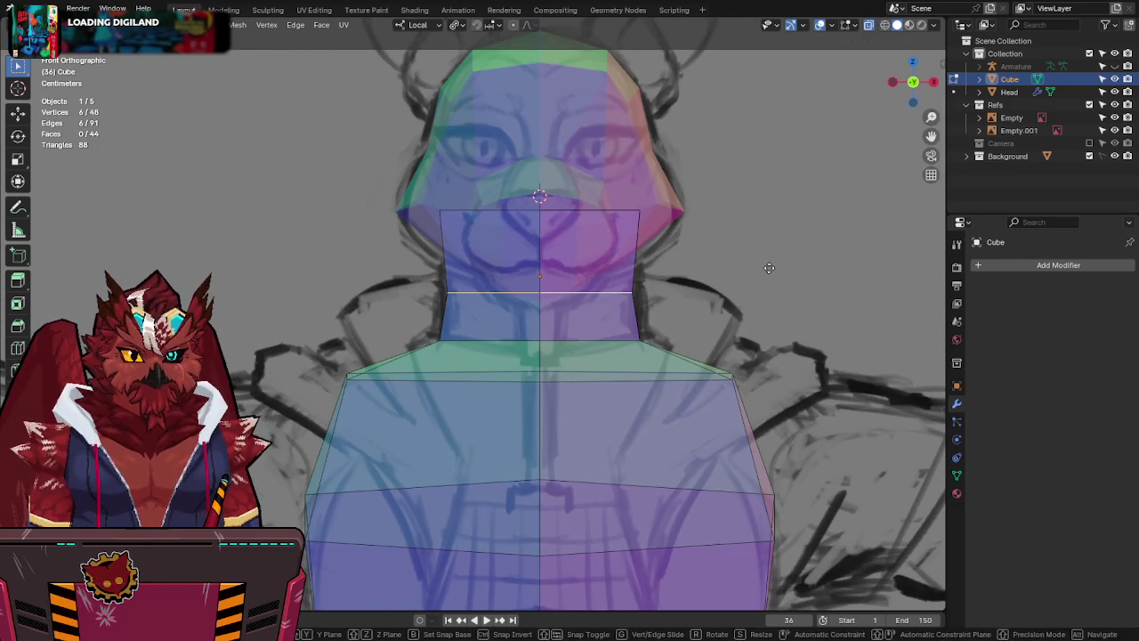
key(g)
key(z)
click(769, 258)
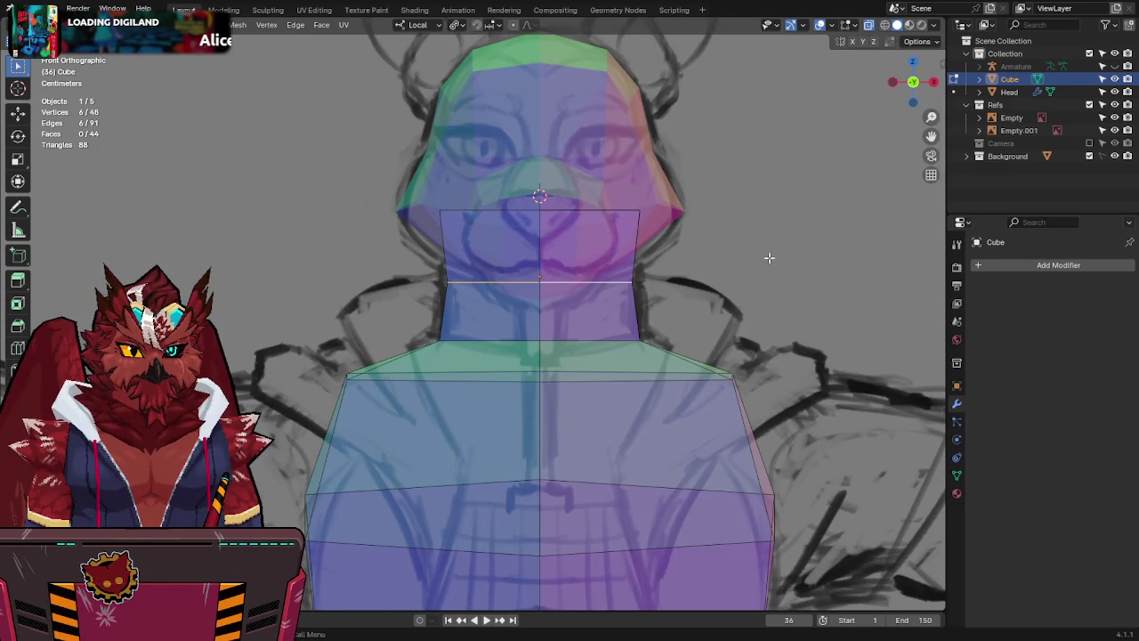
key(alt+z)
scroll(721, 240, down, 3)
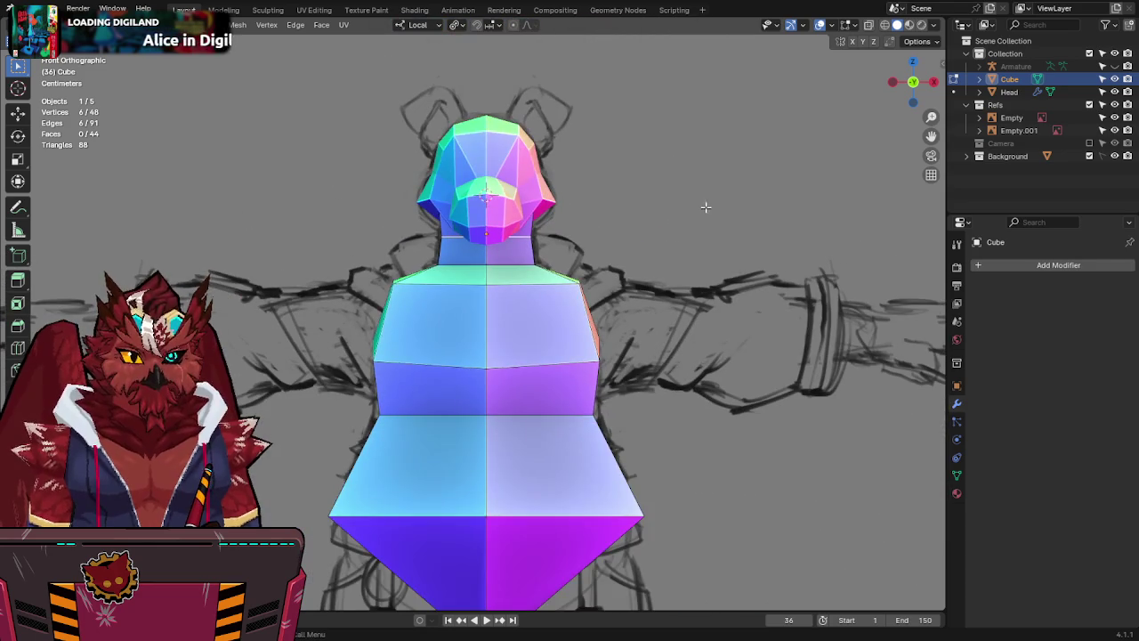
key(alt+z)
scroll(610, 208, up, 2)
scroll(579, 228, up, 1)
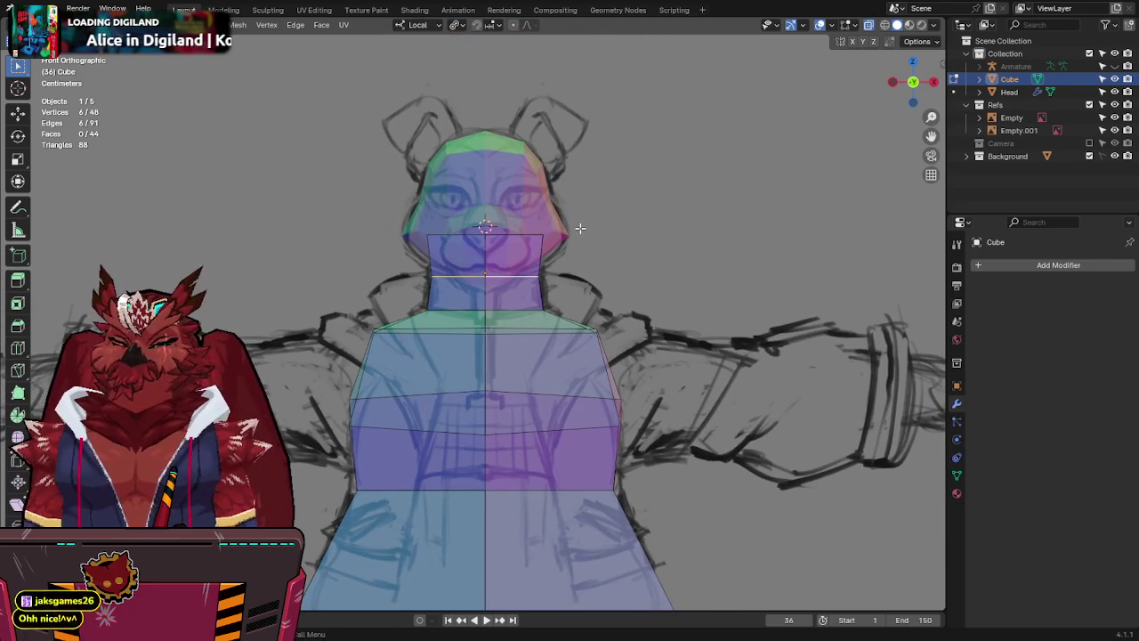
scroll(579, 228, up, 2)
Select all the neck loops and scale them narrower along X to fit the front sketch.
key(alt+a)
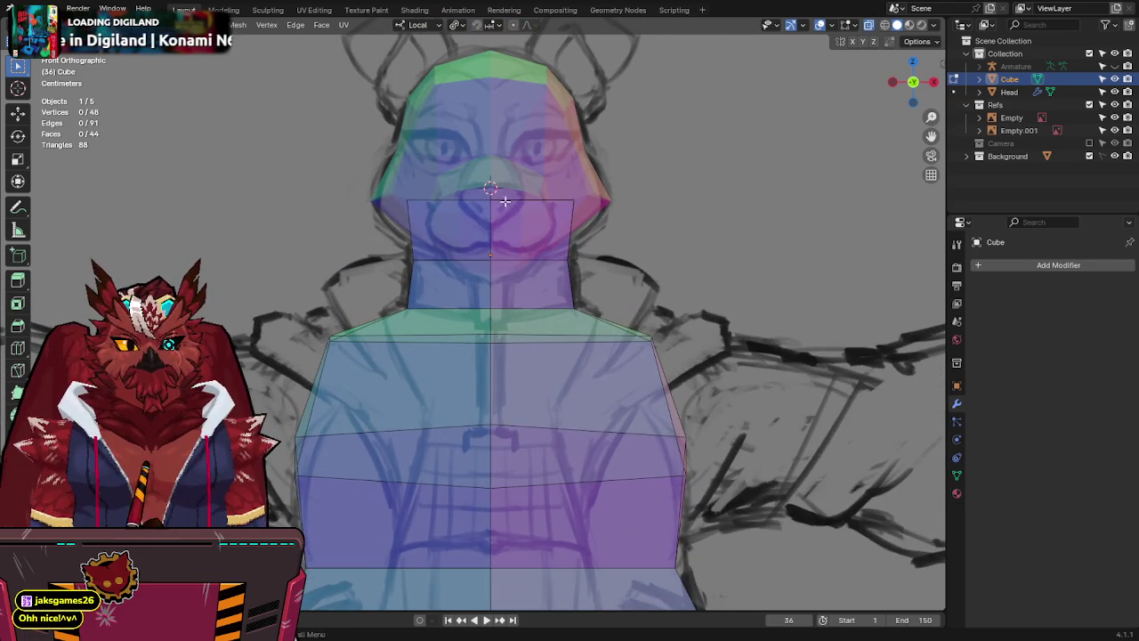
drag(480, 253, 405, 260)
shift+drag(644, 281, 378, 312)
shift+drag(635, 147, 348, 242)
key(s)
key(x)
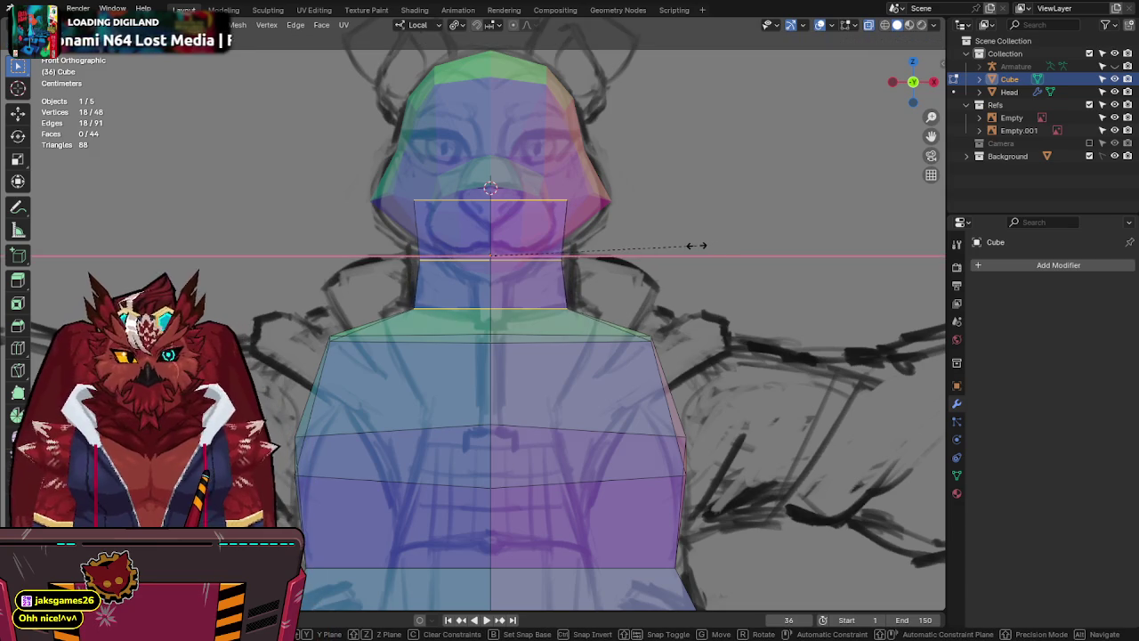
click(699, 245)
Check the narrowed neck against the whole body in front and side views with X-ray.
key(alt+z)
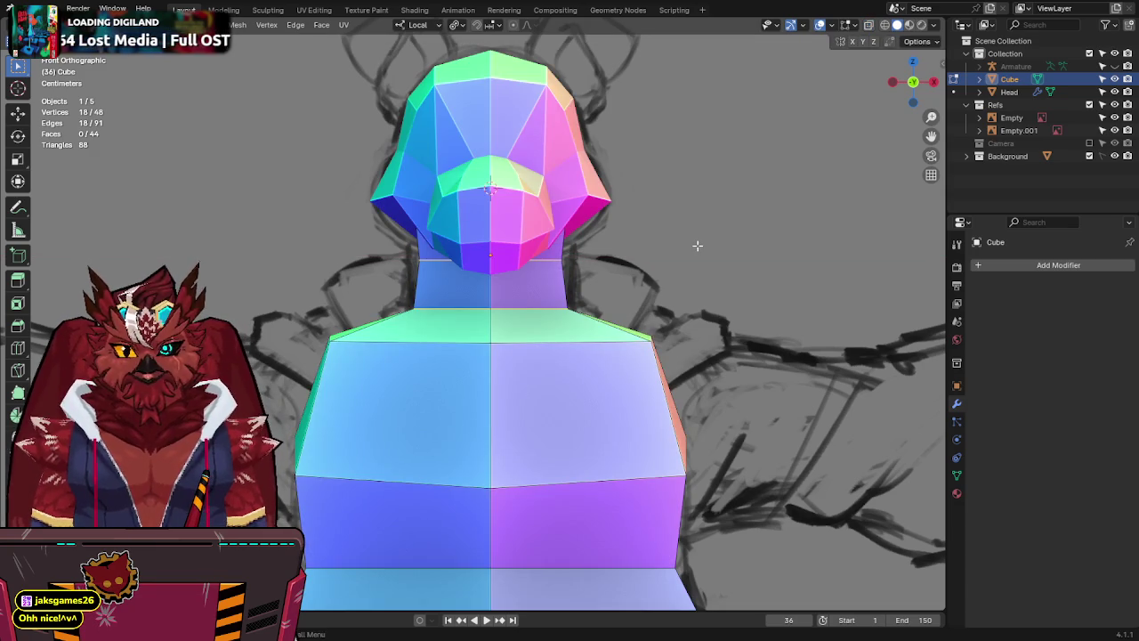
shift+middle_drag(696, 244, 631, 155)
scroll(631, 155, down, 2)
key(alt+z)
key(alt+z)
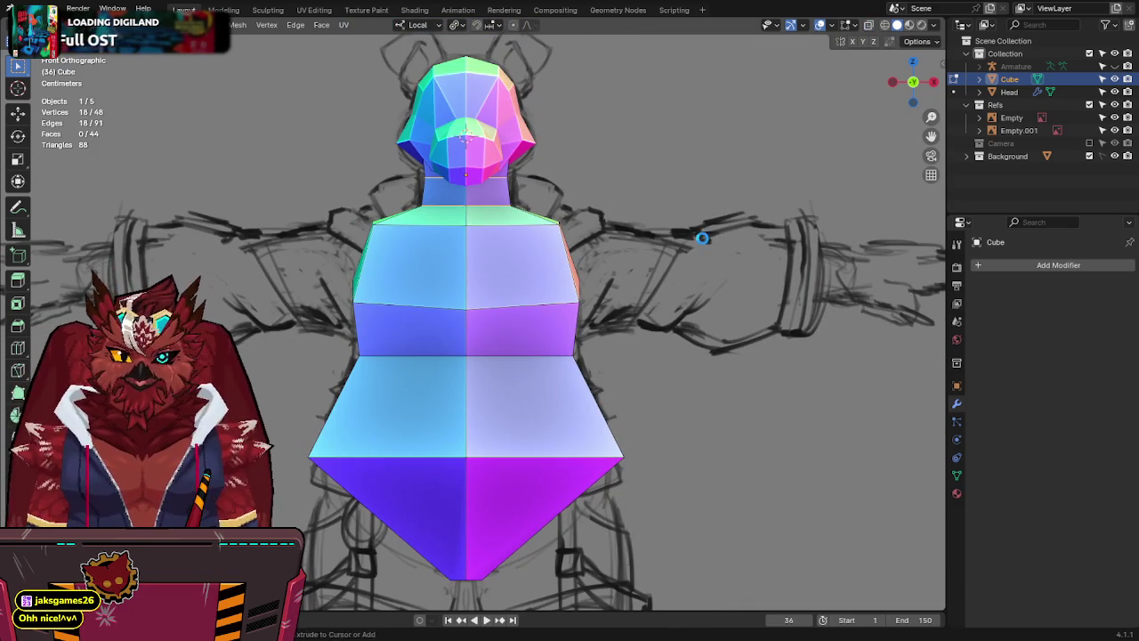
click(934, 82)
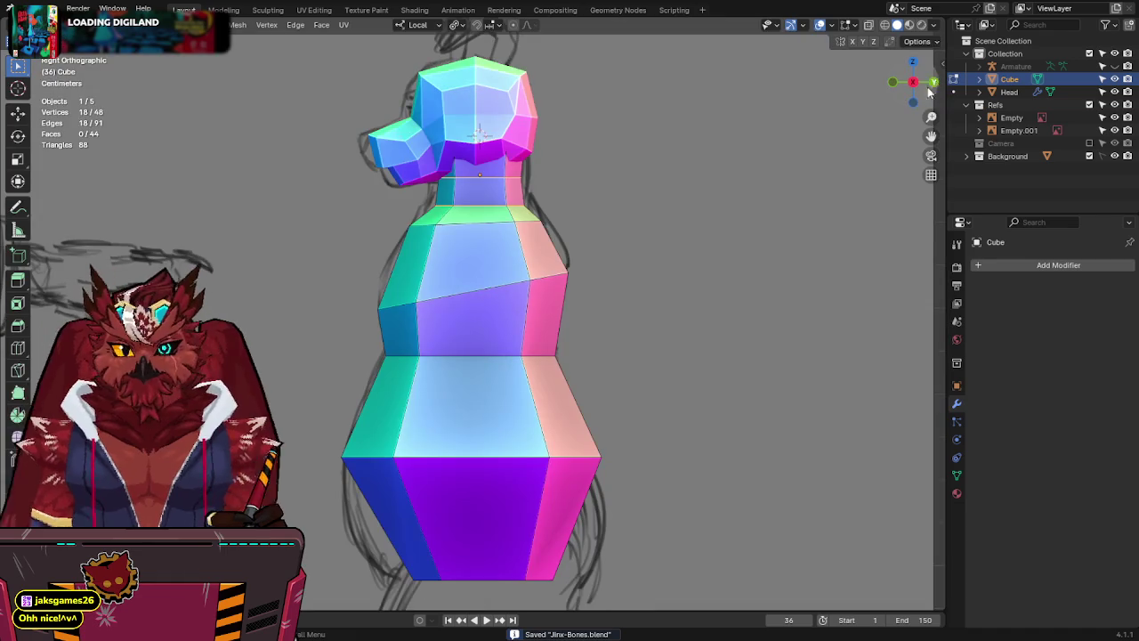
shift+middle_drag(642, 241, 639, 165)
key(alt+z)
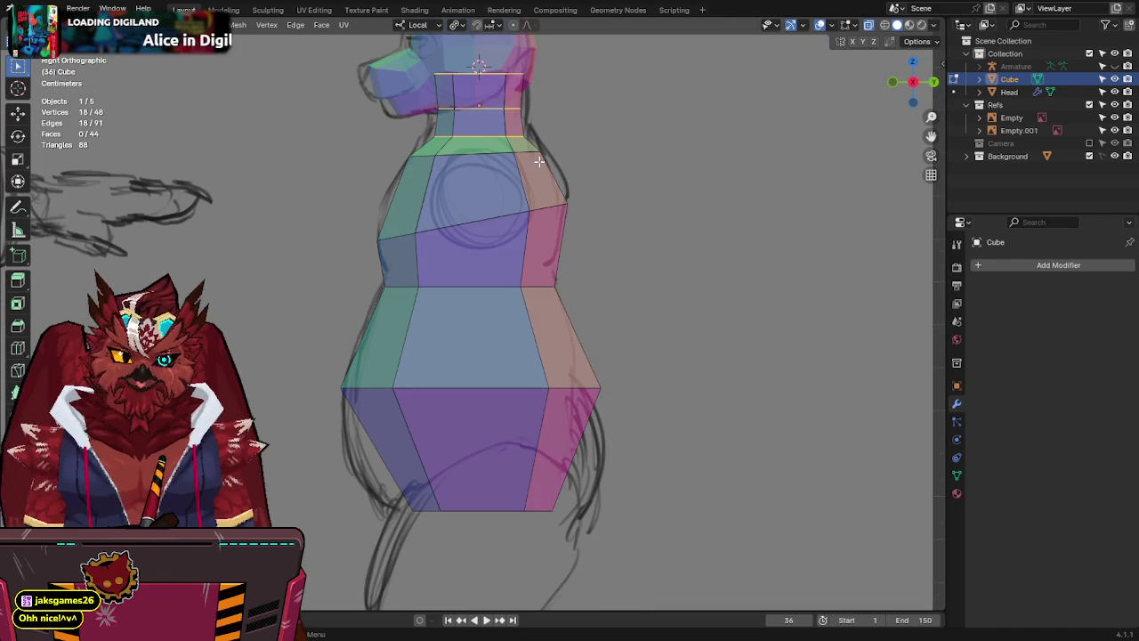
key(alt+z)
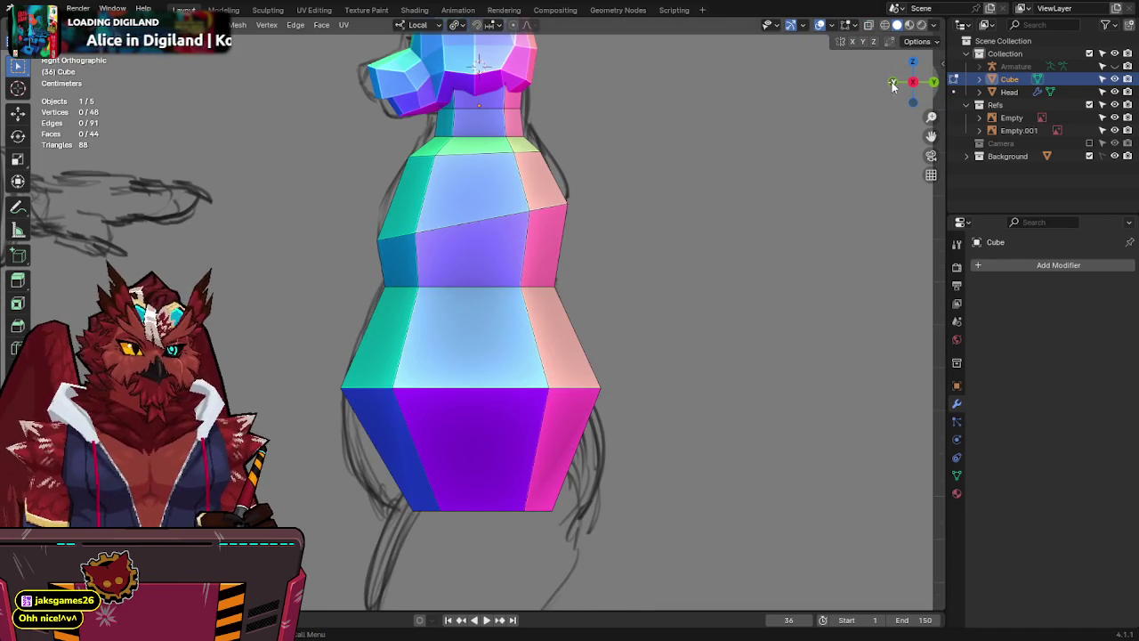
click(892, 83)
key(alt+z)
key(alt+z)
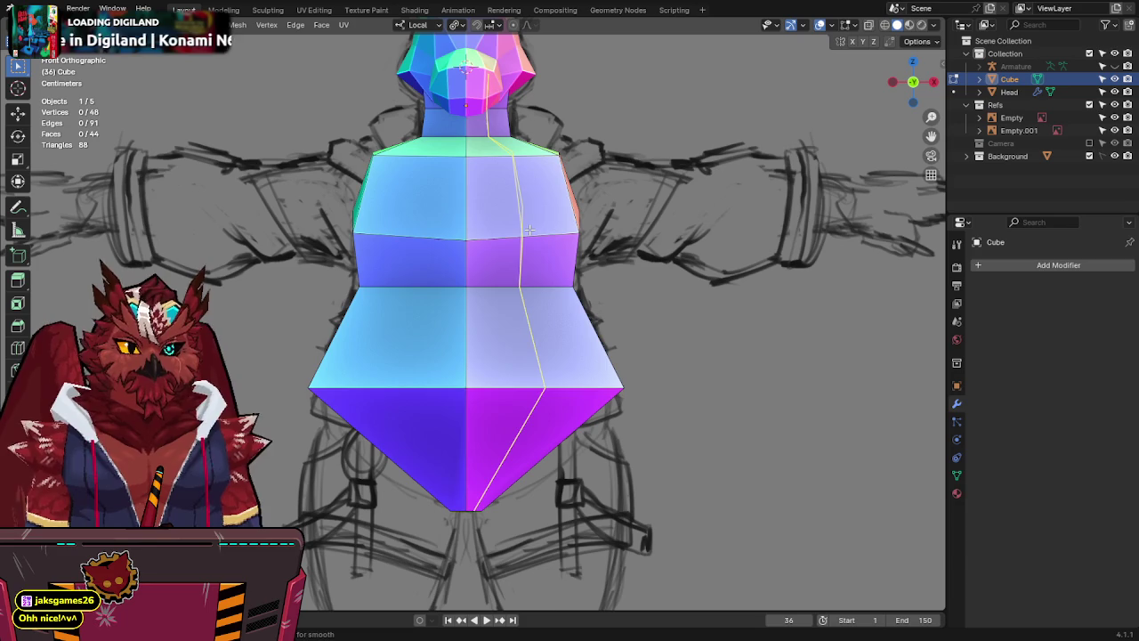
key(alt+z)
scroll(535, 228, up, 1)
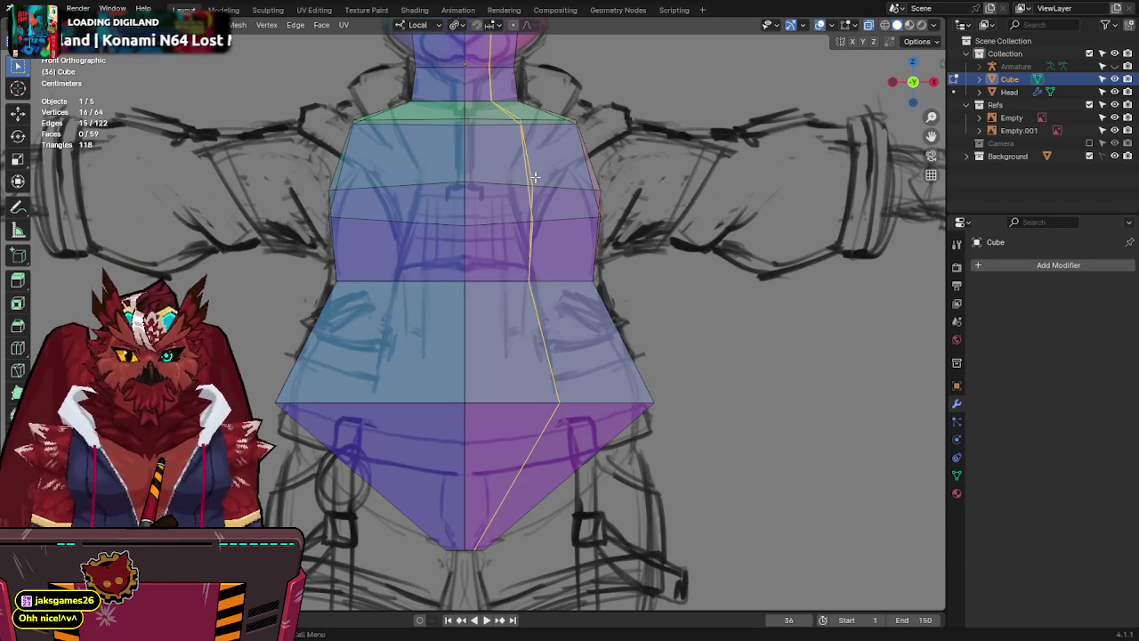
key(ctrl+x)
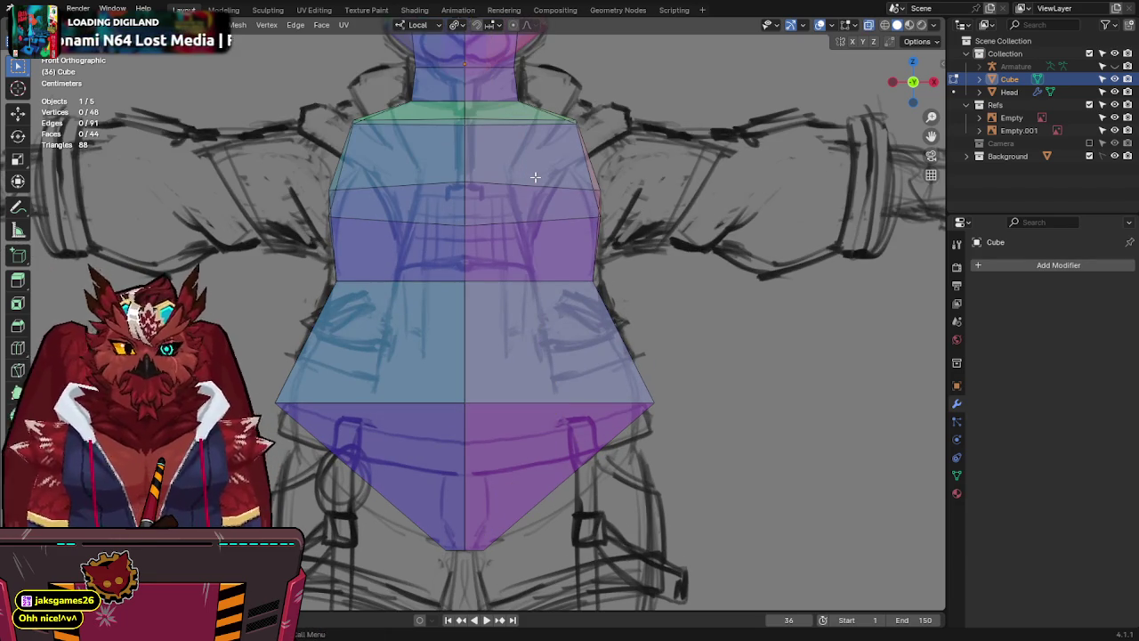
key(alt+z)
key(alt+z)
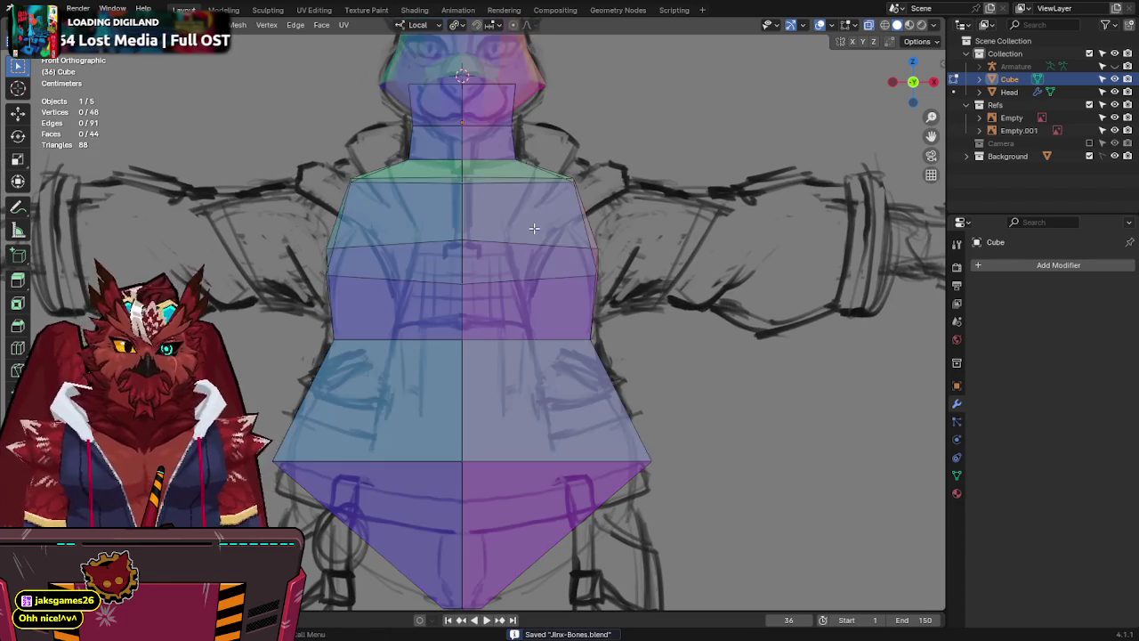
key(alt+z)
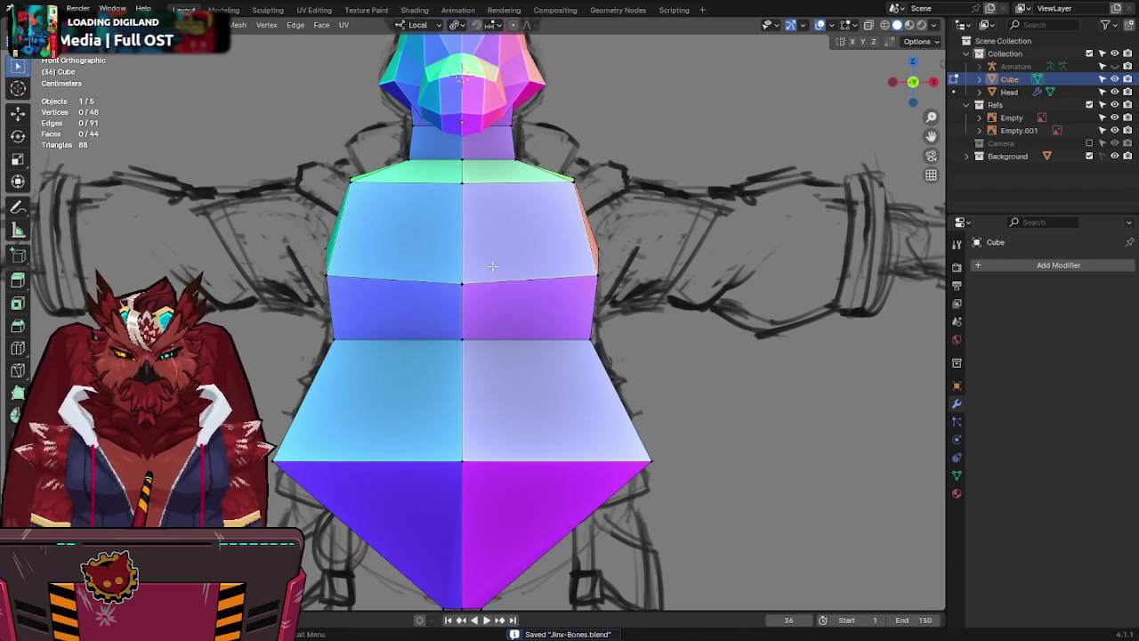
key(alt+z)
key(alt+z)
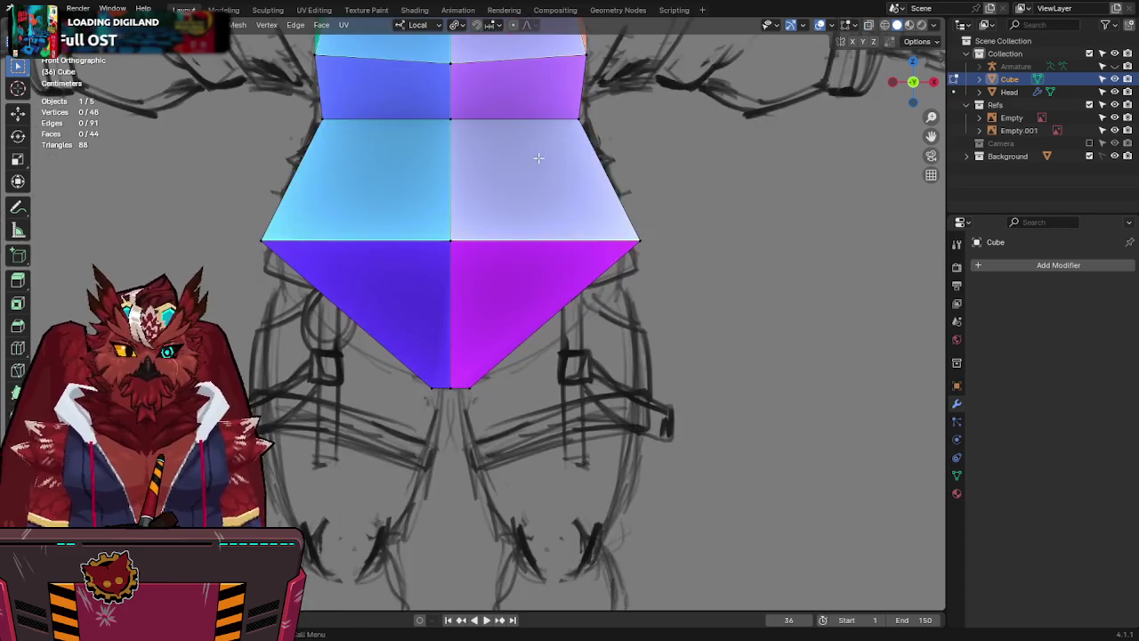
middle_drag(498, 265, 496, 314)
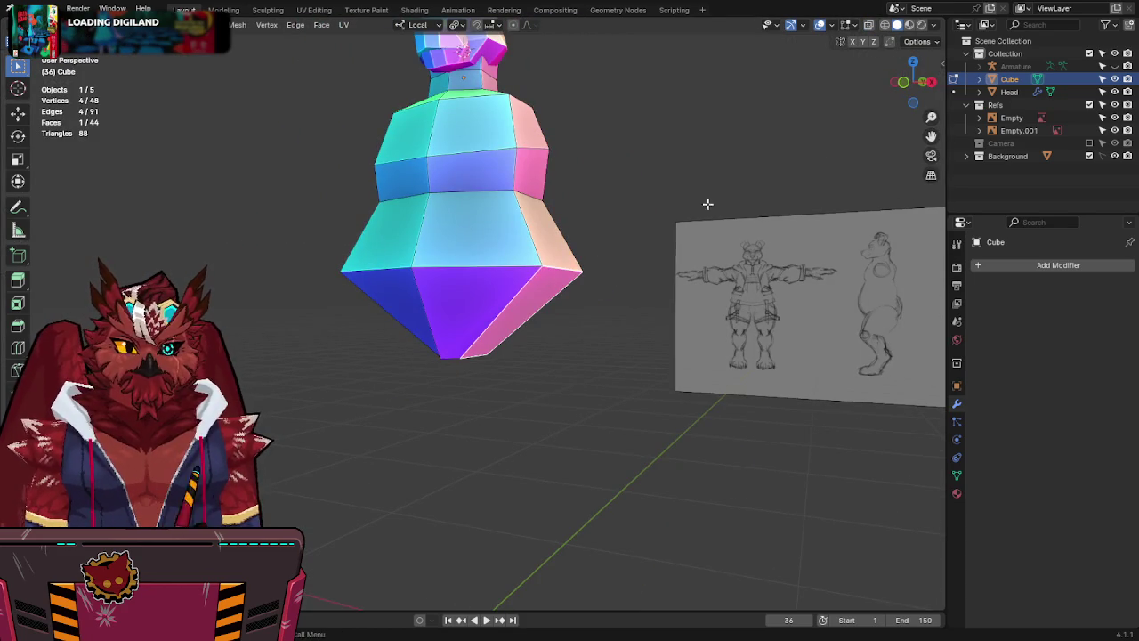
mouse_move(870, 86)
middle_down()
mouse_move(674, 101)
mouse_move(691, 52)
middle_up()
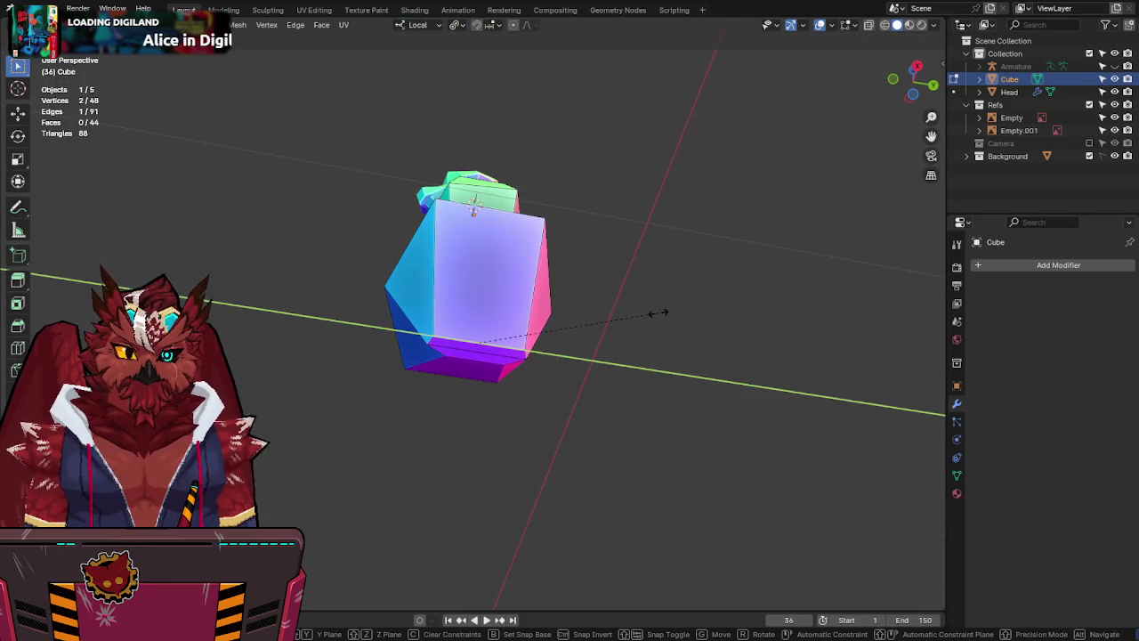
key(KP_1)
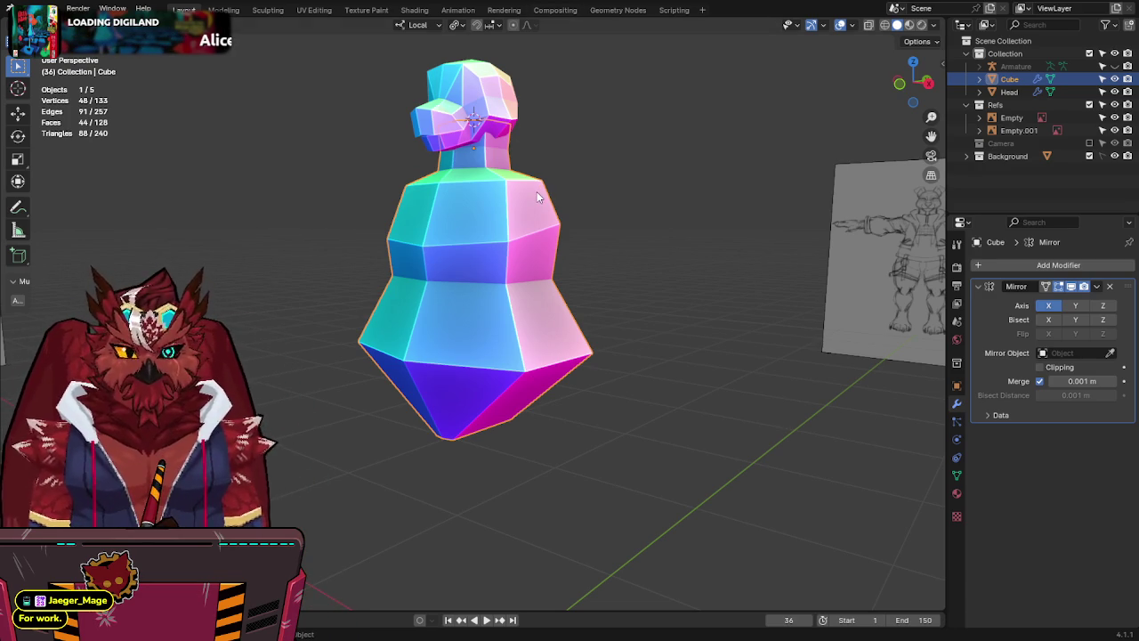
View the mirrored torso against the front sketch in Front view with X-ray.
key(KP_1)
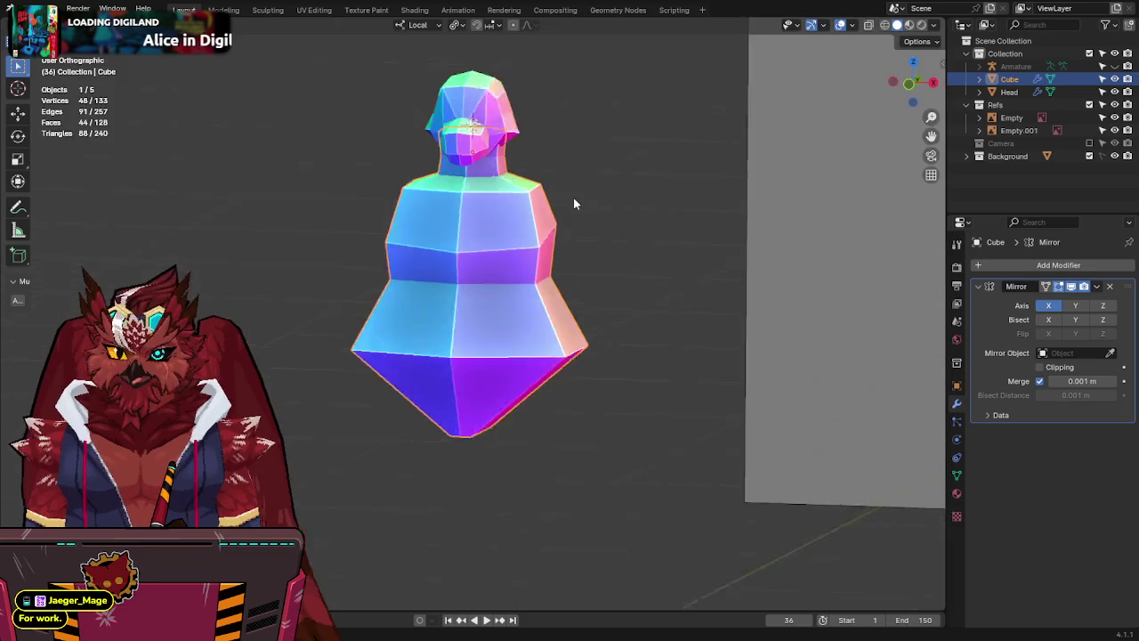
key(alt+z)
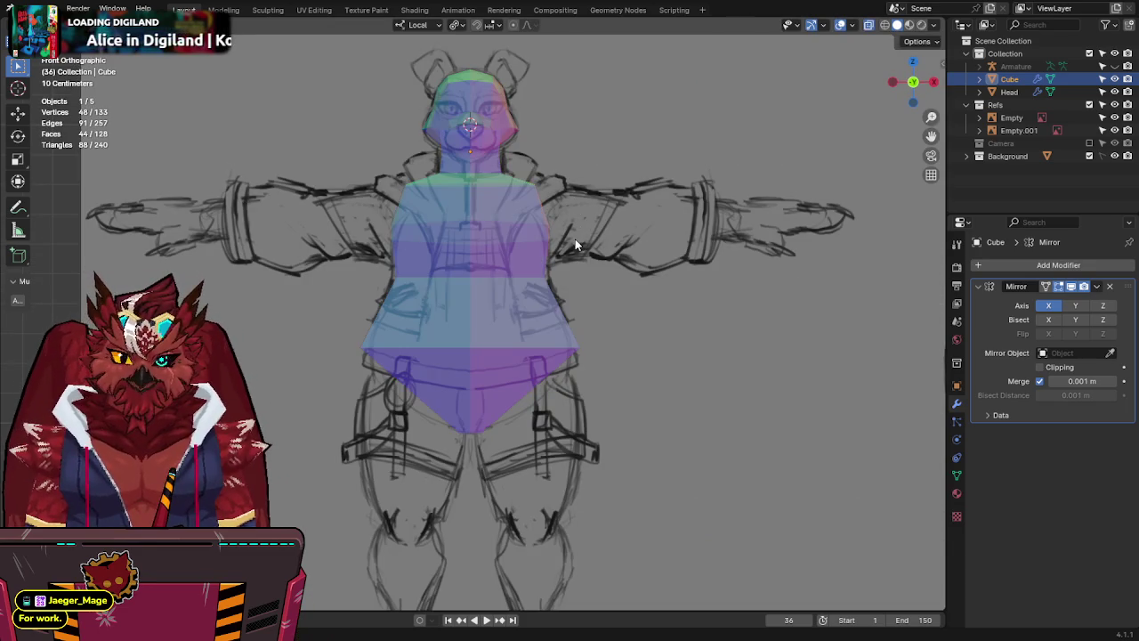
scroll(574, 305, up, 2)
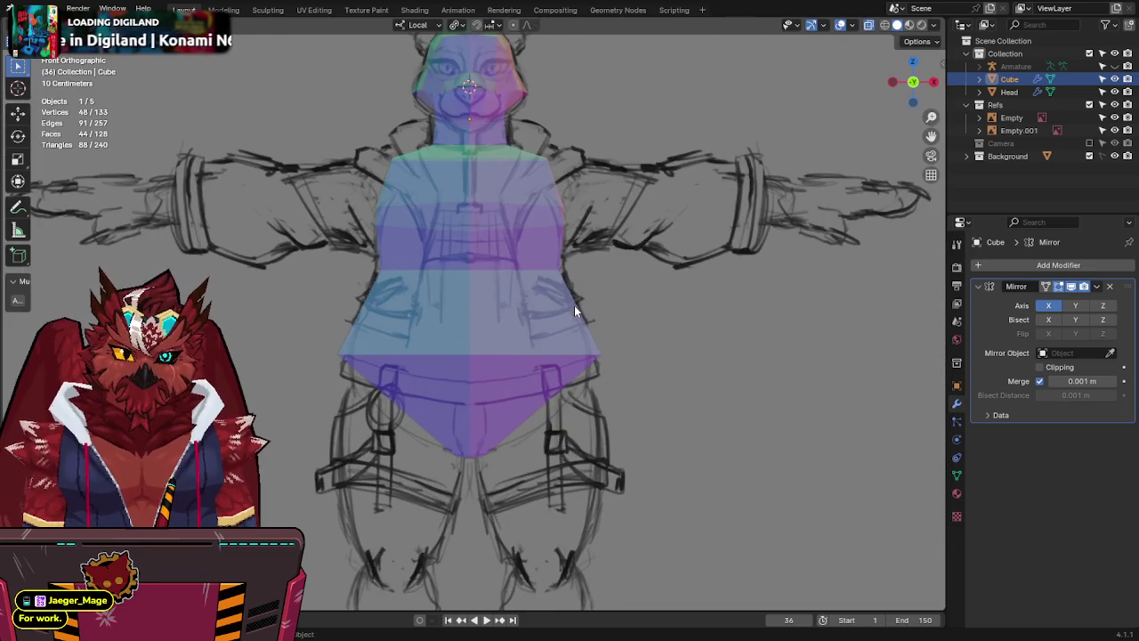
Enter Edit Mode with X-ray on and select the bottom face of the hips.
scroll(574, 305, down, 2)
shift+middle_drag(588, 283, 587, 322)
key(alt+z)
key(alt+z)
key(alt+z)
key(Tab)
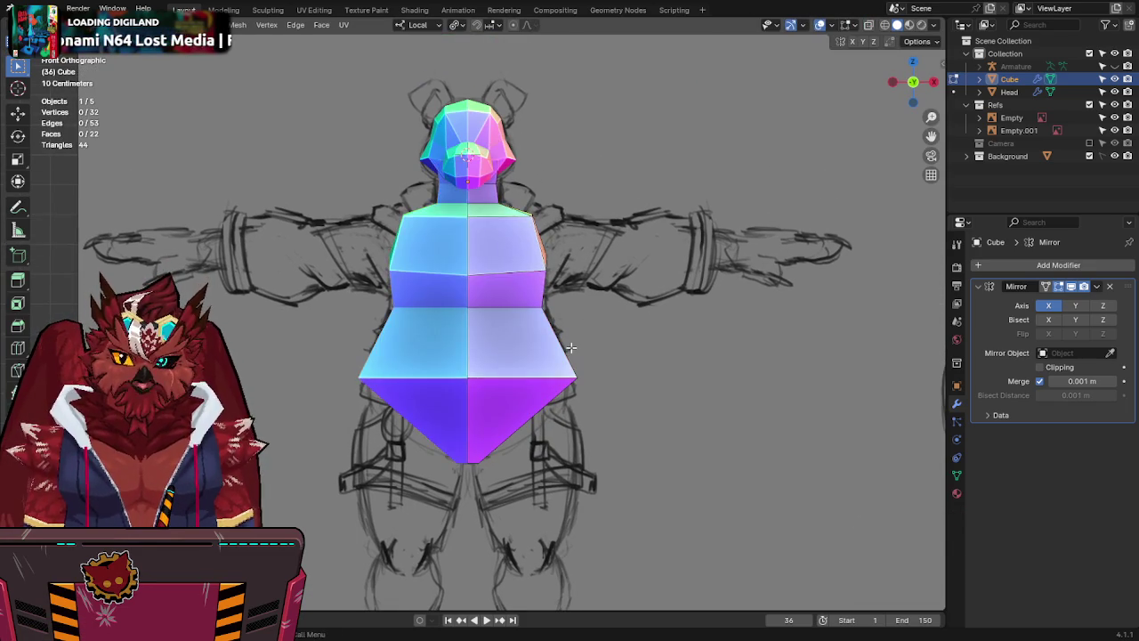
key(alt+z)
click(539, 436)
shift+middle_drag(540, 436, 582, 367)
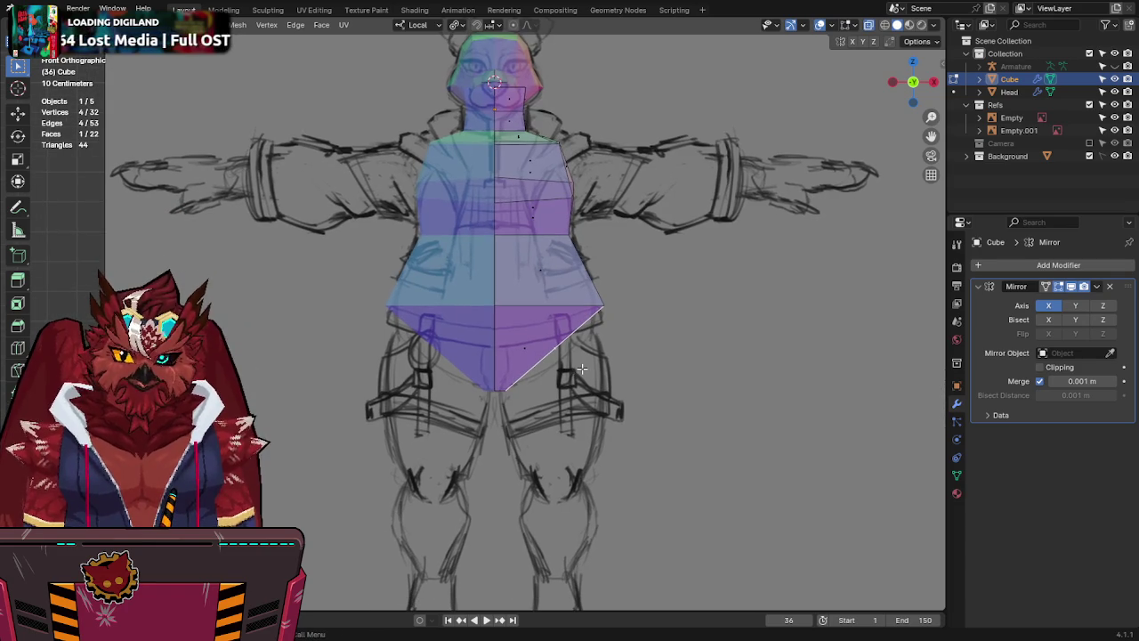
key(alt+z)
key(alt+z)
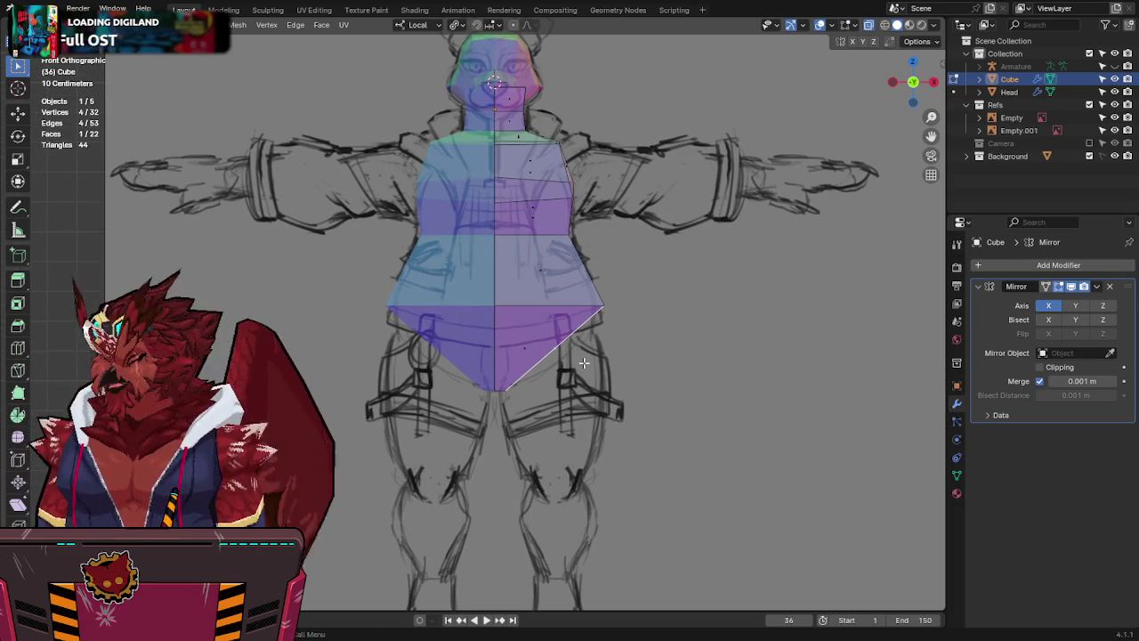
Extrude the hips' bottom face down, then rotate, shrink and move it to fit the leg sketch.
key(e)
key(r)
click(646, 537)
key(s)
click(643, 483)
key(r)
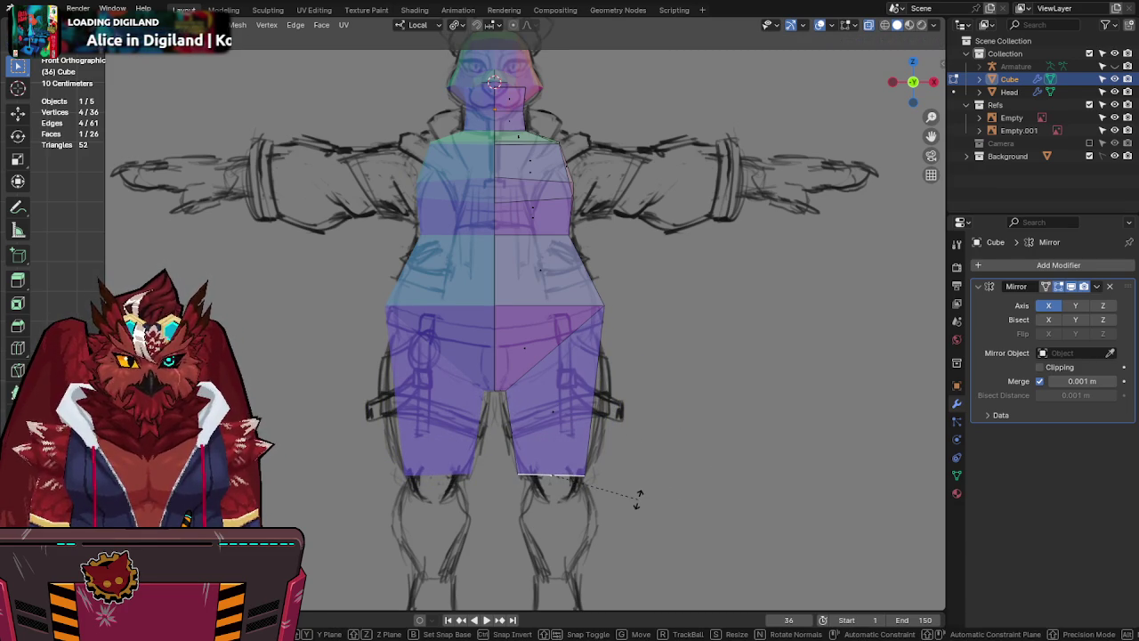
key(g)
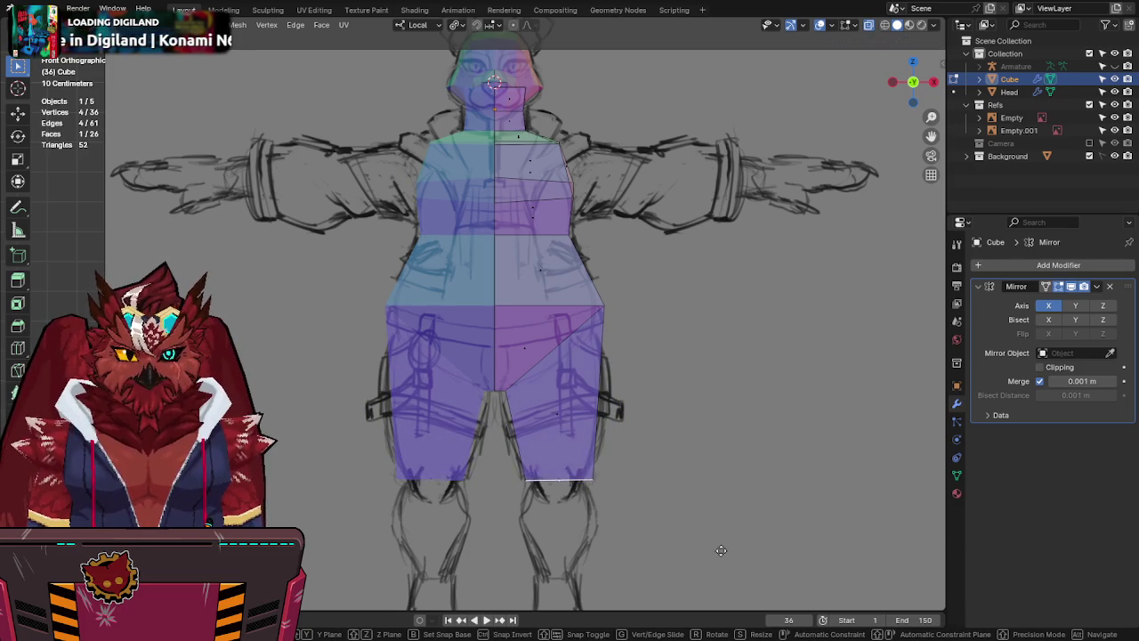
click(694, 536)
key(s)
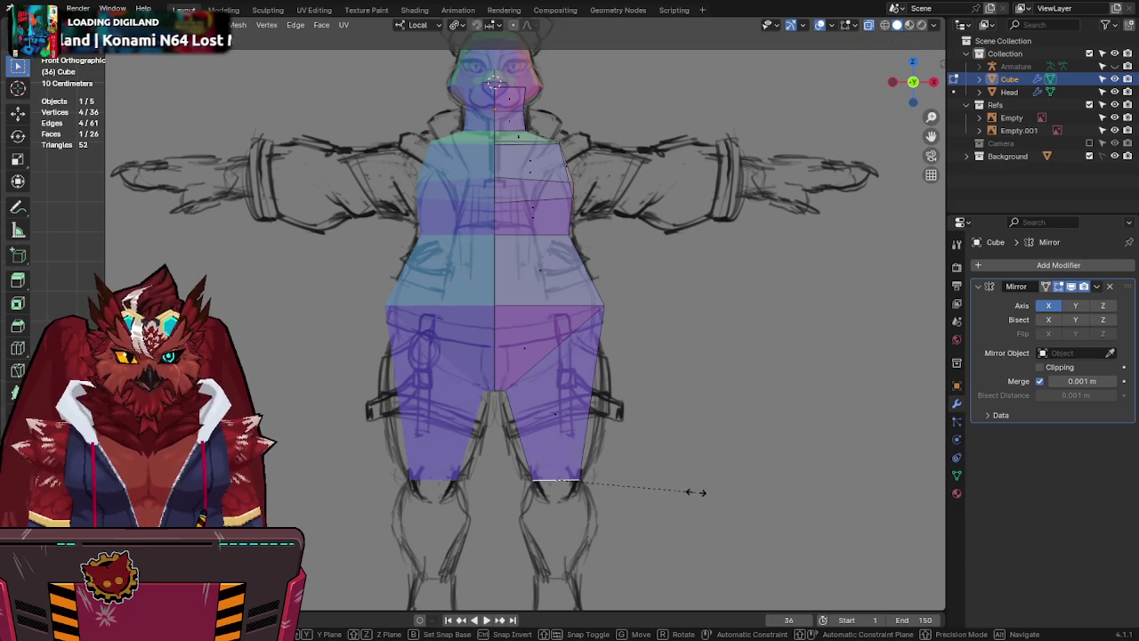
click(726, 495)
Add an edge loop across the thigh and tilt it to a slant.
key(ctrl+r)
click(599, 409)
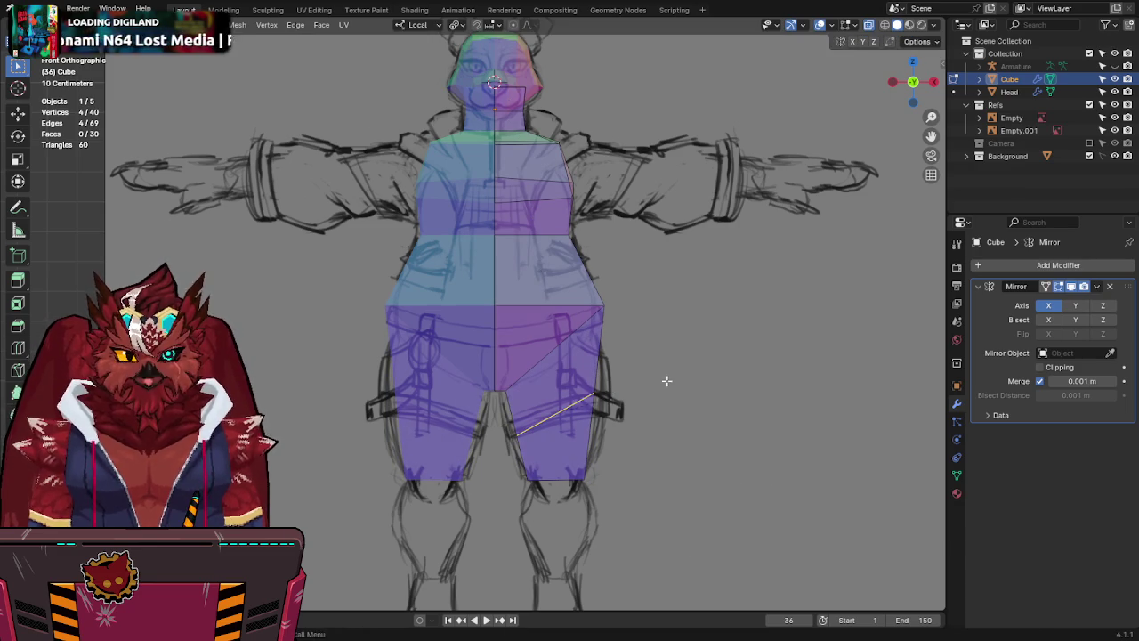
key(r)
key(g)
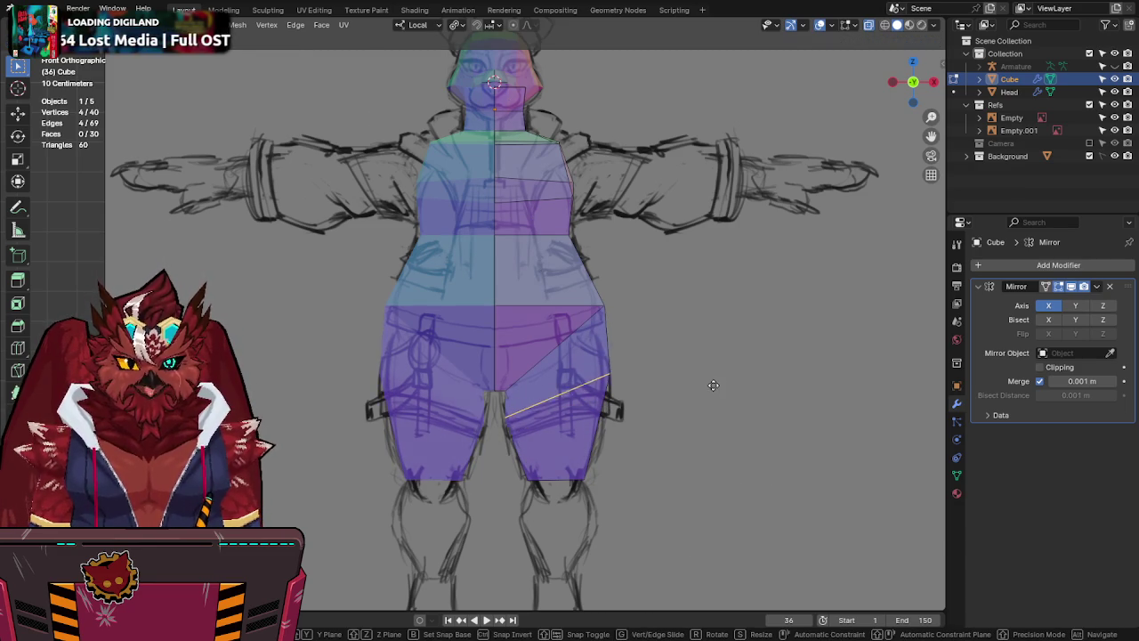
click(713, 386)
Select the crotch vertices, then the slanted thigh loop, cancelling the trial move and scale.
scroll(534, 382, up, 5)
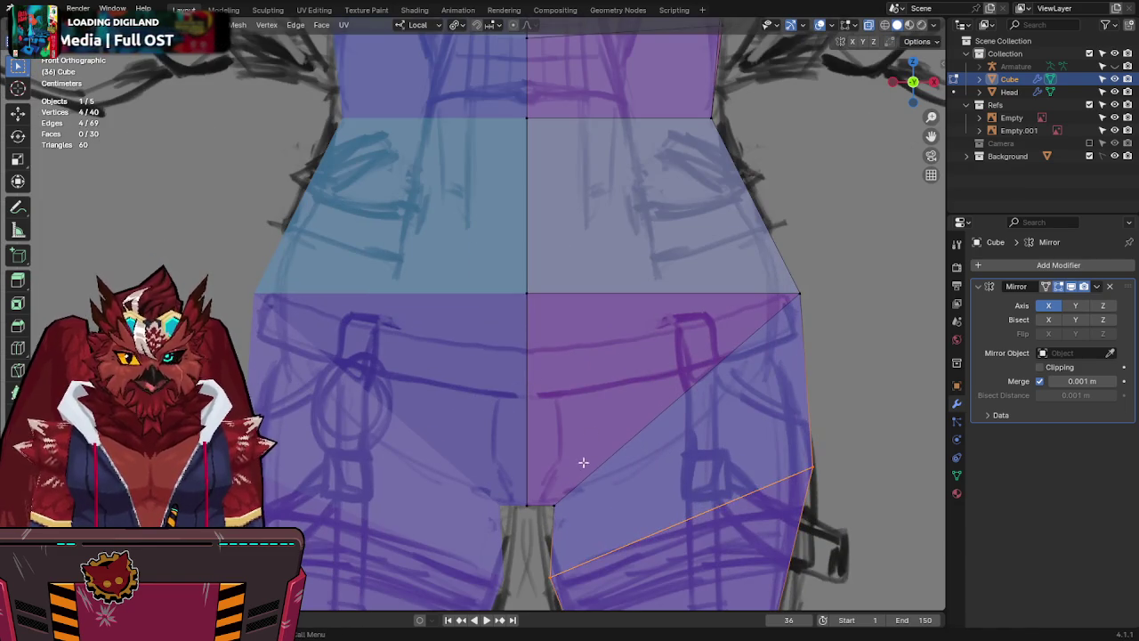
shift+middle_drag(585, 463, 593, 293)
drag(586, 312, 552, 374)
key(g)
right_click(456, 383)
scroll(679, 374, down, 4)
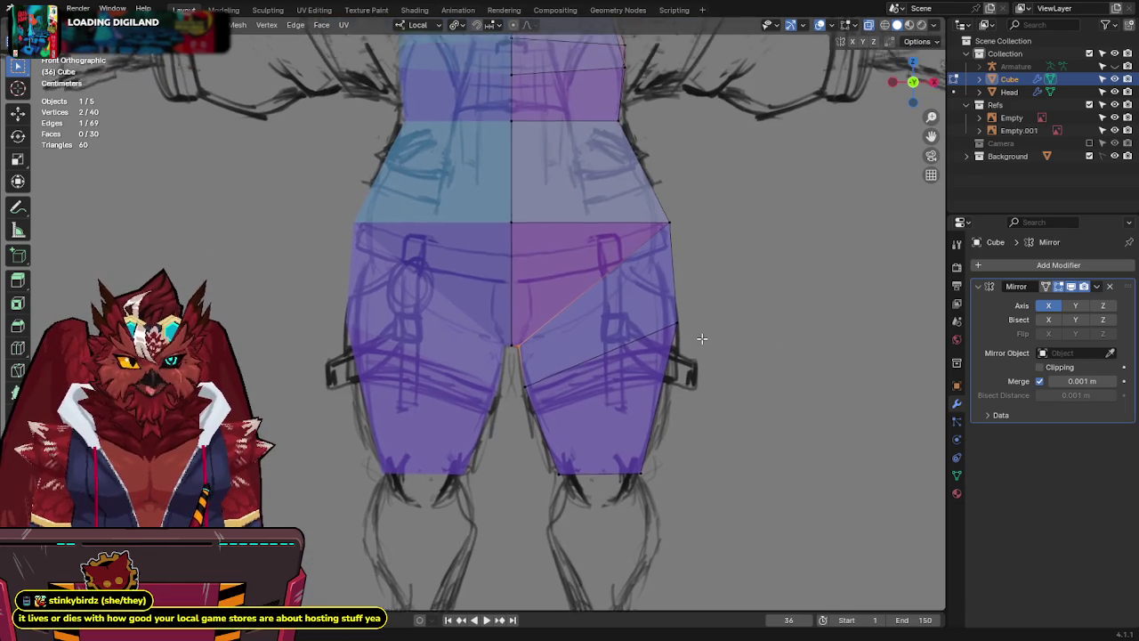
alt+click(591, 398)
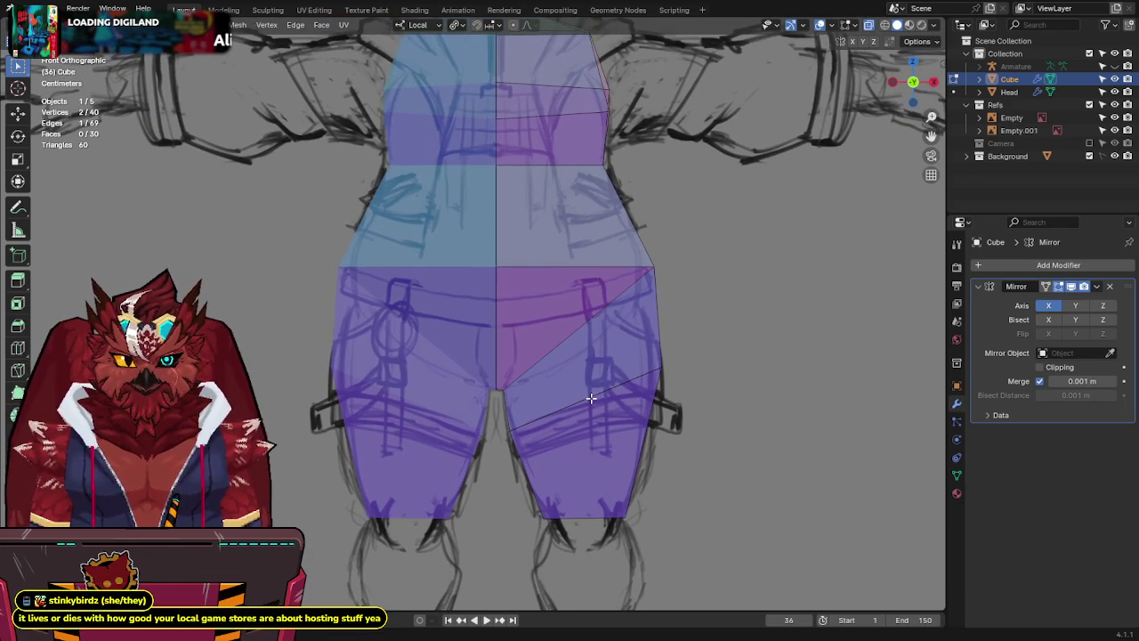
key(s)
right_click(746, 398)
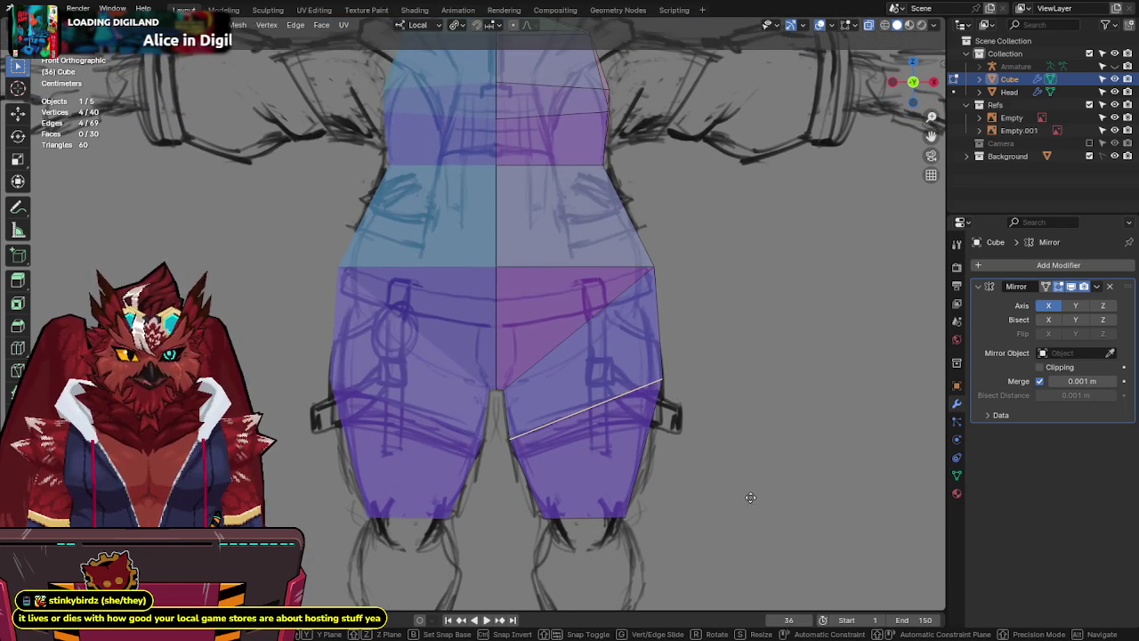
Extrude the leg's bottom edge into a lower-leg section, widen its end, and view from the right.
shift+middle_drag(674, 457, 670, 379)
shift+scroll(670, 365, up, 1)
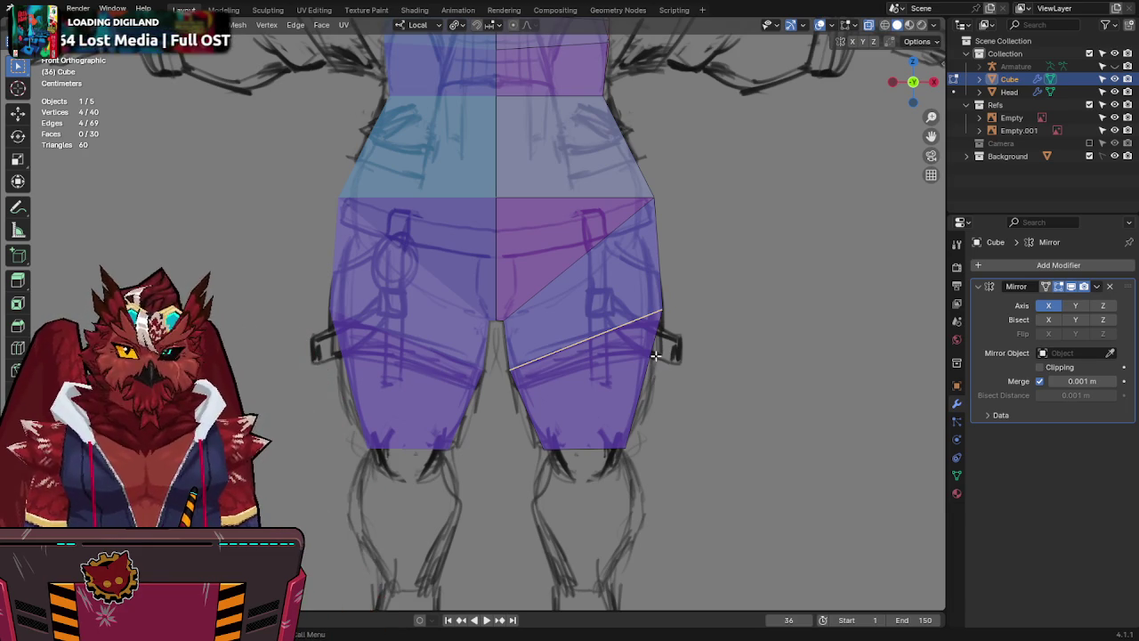
shift+middle_drag(656, 355, 690, 348)
click(623, 436)
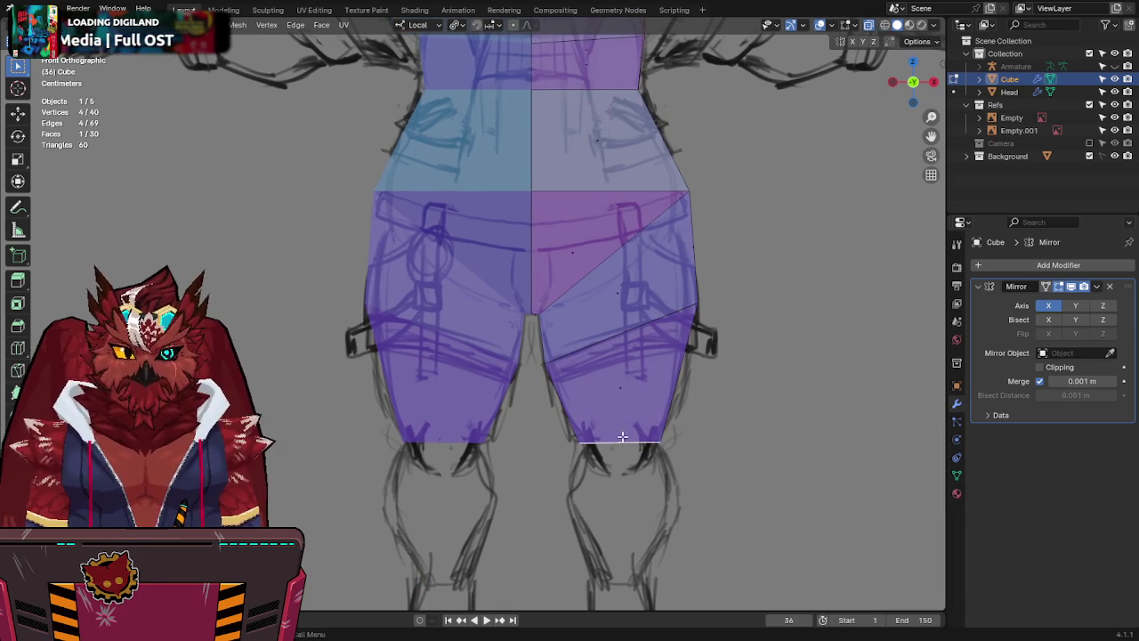
shift+middle_drag(624, 436, 611, 332)
key(e)
click(712, 368)
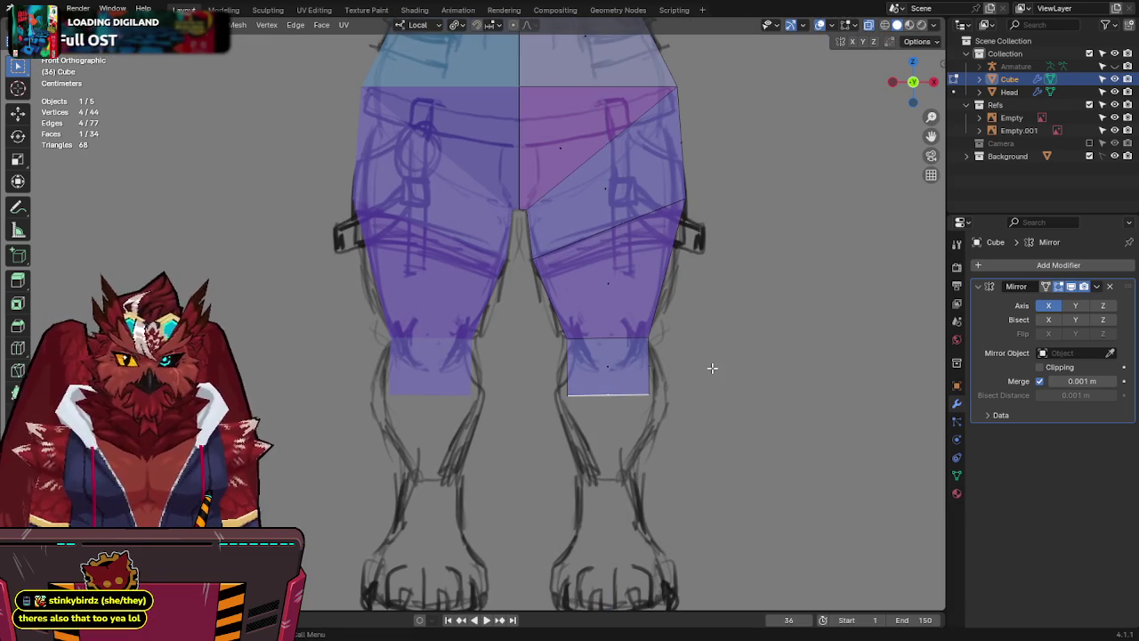
key(s)
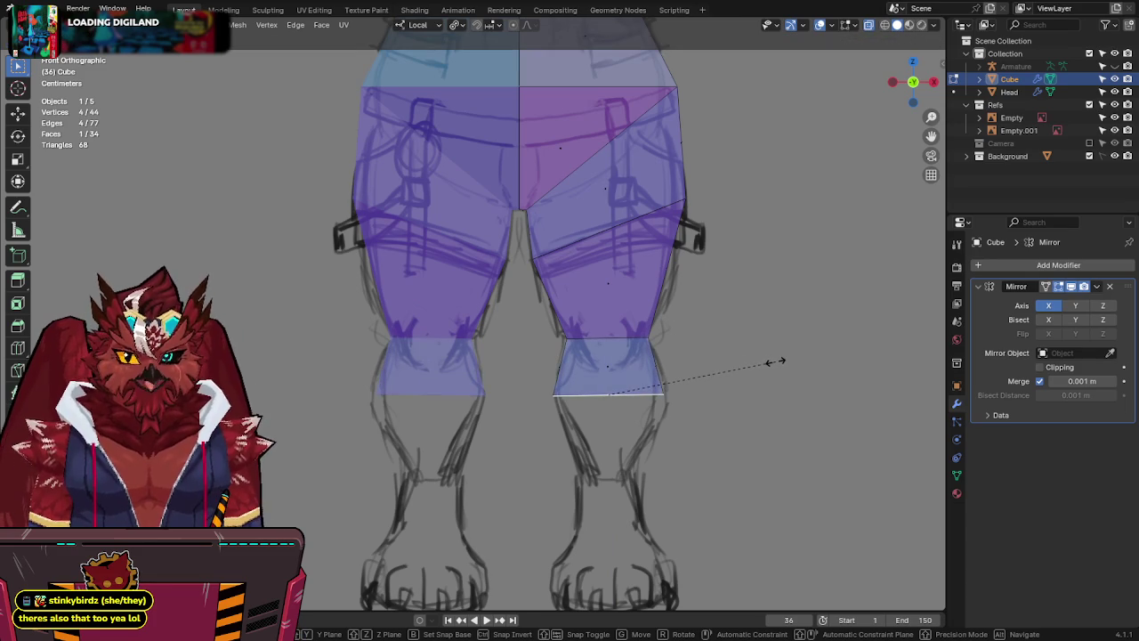
click(775, 361)
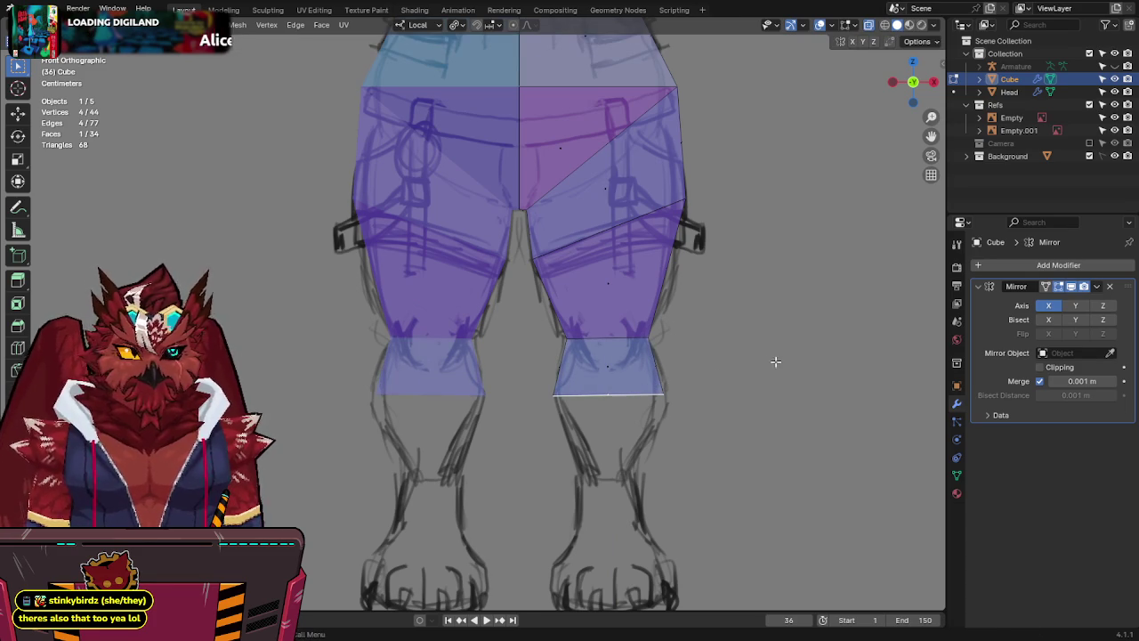
click(934, 82)
shift+middle_drag(631, 267, 631, 331)
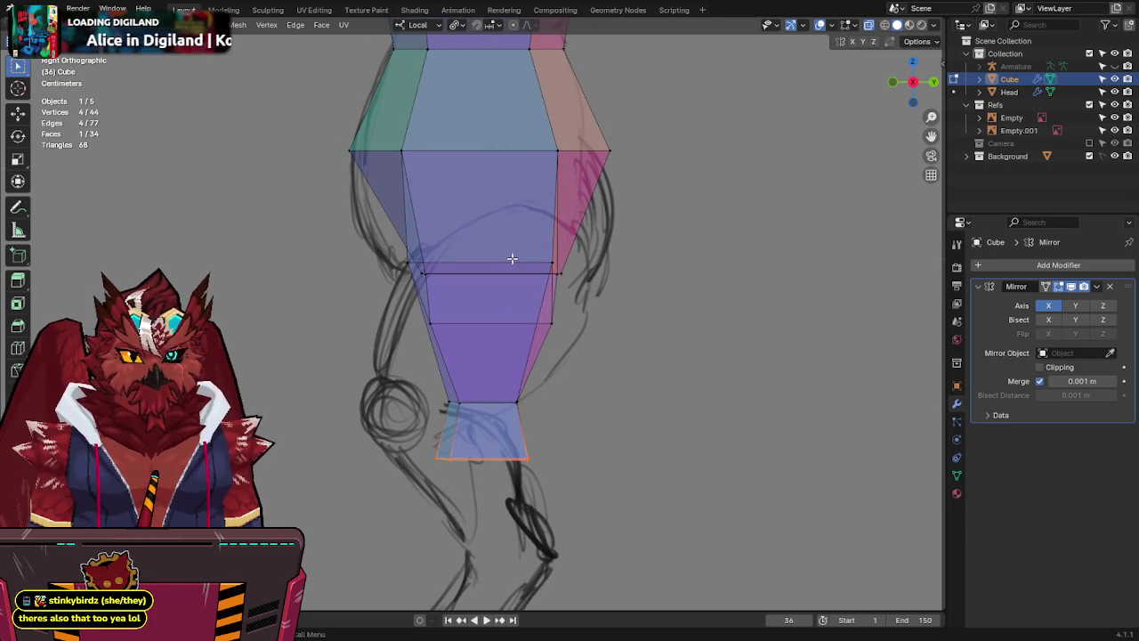
Inspect the leg in perspective with X-ray toggled, then select an edge on the leg.
key(alt+z)
scroll(512, 258, down, 3)
mouse_move(512, 258)
middle_down()
mouse_move(712, 275)
mouse_move(585, 285)
mouse_move(517, 339)
middle_up()
scroll(585, 285, up, 5)
key(alt+z)
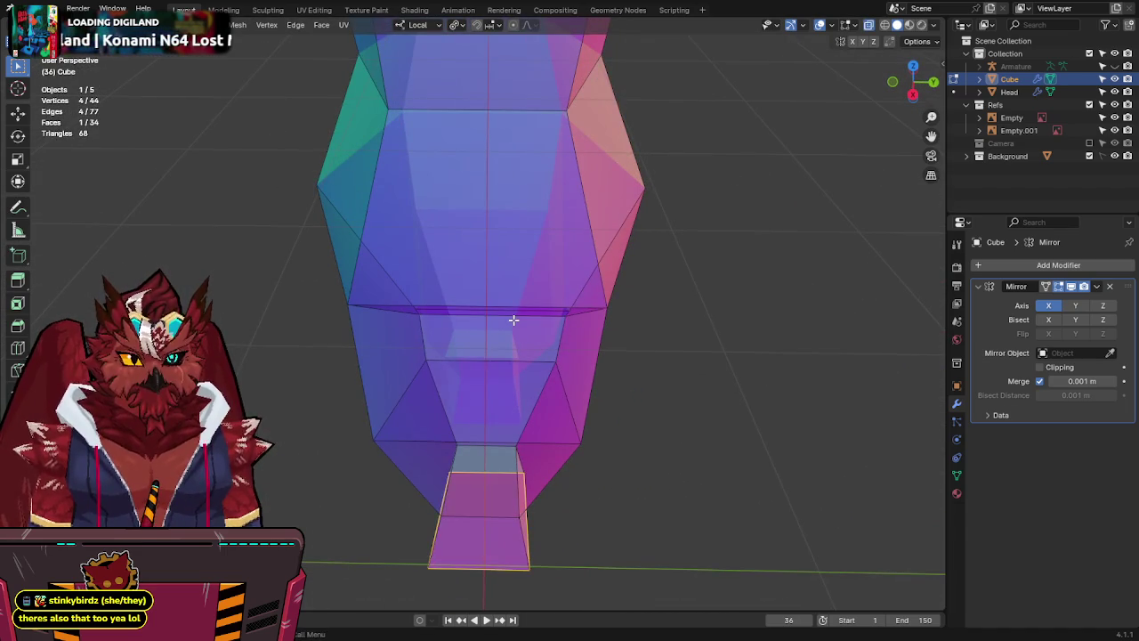
click(516, 314)
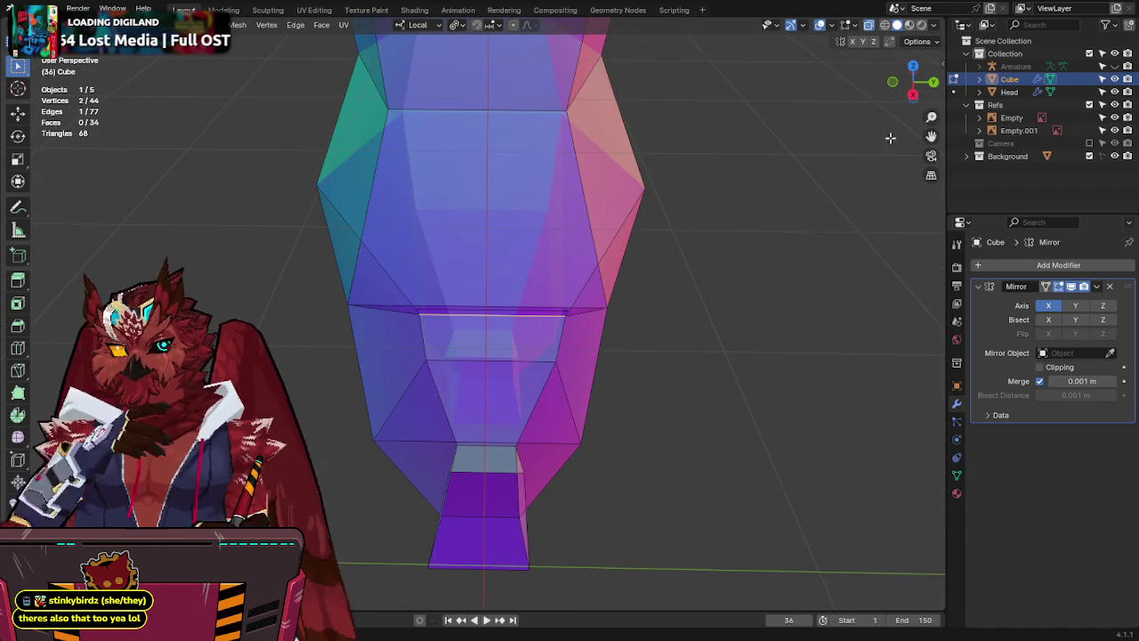
In side view, move the knee edge front-to-back along Y to match the sketch.
click(914, 98)
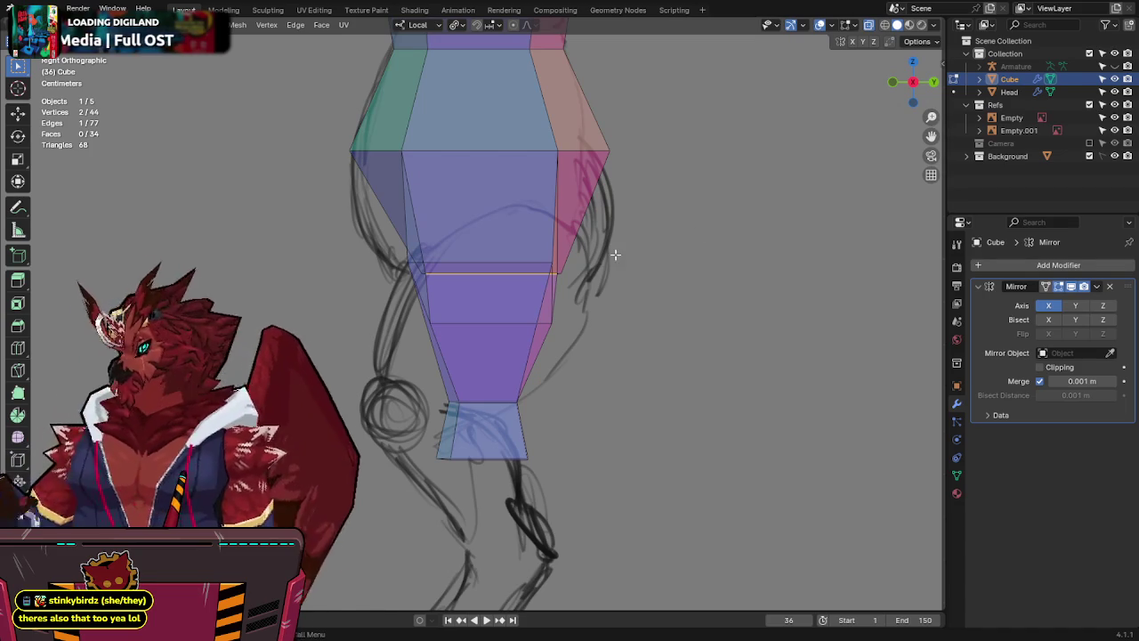
key(g)
key(y)
click(557, 323)
mouse_move(557, 323)
middle_down()
mouse_move(569, 198)
mouse_move(611, 255)
mouse_move(609, 294)
middle_up()
key(g)
key(y)
click(578, 196)
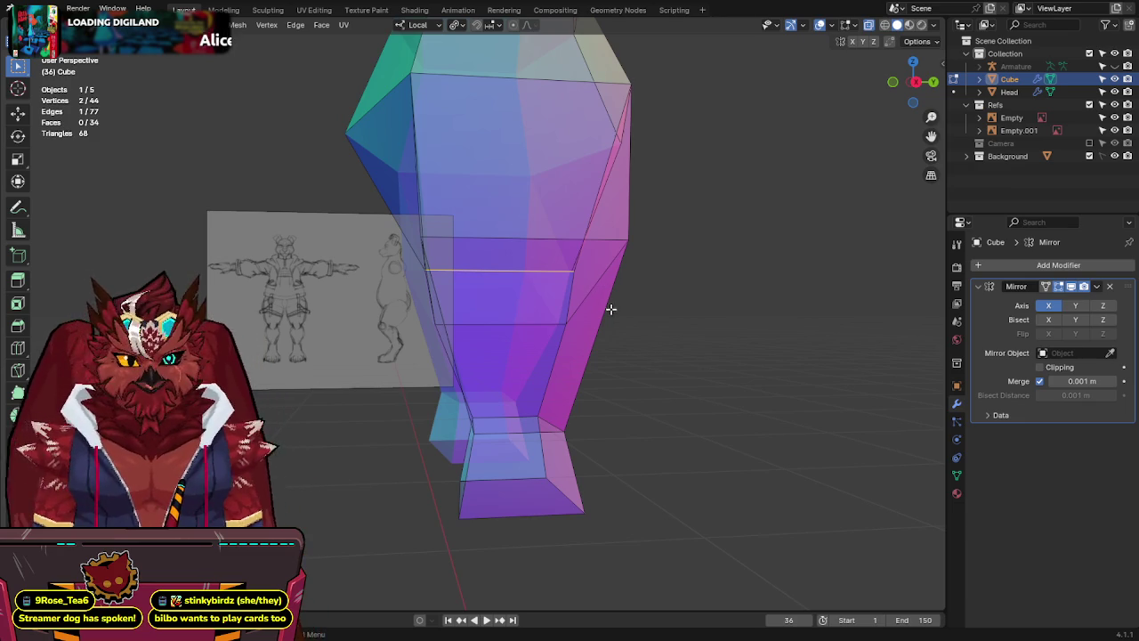
Refine the knee edge's Y position again in side view, discarding the edge slide.
middle_drag(611, 311, 615, 298)
click(916, 81)
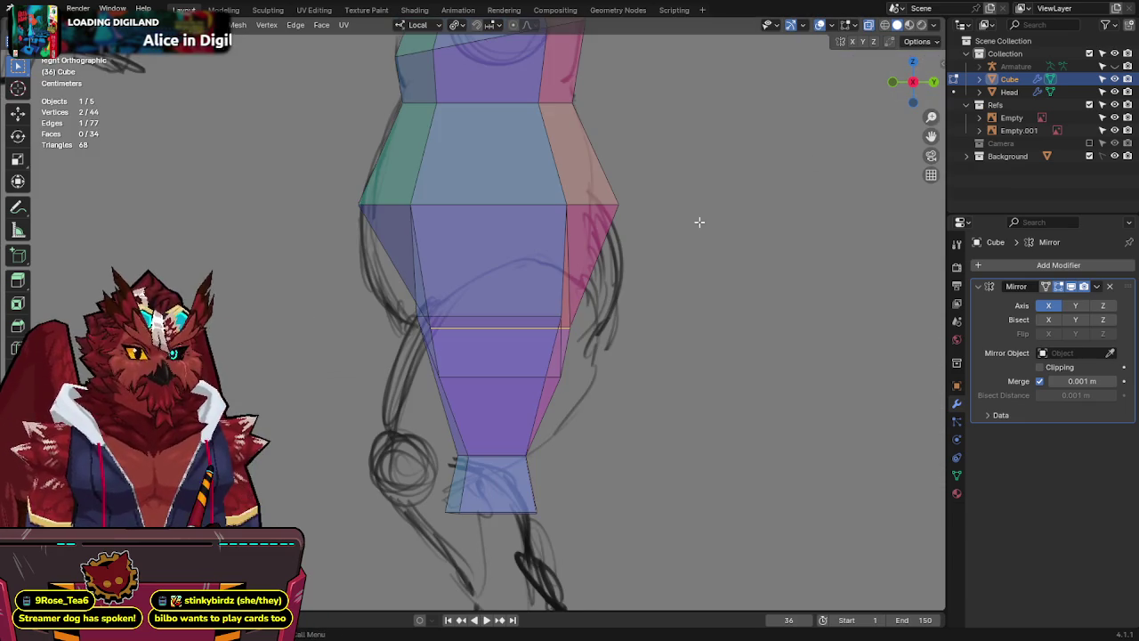
key(g)
key(y)
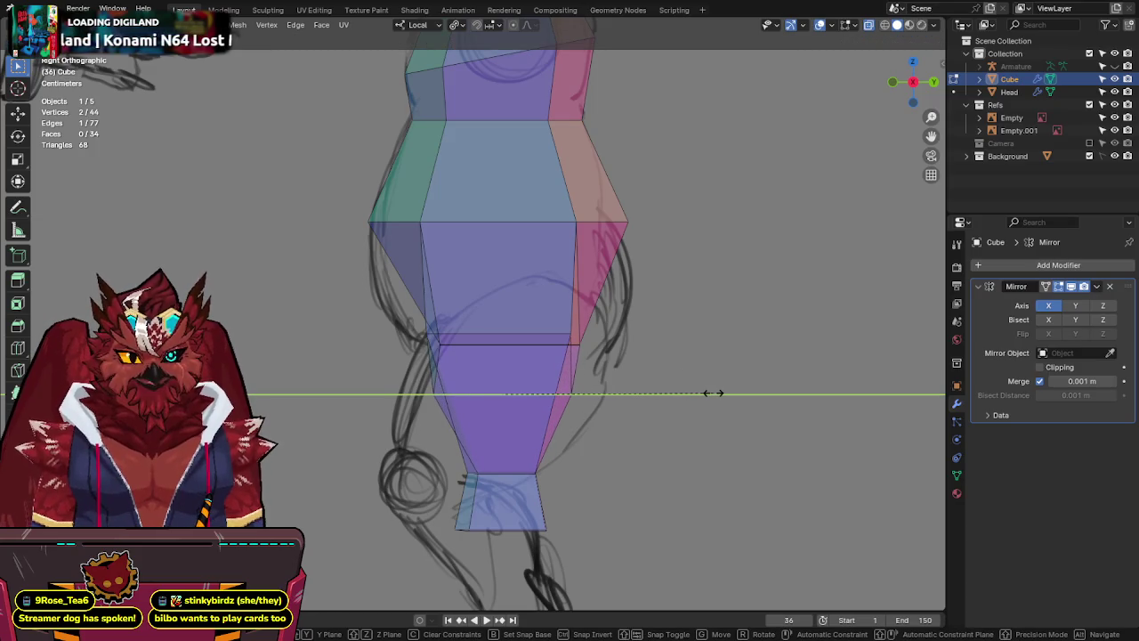
key(y)
key(y)
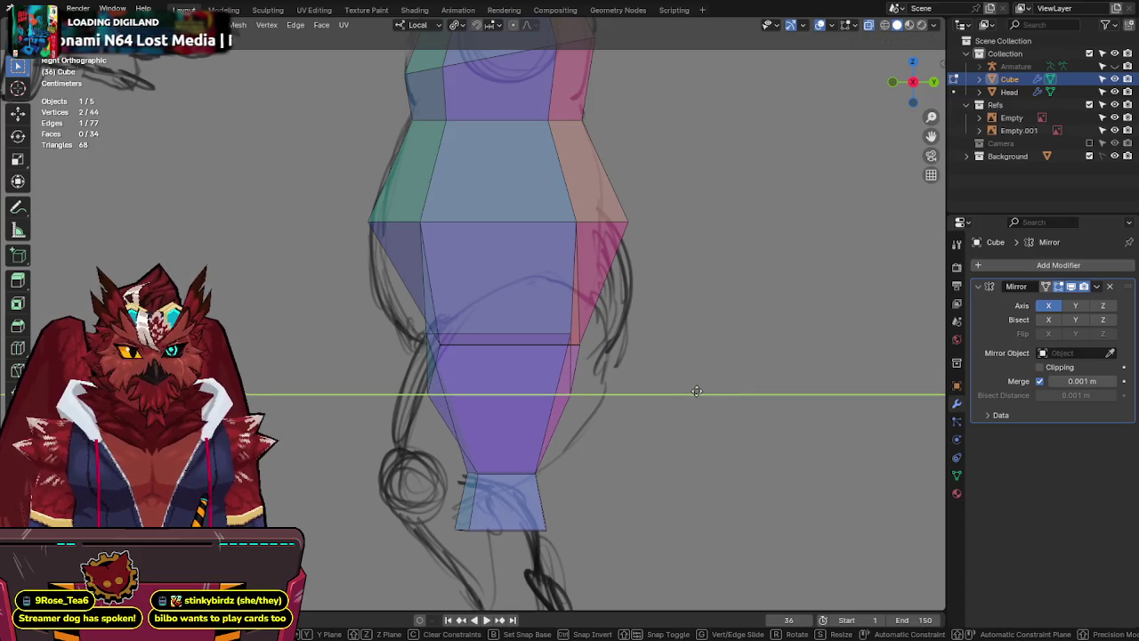
key(y)
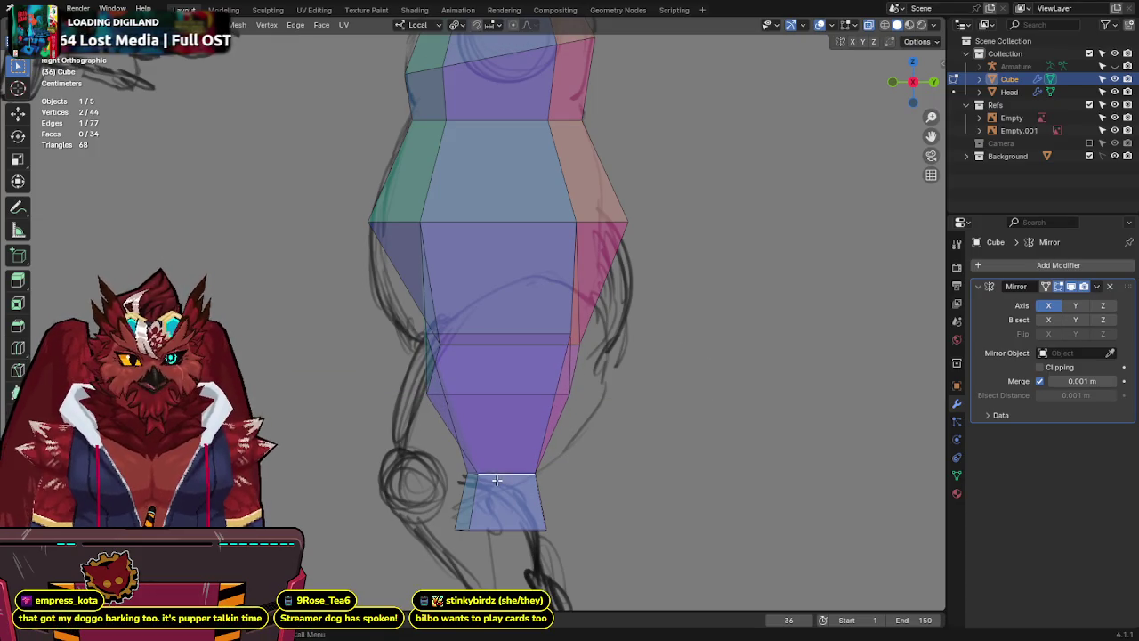
key(y)
key(g)
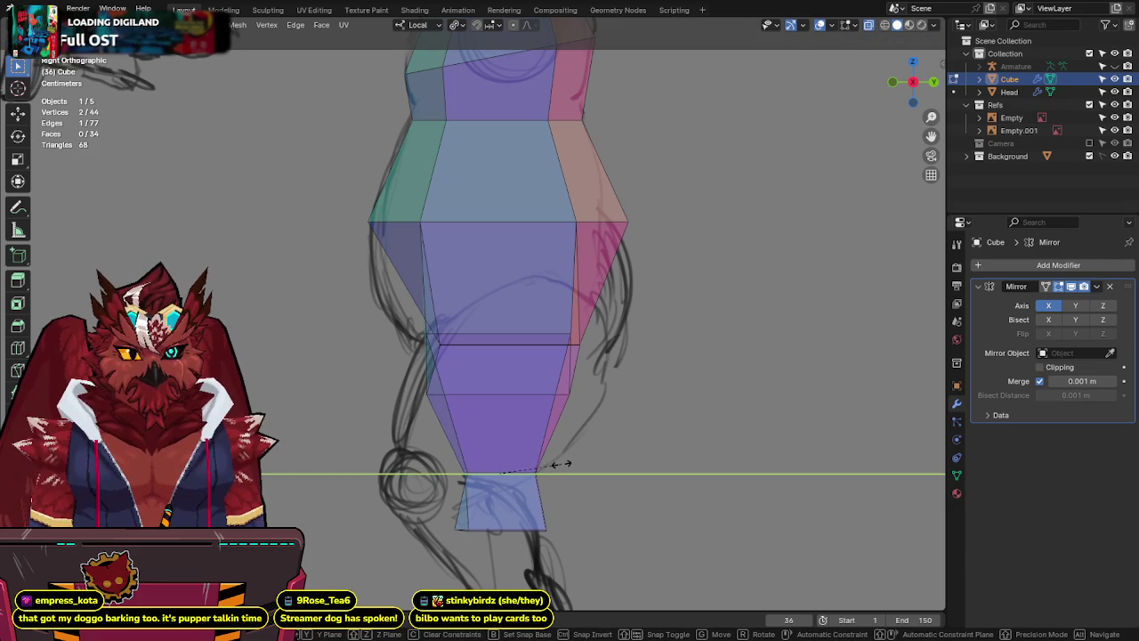
right_click(561, 464)
key(g)
key(g)
right_click(568, 463)
Try moving and scaling a lower-leg vertex, cancel each transform, and re-centre the leg.
shift+middle_drag(569, 463, 608, 361)
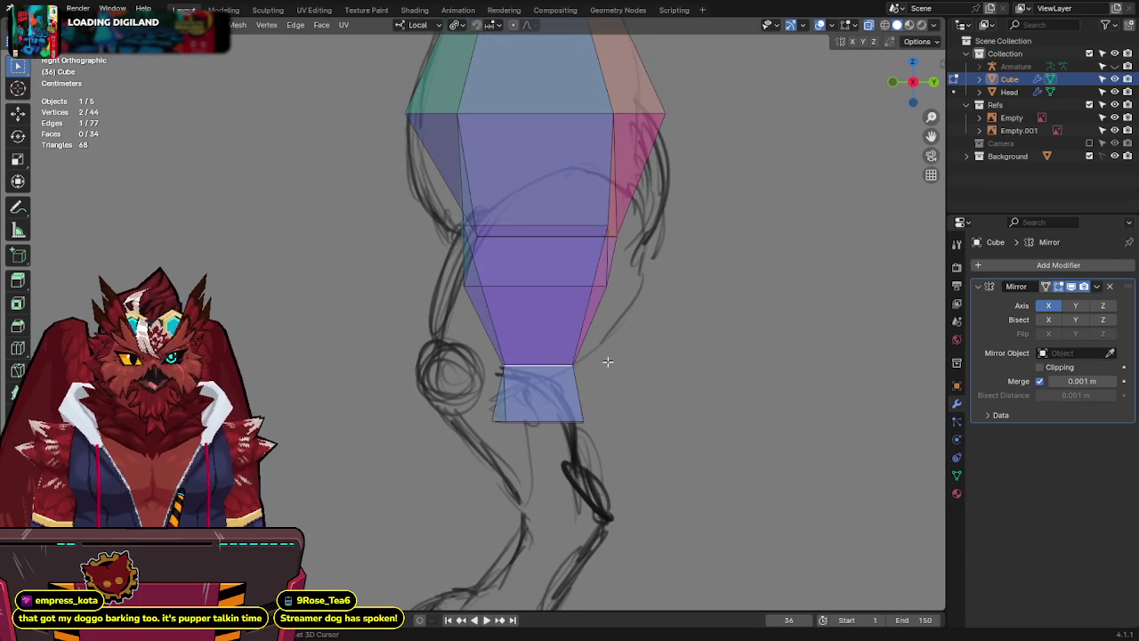
key(g)
key(y)
right_click(583, 420)
key(g)
key(y)
right_click(534, 399)
key(s)
right_click(738, 391)
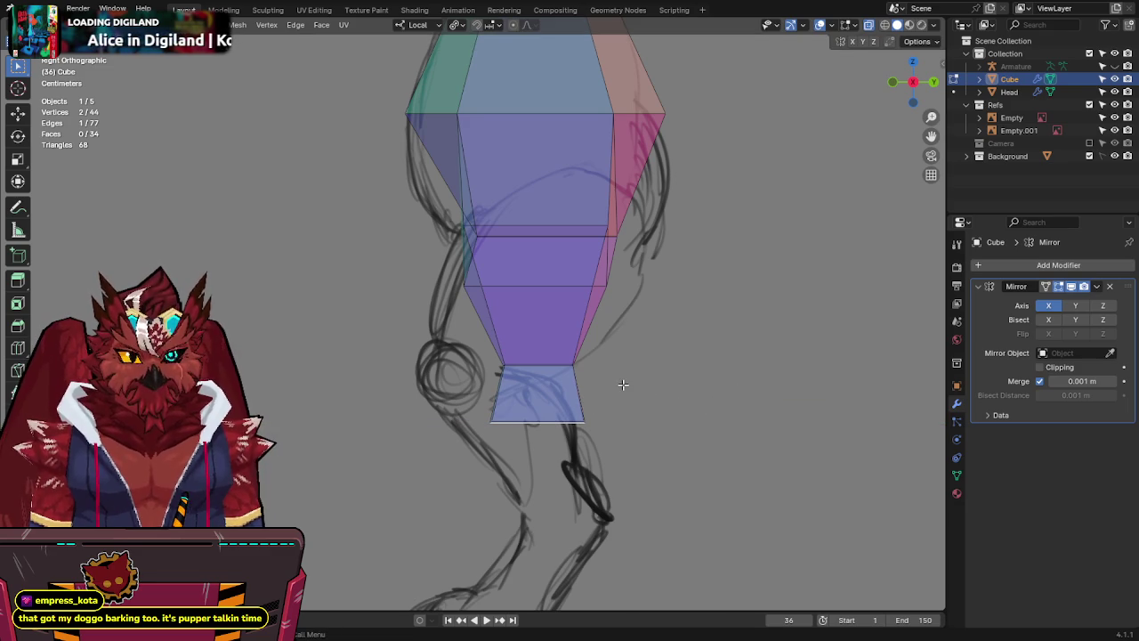
shift+middle_drag(681, 272, 668, 341)
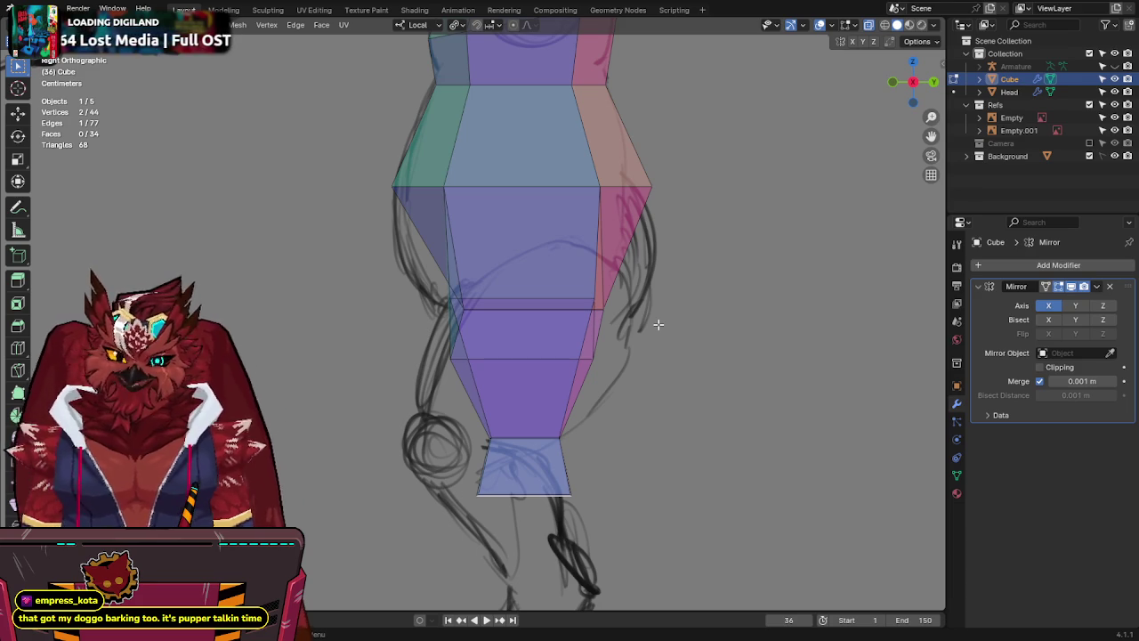
mouse_move(699, 337)
shift+middle_down()
mouse_move(683, 381)
mouse_move(766, 338)
shift+middle_up()
Save Jinx-Bones.blend, check side and three-quarter views, then settle on a front X-ray view.
key(alt+z)
key(ctrl+s)
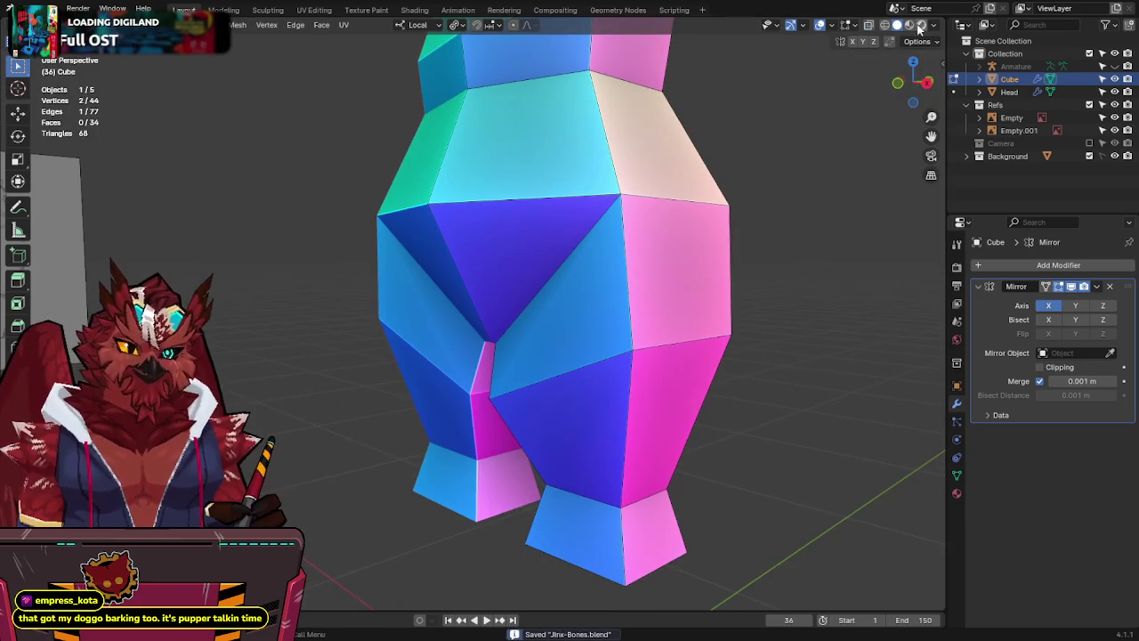
click(897, 85)
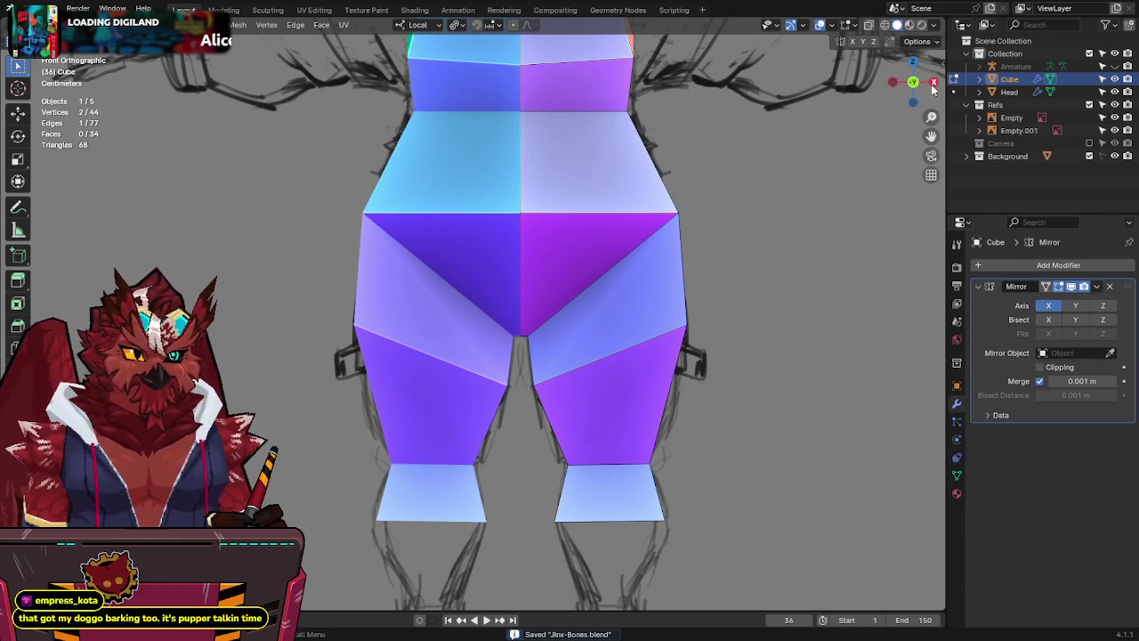
click(933, 84)
key(alt+z)
key(alt+z)
scroll(728, 248, down, 3)
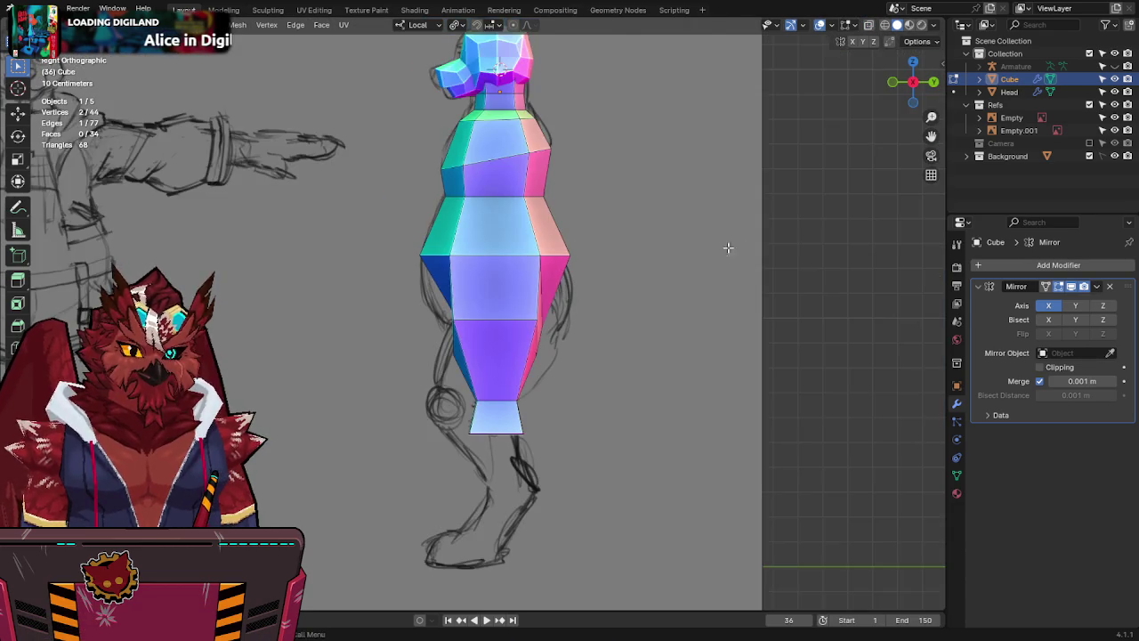
middle_drag(728, 247, 686, 285)
click(924, 80)
key(alt+z)
scroll(742, 249, up, 4)
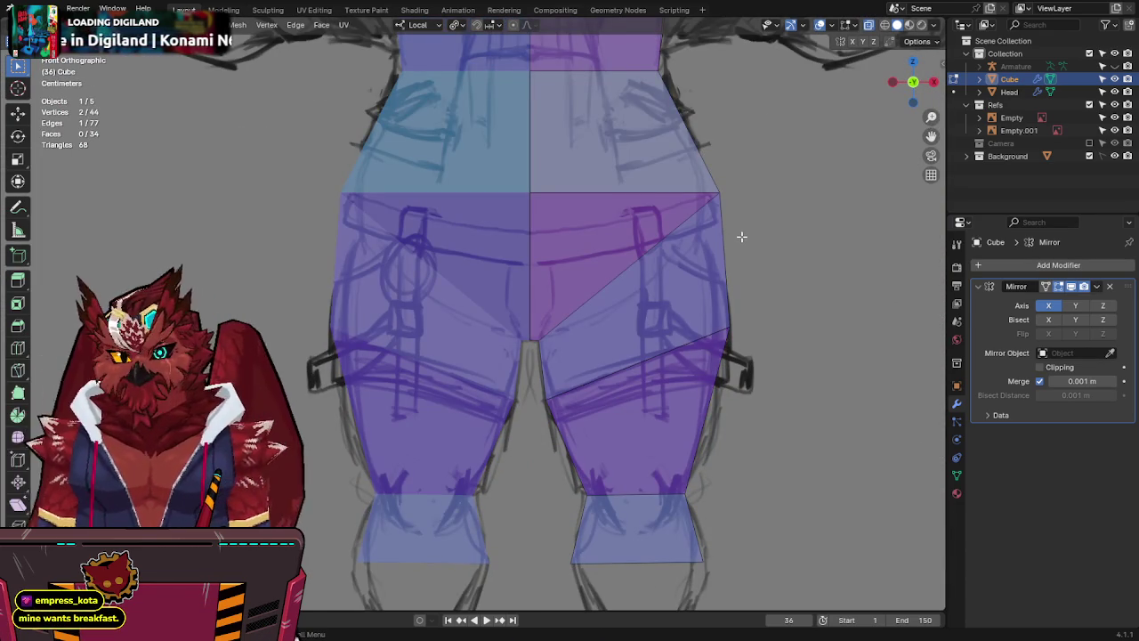
Loop-cut the thigh, adjust a thigh vertex, save, and tilt the new loop.
key(ctrl+r)
click(737, 258)
click(554, 363)
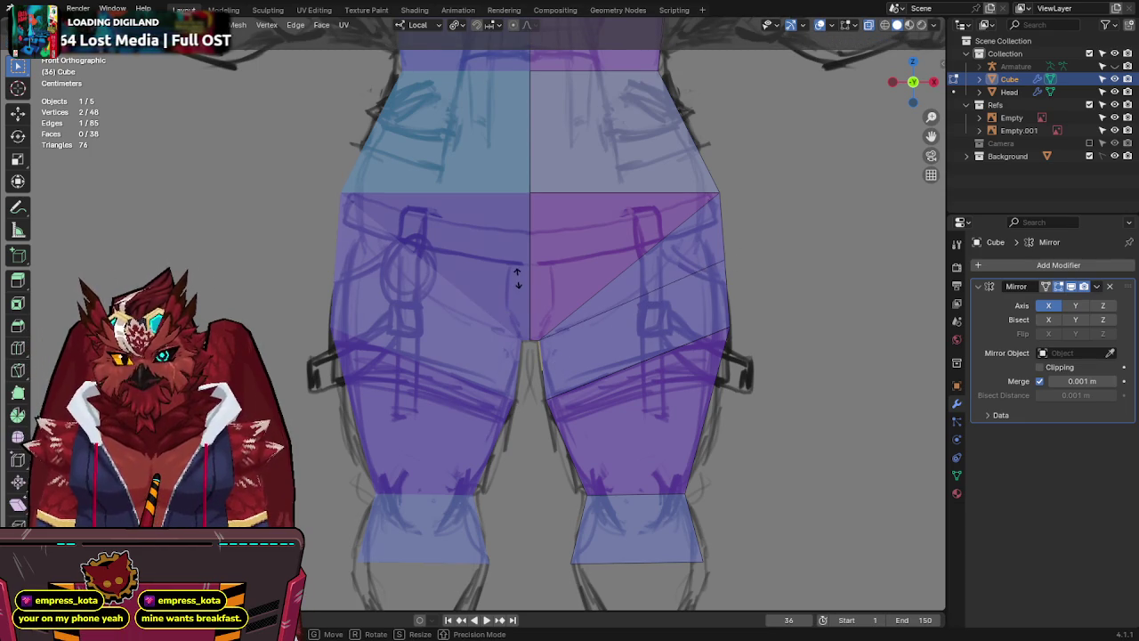
key(g)
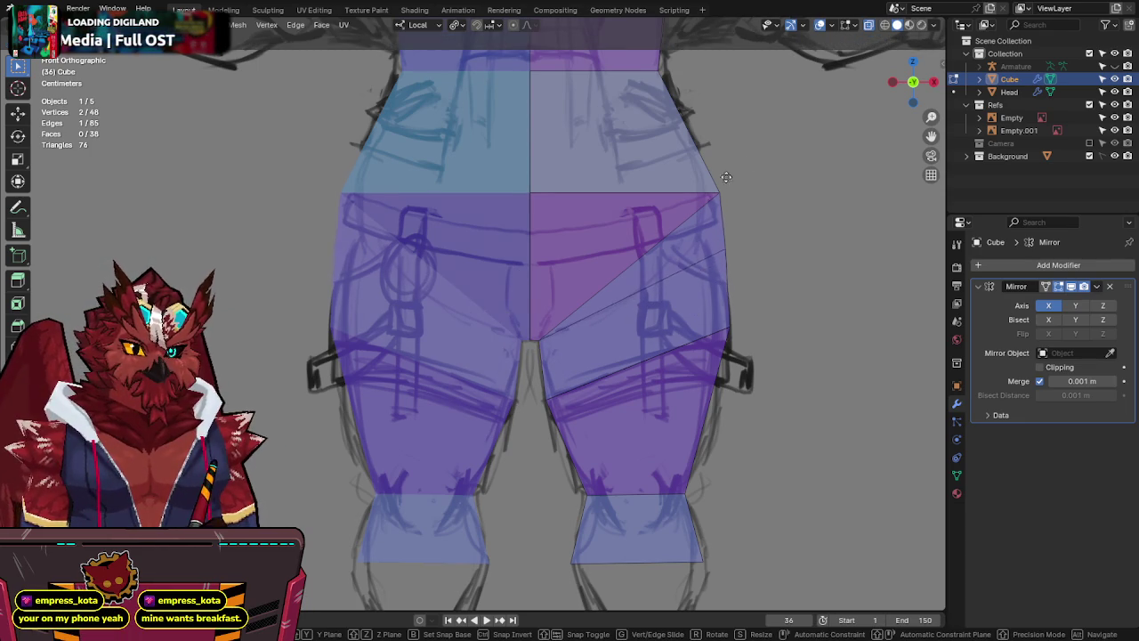
click(792, 195)
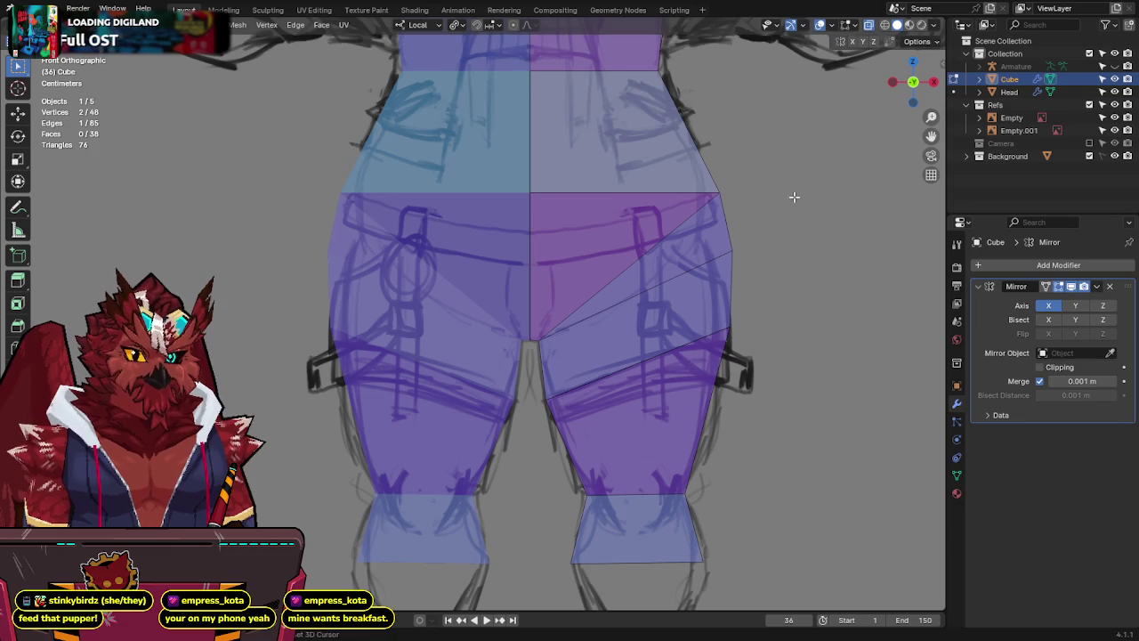
key(ctrl+s)
alt+click(743, 323)
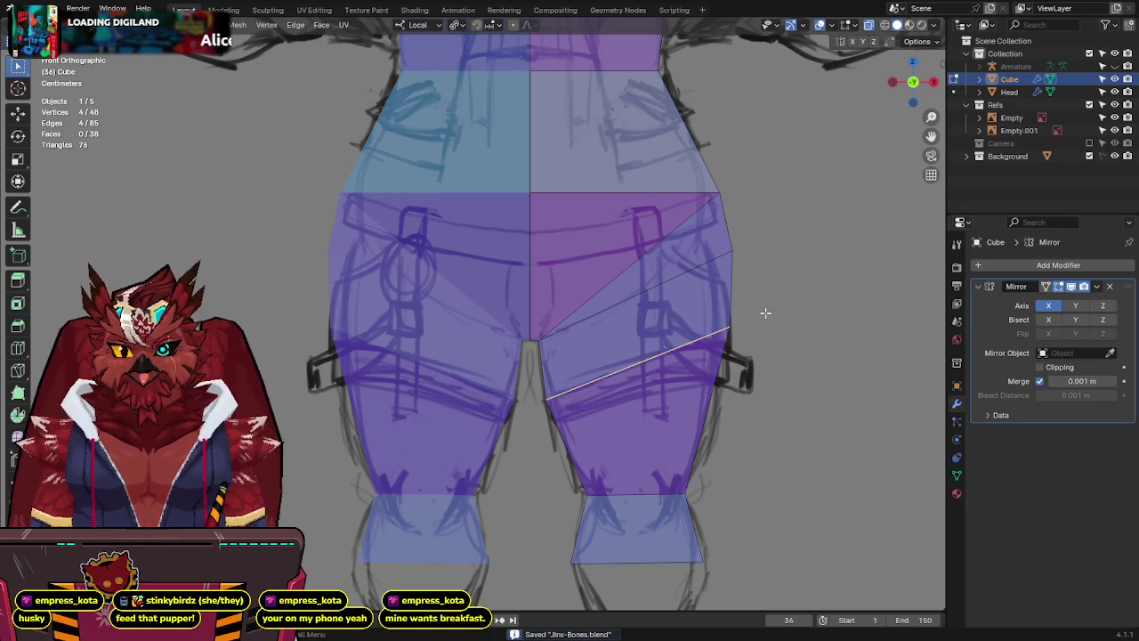
shift+middle_drag(763, 312, 774, 318)
key(r)
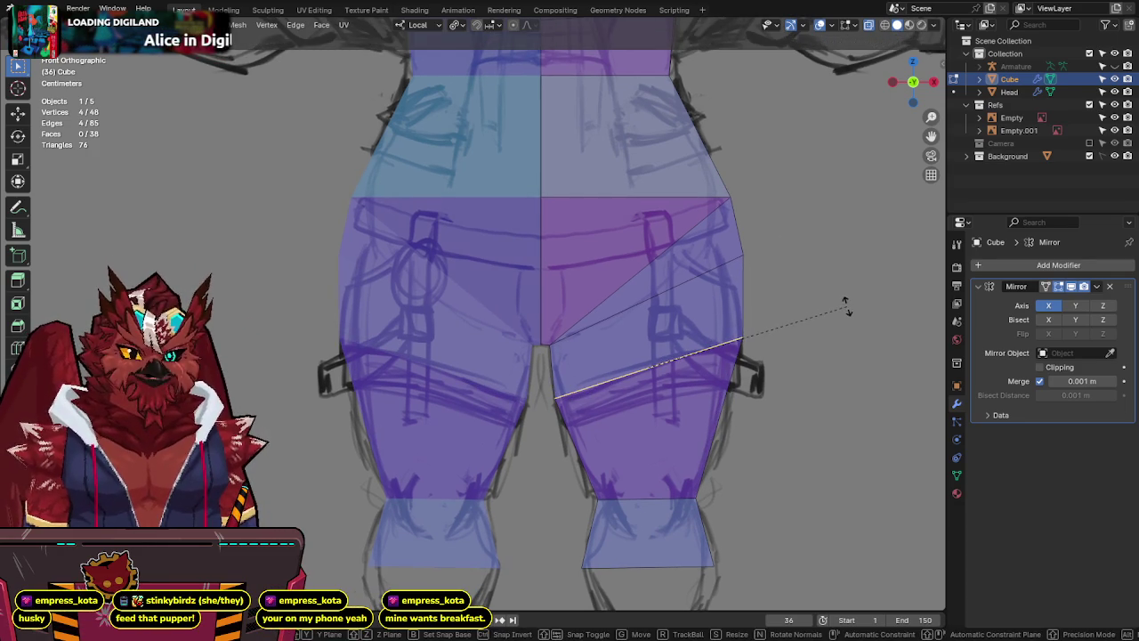
click(842, 308)
Extrude the right lower leg's bottom edge straight down along Z and view it from the side.
mouse_move(842, 307)
shift+middle_down()
mouse_move(804, 270)
mouse_move(783, 133)
shift+middle_up()
click(666, 399)
shift+middle_drag(666, 392, 670, 285)
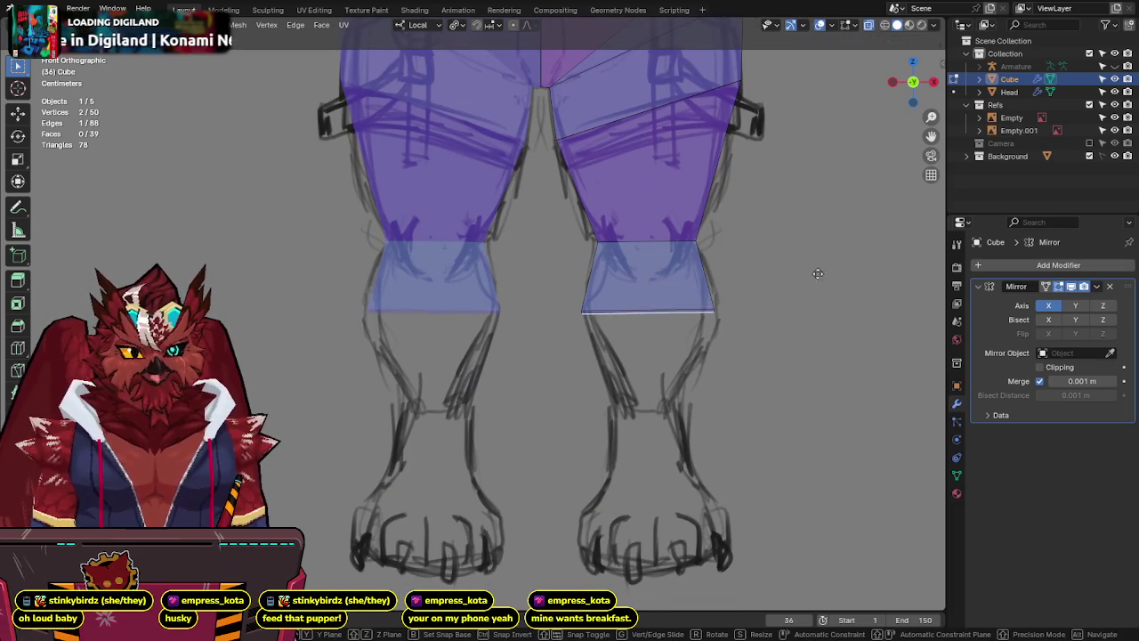
key(e)
key(z)
click(817, 365)
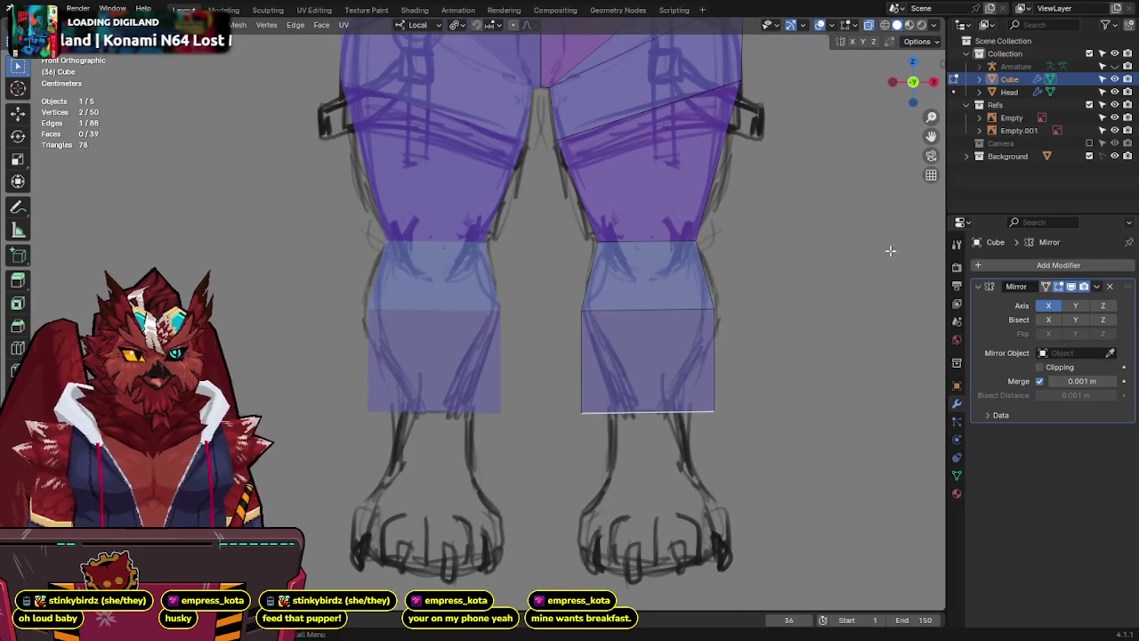
click(934, 82)
shift+middle_drag(678, 279, 686, 333)
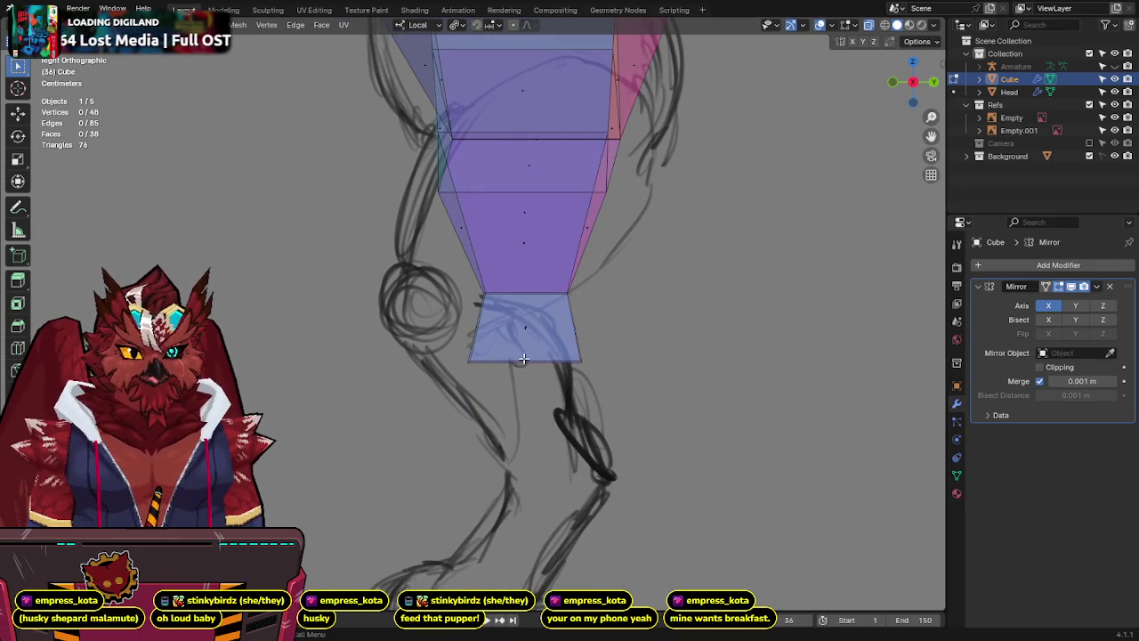
Extrude a new lower-leg segment, narrowing, rotating to a diagonal and shortening its bottom edge.
click(607, 334)
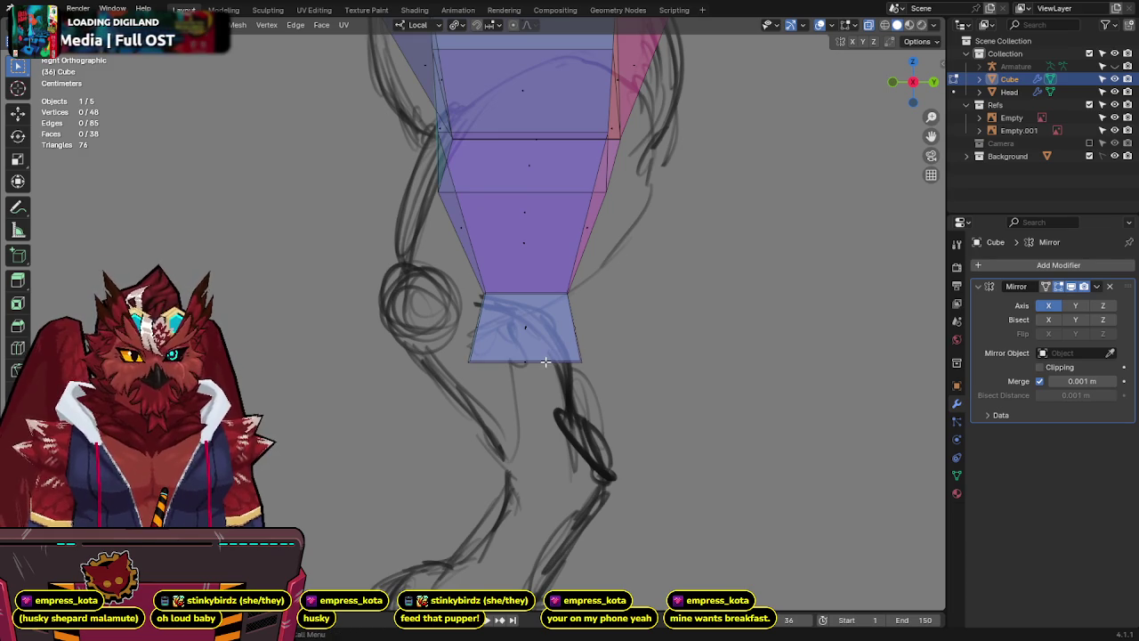
key(e)
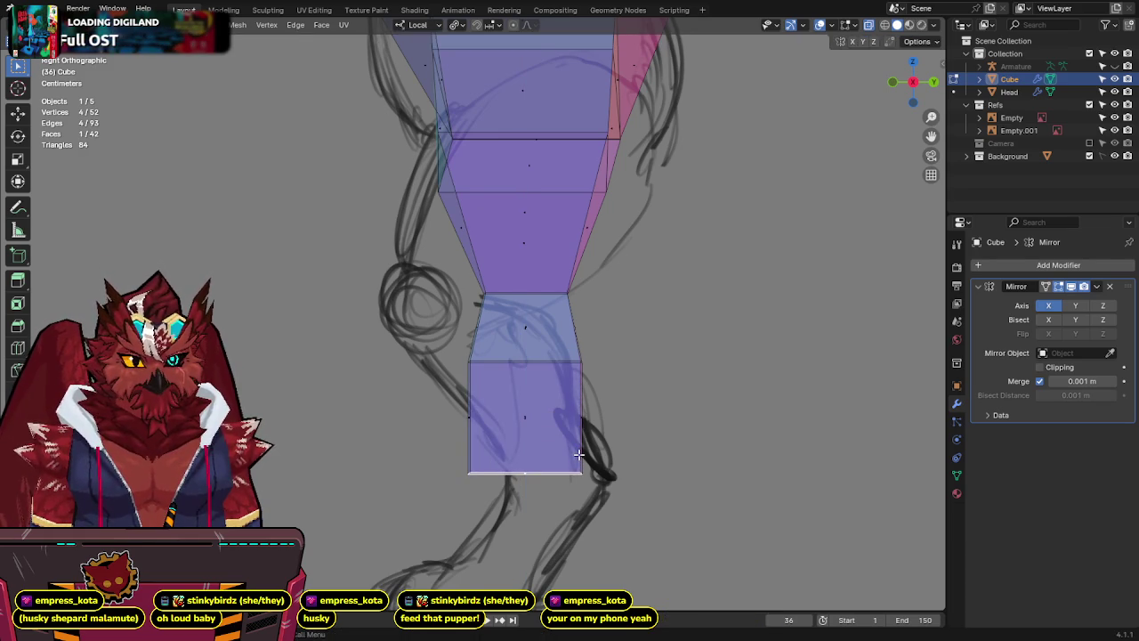
click(605, 454)
key(s)
click(738, 414)
key(r)
click(692, 323)
key(r)
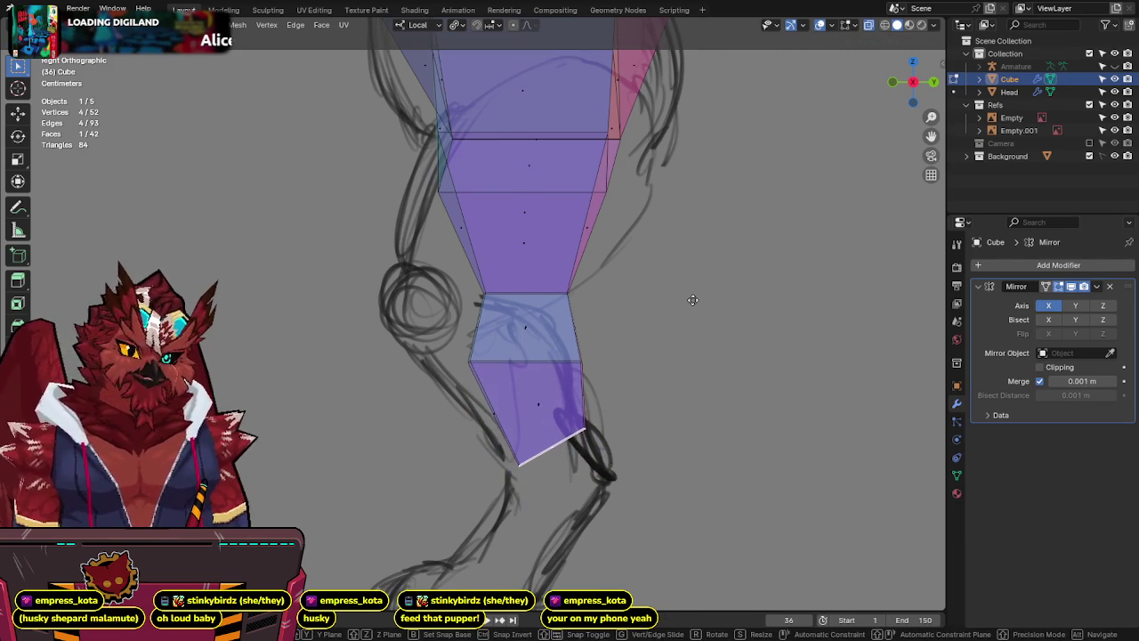
click(693, 302)
key(s)
click(730, 427)
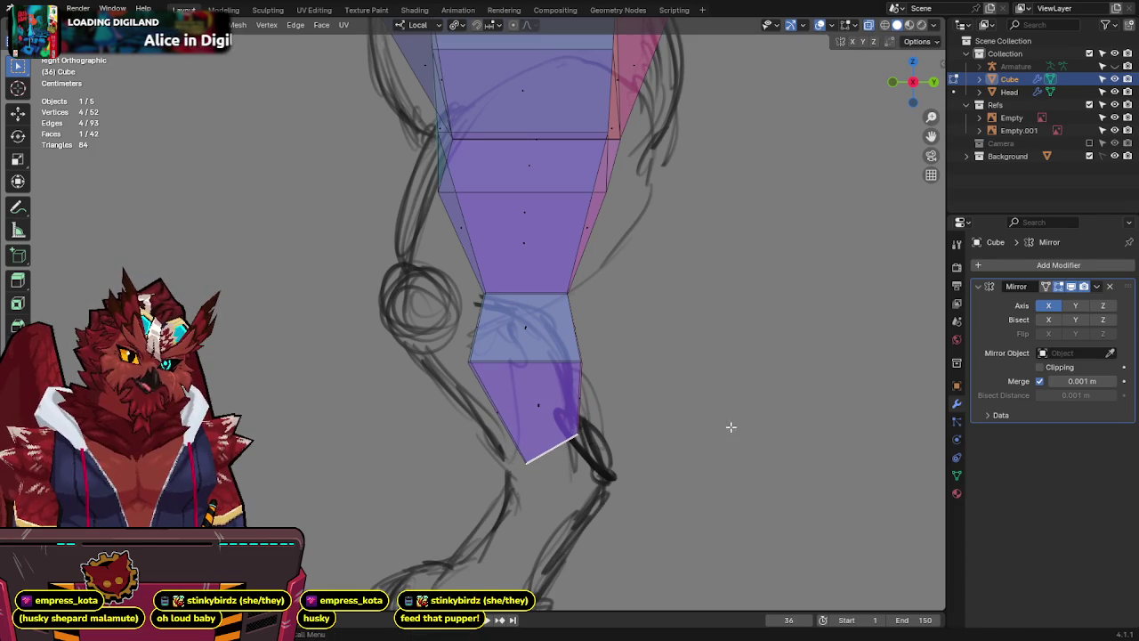
Push the knee and thigh loops forward along Y to follow the sketch, then leave Edit Mode.
shift+middle_drag(553, 305, 584, 372)
click(546, 407)
key(g)
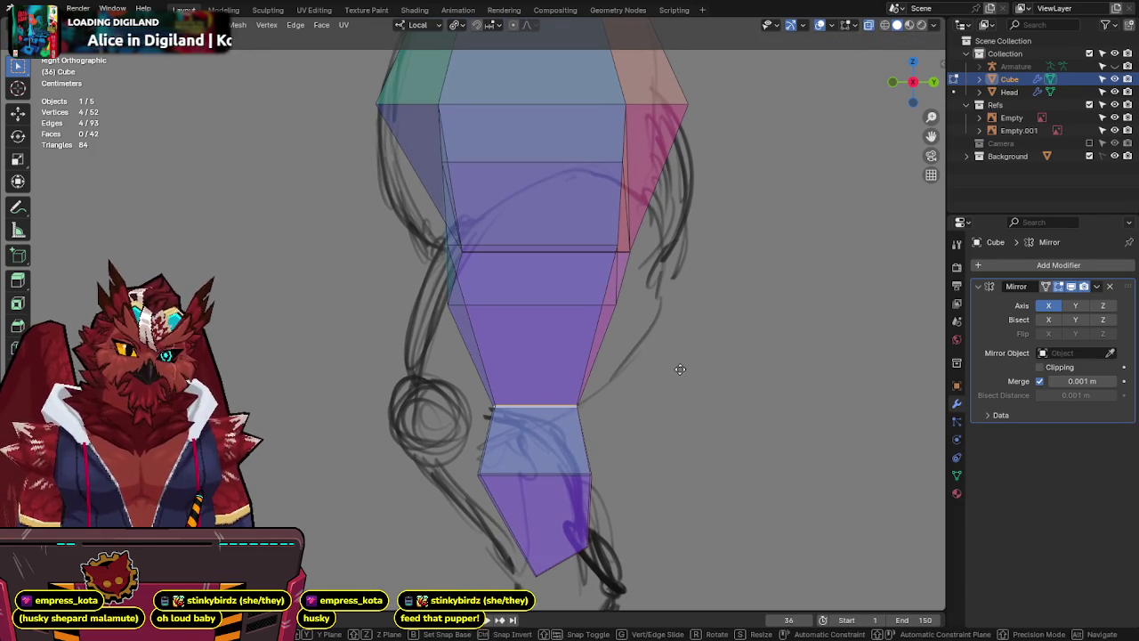
key(y)
click(596, 380)
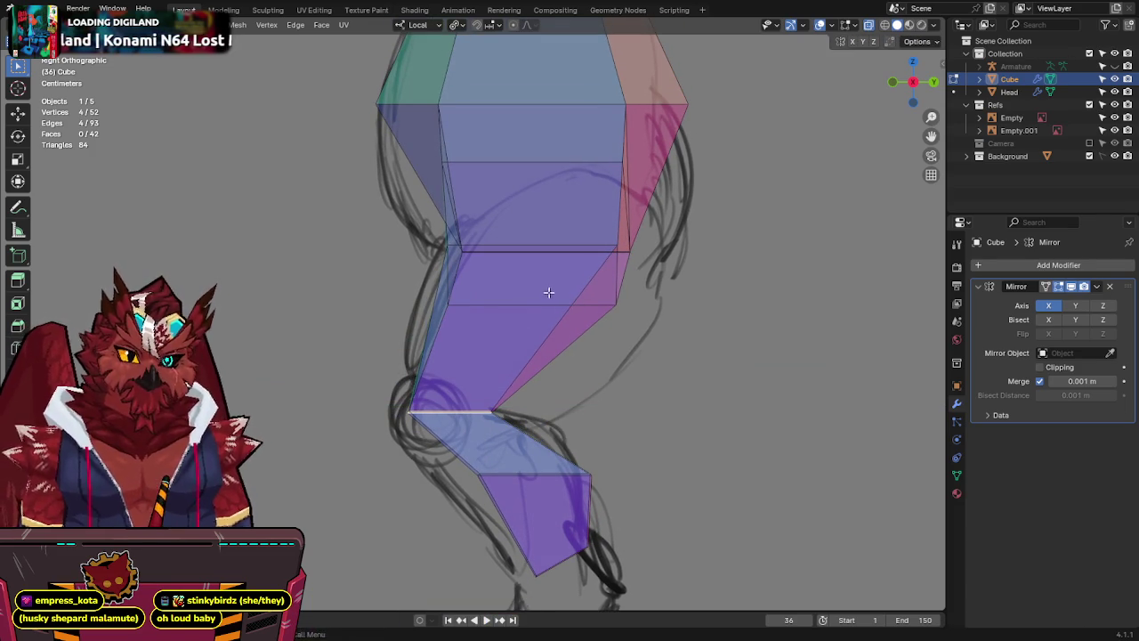
alt+click(516, 304)
key(g)
key(y)
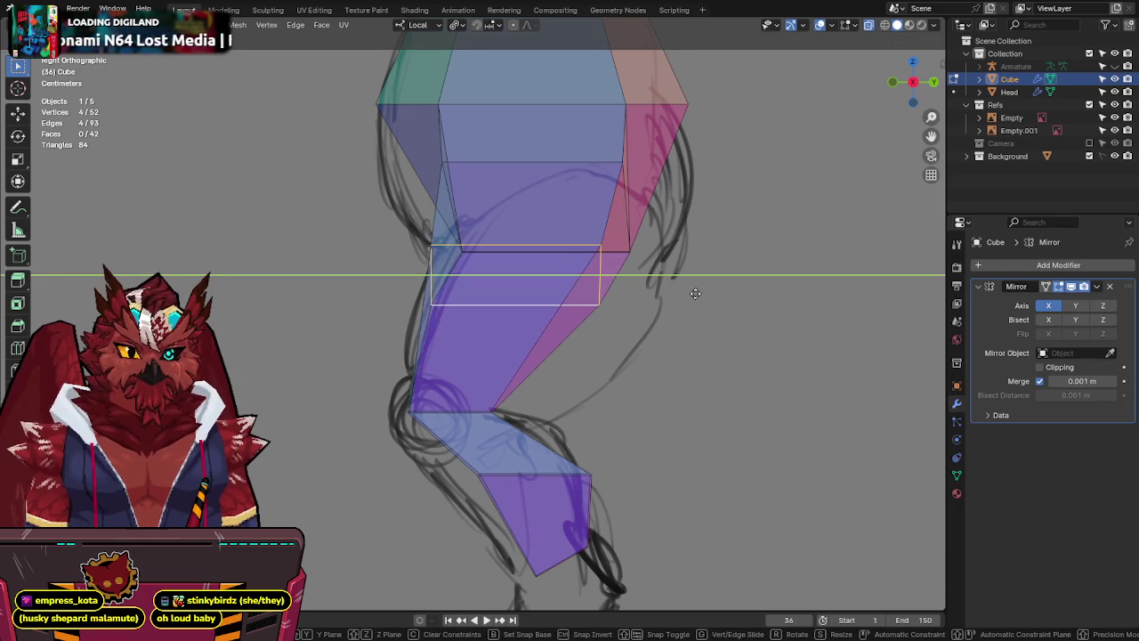
click(716, 296)
key(r)
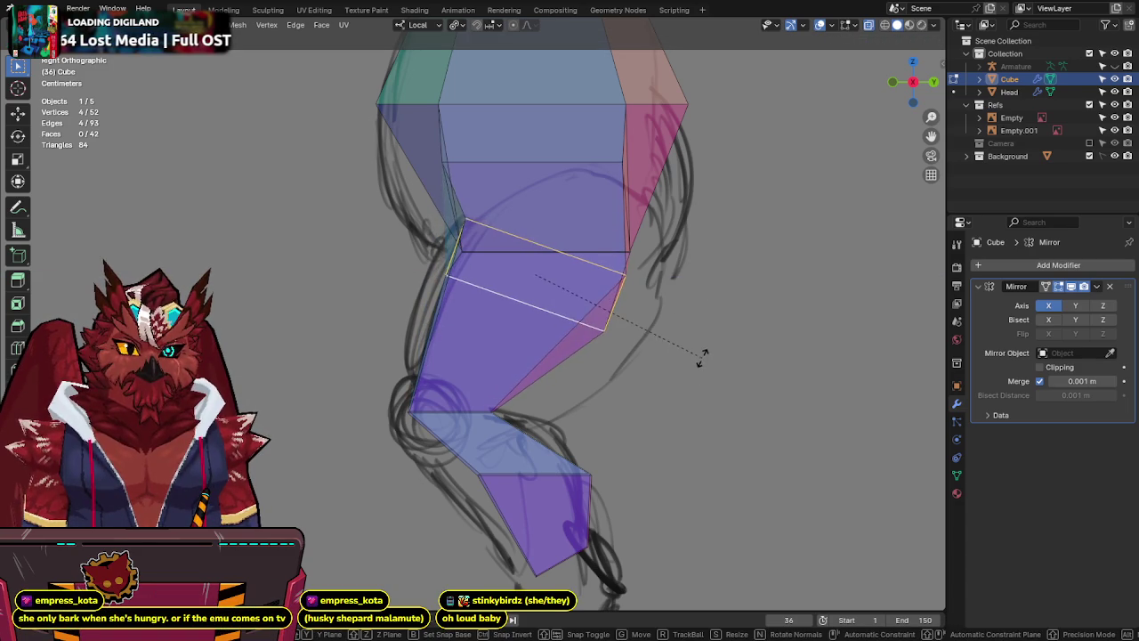
key(Escape)
key(Tab)
middle_drag(693, 348, 739, 294)
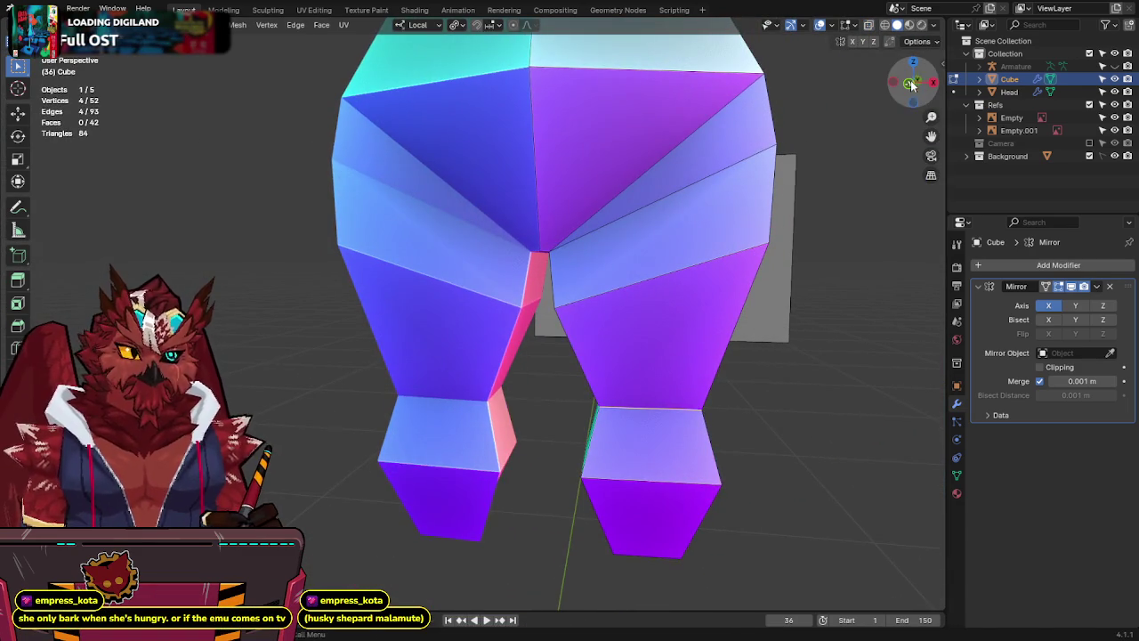
Save from front view, turn on X-ray, select the right leg's bottom face, and switch to Right view.
click(907, 85)
key(ctrl+s)
shift+middle_drag(703, 368, 703, 347)
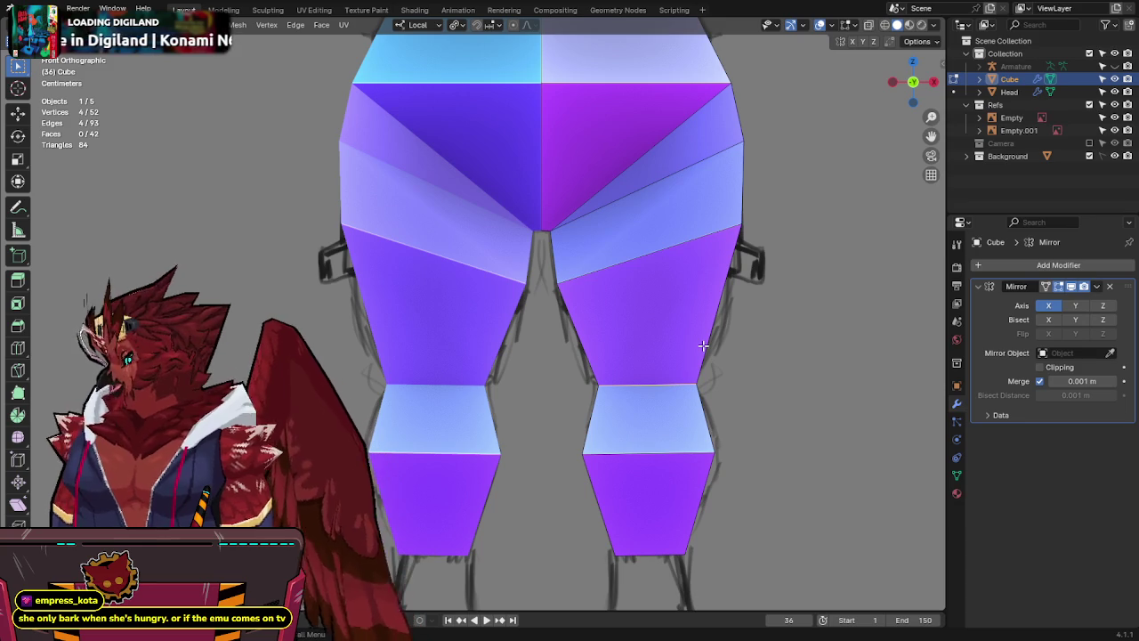
shift+middle_drag(694, 317, 672, 219)
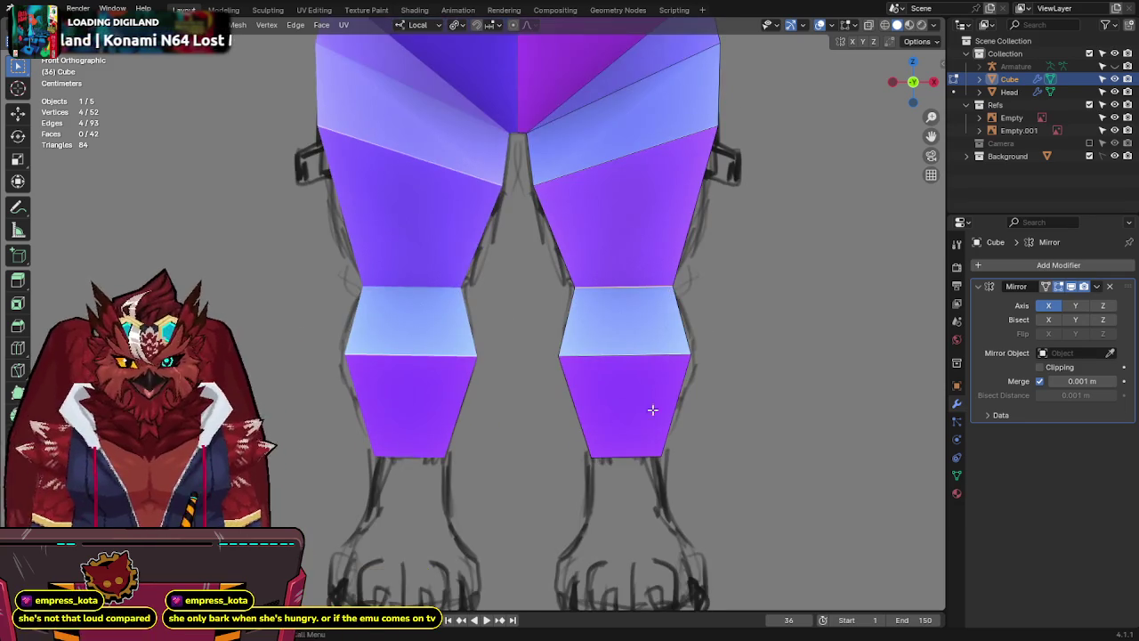
key(alt+z)
click(630, 456)
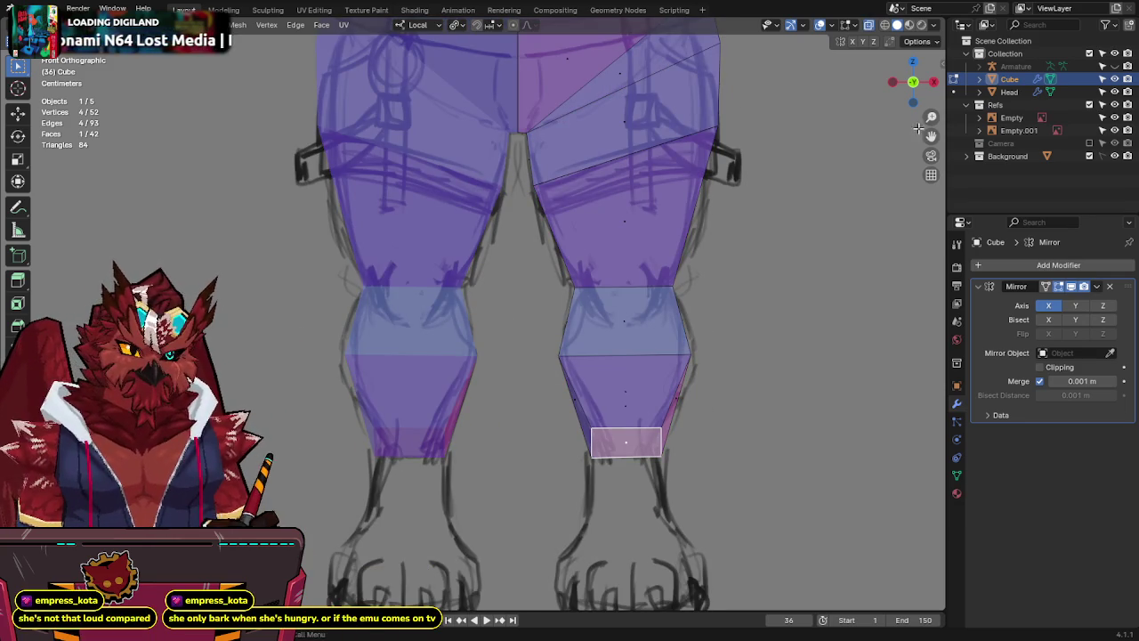
click(934, 82)
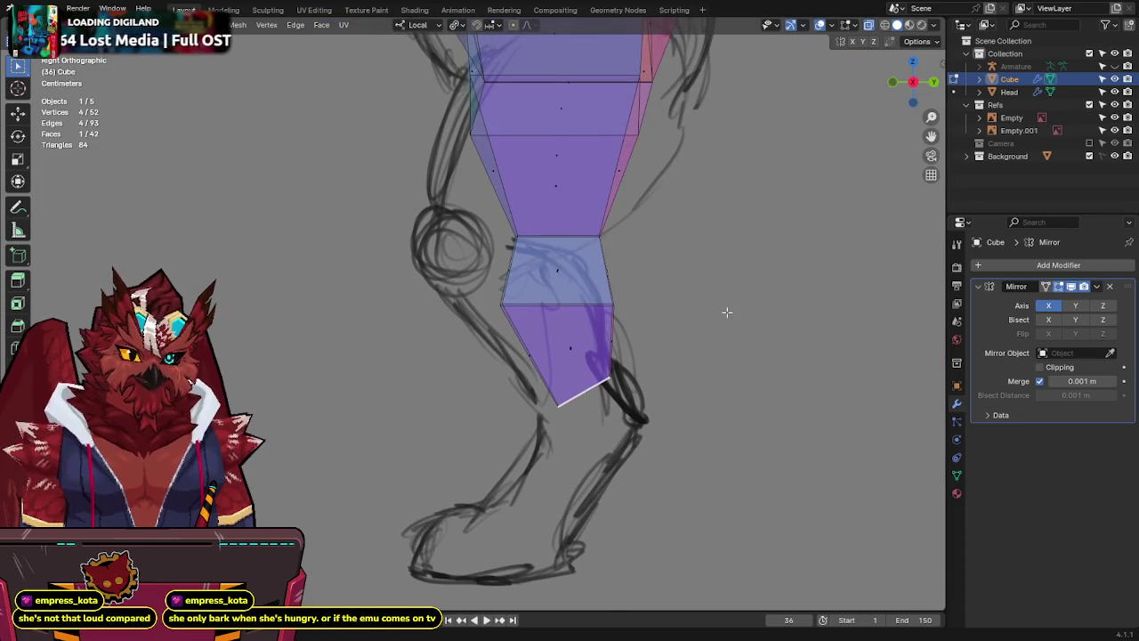
Extrude a new leg segment from the bottom face, then tilt and reposition it.
key(e)
key(r)
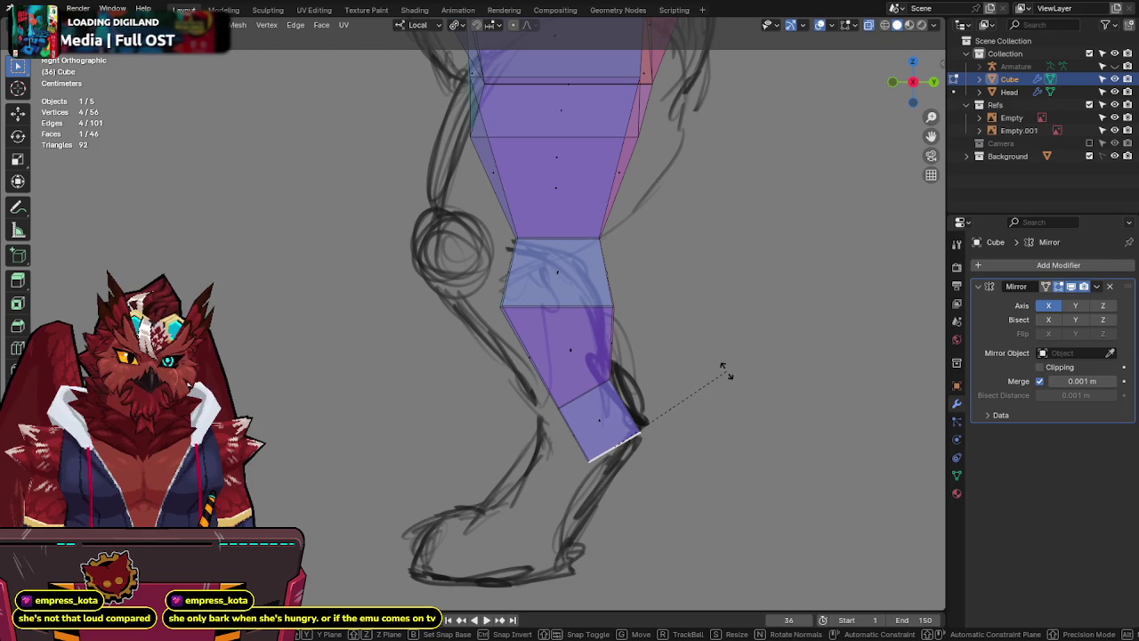
click(714, 457)
key(g)
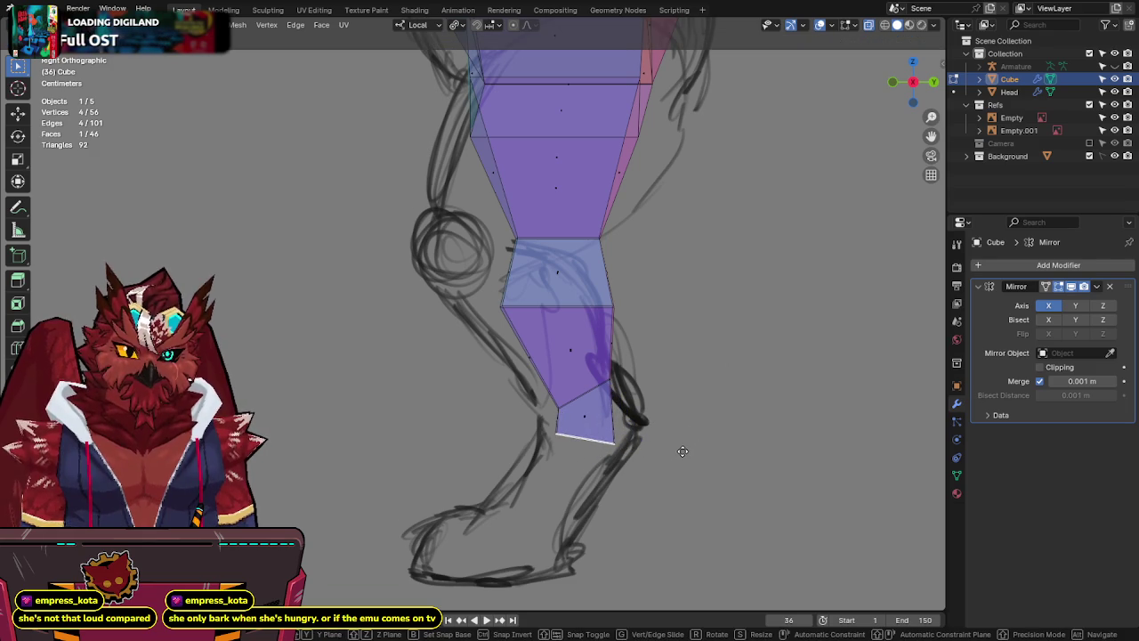
click(683, 448)
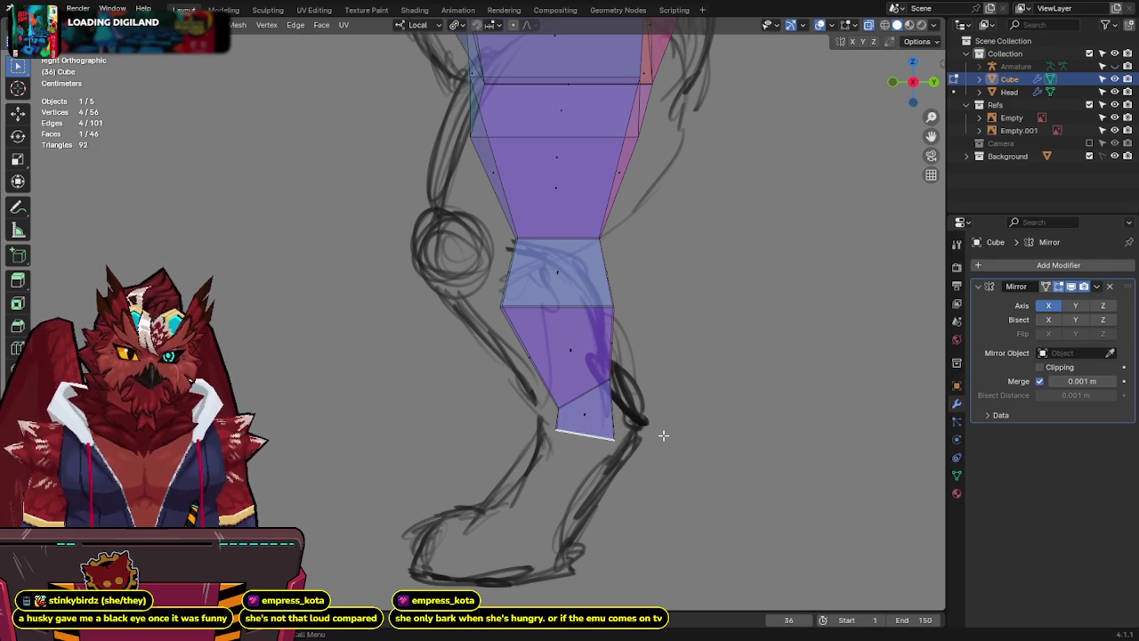
Extrude another segment down toward the foot and tilt it along the sketch.
key(e)
click(604, 524)
key(r)
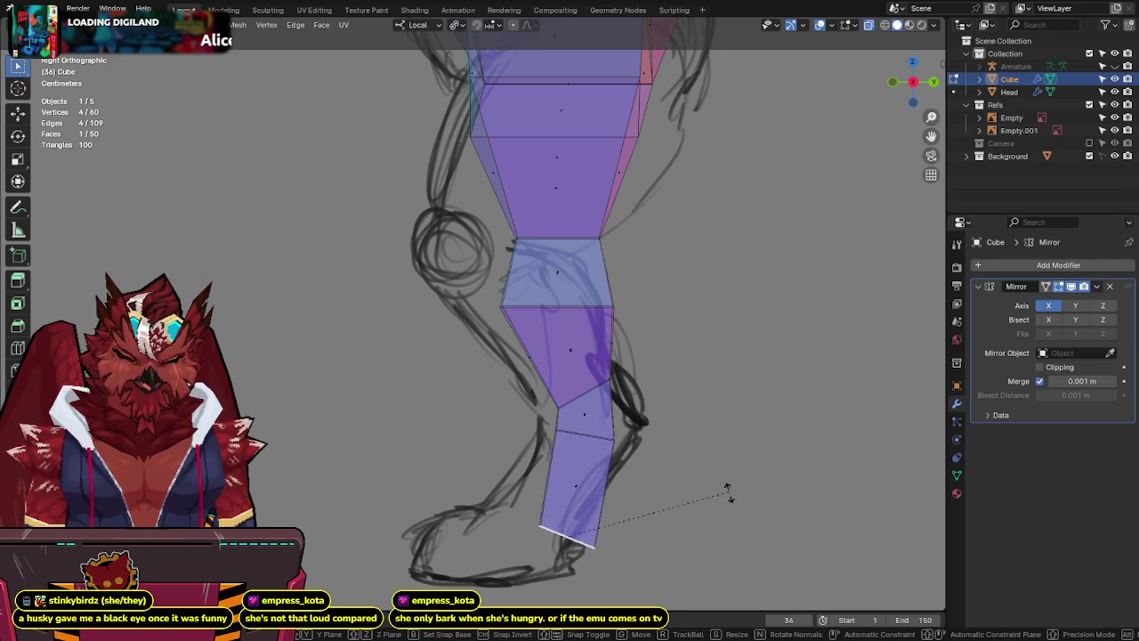
click(703, 532)
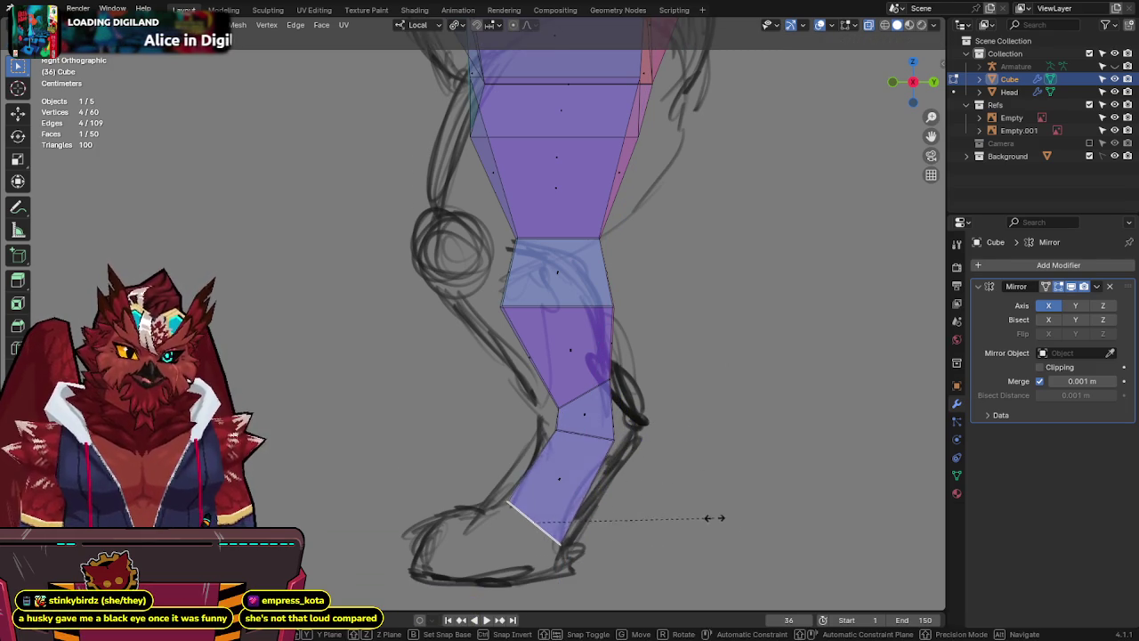
Resize the bottom face and extrude it forward along Y into a foot block.
key(s)
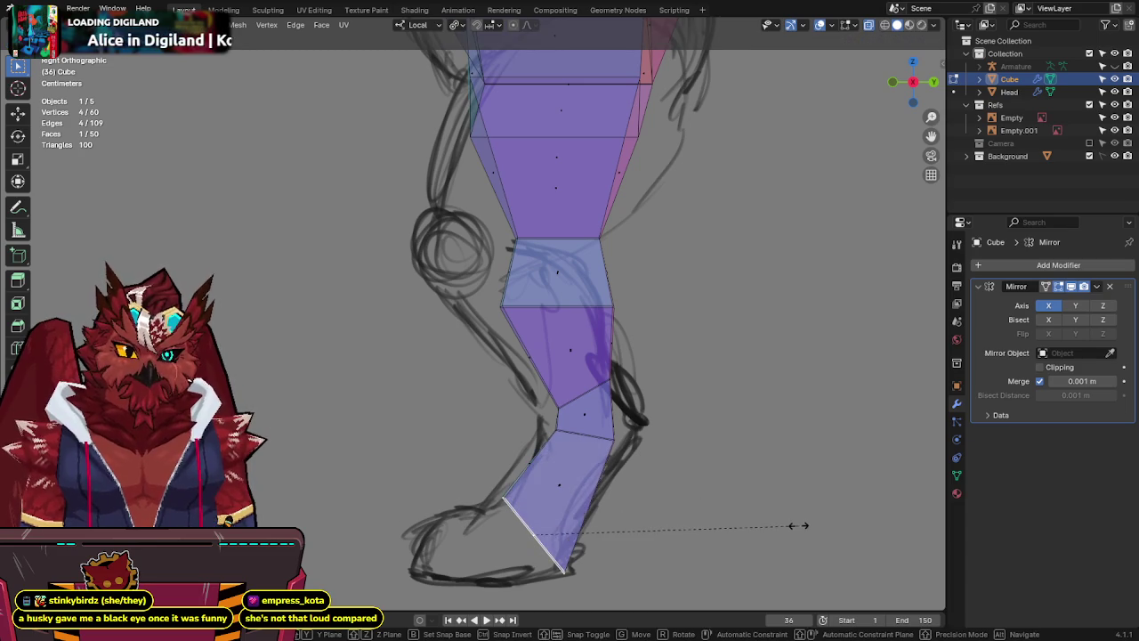
click(790, 525)
key(e)
key(y)
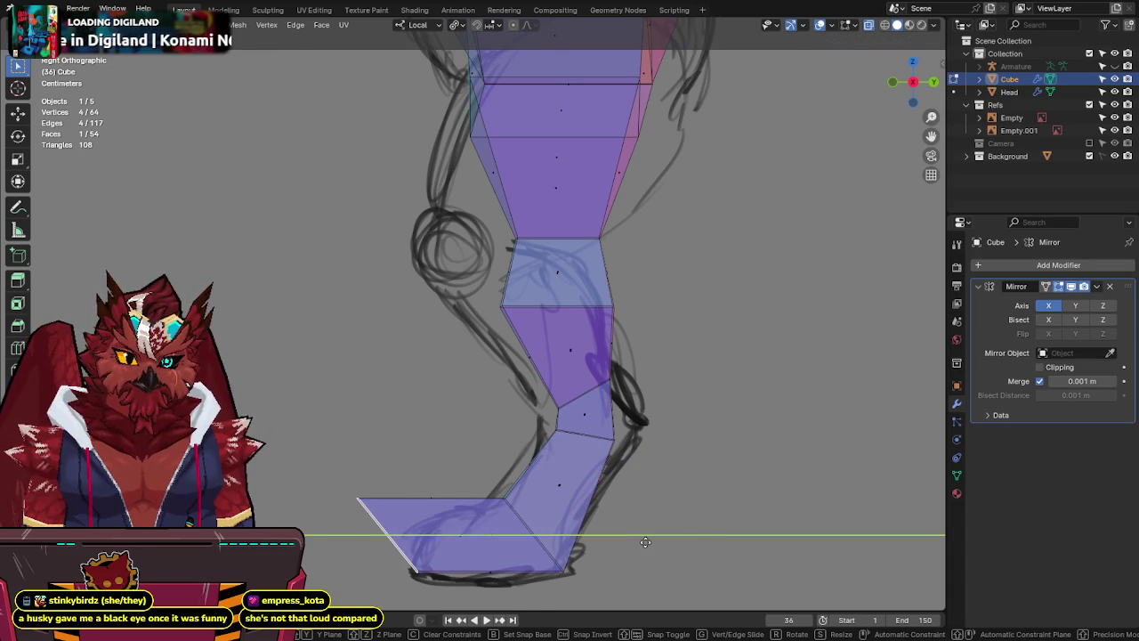
click(645, 542)
Slide the foot's front corner vertices forward along Y onto the sketched paw.
mouse_move(358, 499)
mouse_down()
mouse_move(374, 469)
mouse_move(414, 516)
mouse_up()
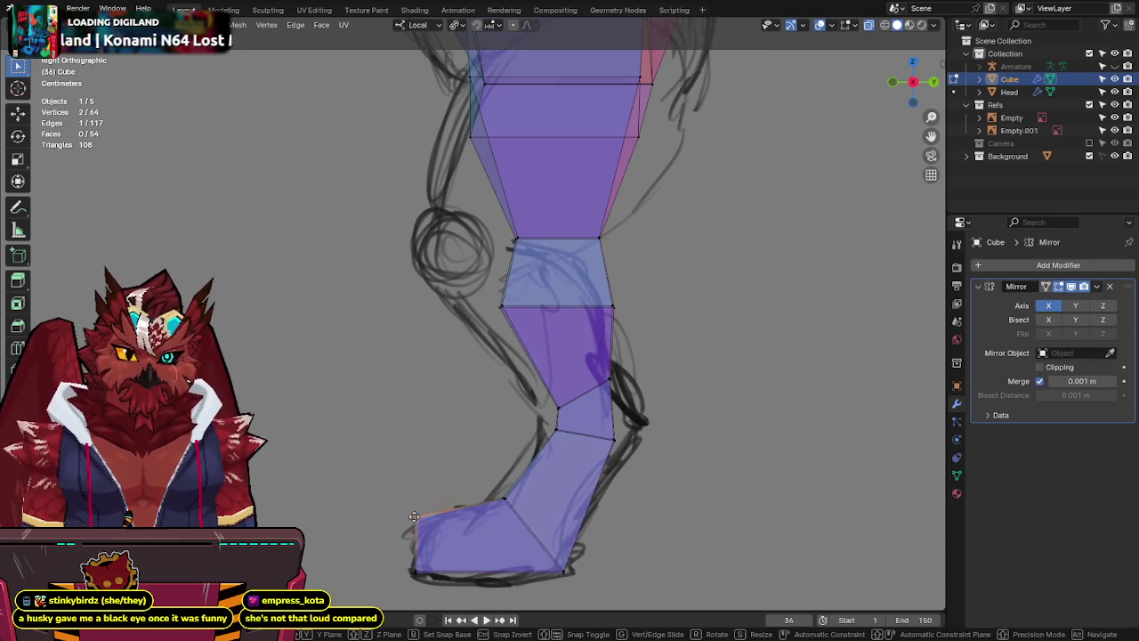
click(426, 518)
key(g)
key(y)
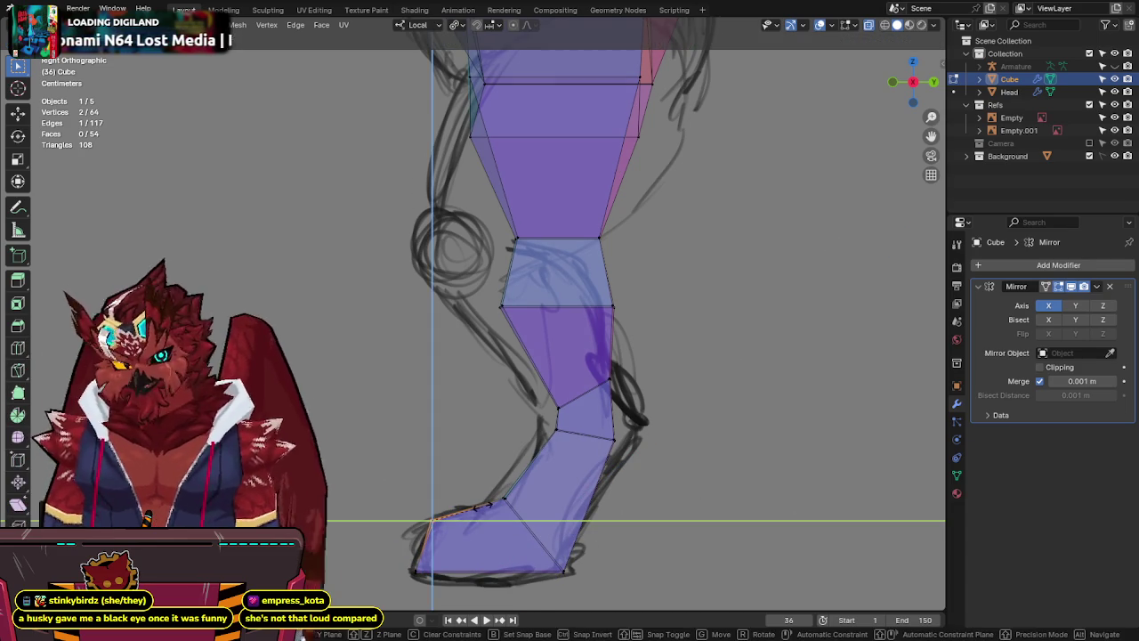
click(481, 507)
Drop the foot's bottom edge onto the sketch's sole line and select the surrounding foot vertices.
click(481, 571)
key(g)
key(shift+x)
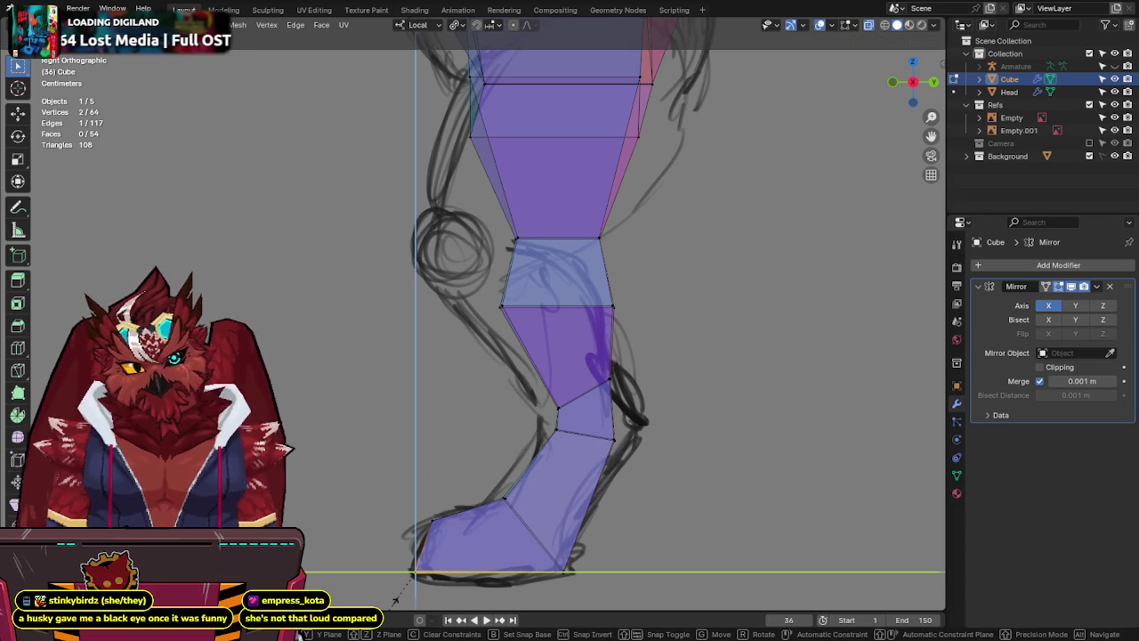
click(394, 602)
drag(671, 500, 548, 594)
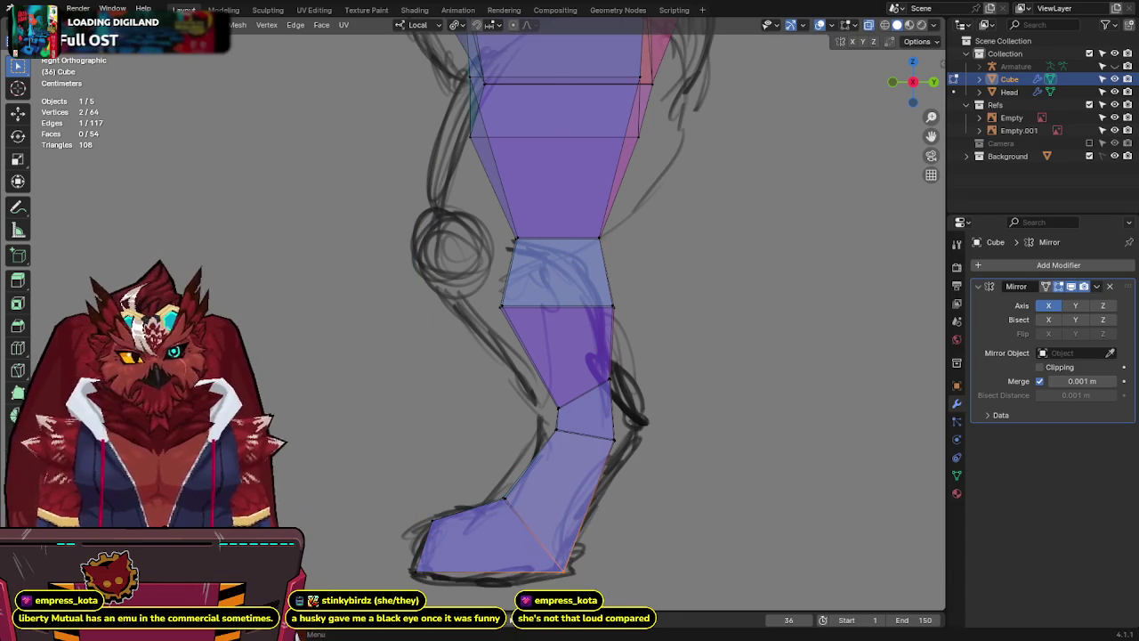
Check the foot's rear vertex and the ankle vertices and edges, leaving them unchanged.
click(492, 515)
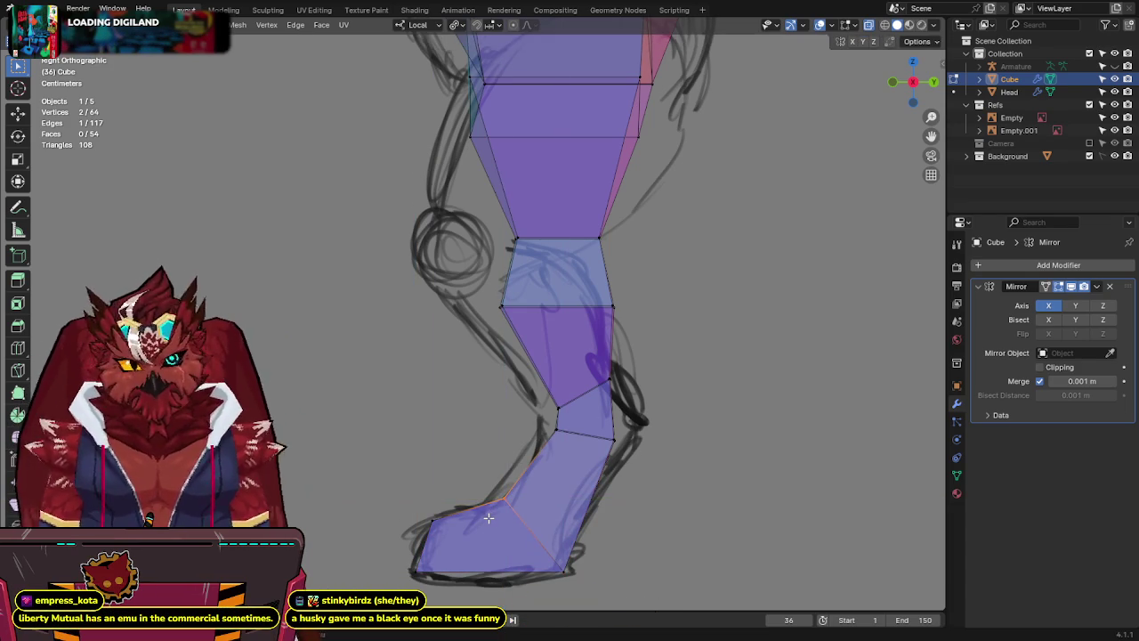
click(545, 440)
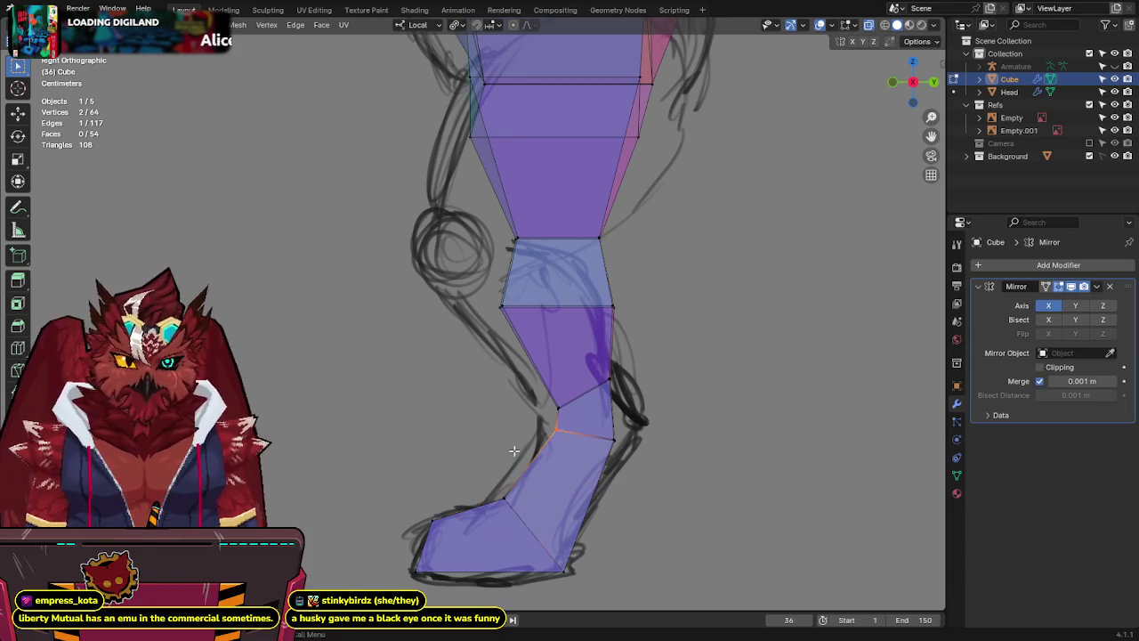
key(g)
key(Escape)
click(628, 436)
key(g)
key(Escape)
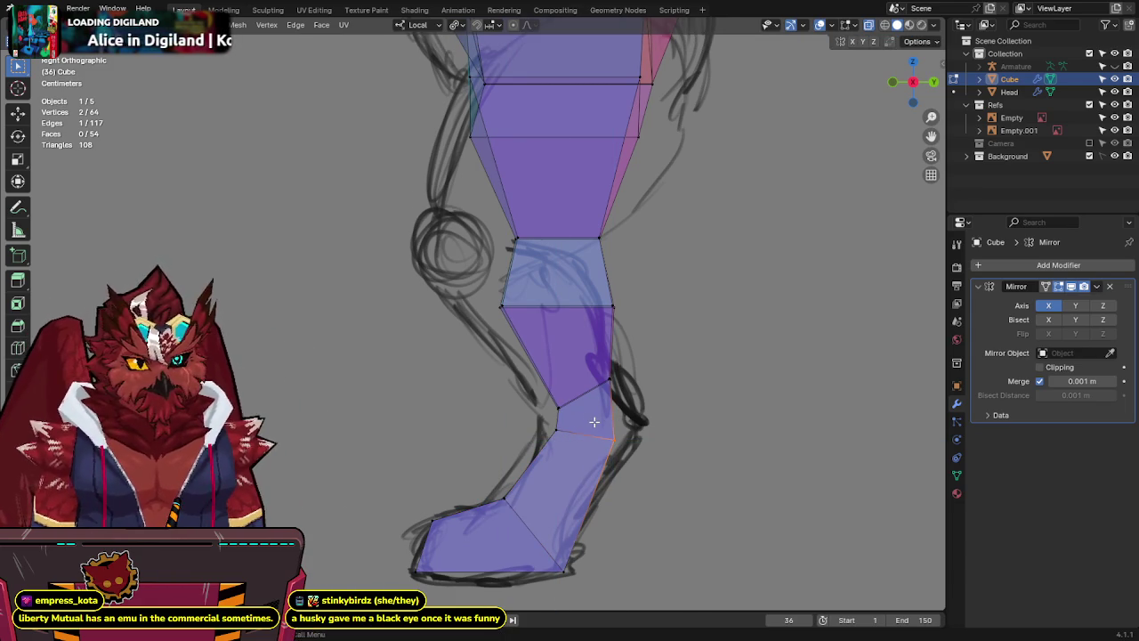
drag(581, 389, 580, 389)
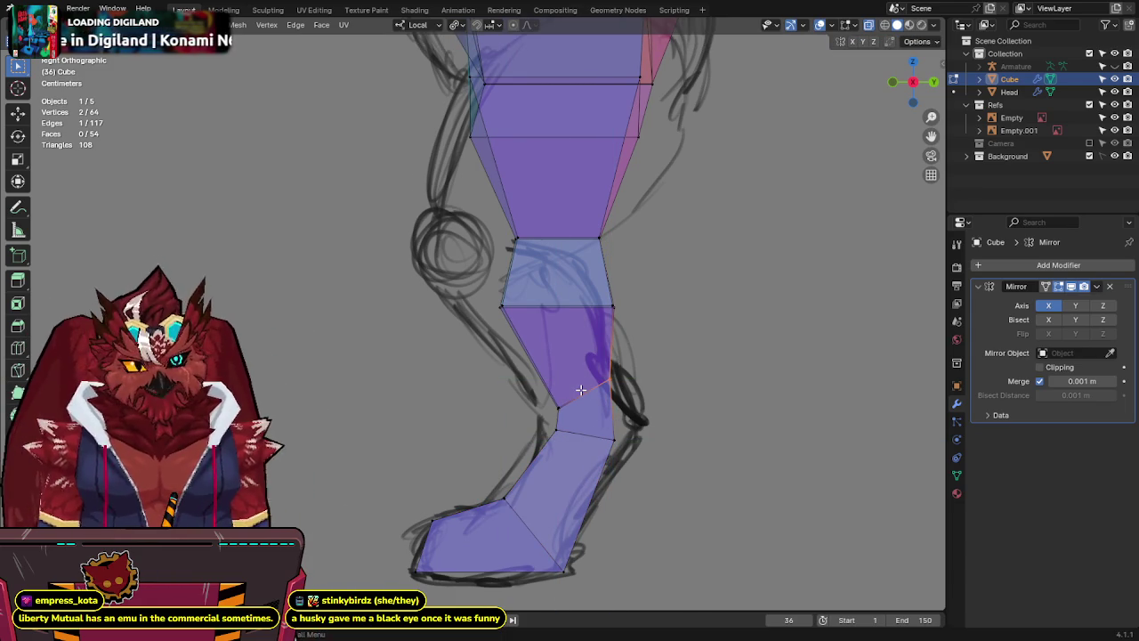
key(g)
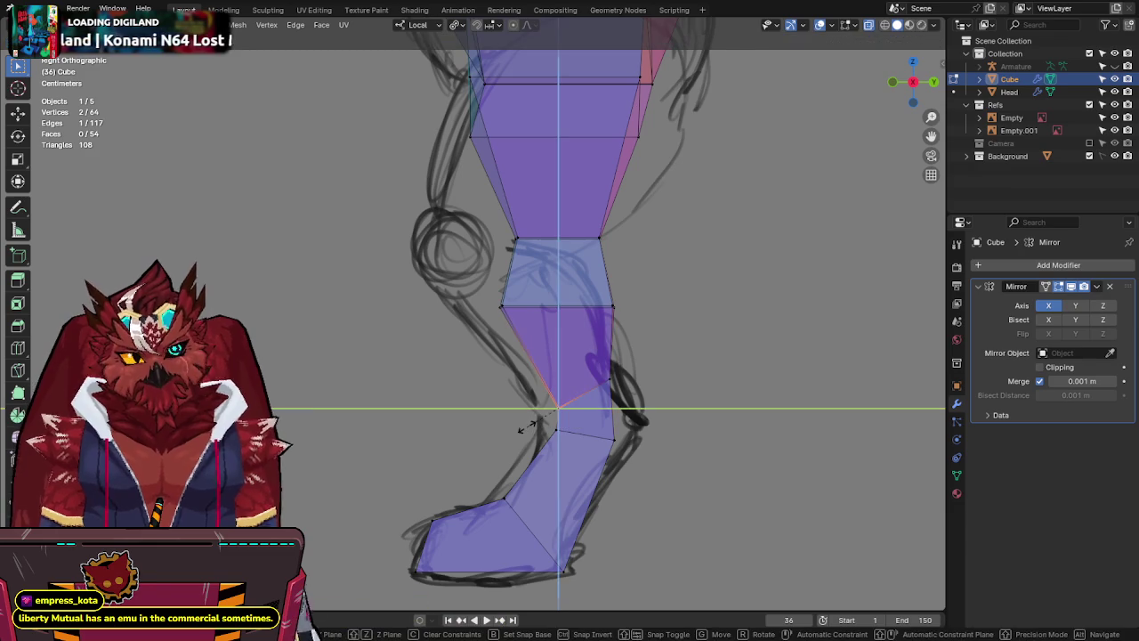
key(Escape)
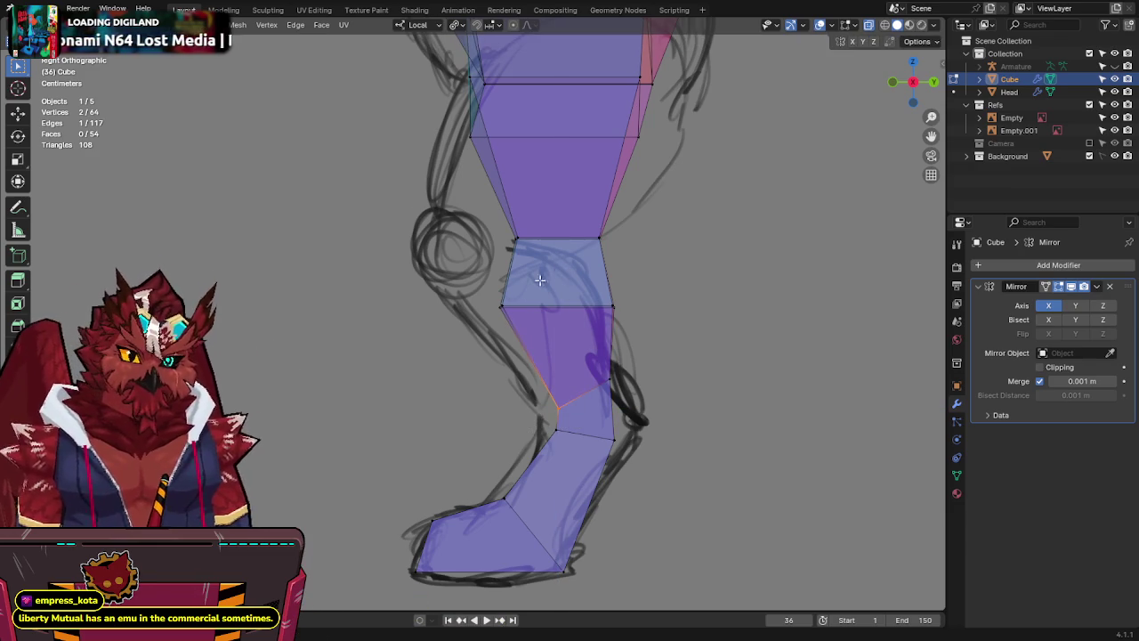
key(g)
key(Escape)
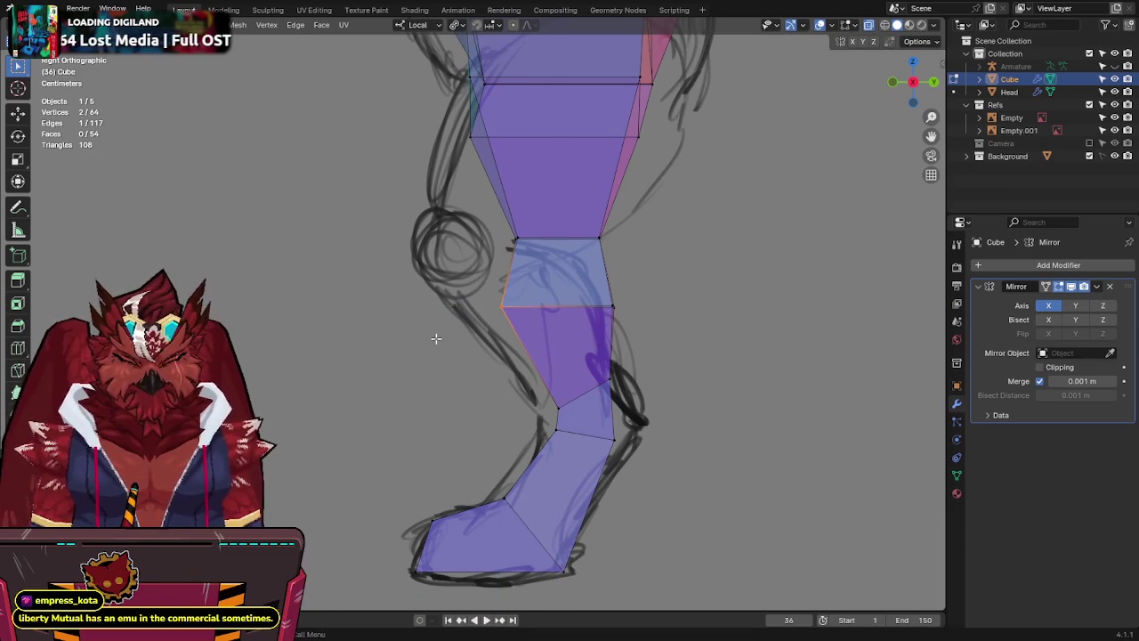
Check the edge above the ankle and the shin-top vertex, leaving both in place.
click(573, 285)
key(g)
key(Escape)
click(514, 239)
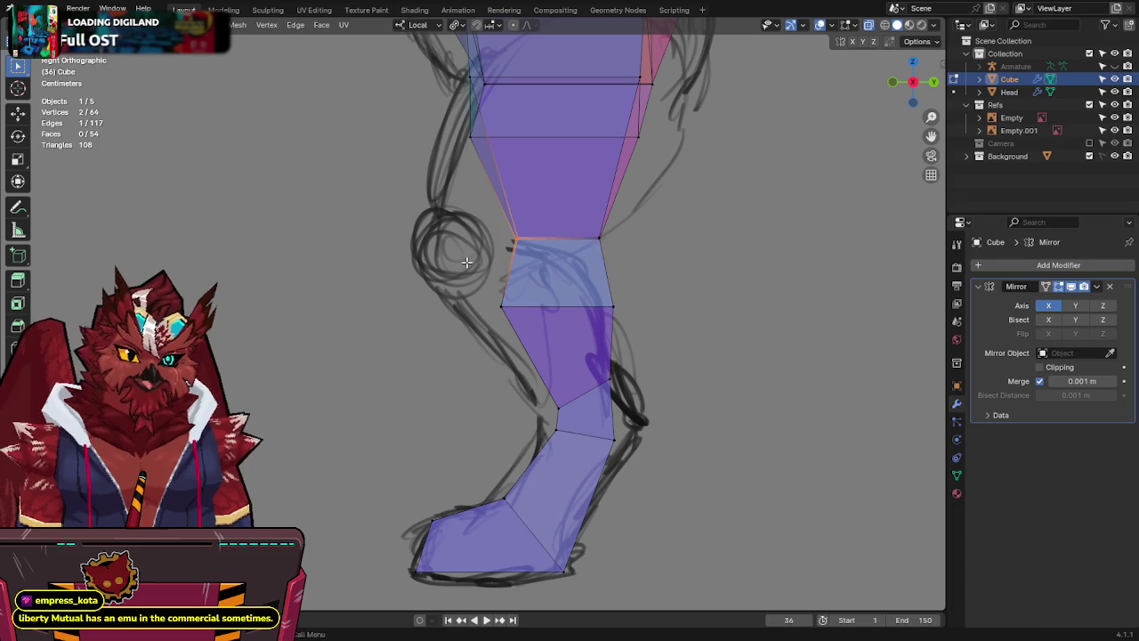
key(g)
key(Escape)
mouse_move(487, 227)
shift+middle_down()
mouse_move(558, 258)
mouse_move(549, 199)
shift+middle_up()
Save Jinx-Bones.blend and pan up to the hips and thigh.
key(ctrl+s)
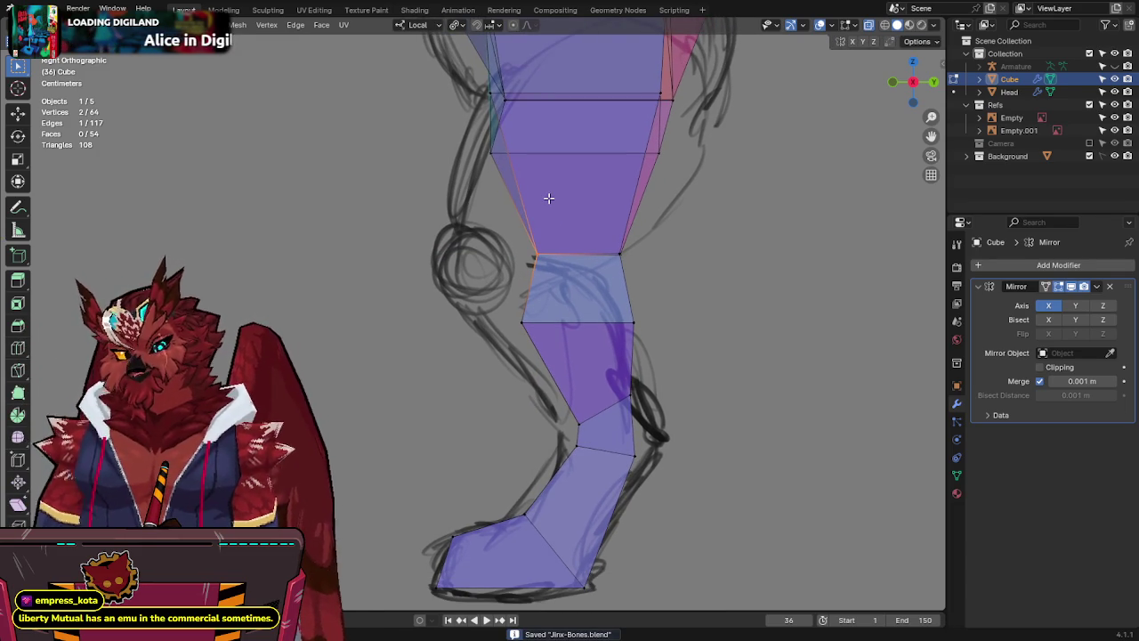
mouse_move(549, 199)
shift+middle_down()
mouse_move(586, 212)
mouse_move(577, 229)
shift+middle_up()
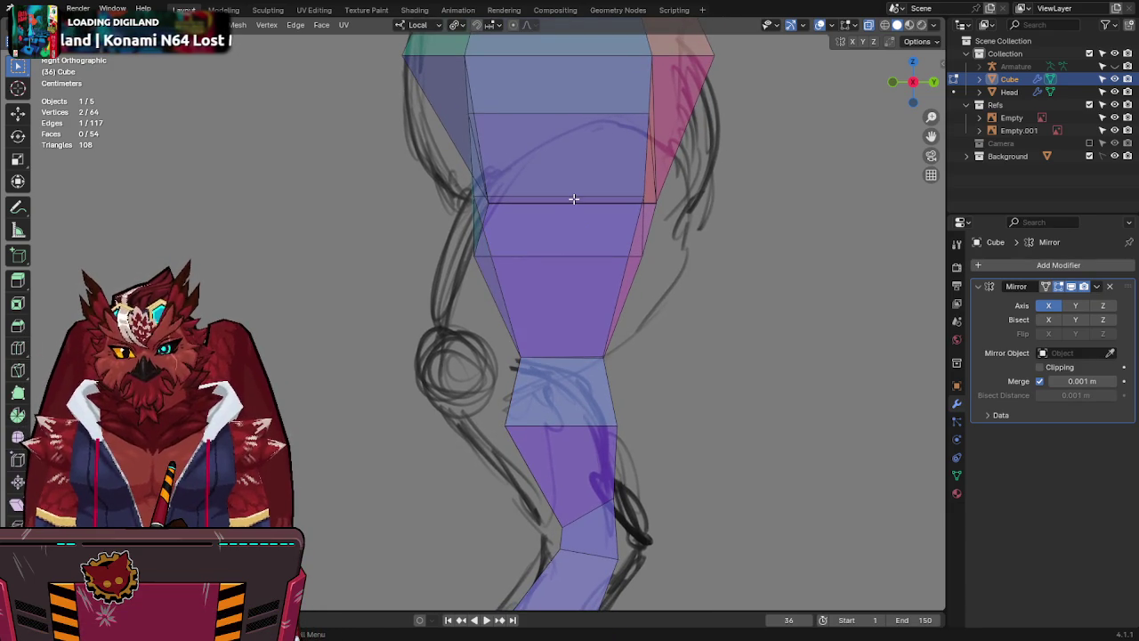
shift+middle_drag(574, 198, 640, 299)
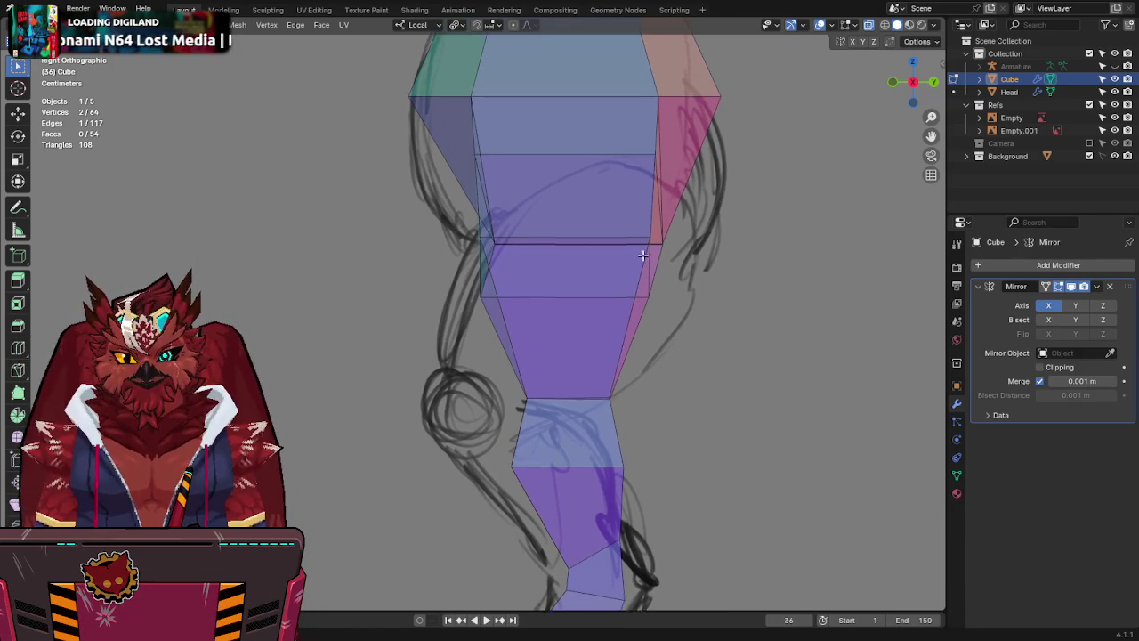
Compare solid and X-ray display, select the thigh edge loop, and save Jinx-Bones.blend.
key(alt+z)
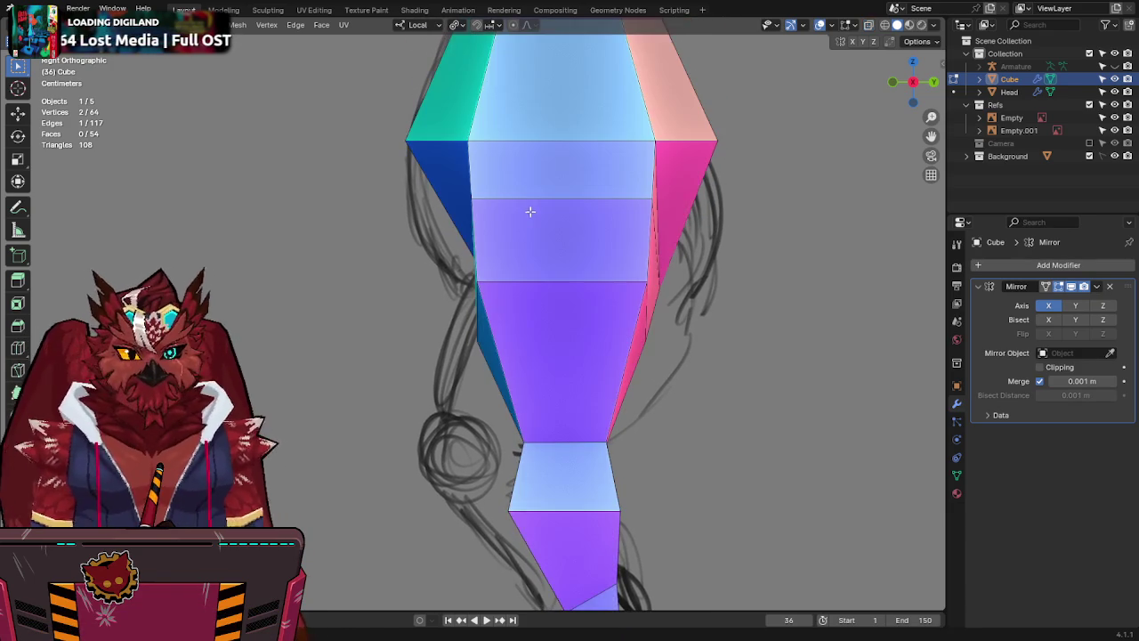
key(alt+z)
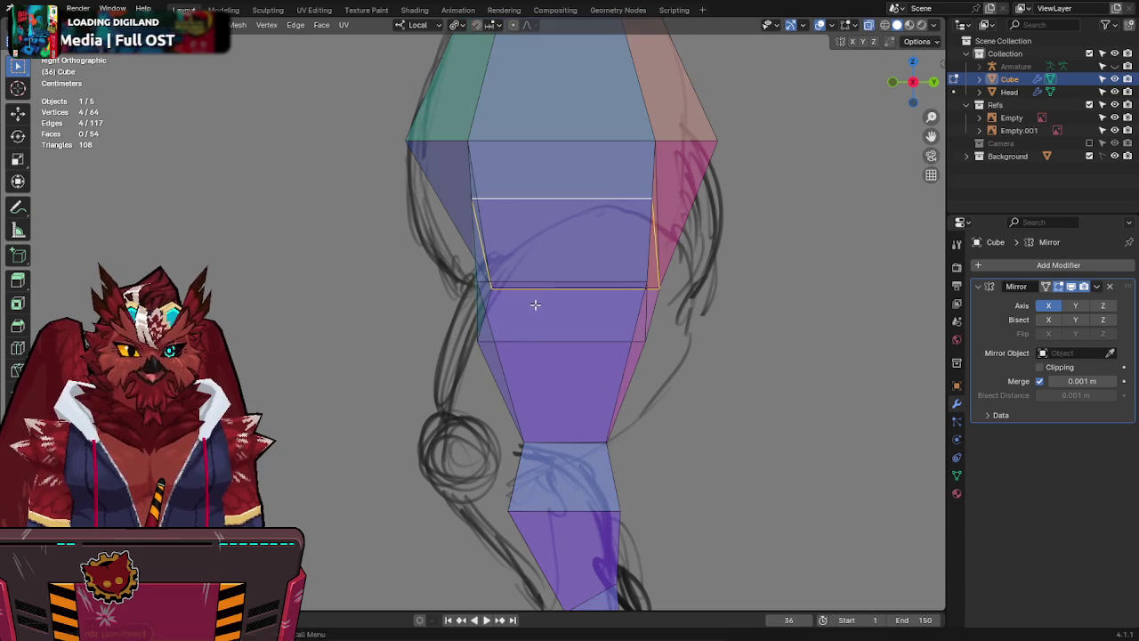
click(535, 298)
alt+click(624, 285)
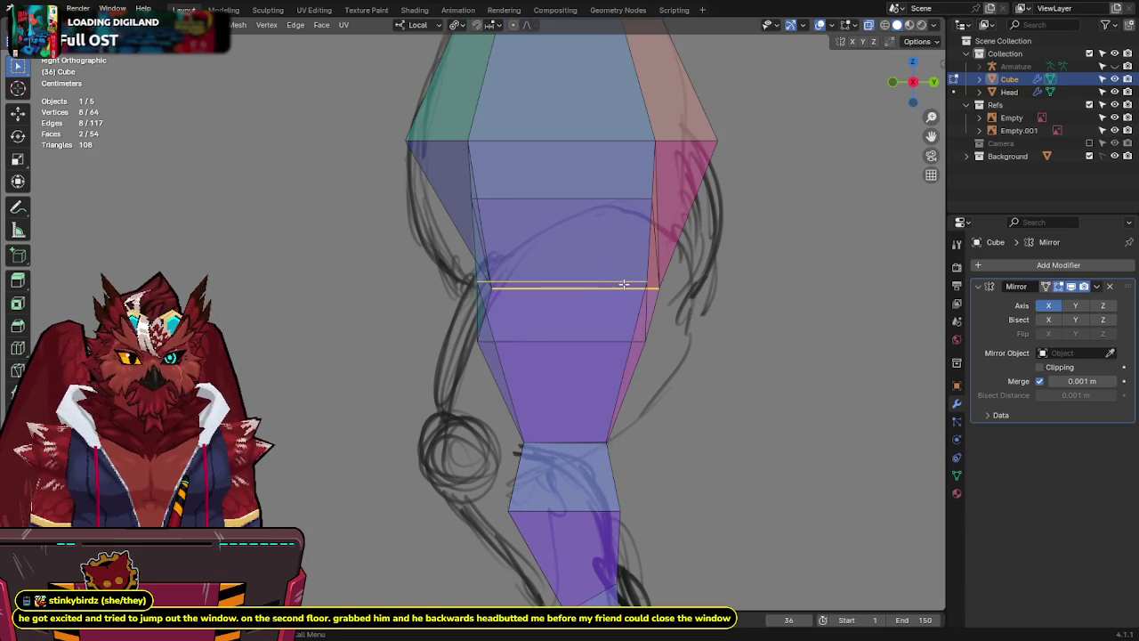
key(ctrl+s)
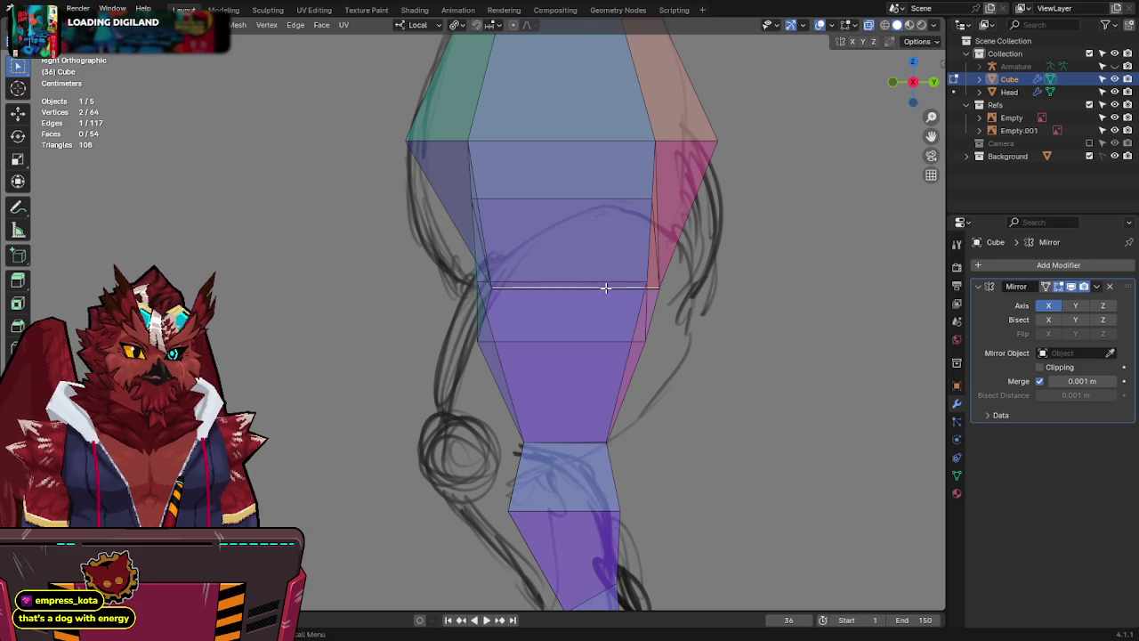
Slide the thigh edge ring forward along Y and inspect the character at an angle.
key(g)
key(y)
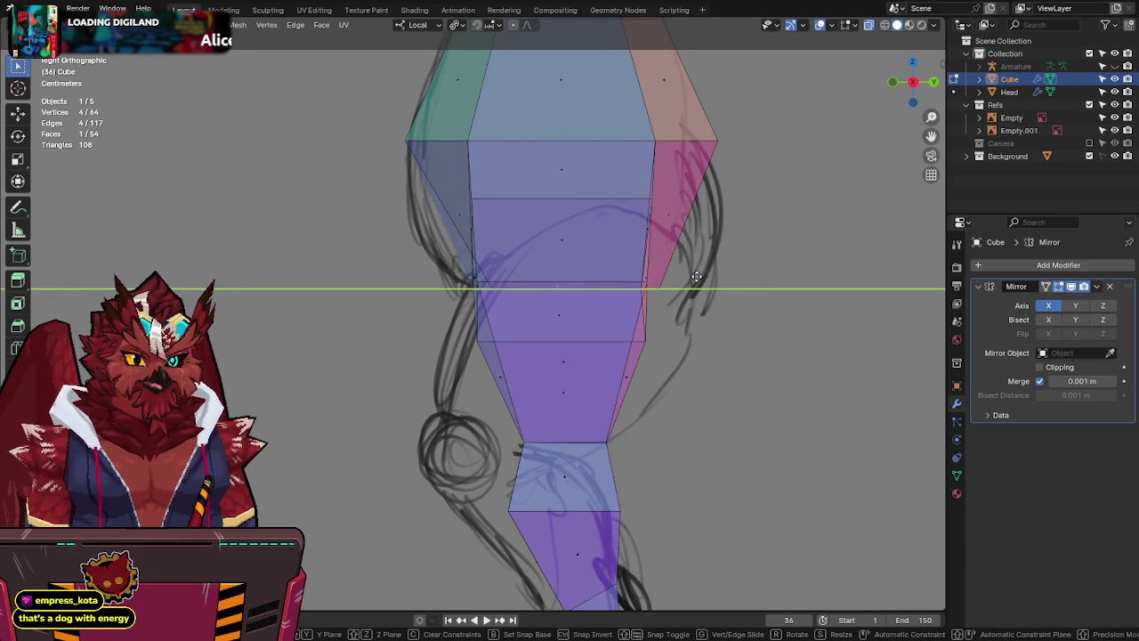
click(712, 281)
key(alt+z)
scroll(712, 281, down, 2)
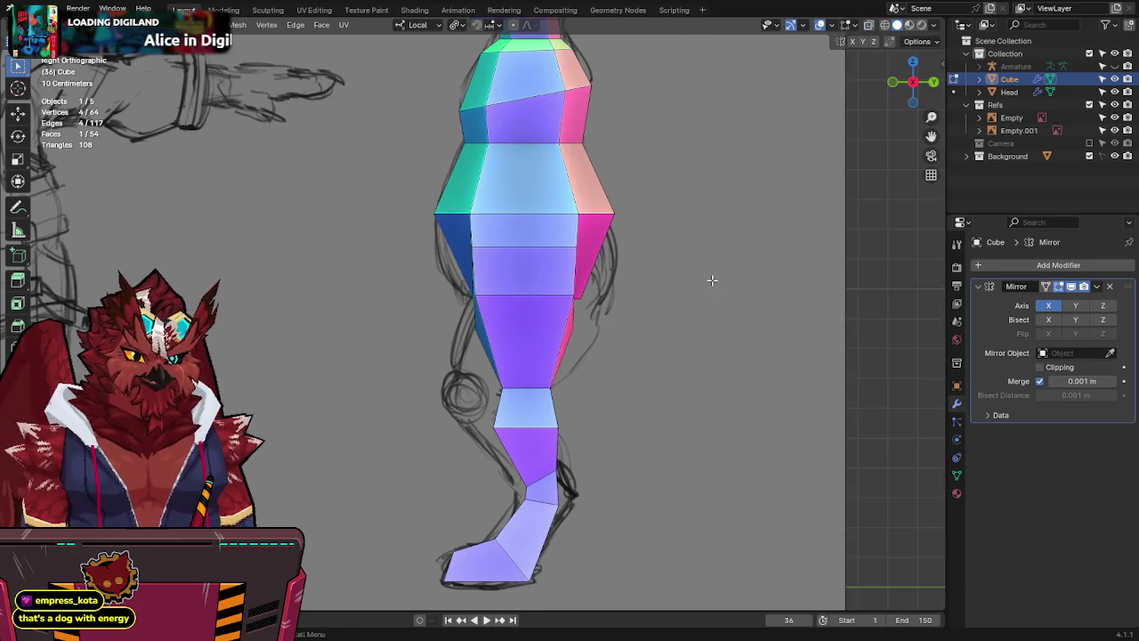
middle_drag(580, 235, 601, 348)
scroll(601, 348, down, 3)
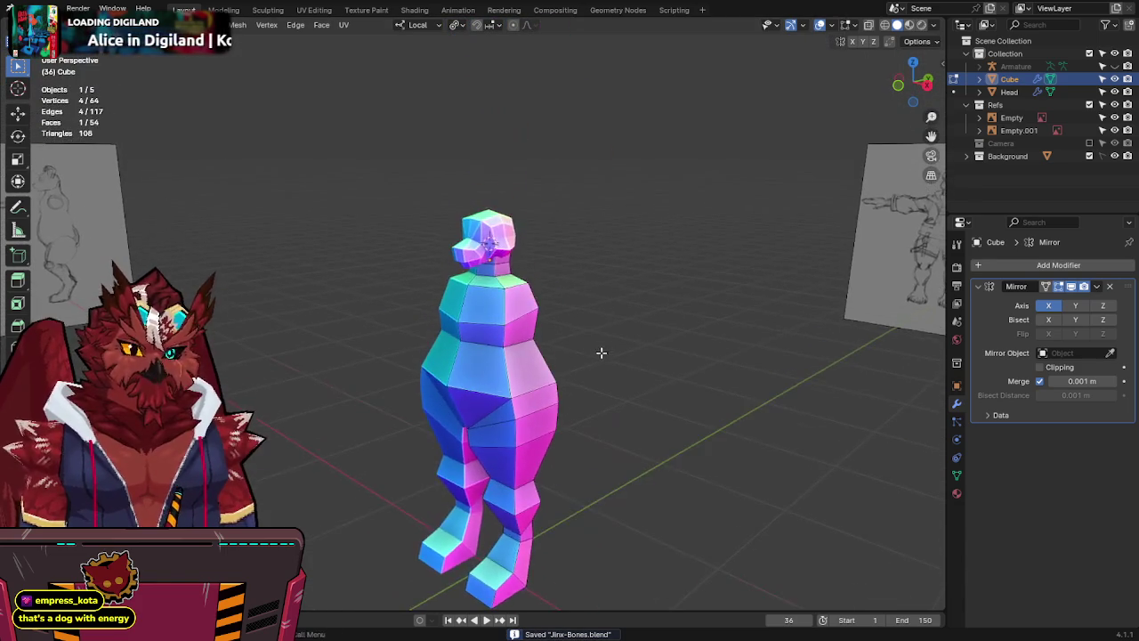
In front X-ray view, add a loop cut around the upper legs at its default position.
key(KP_1)
key(alt+z)
scroll(601, 348, up, 2)
scroll(601, 348, up, 3)
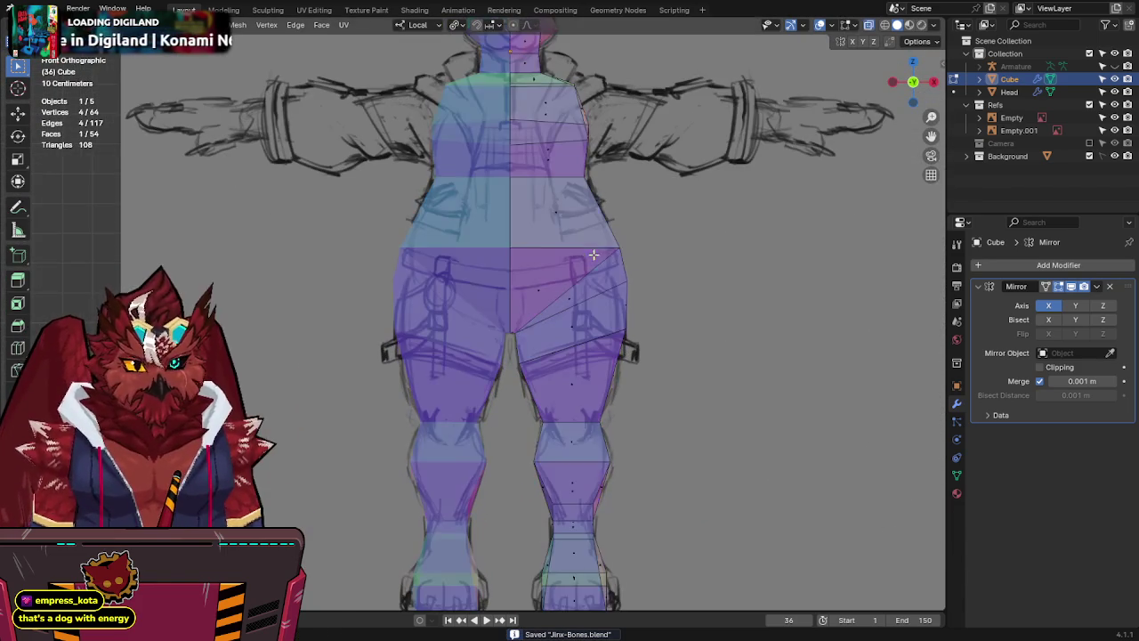
shift+middle_drag(600, 348, 583, 319)
scroll(583, 318, up, 1)
shift+middle_drag(580, 275, 577, 288)
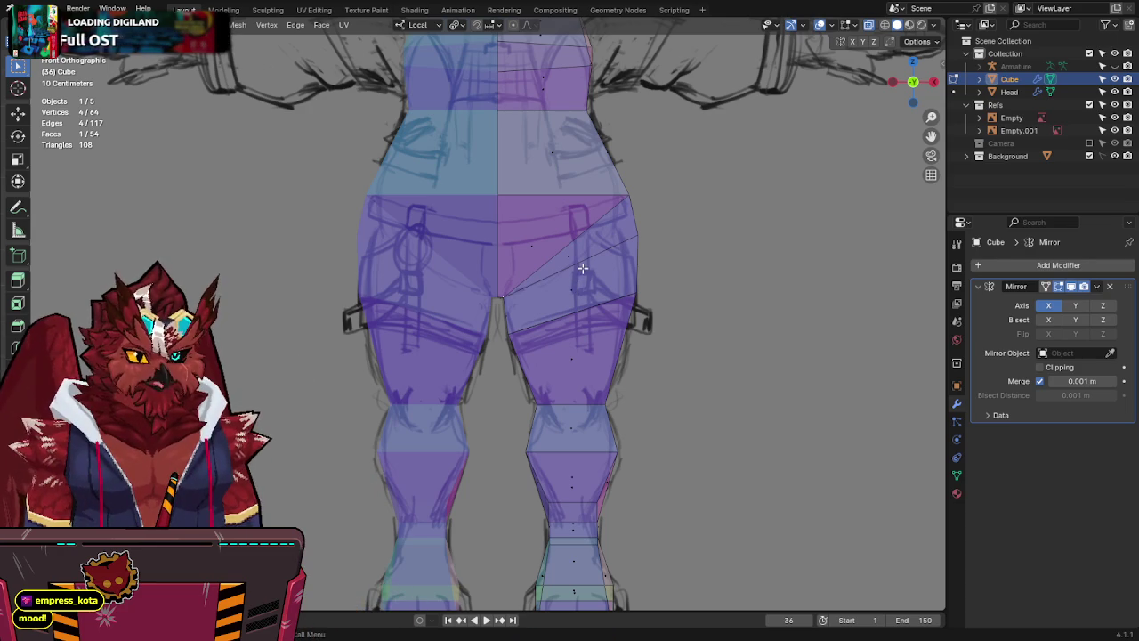
click(582, 267)
right_click(583, 266)
Widen the new loop front to back along Y, then return to right view in X-ray.
mouse_move(583, 267)
middle_down()
mouse_move(551, 272)
mouse_move(541, 311)
mouse_move(555, 326)
mouse_move(661, 300)
middle_up()
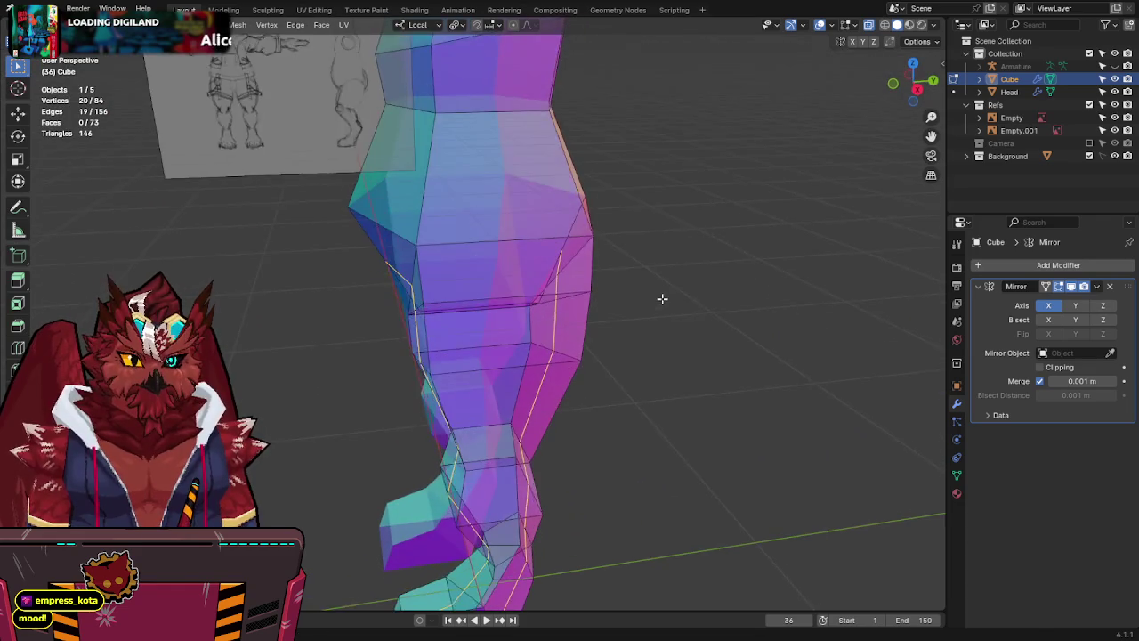
key(s)
key(y)
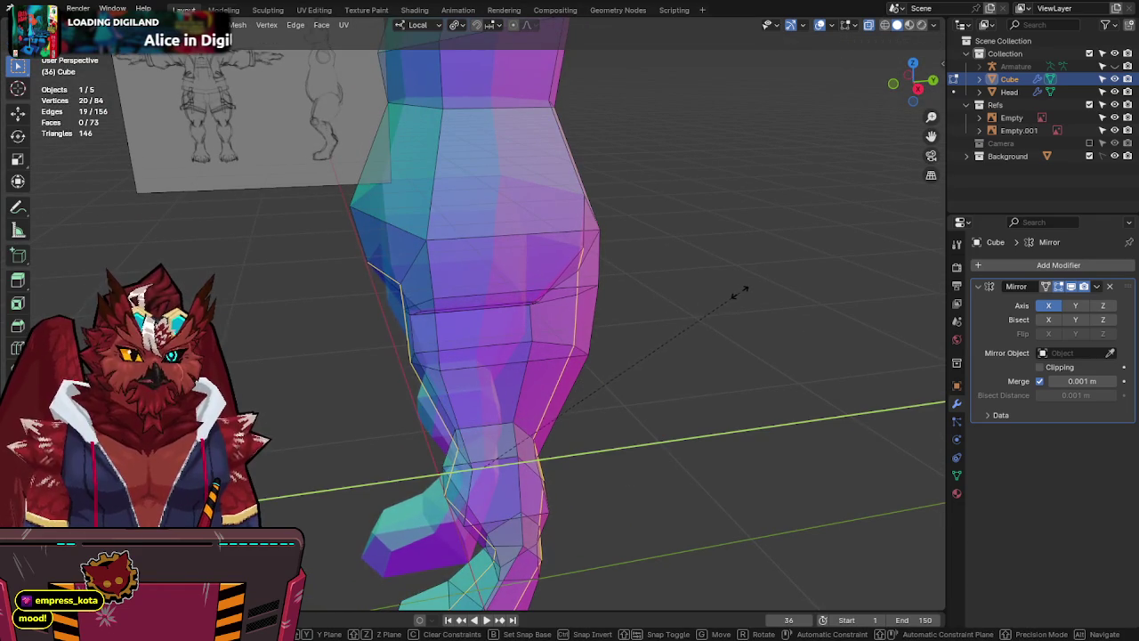
click(739, 293)
mouse_move(740, 294)
middle_down()
mouse_move(651, 407)
mouse_move(661, 229)
mouse_move(722, 226)
mouse_move(688, 244)
mouse_move(639, 234)
mouse_move(650, 222)
middle_up()
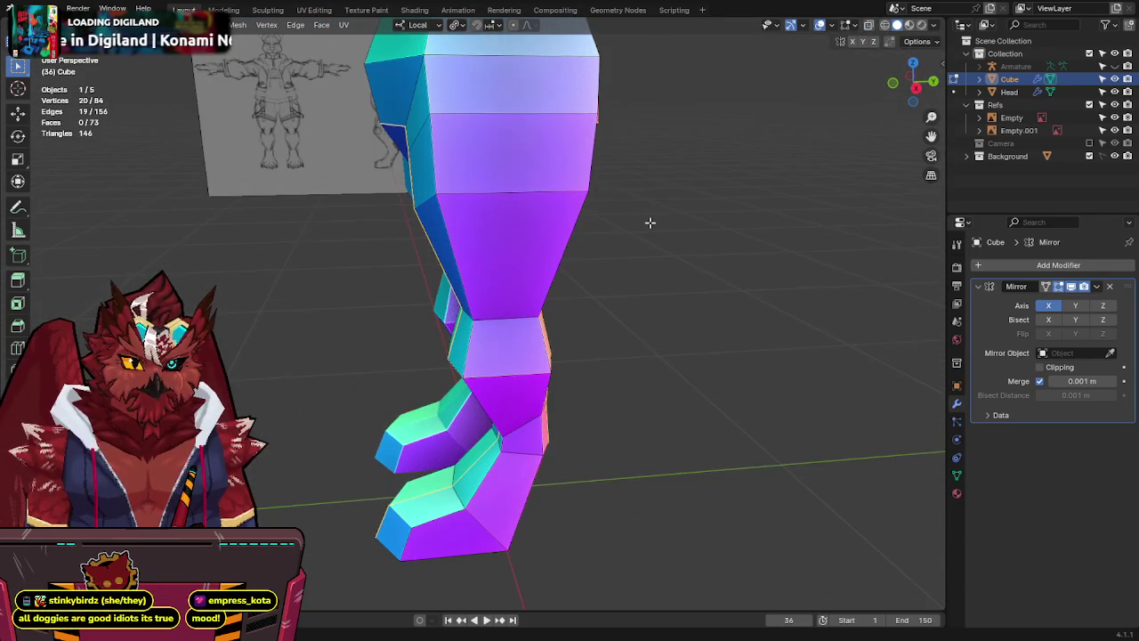
click(916, 89)
key(alt+z)
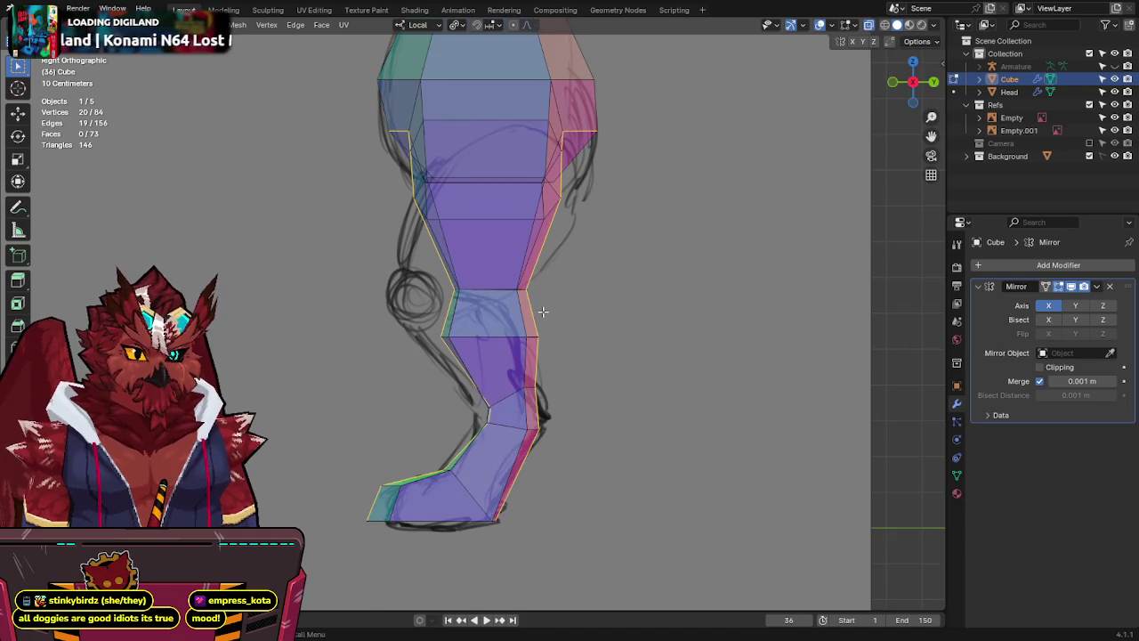
Reposition the ankle vertices, the edge below the ankle, and the heel-side vertex to the sketch.
scroll(543, 310, up, 2)
key(alt+a)
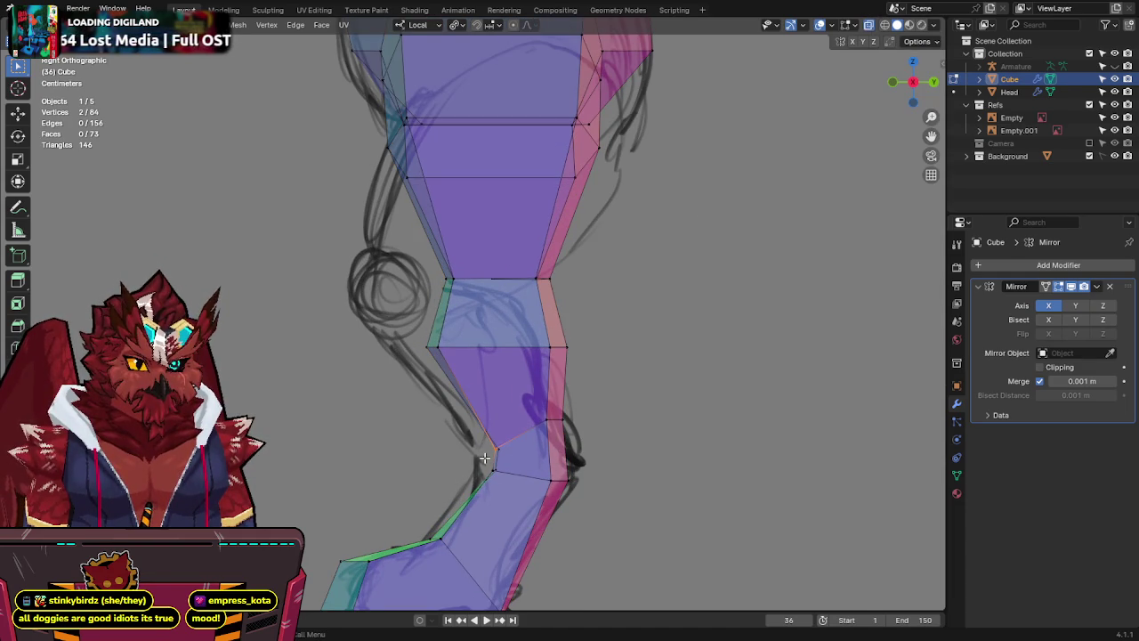
key(g)
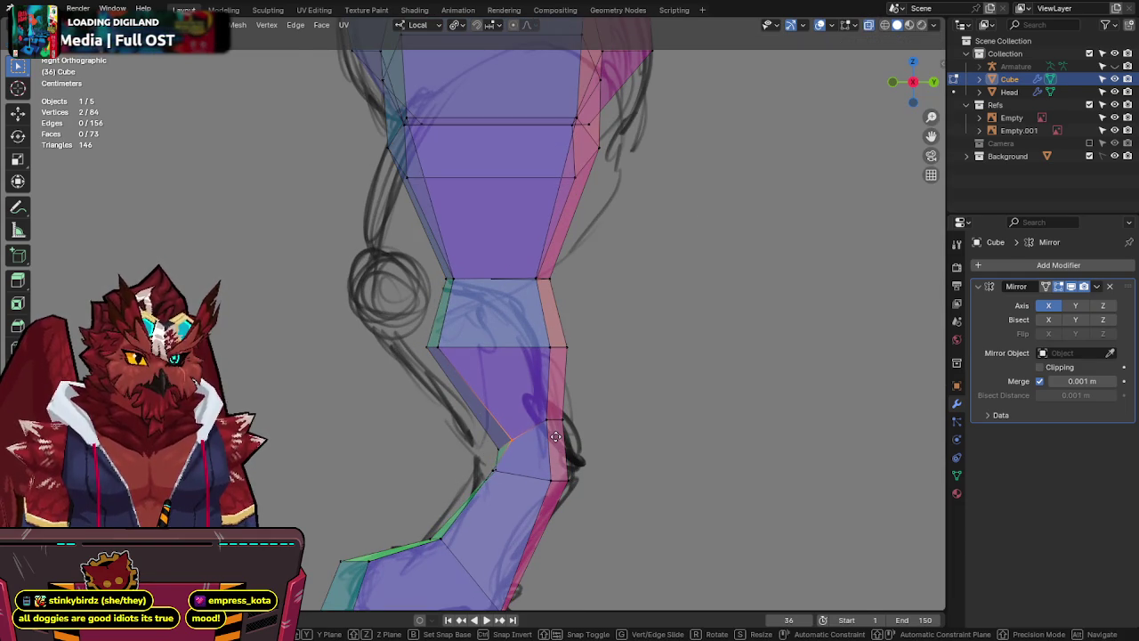
click(556, 437)
drag(465, 487, 467, 487)
key(g)
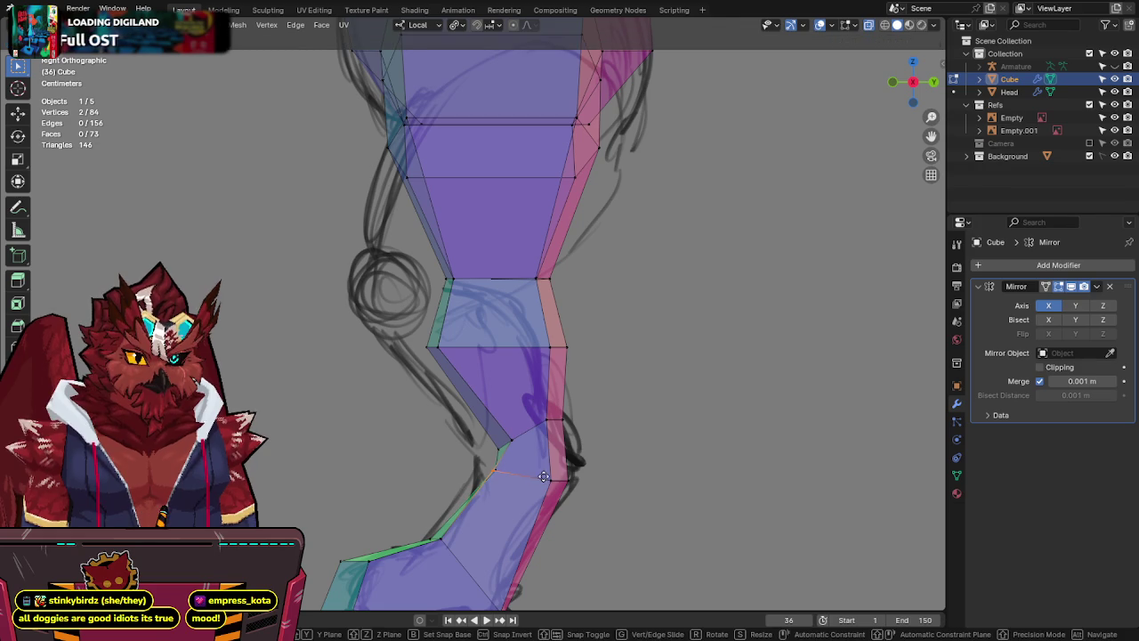
click(564, 481)
shift+middle_drag(561, 479, 592, 337)
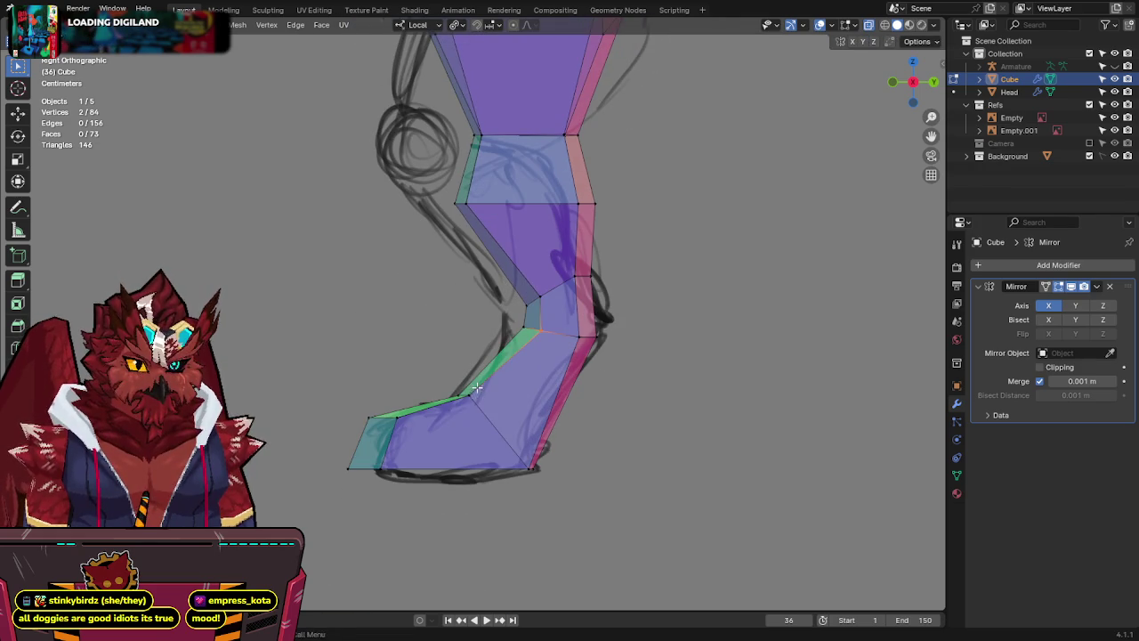
key(g)
click(471, 429)
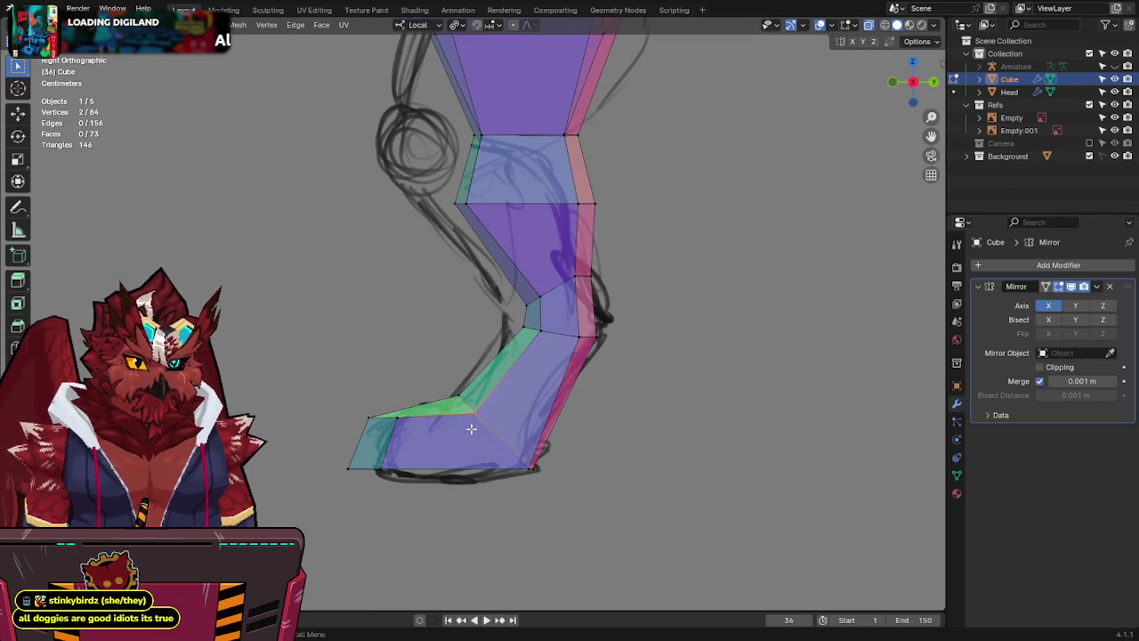
Move the toe vertices, then slide them along Y to match the sketched paw.
drag(378, 450, 379, 451)
key(g)
click(388, 460)
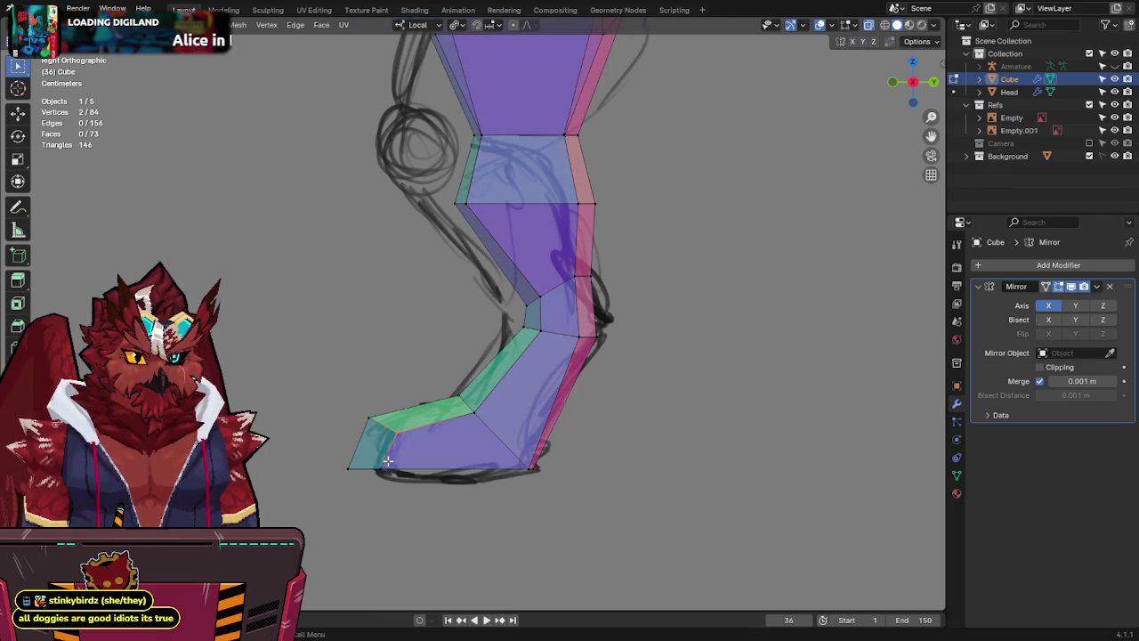
key(g)
key(y)
click(492, 485)
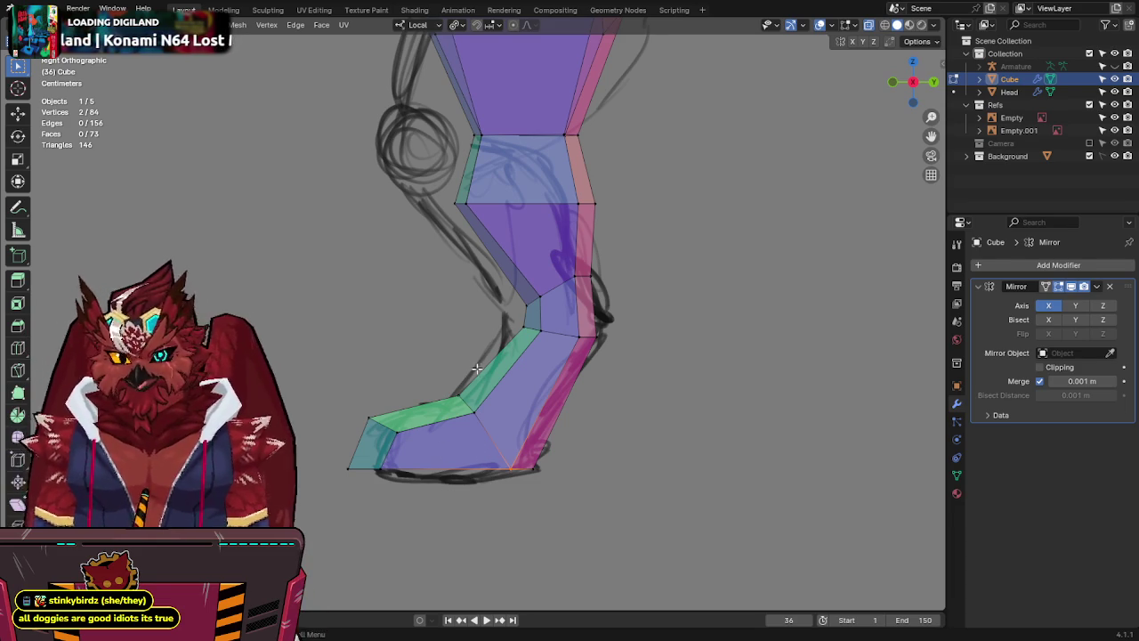
Shift the knee edge along Y to follow the sketch and orbit to check the leg.
shift+middle_drag(474, 332, 460, 396)
shift+middle_drag(504, 350, 537, 373)
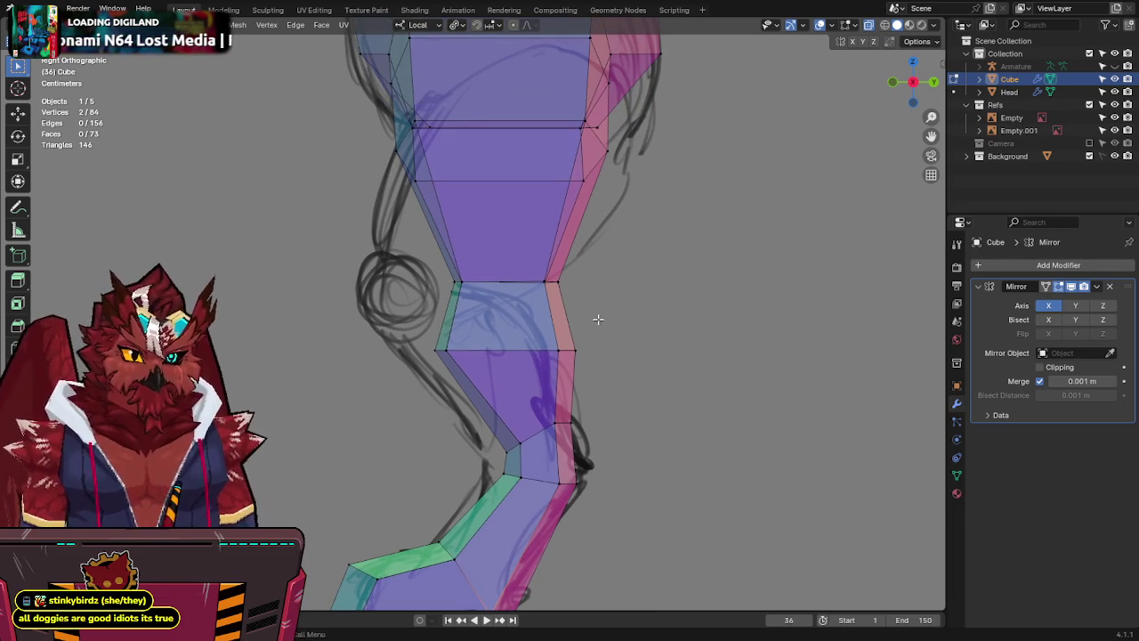
drag(599, 323, 383, 381)
drag(532, 283, 534, 284)
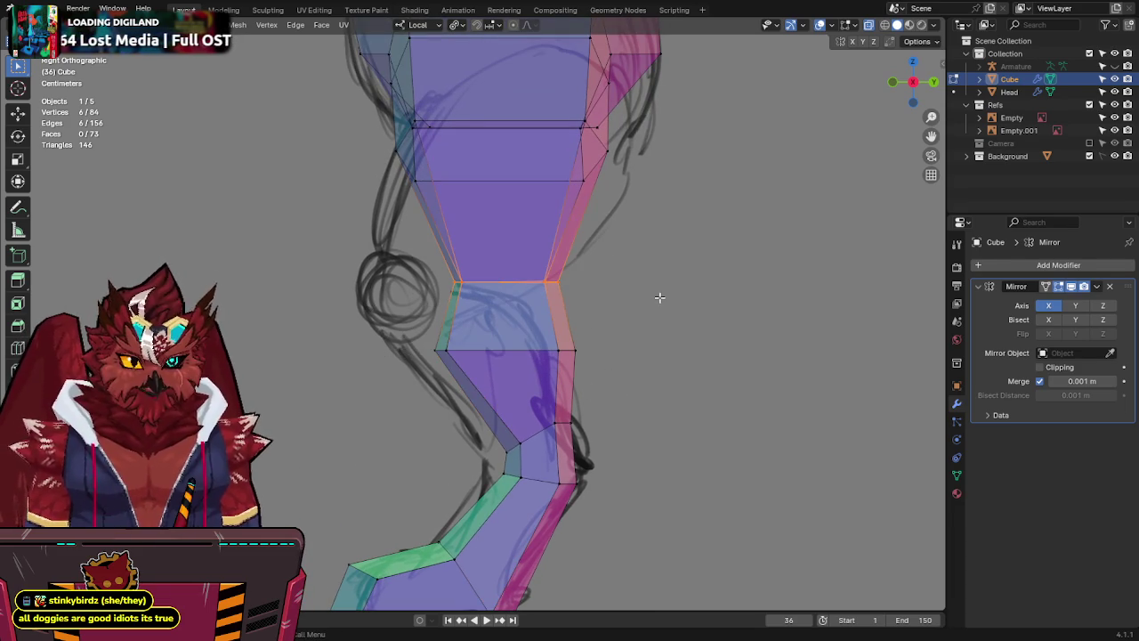
click(460, 283)
key(g)
key(y)
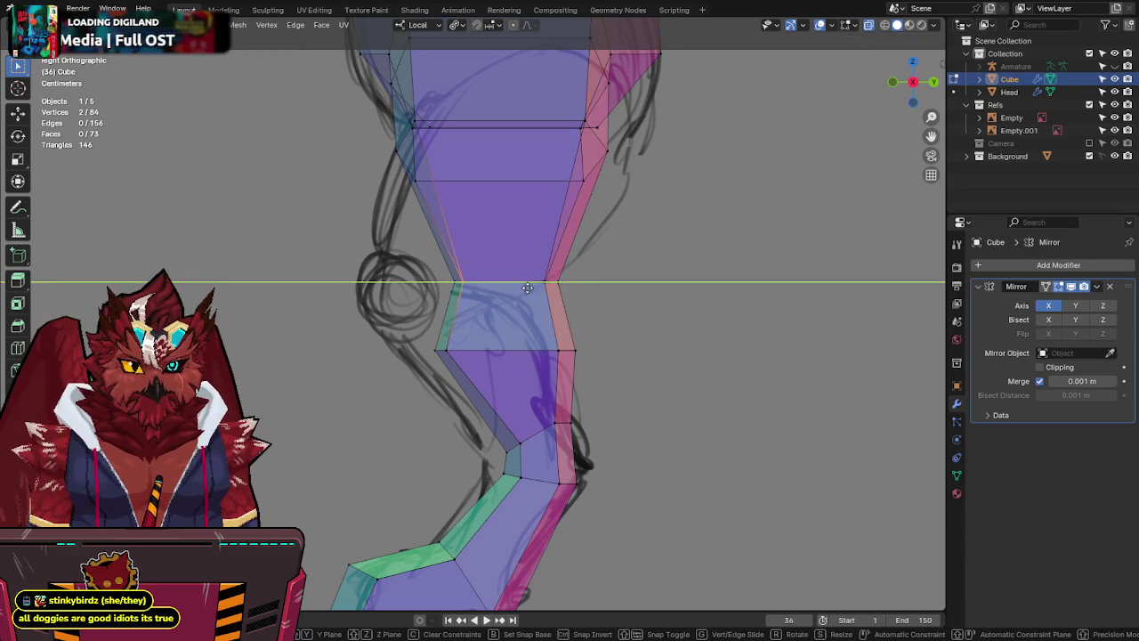
click(505, 297)
key(alt+z)
mouse_move(504, 297)
middle_down()
mouse_move(562, 259)
mouse_move(496, 293)
mouse_move(605, 279)
middle_up()
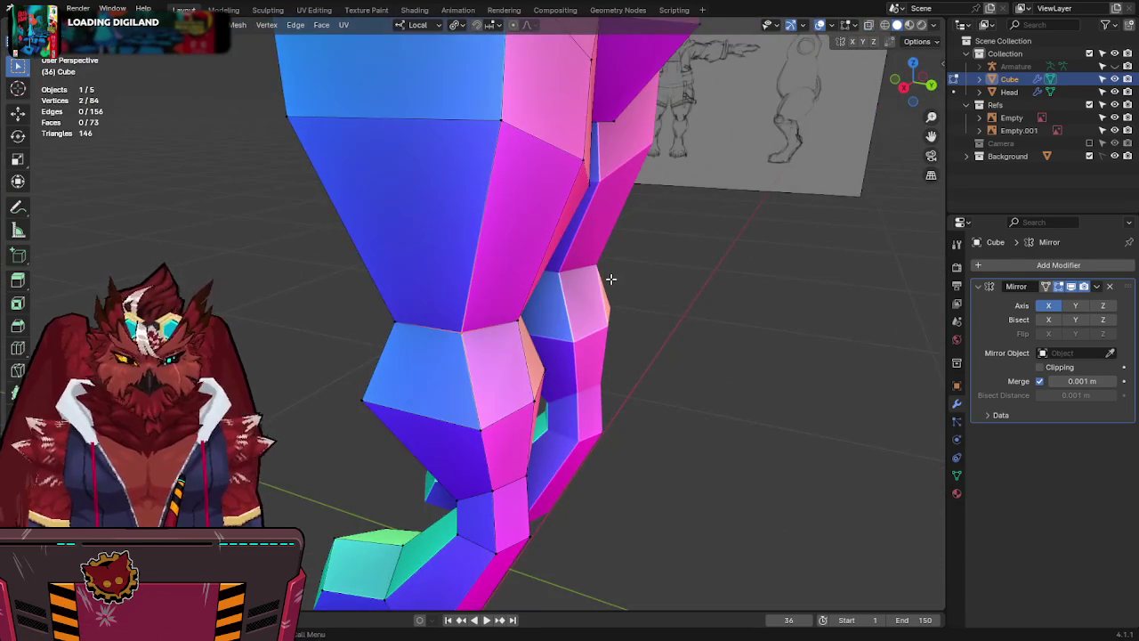
Return to side view, save Jinx-Bones.blend, and recheck the thigh in X-ray.
key(KP_3)
scroll(585, 272, up, 2)
key(alt+z)
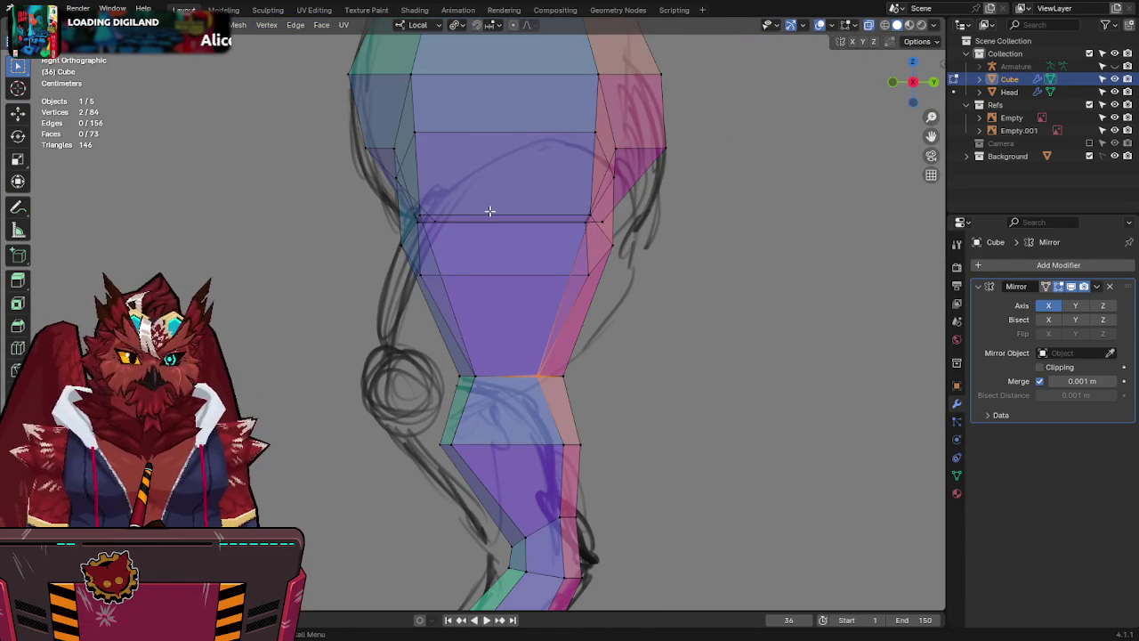
key(alt+z)
key(ctrl+s)
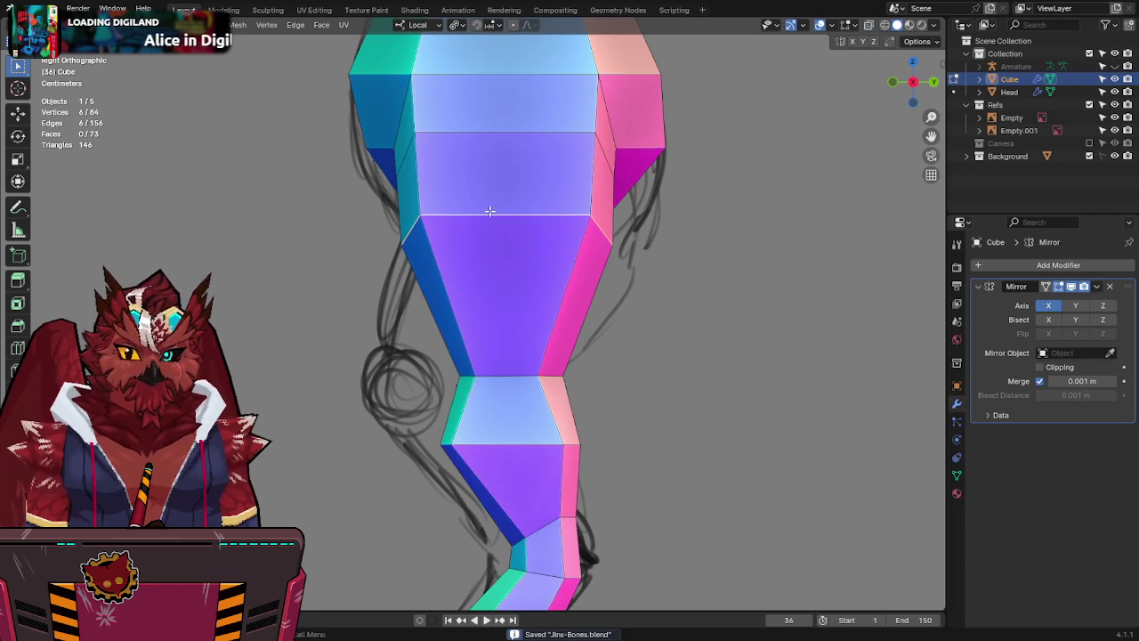
key(alt+z)
shift+middle_drag(564, 228, 579, 305)
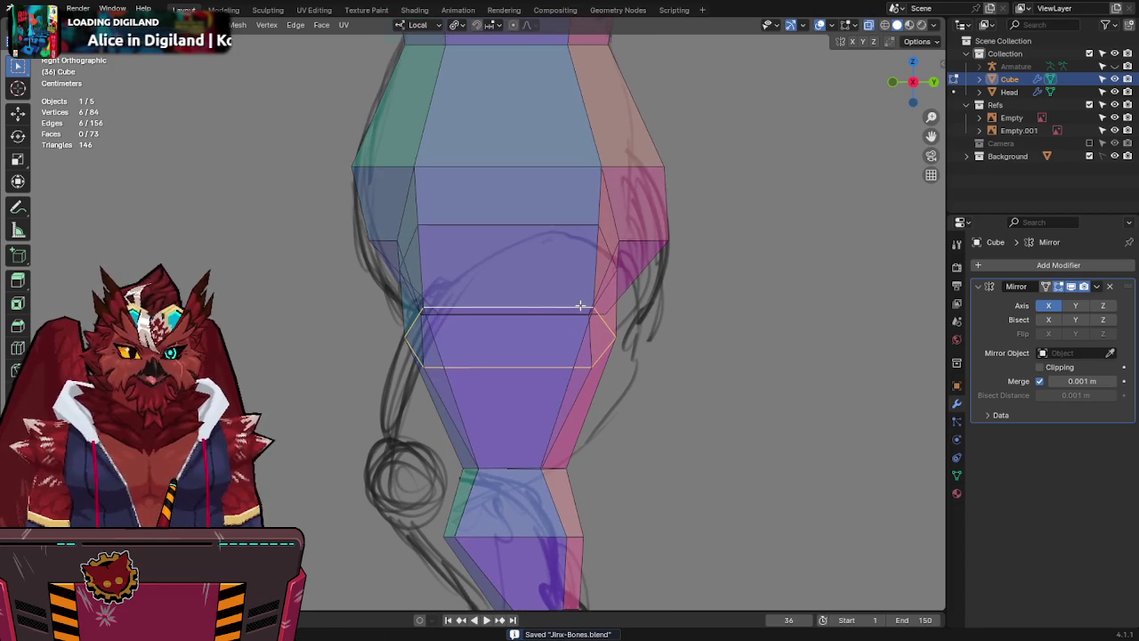
key(alt+z)
Select the entire mesh and open F3 operator search for a cleanup command.
mouse_move(550, 290)
middle_down()
mouse_move(707, 221)
mouse_move(703, 251)
middle_up()
key(alt+z)
scroll(562, 295, up, 2)
key(a)
key(F3)
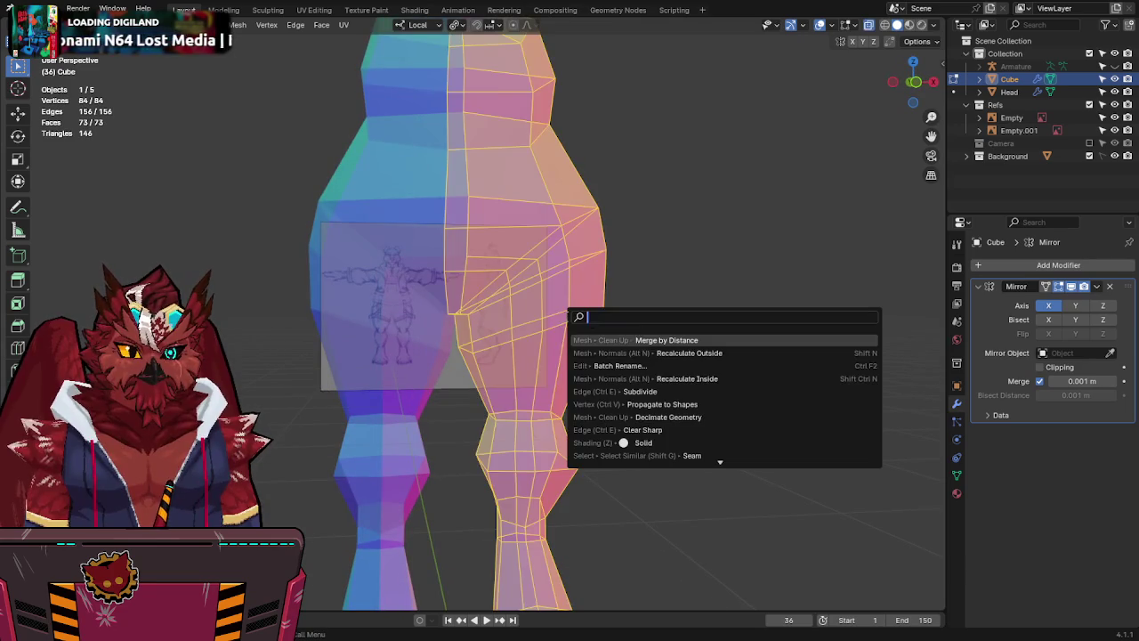
Merge overlapping vertices by distance across the body mesh.
click(644, 340)
key(alt+z)
middle_drag(641, 341, 566, 395)
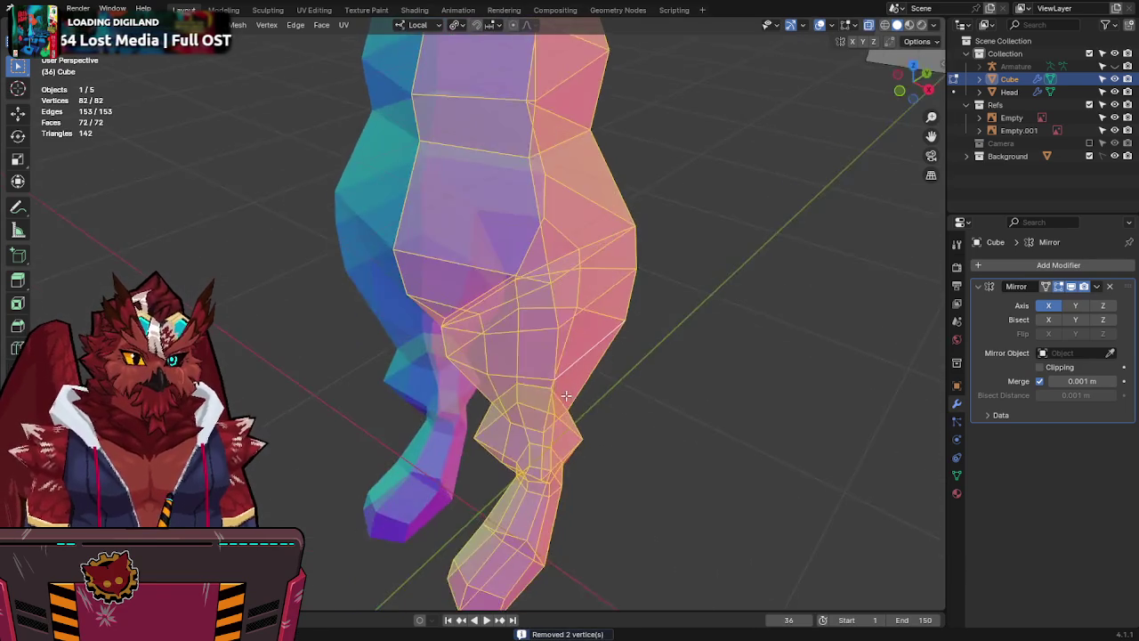
scroll(570, 387, up, 3)
scroll(578, 382, up, 2)
Select a hip edge and try moving and tilting it along Y, then cancel.
click(431, 313)
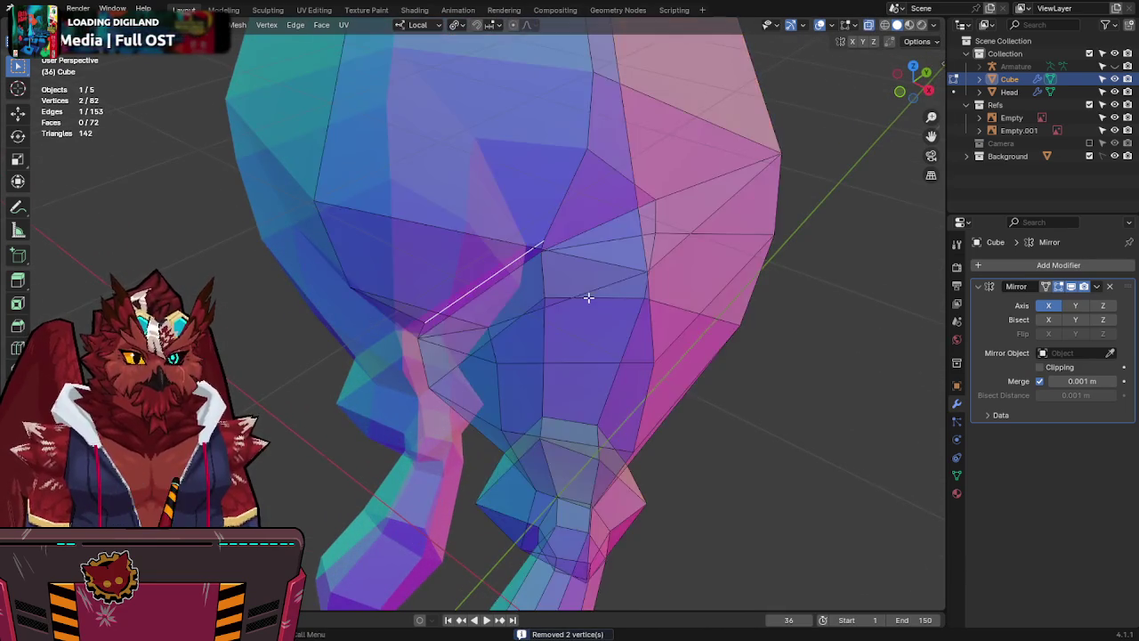
middle_drag(588, 298, 550, 346)
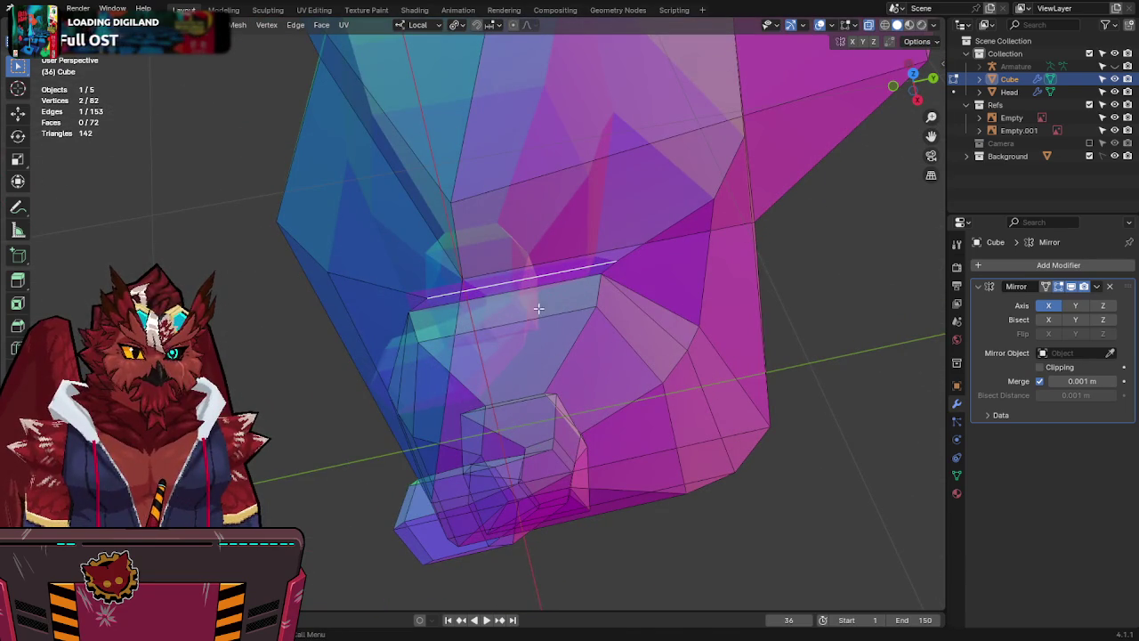
key(KP_3)
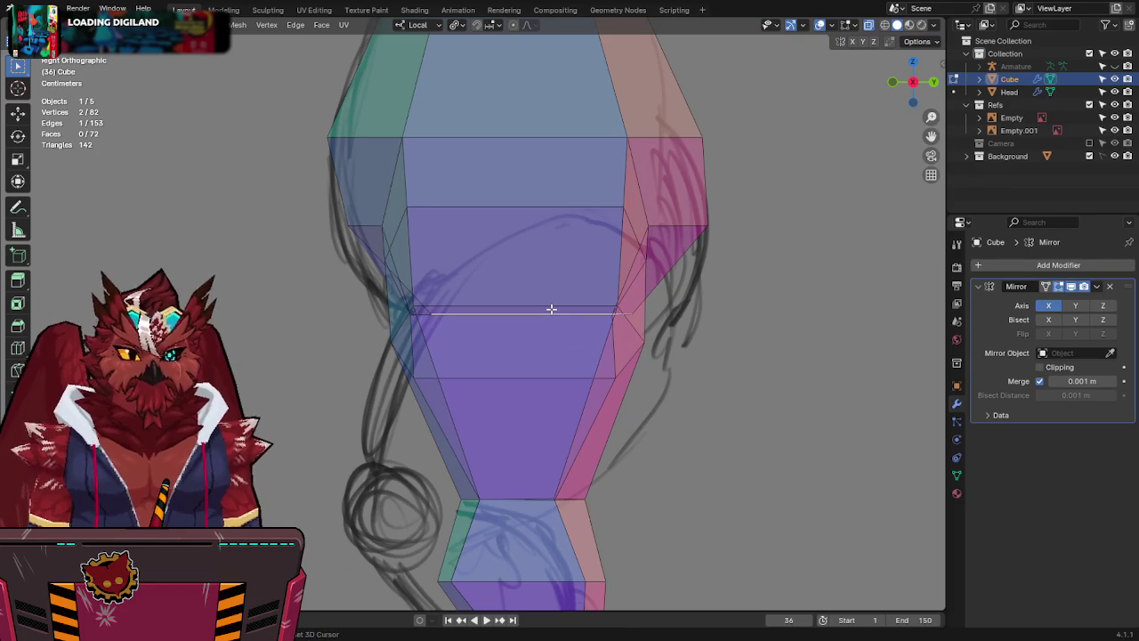
middle_drag(580, 316, 758, 241)
key(g)
key(y)
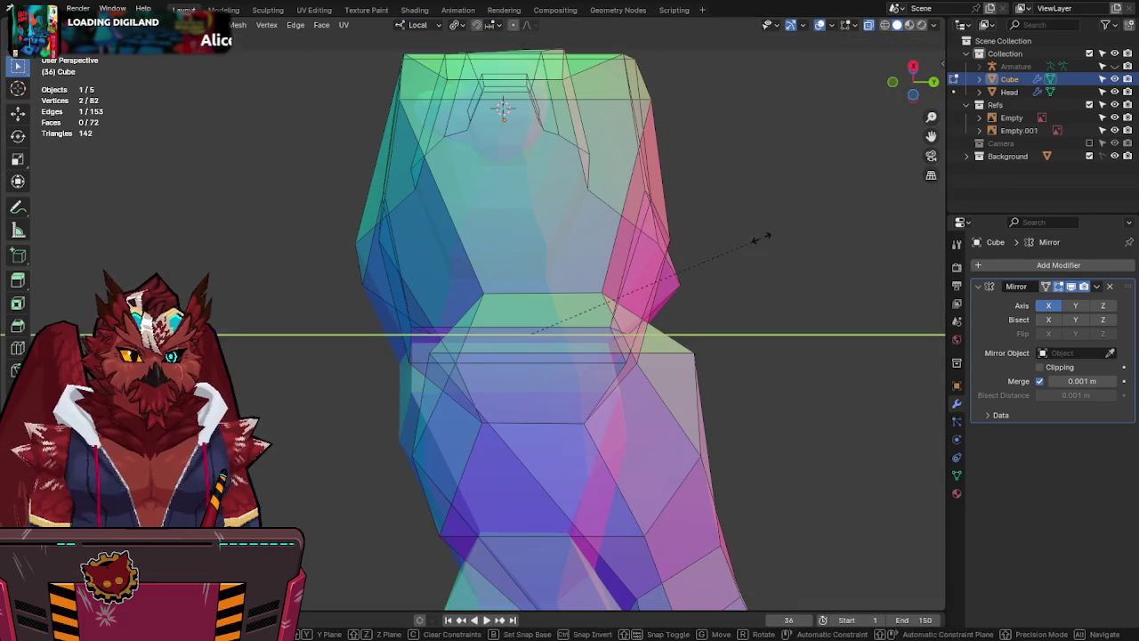
key(y)
key(r)
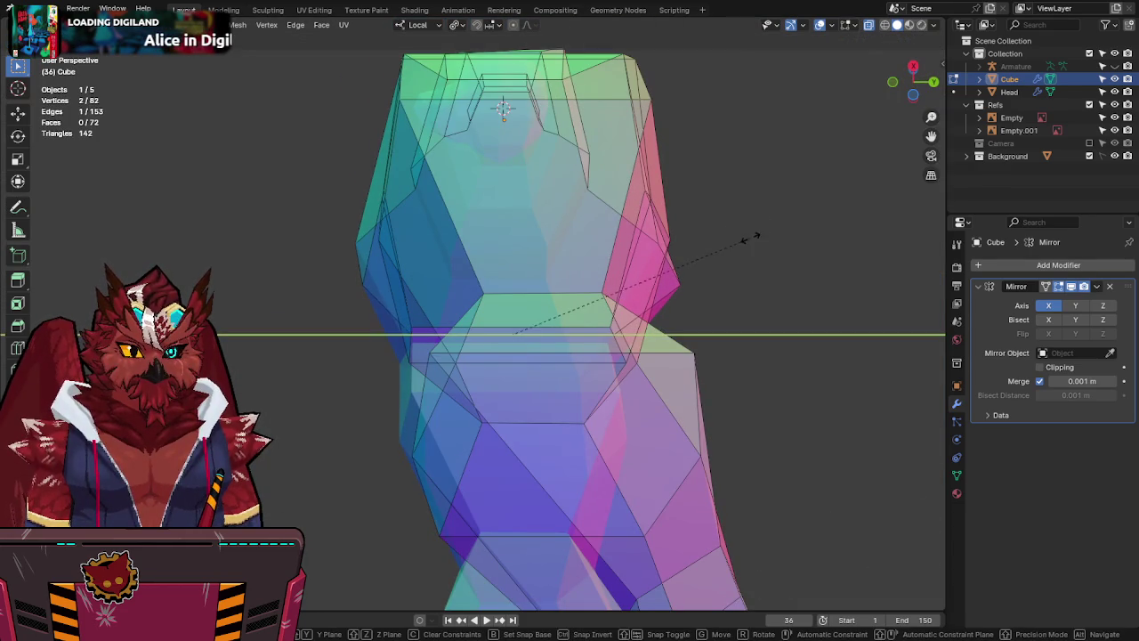
key(Escape)
Check the hips in solid shading and save the file.
key(alt+z)
scroll(534, 356, up, 3)
mouse_move(534, 356)
middle_down()
mouse_move(554, 387)
mouse_move(611, 331)
mouse_move(552, 347)
middle_up()
scroll(544, 361, down, 3)
key(ctrl+s)
Move the hip vertex where the legs meet twice to reshape the hip faces.
scroll(534, 351, up, 2)
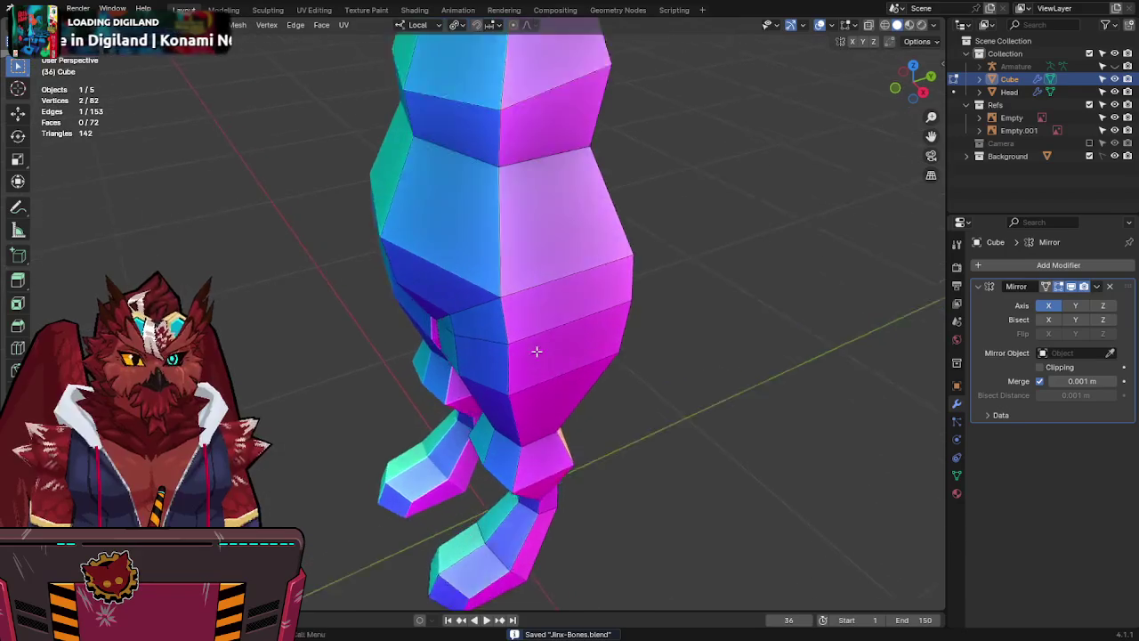
scroll(501, 320, up, 3)
middle_drag(500, 320, 438, 330)
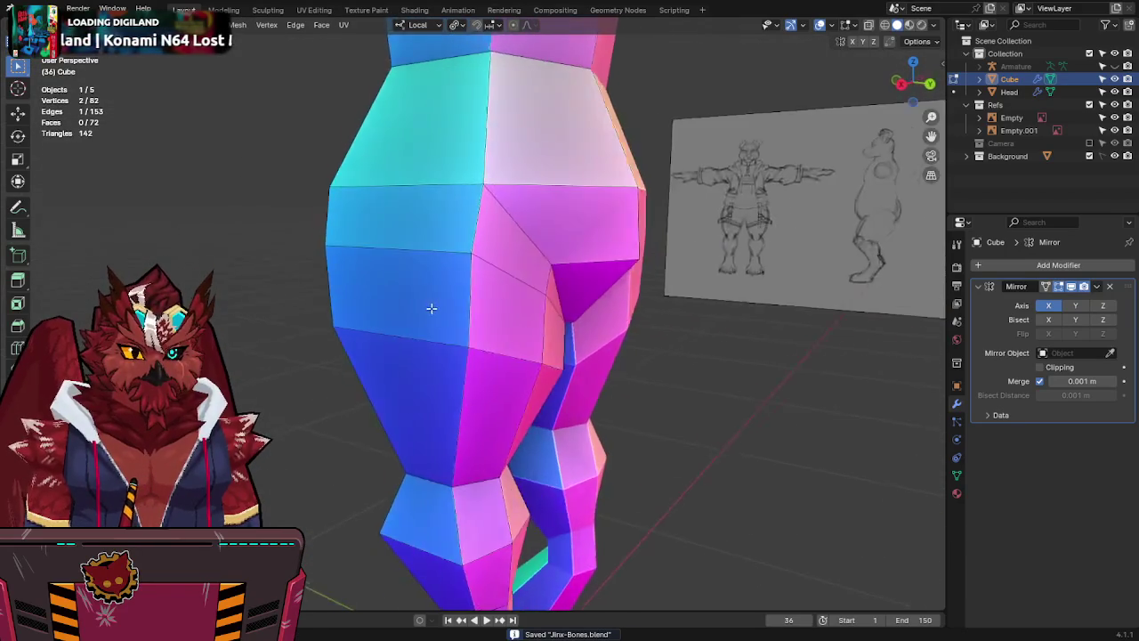
click(546, 285)
key(g)
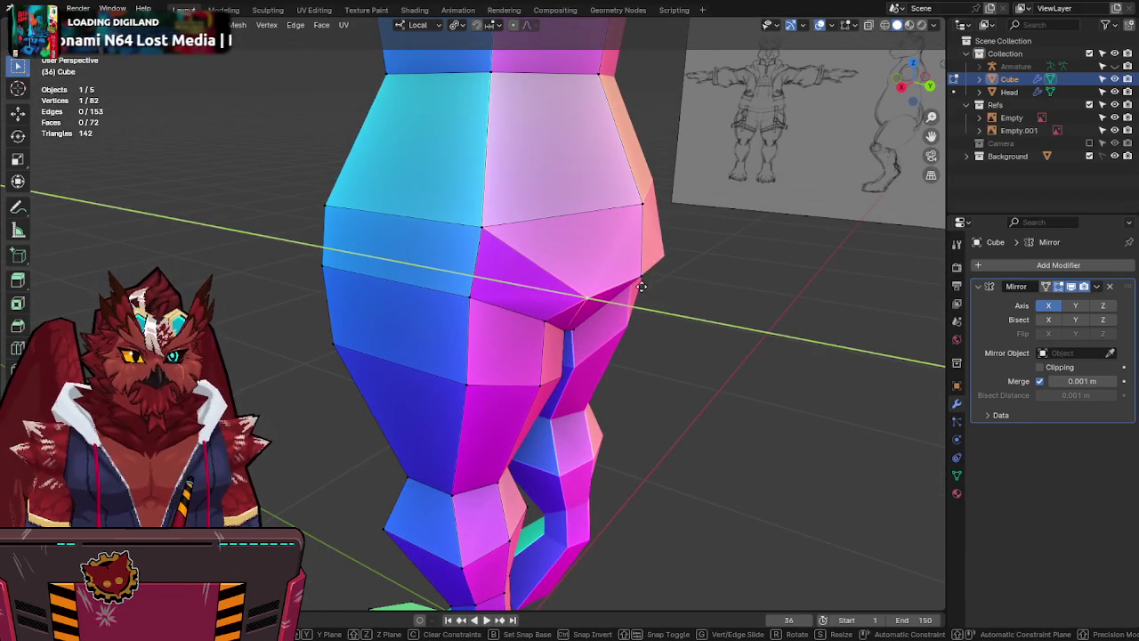
click(545, 321)
key(g)
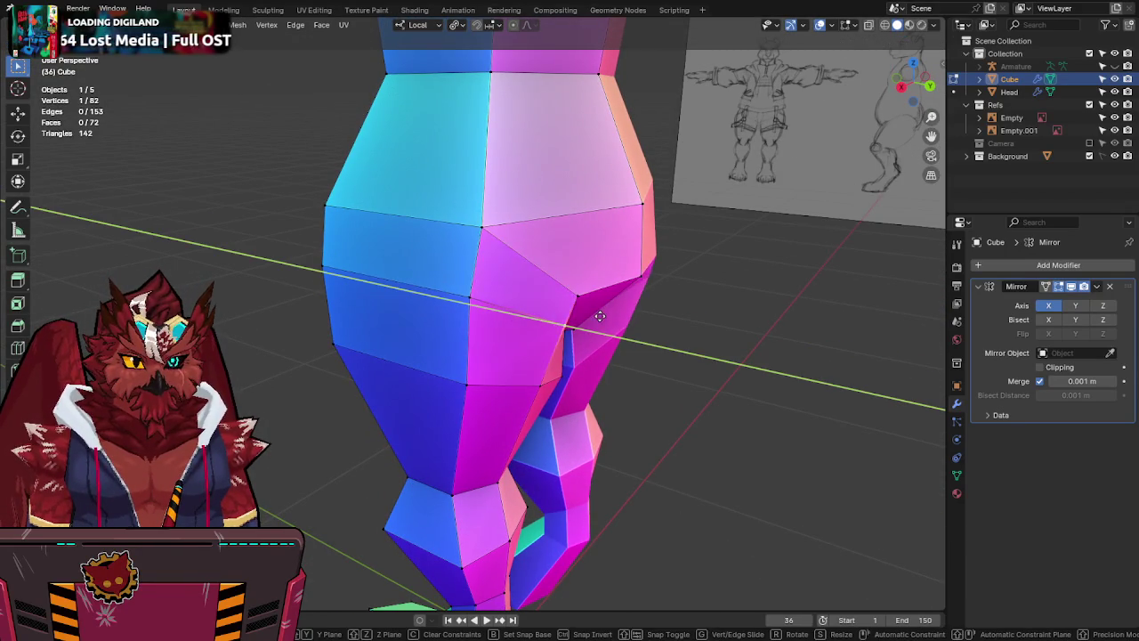
click(622, 291)
Save Jinx-Bones.blend again and return to the right side view.
scroll(639, 254, down, 5)
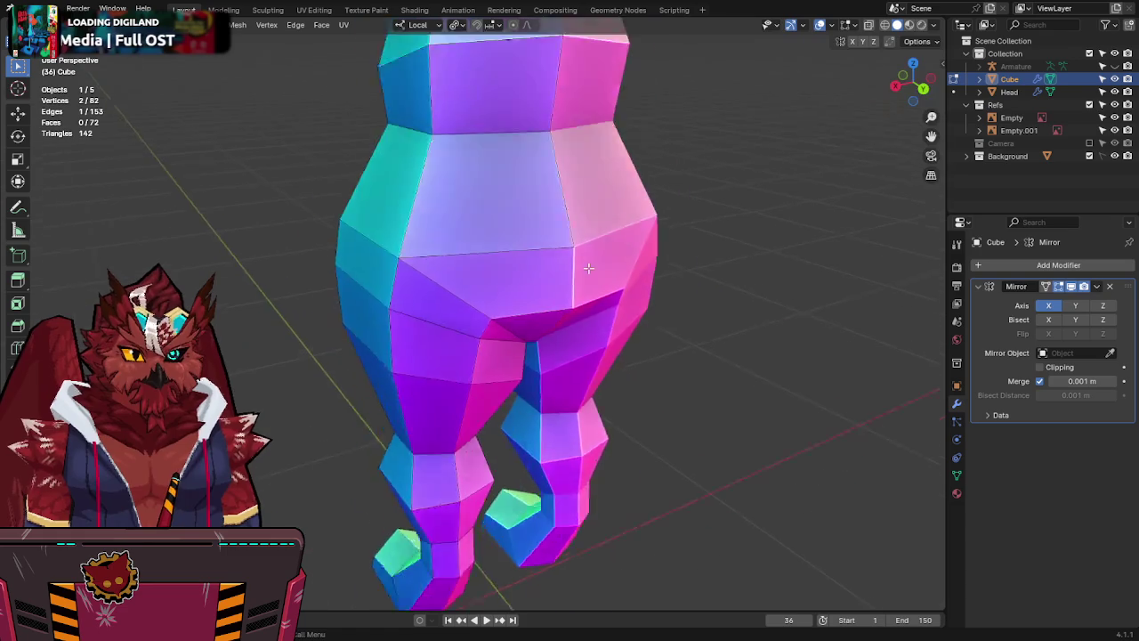
middle_drag(639, 254, 610, 255)
key(ctrl+s)
key(KP_3)
scroll(611, 255, up, 3)
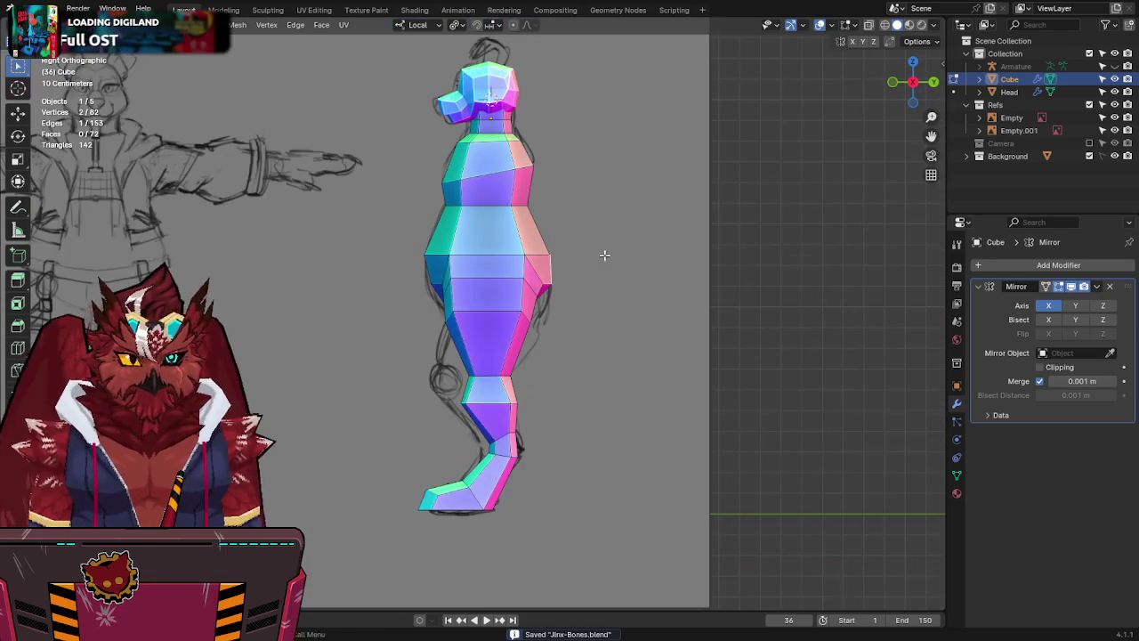
Scale the knee edge loop along Y, bevel it into a knee band, and nudge it.
key(alt+z)
scroll(541, 318, up, 1)
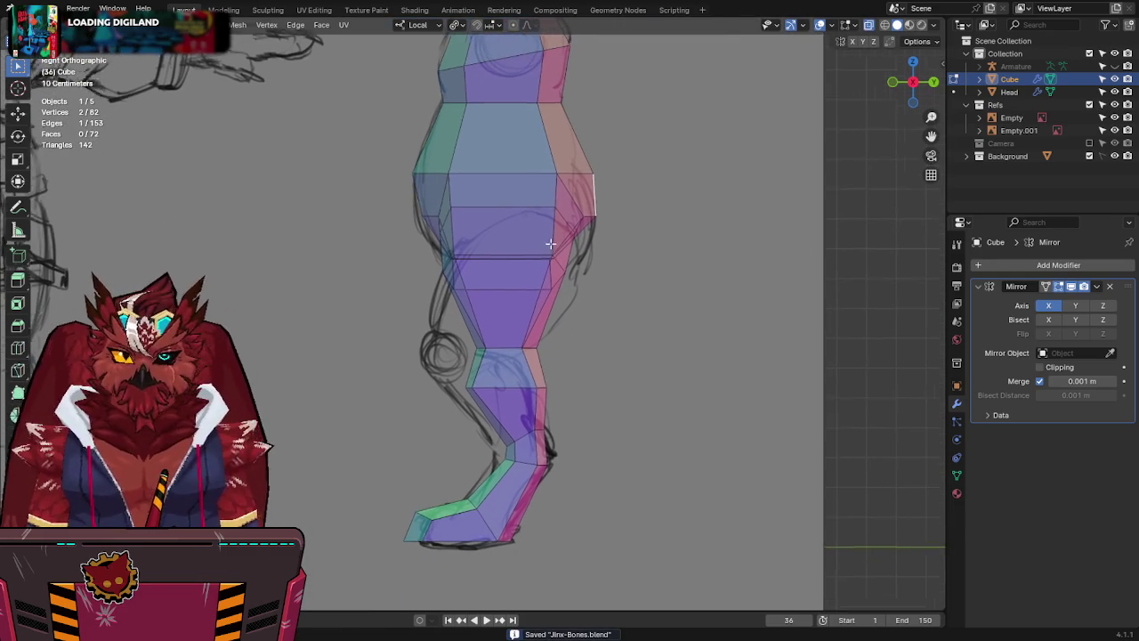
scroll(557, 321, up, 1)
scroll(574, 326, up, 1)
drag(436, 341, 437, 340)
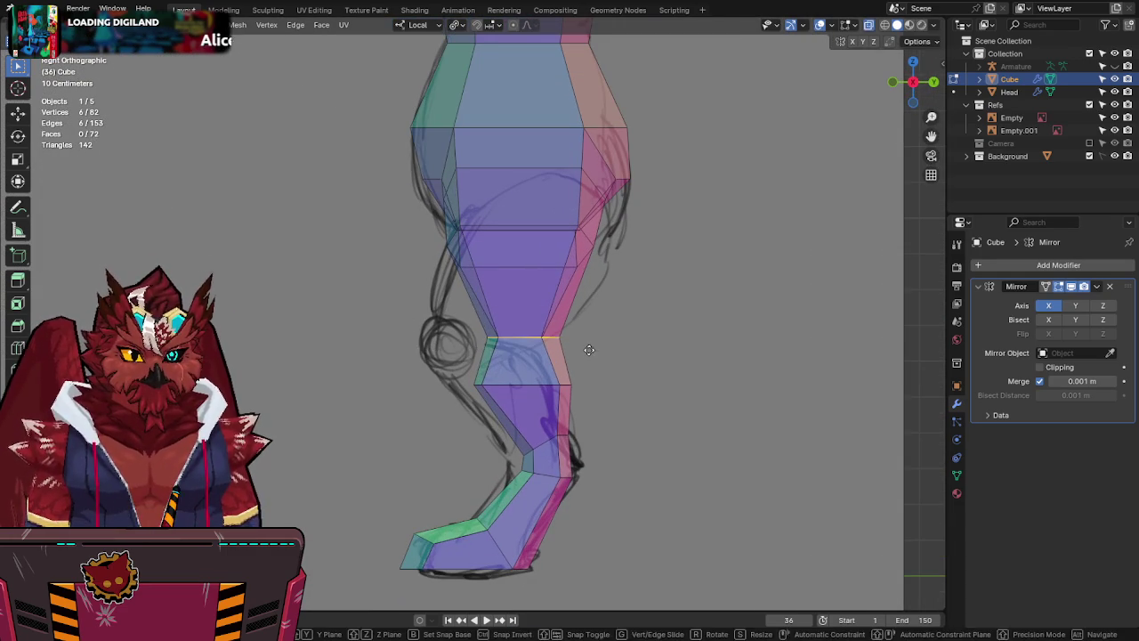
key(s)
key(y)
click(528, 356)
key(ctrl+b)
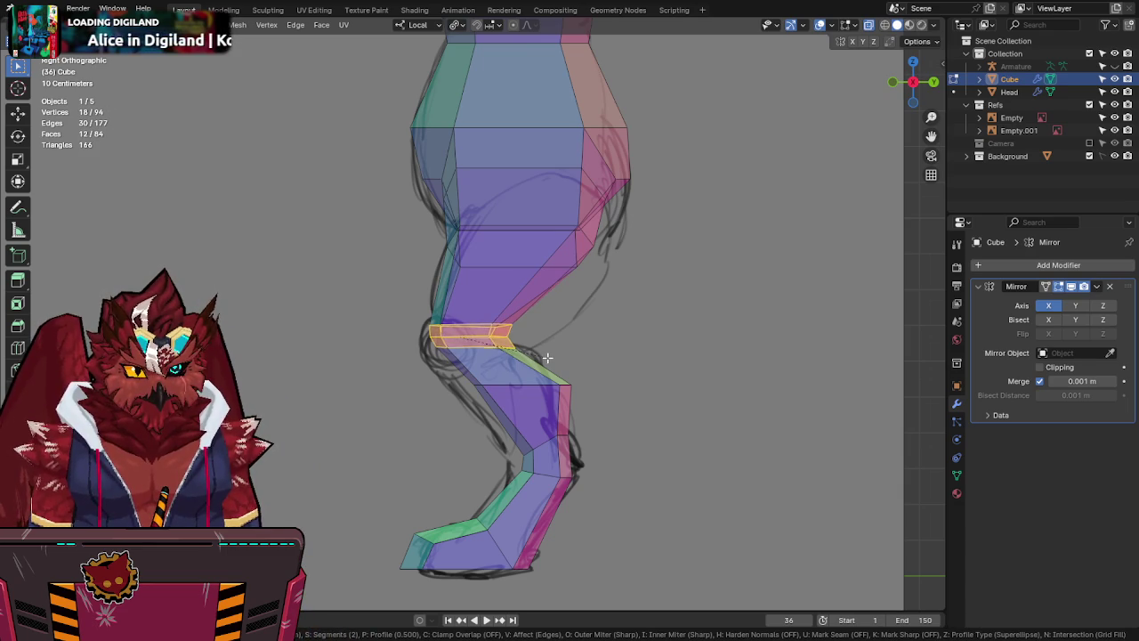
click(563, 362)
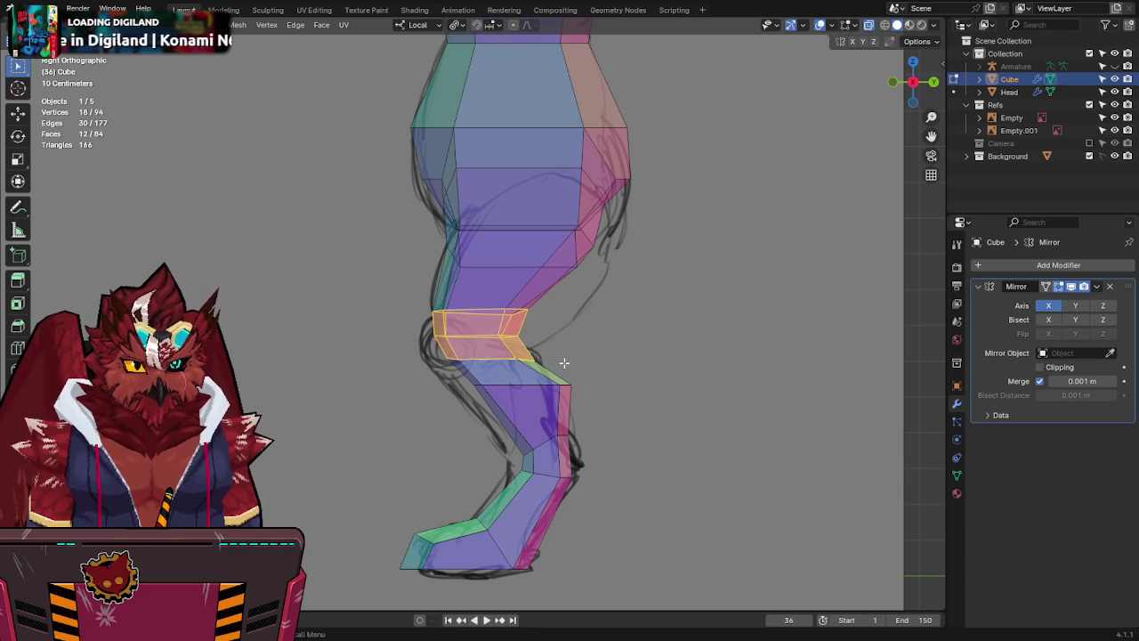
key(g)
click(513, 374)
Tilt the upper-leg edge loop around Y in the side view to follow the sketch.
click(501, 243)
key(alt+z)
alt+click(555, 232)
key(alt+z)
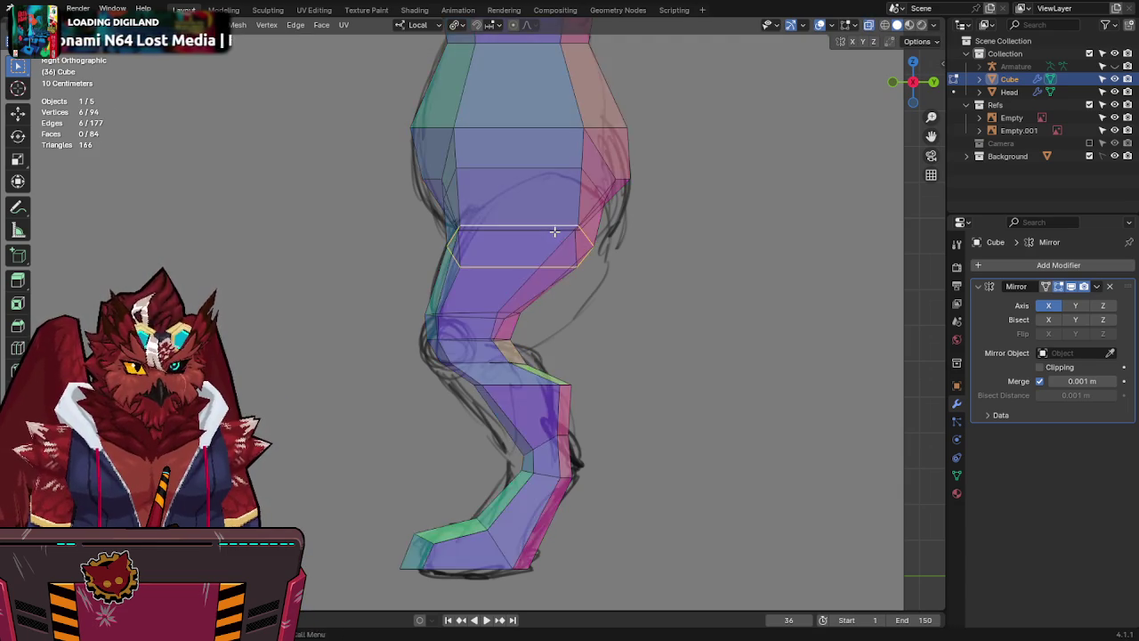
middle_drag(554, 231, 663, 246)
key(KP_3)
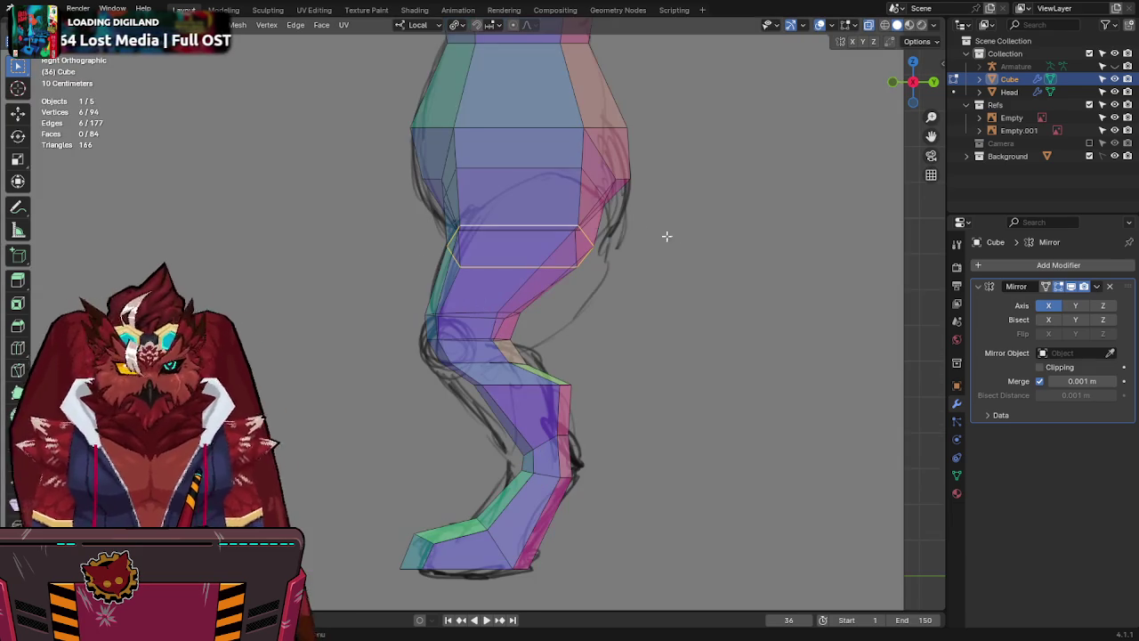
key(r)
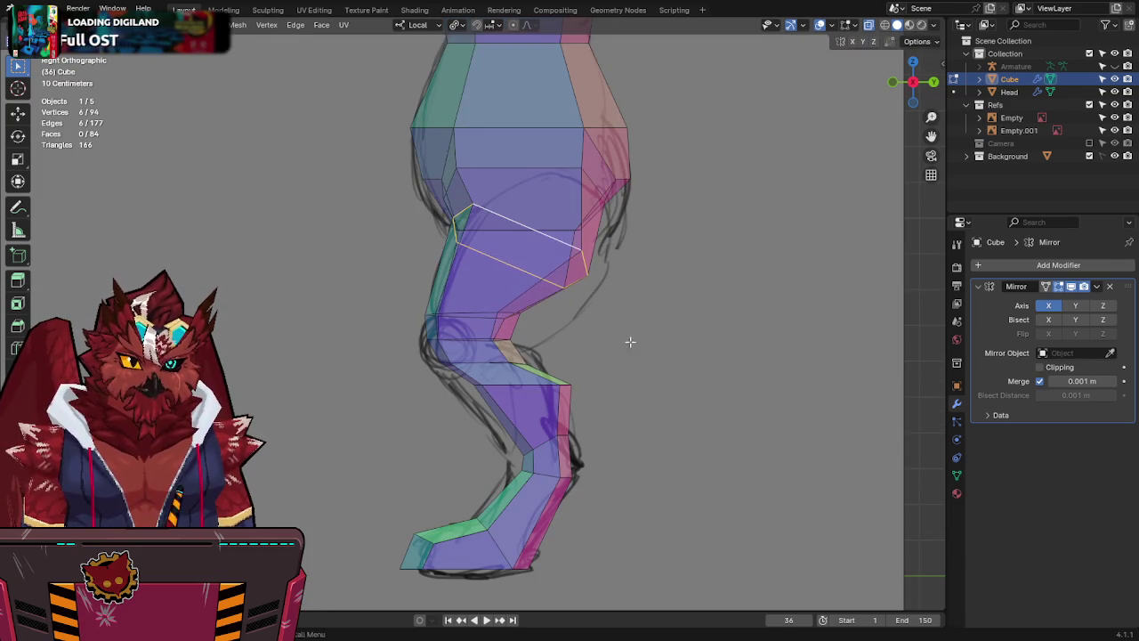
key(y)
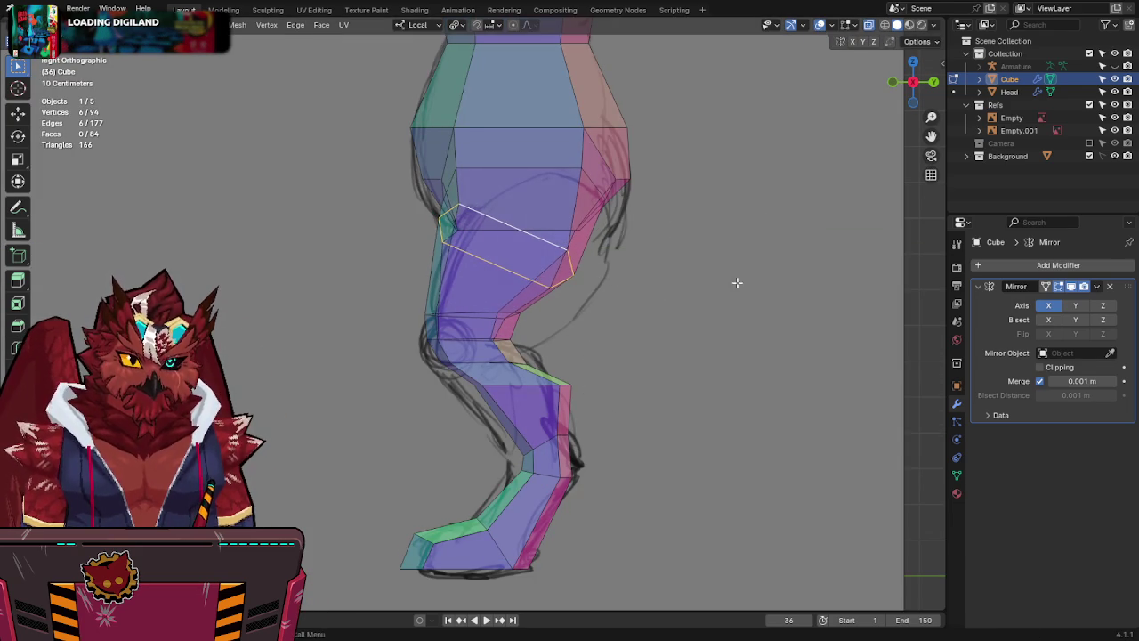
click(734, 240)
key(alt+z)
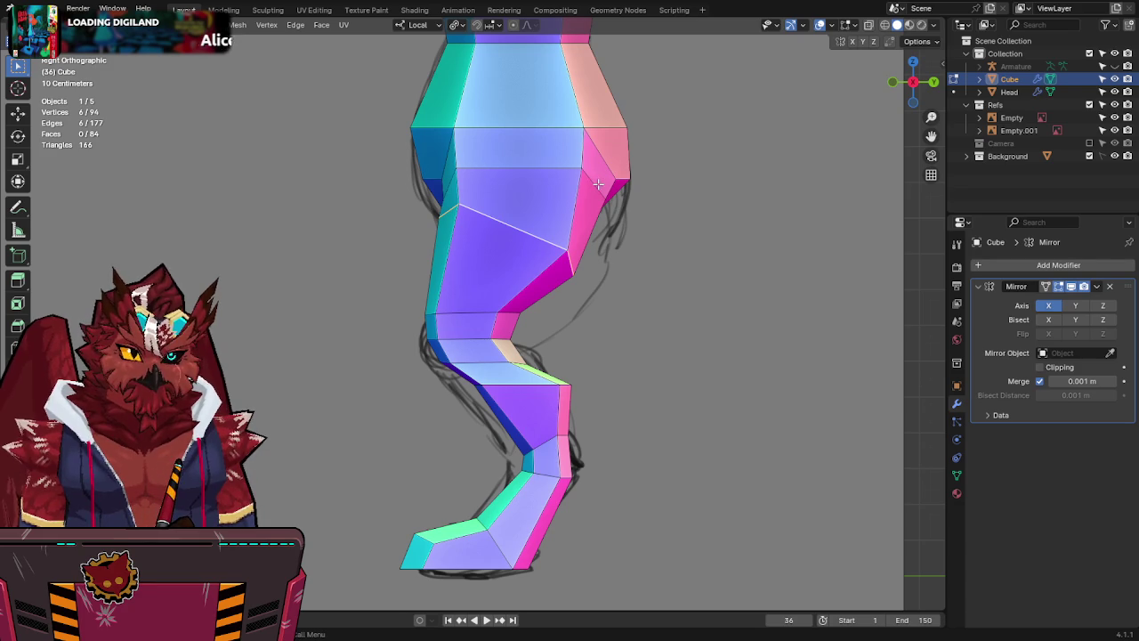
Check the front view, then rotate the knee edge to a steeper tilt.
click(892, 84)
key(alt+z)
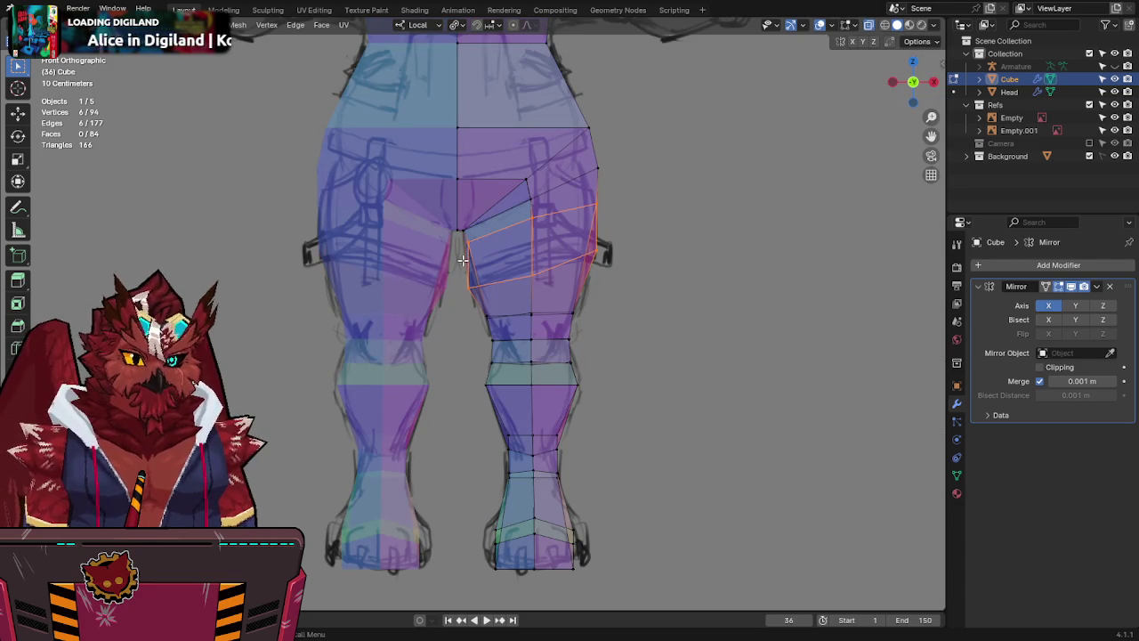
click(934, 82)
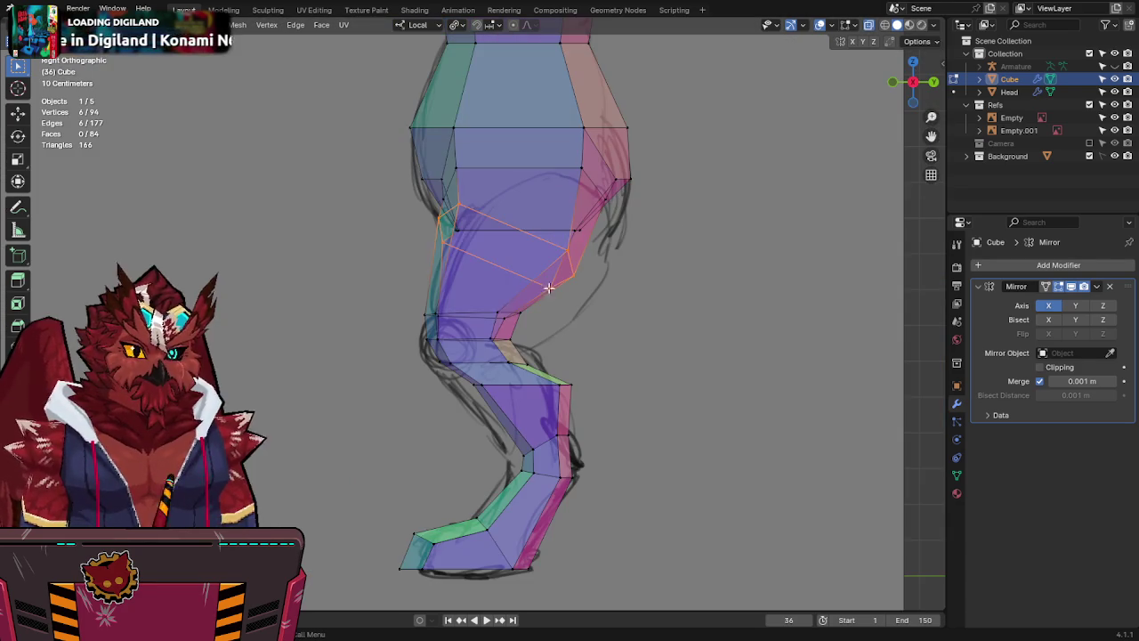
key(r)
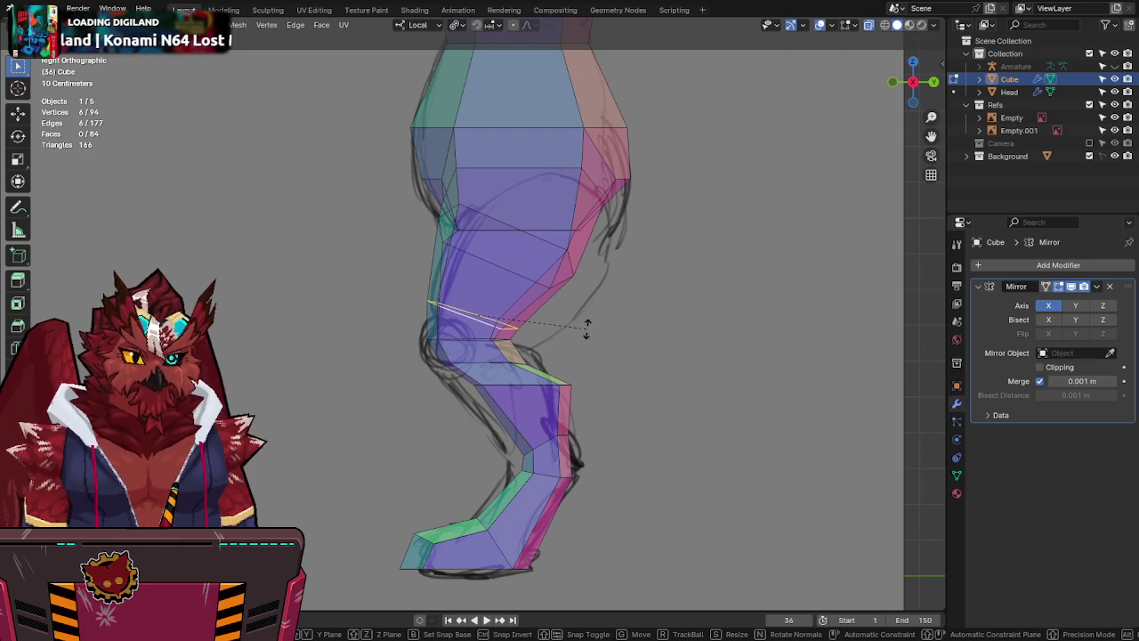
click(488, 353)
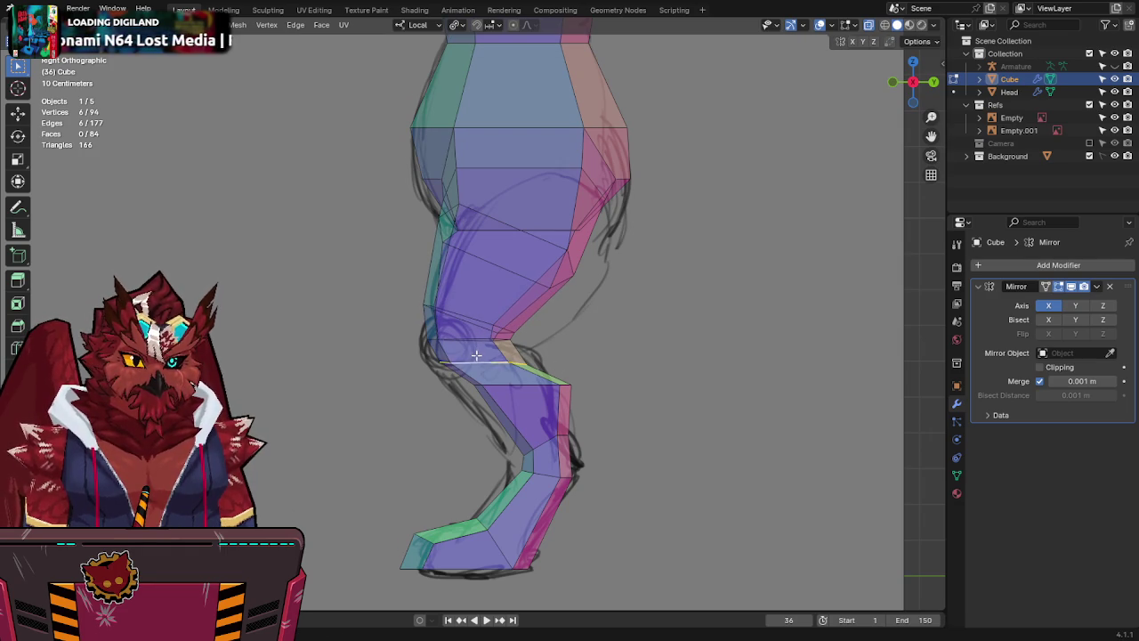
key(r)
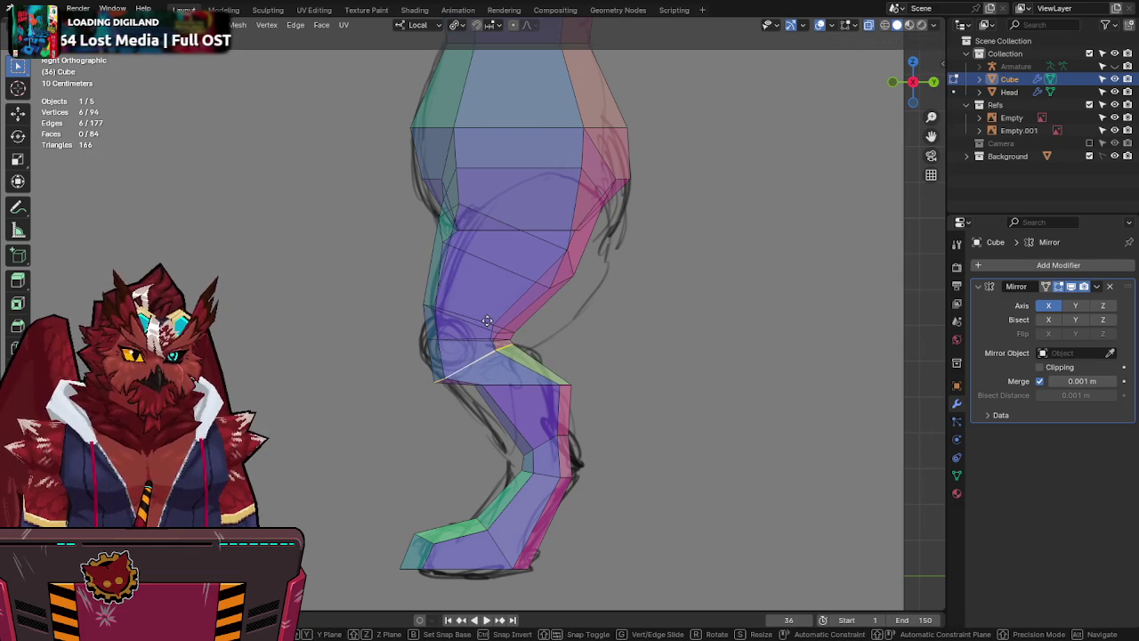
click(463, 324)
key(g)
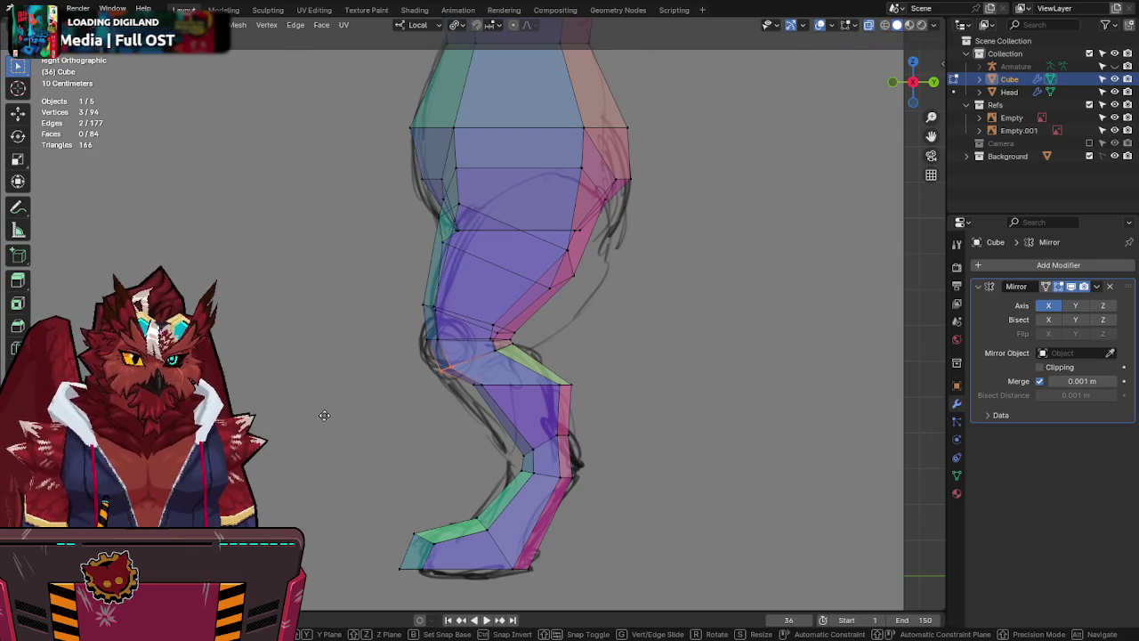
click(324, 415)
Tilt the knee edge diagonally and move the knee vertex onto the sketch.
shift+drag(432, 423, 494, 389)
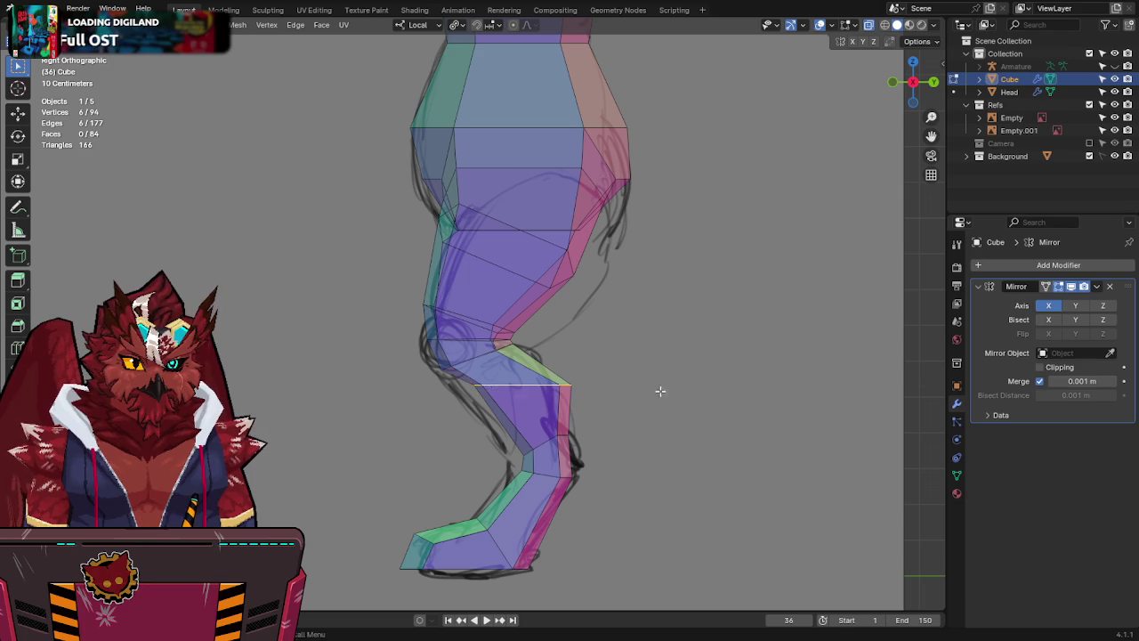
key(r)
click(578, 299)
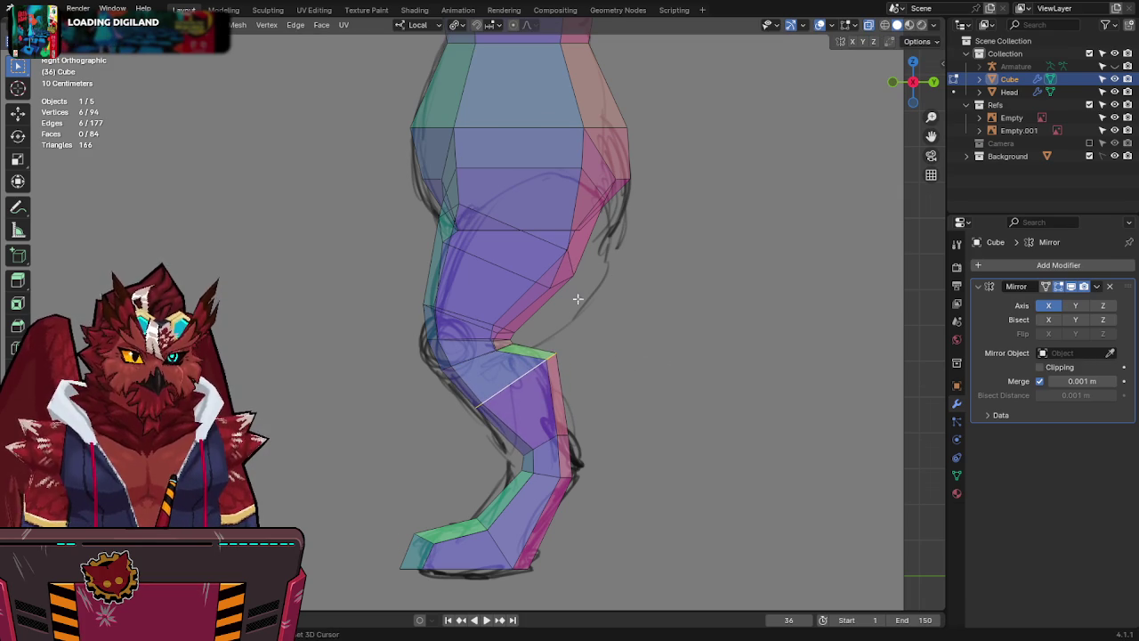
key(g)
click(567, 374)
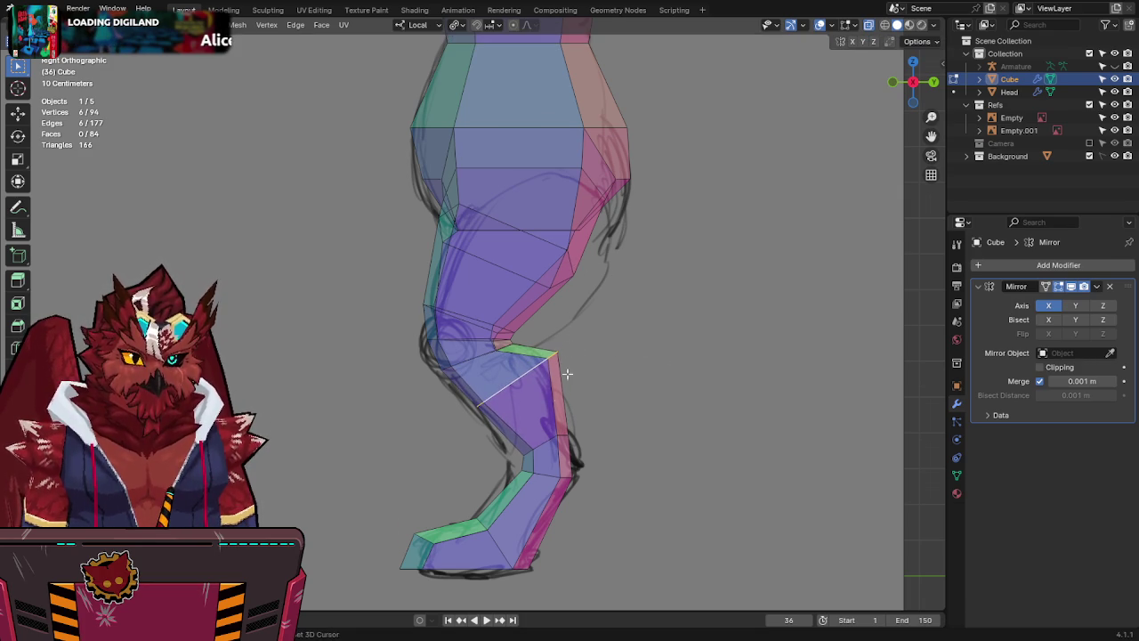
key(g)
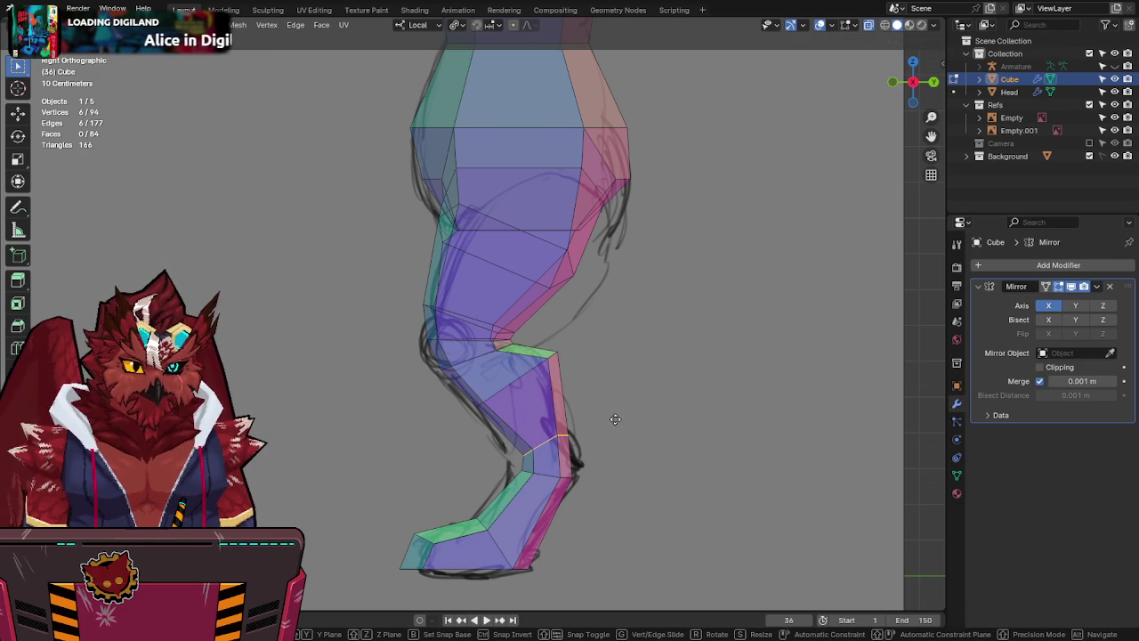
click(529, 453)
Reposition a thigh vertex, abandoning the ankle edge move, and select the inner thigh edge.
drag(499, 510, 481, 489)
key(g)
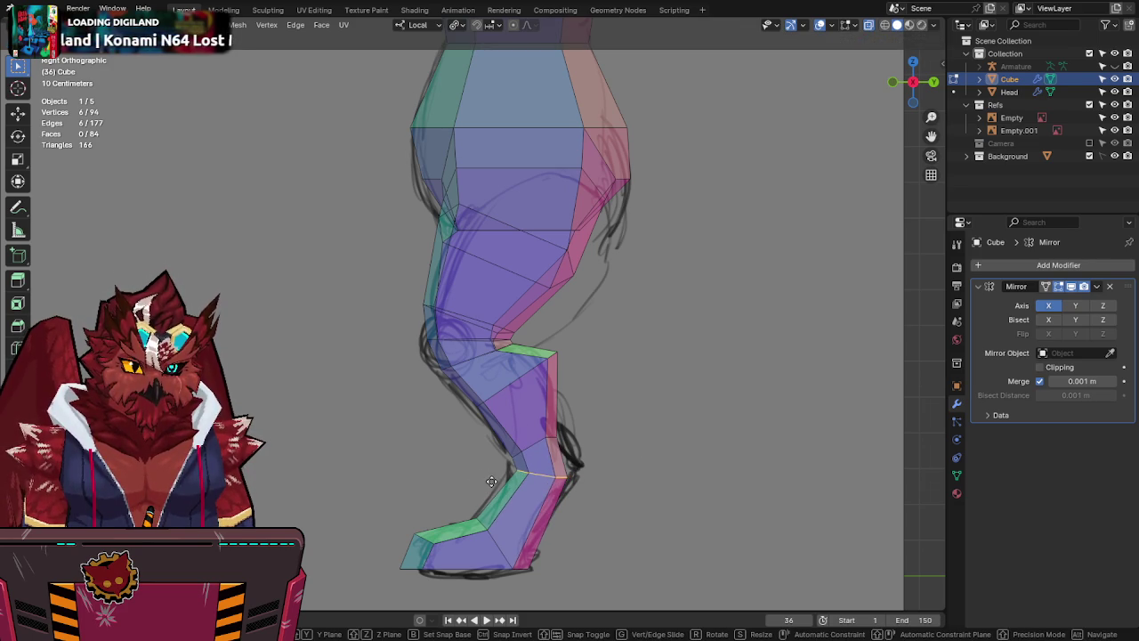
right_click(491, 481)
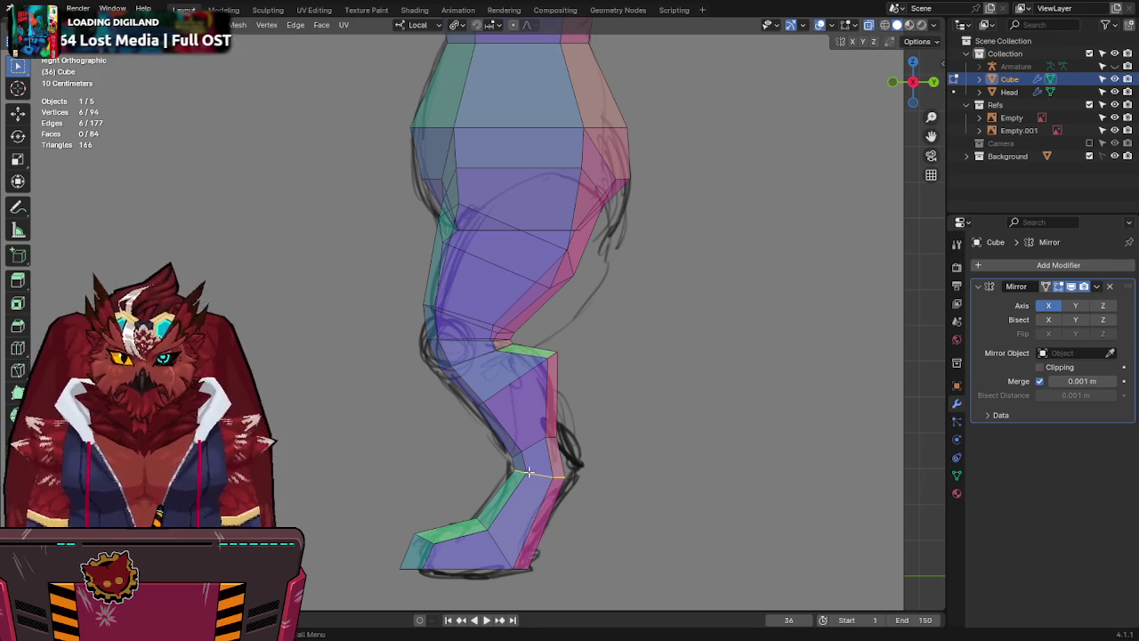
shift+middle_drag(517, 296, 537, 299)
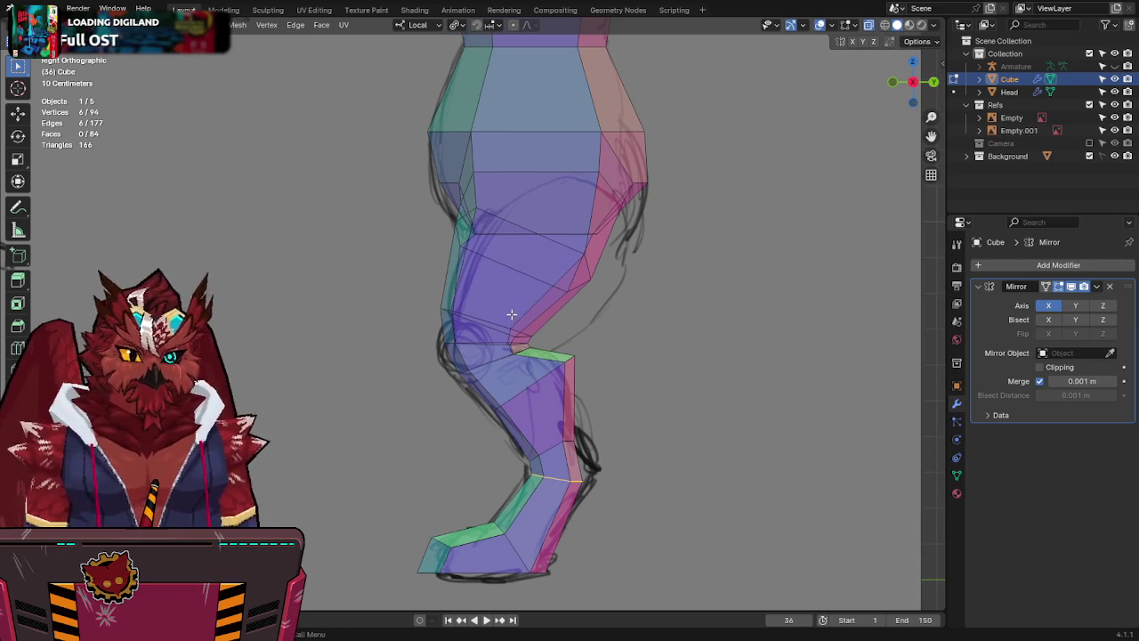
key(g)
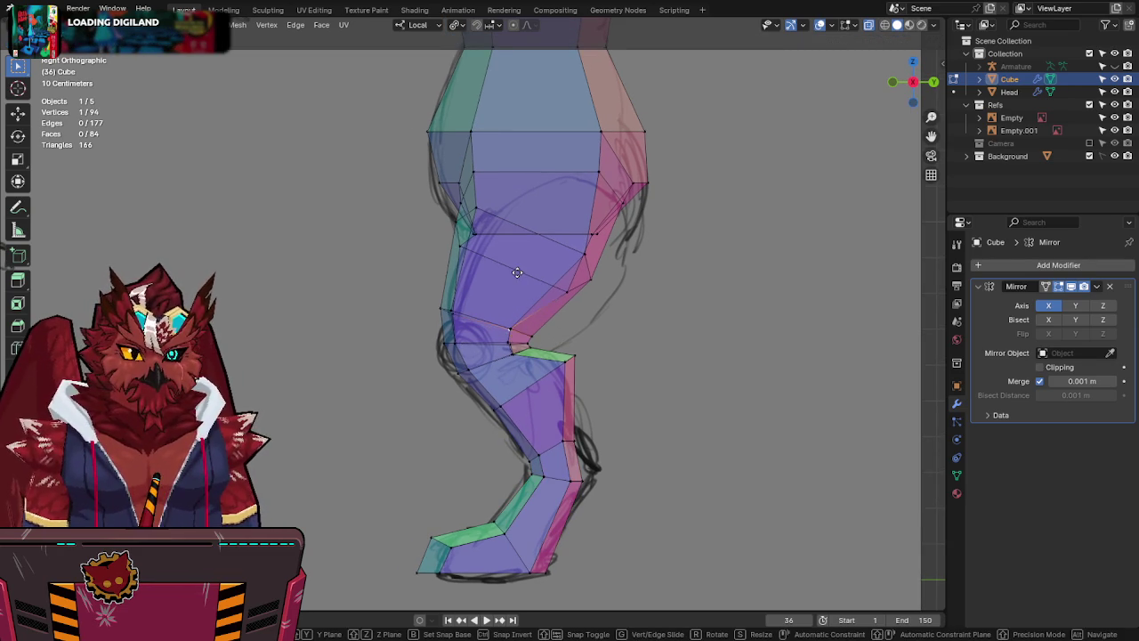
click(572, 281)
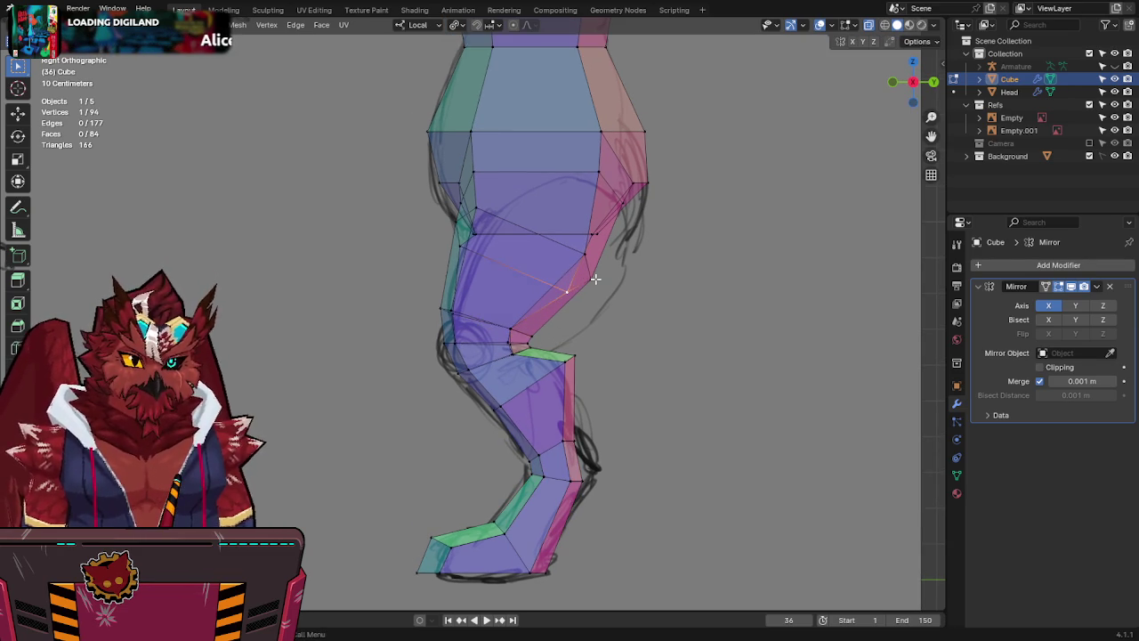
key(alt+z)
mouse_move(595, 280)
middle_down()
mouse_move(741, 282)
mouse_move(468, 267)
middle_up()
click(476, 244)
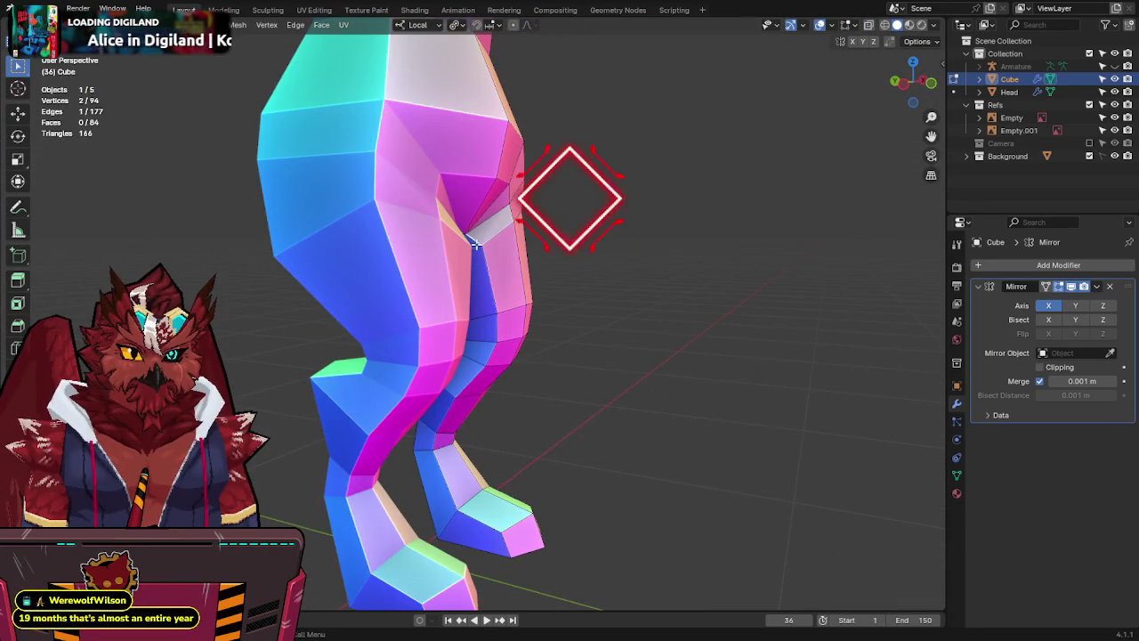
Save the blend file and choose a transform pivot point in the side view.
key(ctrl+s)
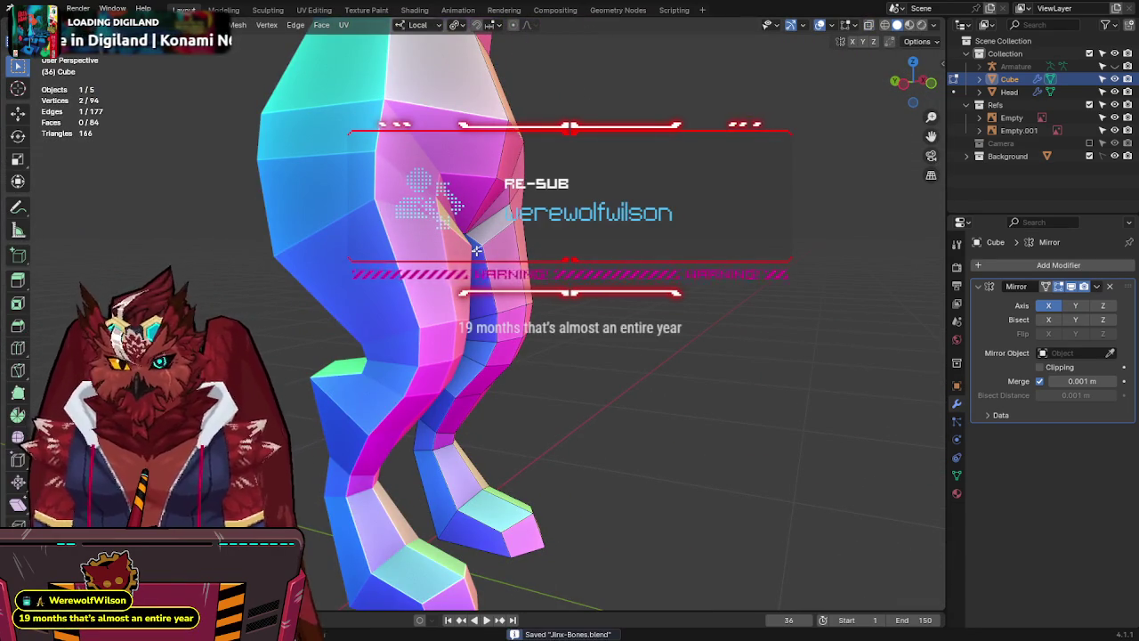
mouse_move(507, 256)
middle_down()
mouse_move(583, 231)
mouse_move(500, 251)
middle_up()
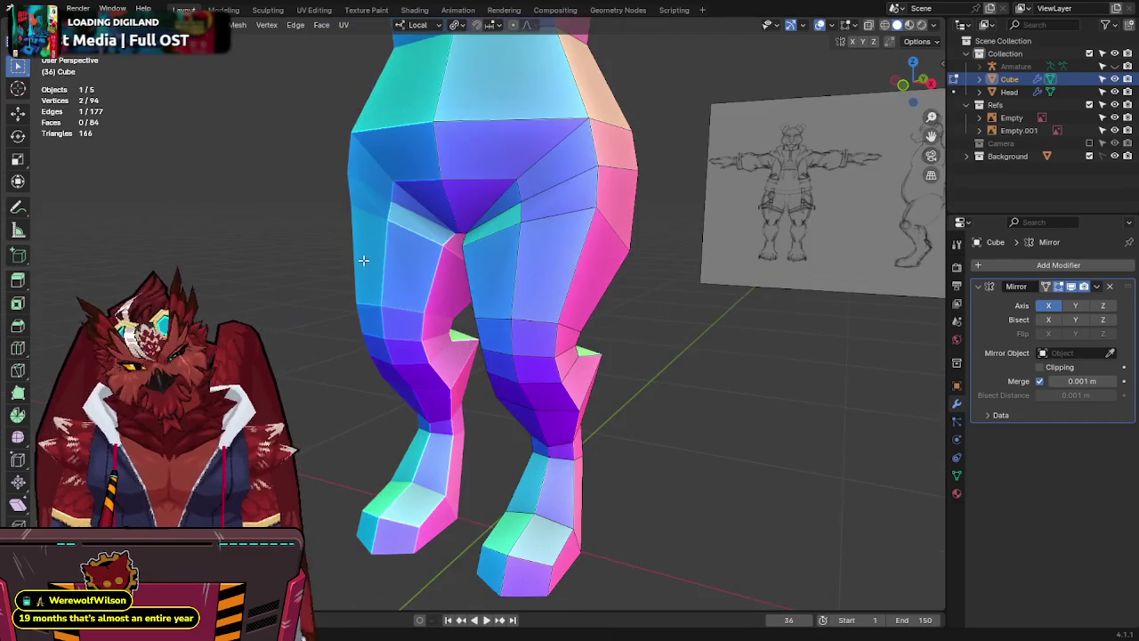
mouse_move(498, 250)
middle_down()
mouse_move(463, 250)
mouse_move(511, 257)
middle_up()
key(alt+z)
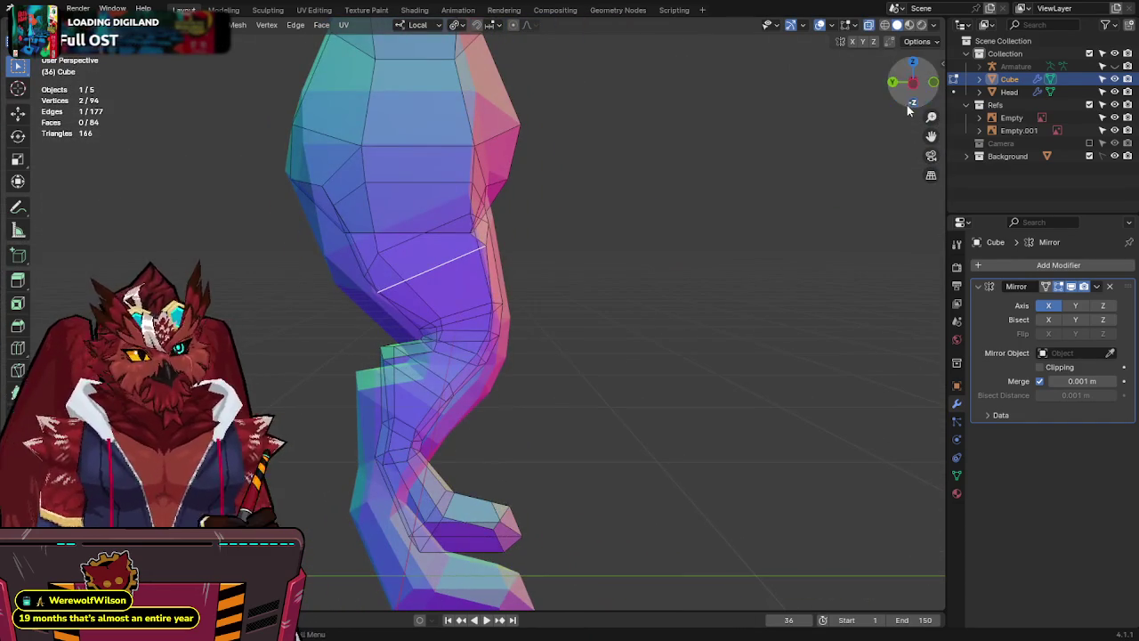
click(920, 100)
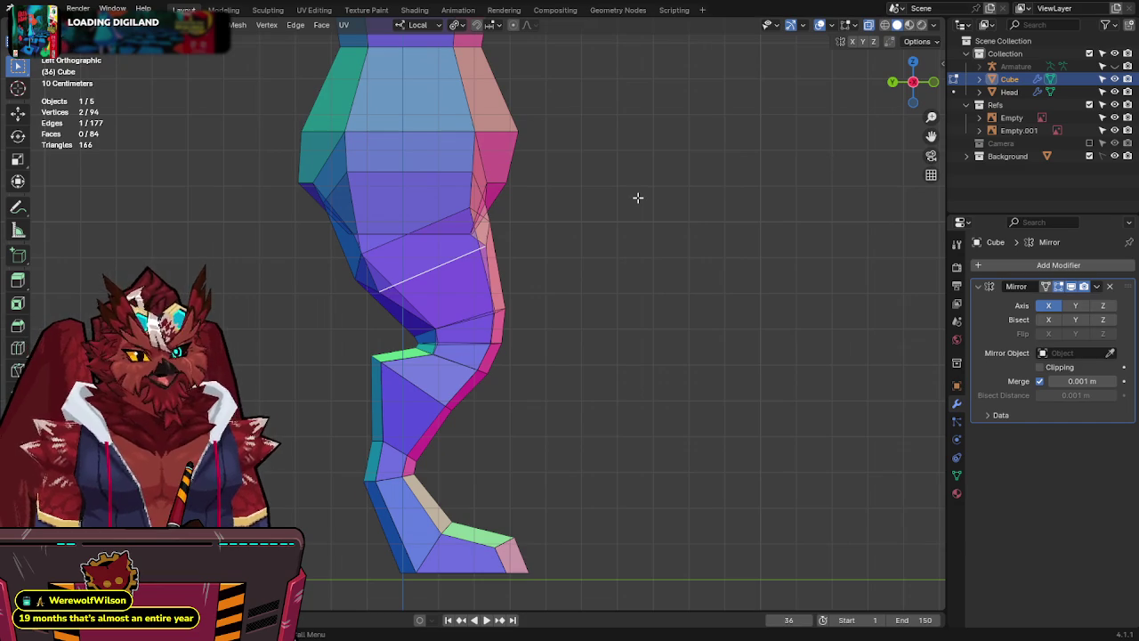
key(period)
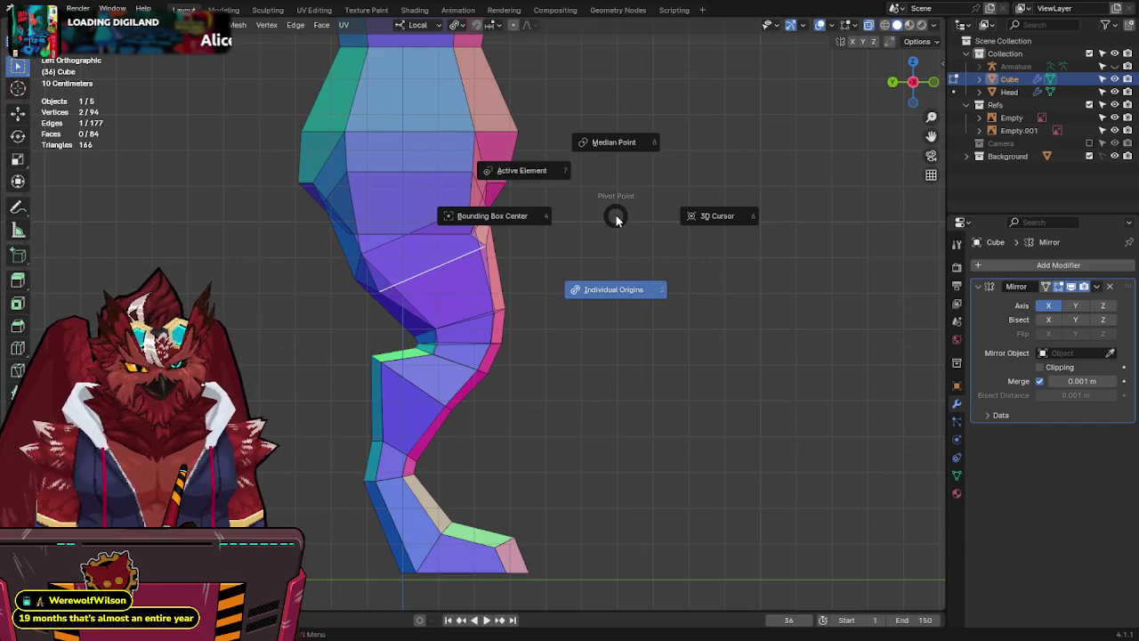
click(614, 216)
mouse_move(615, 213)
middle_down()
mouse_move(648, 227)
mouse_move(490, 259)
mouse_move(503, 346)
mouse_move(575, 273)
mouse_move(546, 296)
middle_up()
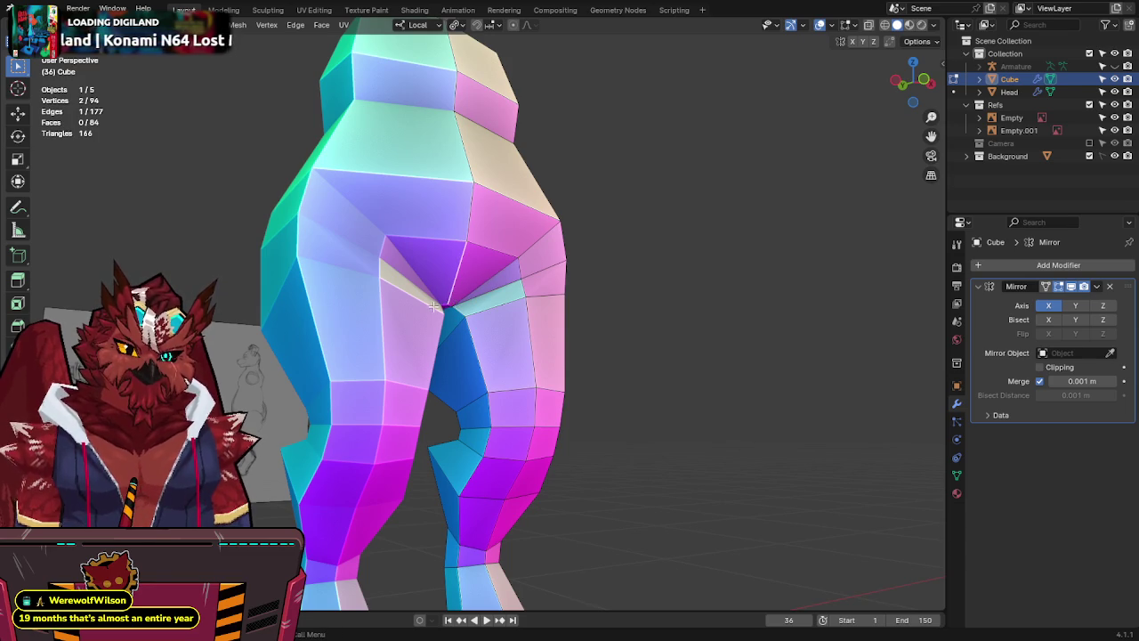
Move the inner thigh edge along the Y axis.
key(alt+z)
key(alt+z)
scroll(487, 295, up, 3)
scroll(538, 246, up, 2)
key(g)
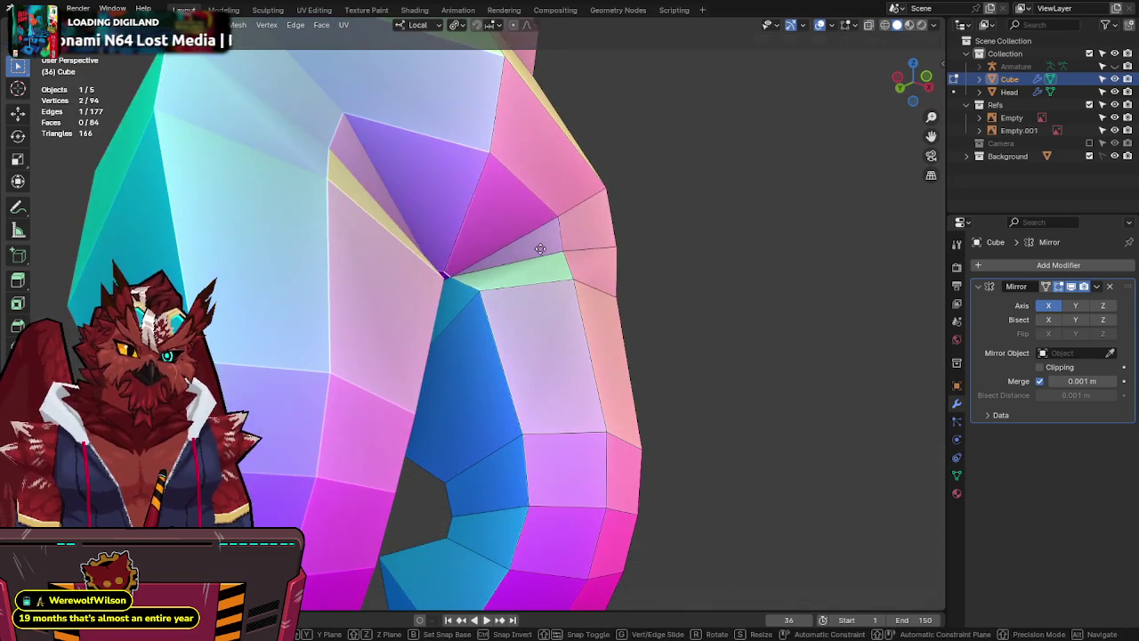
key(y)
click(561, 252)
Show the legs in Right Orthographic view with X-ray over the side sketch.
mouse_move(560, 251)
middle_down()
mouse_move(643, 267)
mouse_move(539, 293)
mouse_move(871, 175)
middle_up()
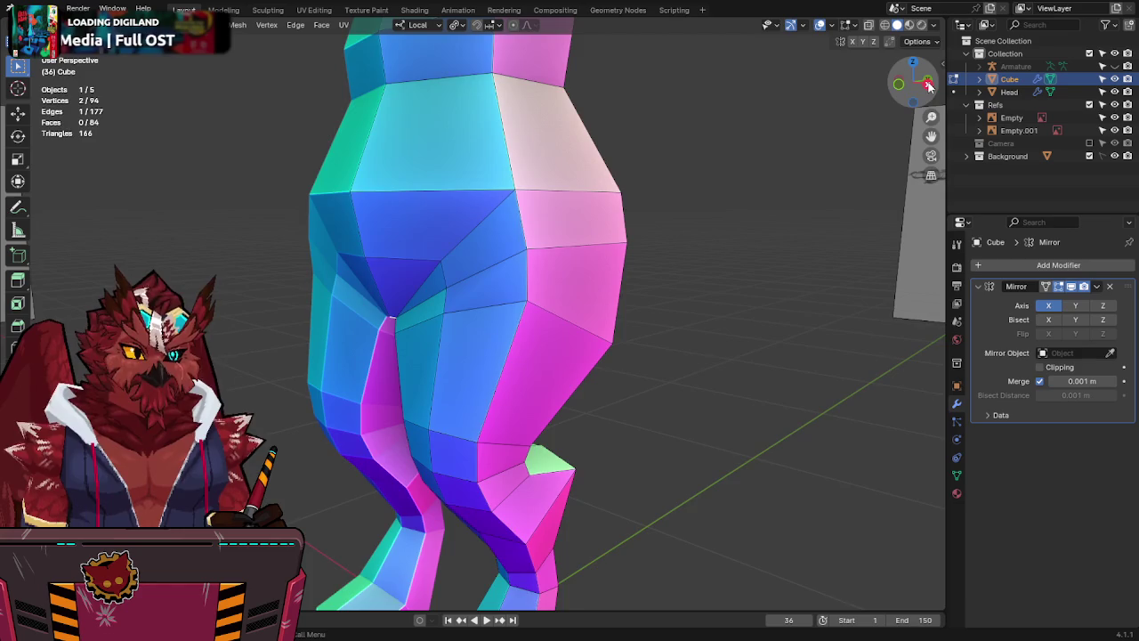
click(928, 83)
middle_drag(793, 260, 723, 273)
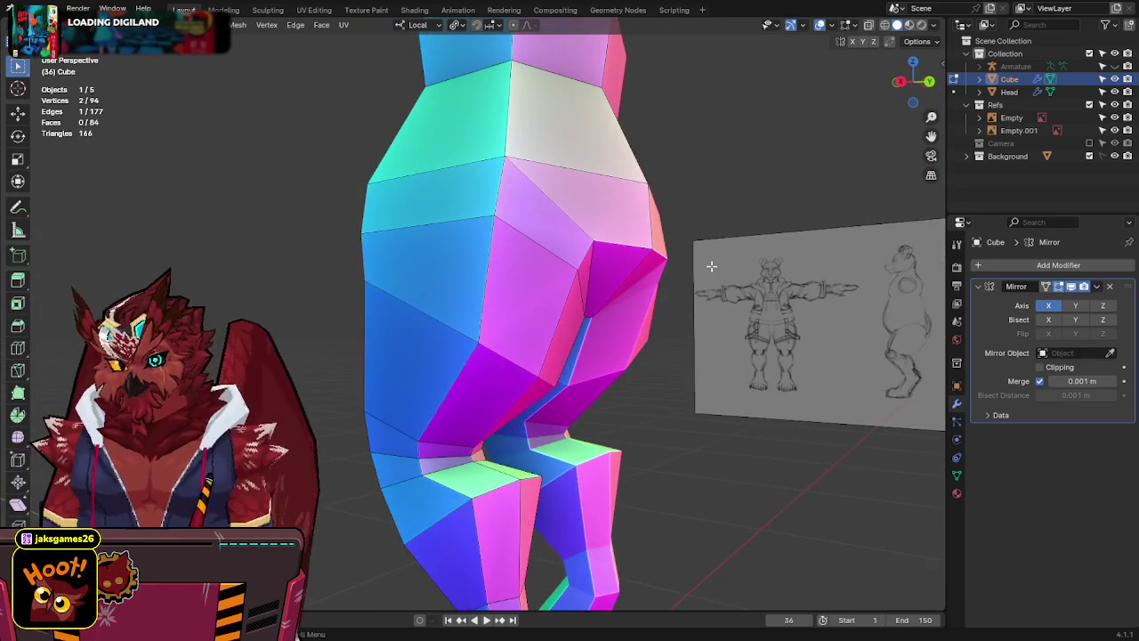
key(KP_3)
key(alt+z)
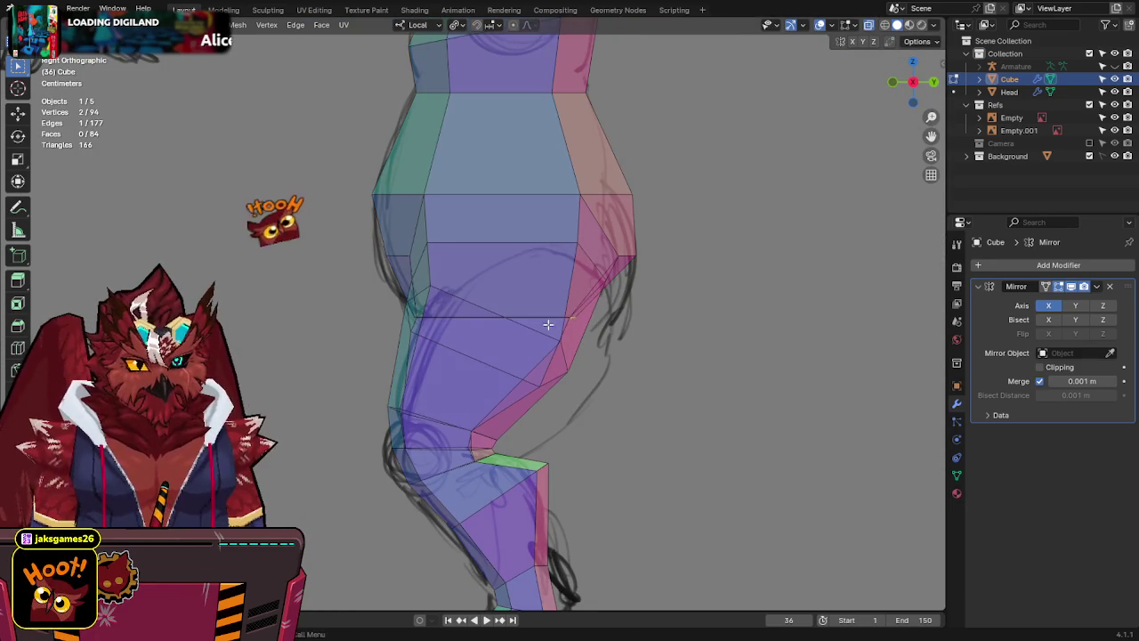
Shift a selected leg vertex along the Y axis in perspective view, then save.
key(g)
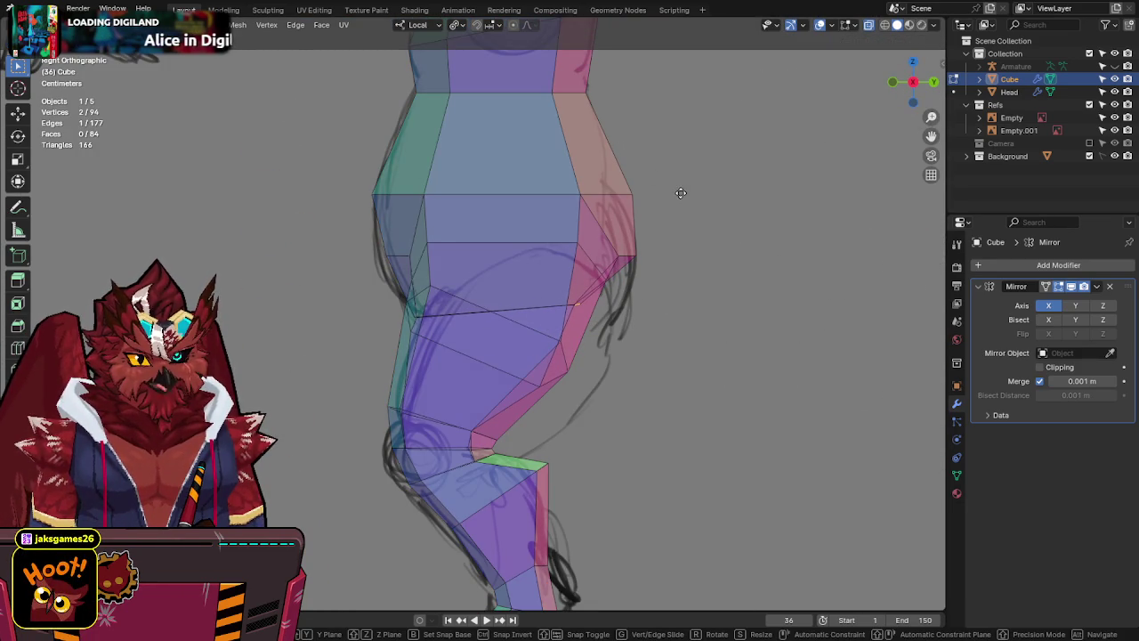
key(Escape)
key(alt+z)
mouse_move(738, 258)
middle_down()
mouse_move(545, 246)
mouse_move(585, 257)
mouse_move(569, 294)
mouse_move(635, 228)
mouse_move(620, 254)
mouse_move(667, 230)
middle_up()
key(g)
key(y)
click(594, 261)
mouse_move(594, 261)
middle_down()
mouse_move(472, 308)
mouse_move(527, 285)
mouse_move(465, 280)
mouse_move(521, 275)
mouse_move(569, 196)
mouse_move(661, 211)
mouse_move(631, 247)
mouse_move(753, 204)
mouse_move(738, 211)
middle_up()
key(ctrl+s)
In side ortho with X-ray, drop the knee edge strip lower to match the sketch.
key(KP_3)
scroll(554, 318, up, 4)
scroll(553, 319, up, 1)
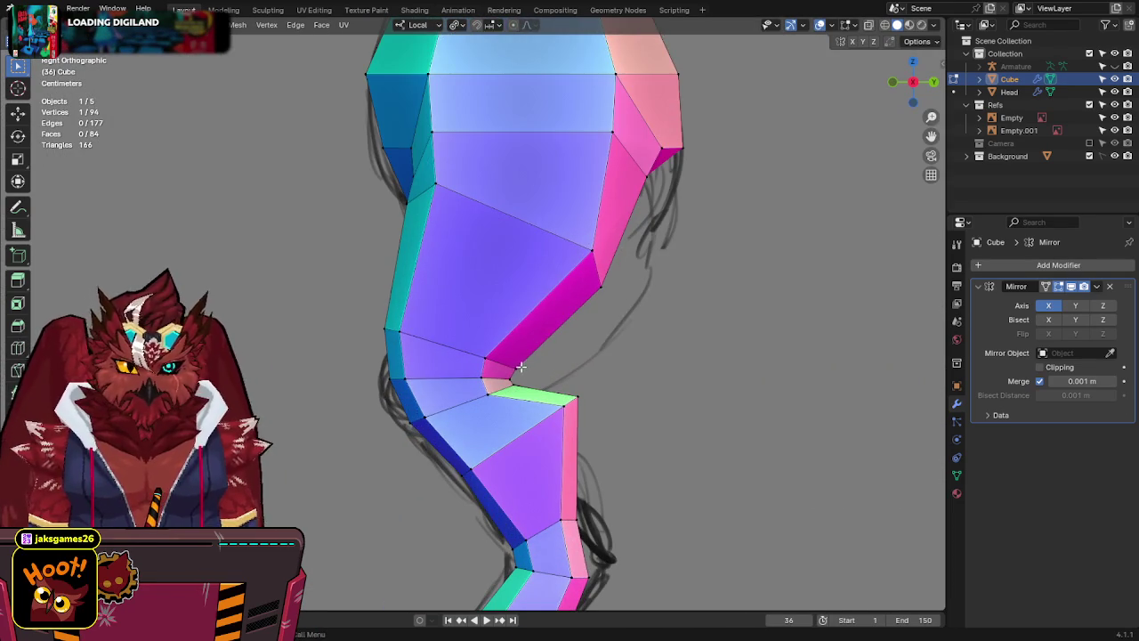
key(alt+z)
alt+click(419, 339)
key(g)
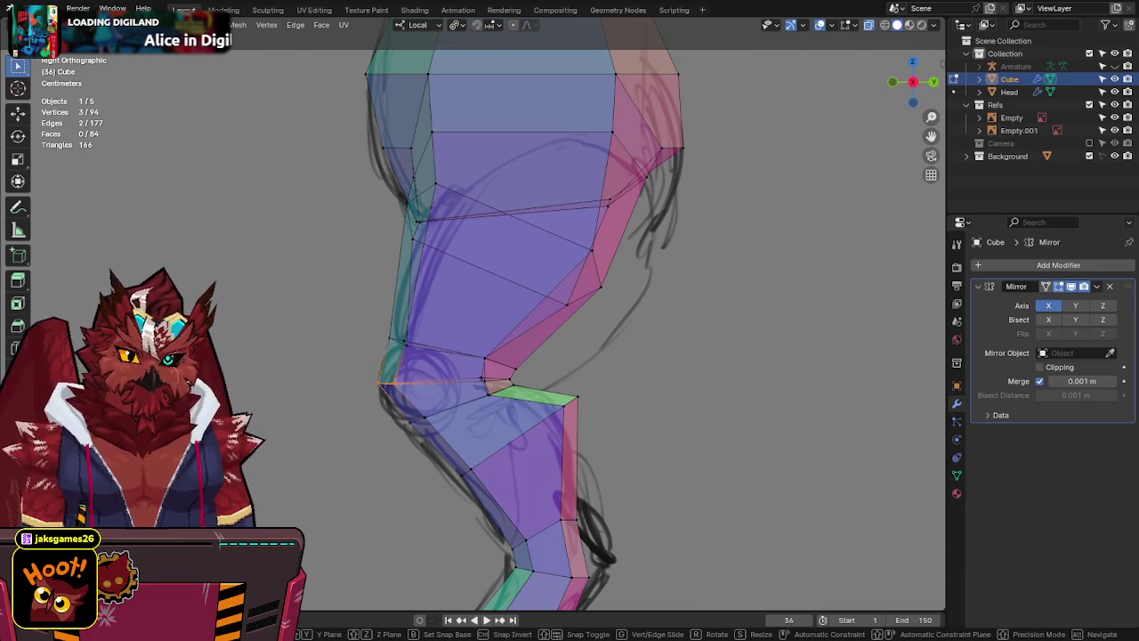
click(304, 434)
key(g)
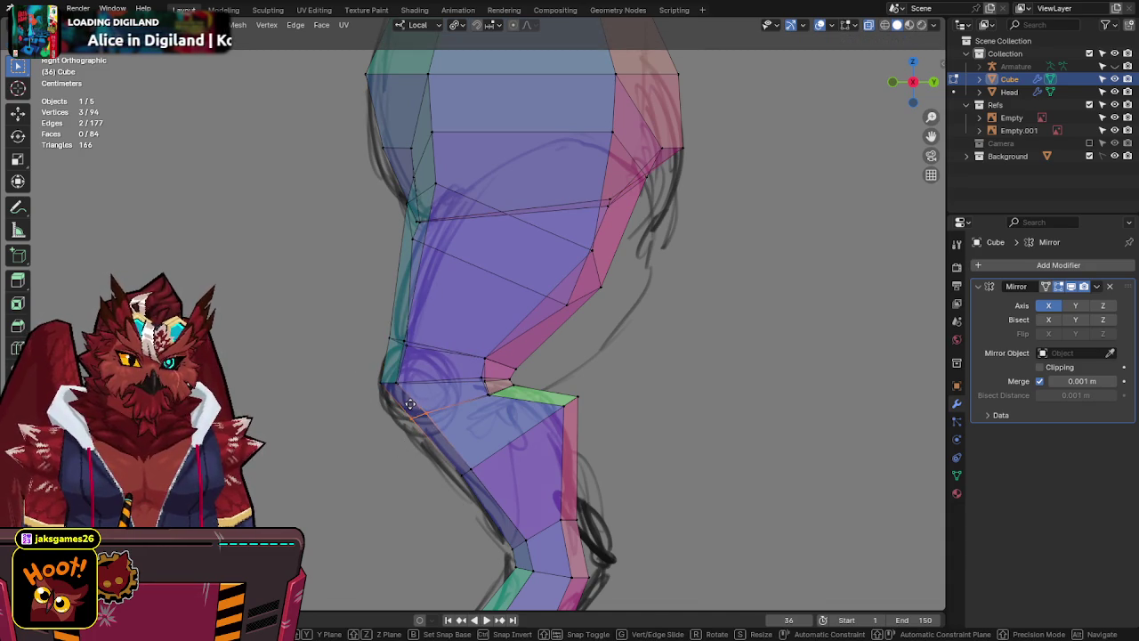
click(419, 414)
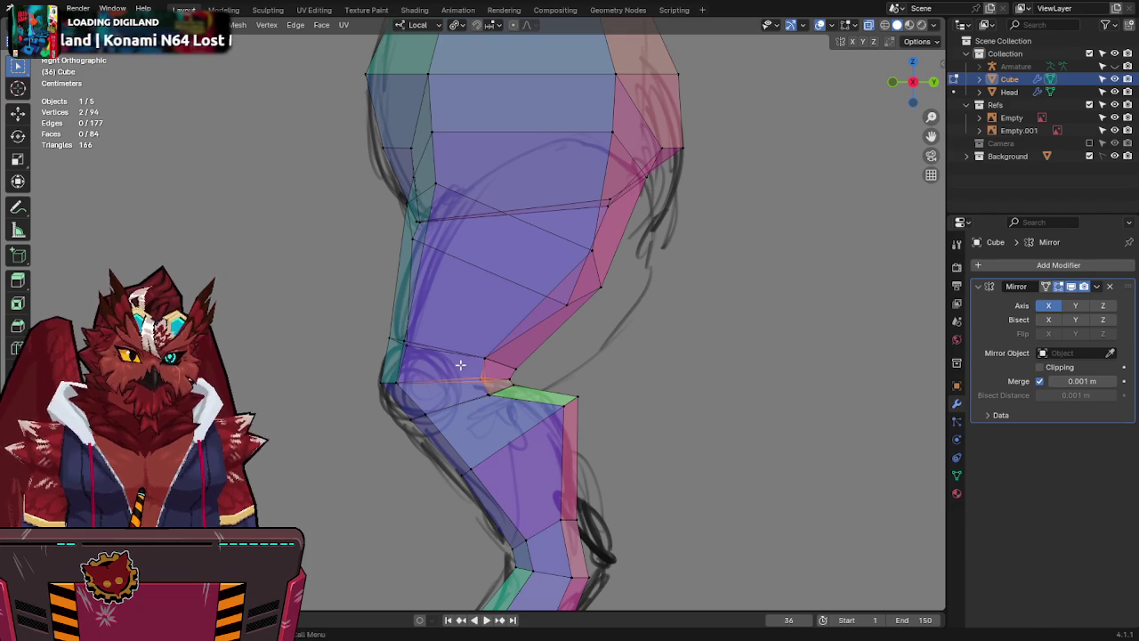
Trial Y-axis moves and a scale on the knee vertices, cancelling each so the knee stays unchanged.
key(g)
key(y)
key(Escape)
key(g)
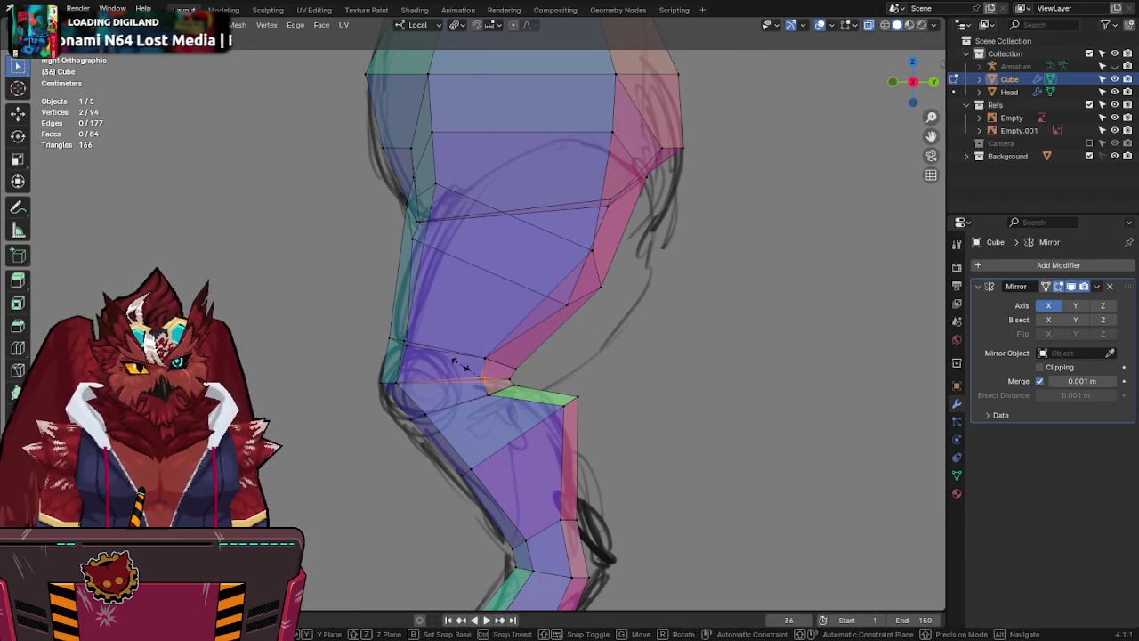
key(y)
key(Escape)
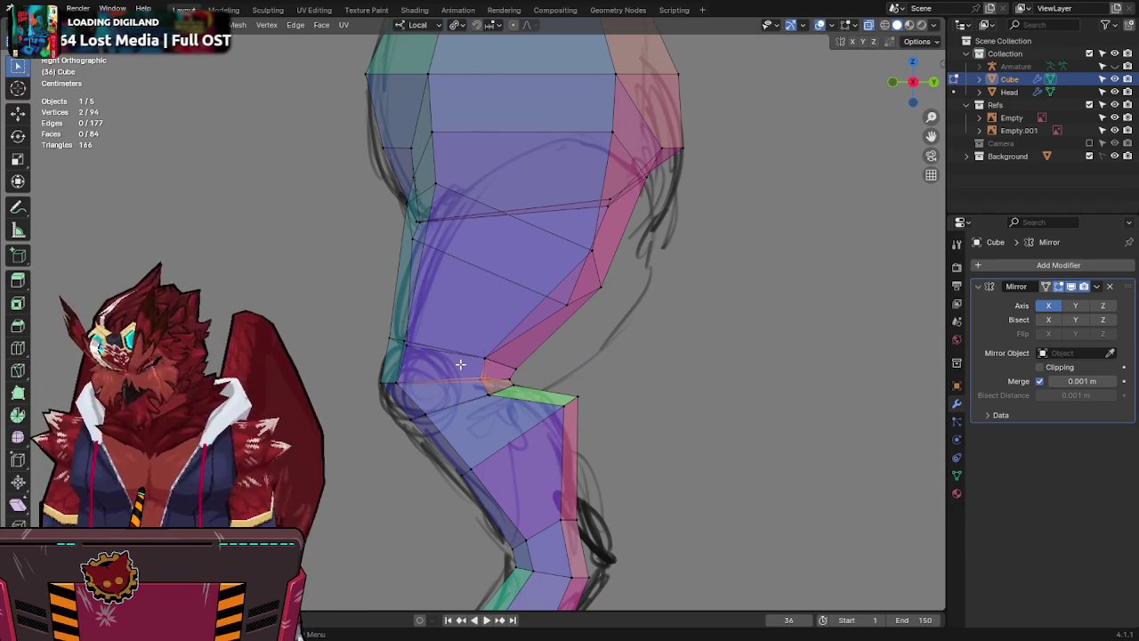
key(s)
key(Escape)
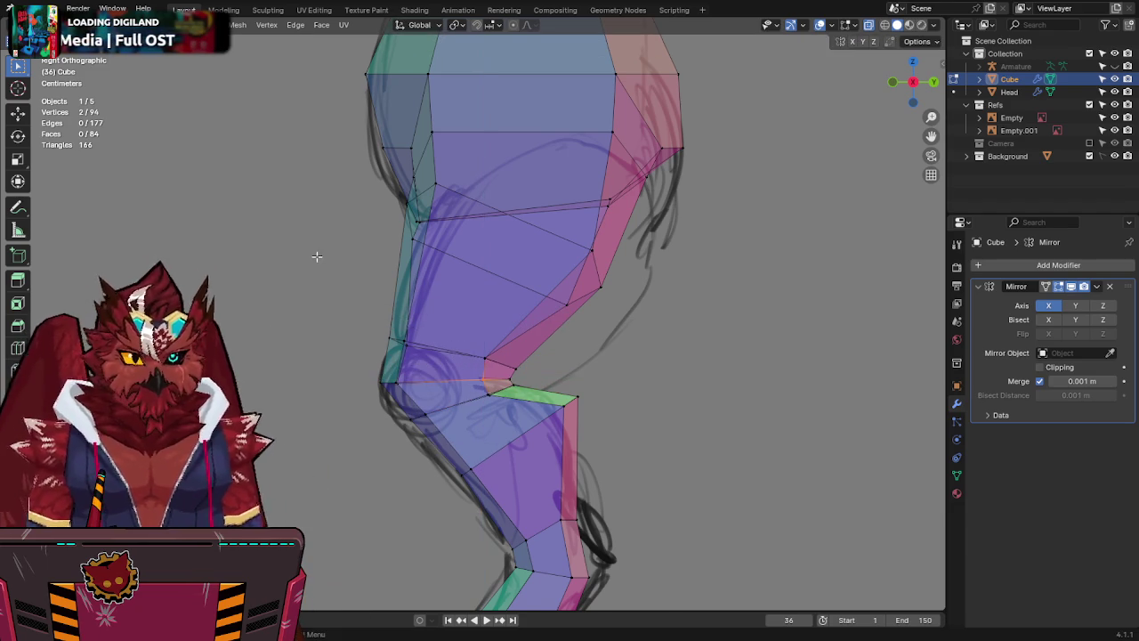
key(g)
key(y)
key(Escape)
key(alt+z)
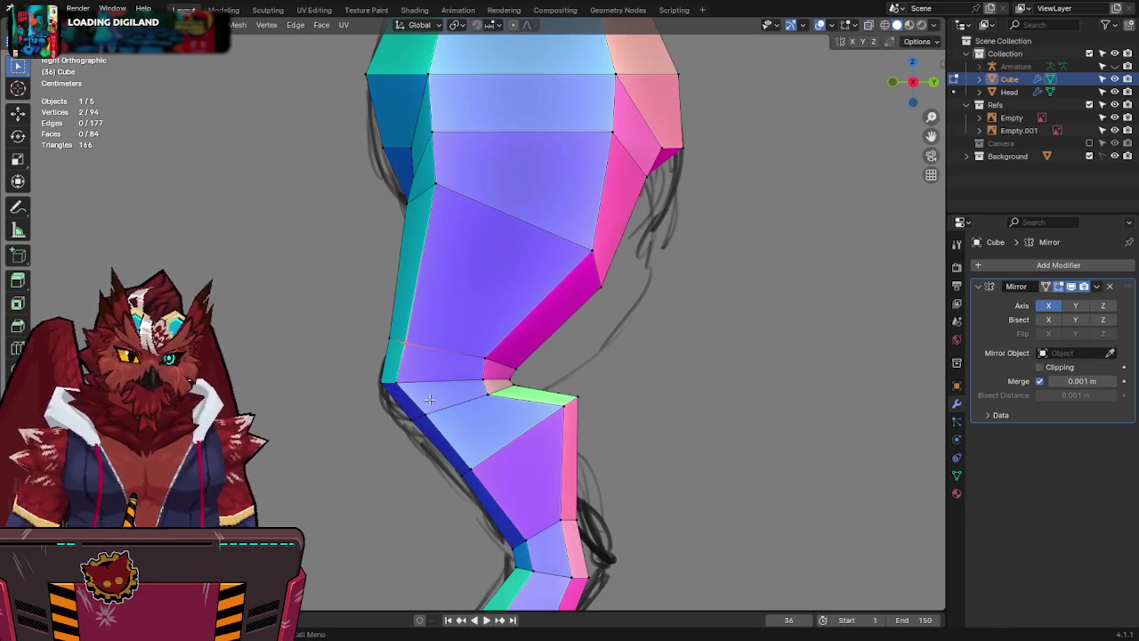
shift+scroll(591, 408, down, 2)
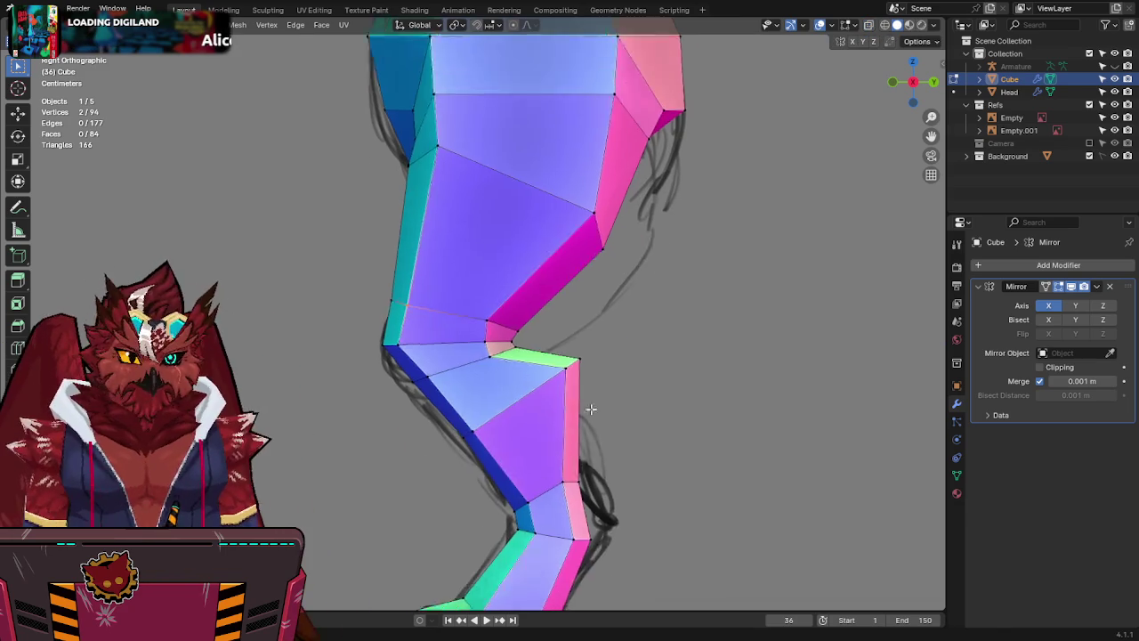
shift+scroll(591, 408, down, 2)
Reposition the remaining knee vertices onto the sketch outline with X-ray on.
key(alt+z)
shift+click(577, 321)
key(g)
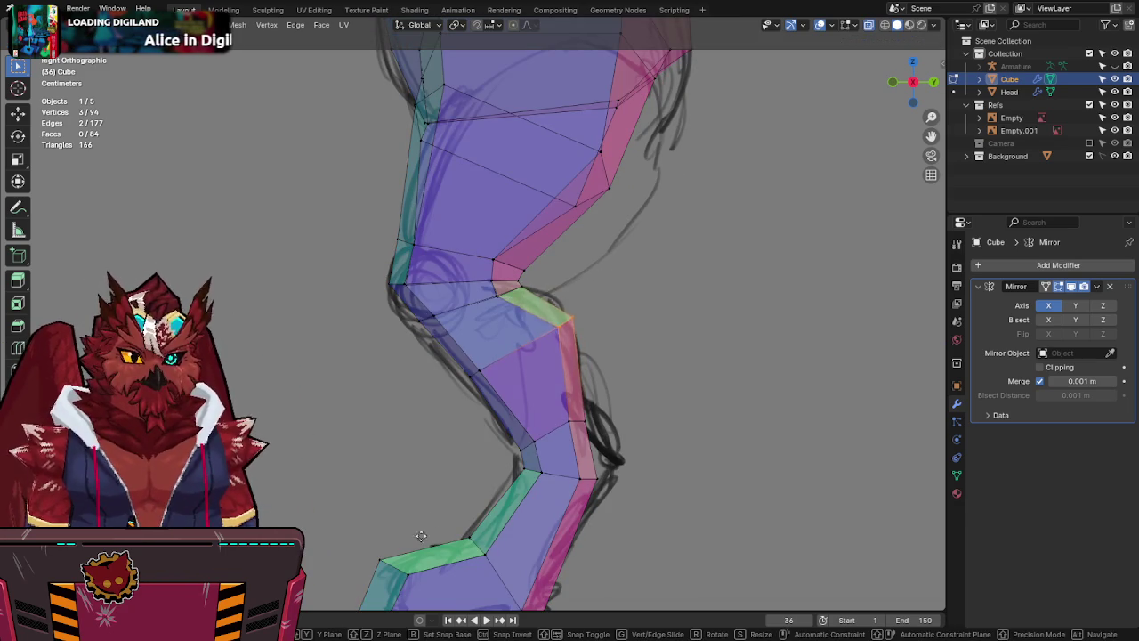
click(474, 455)
drag(421, 427, 422, 428)
key(g)
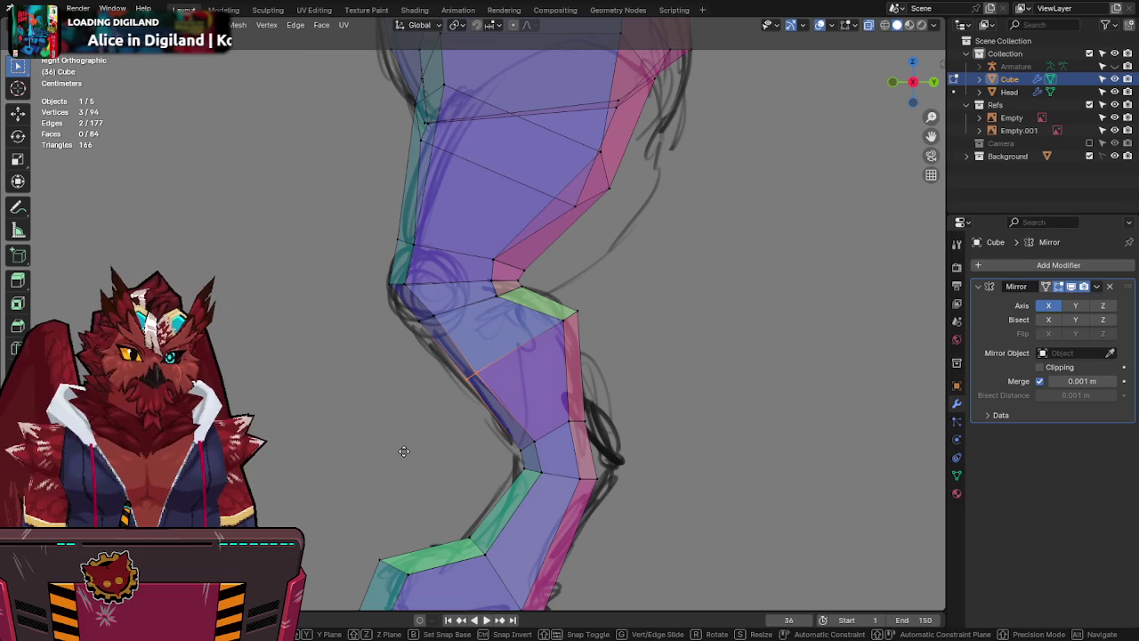
click(403, 452)
key(alt+z)
Move a lower-leg vertex onto the sketch line and save Jinx-Bones.blend.
shift+scroll(641, 325, down, 3)
key(ctrl+s)
key(alt+z)
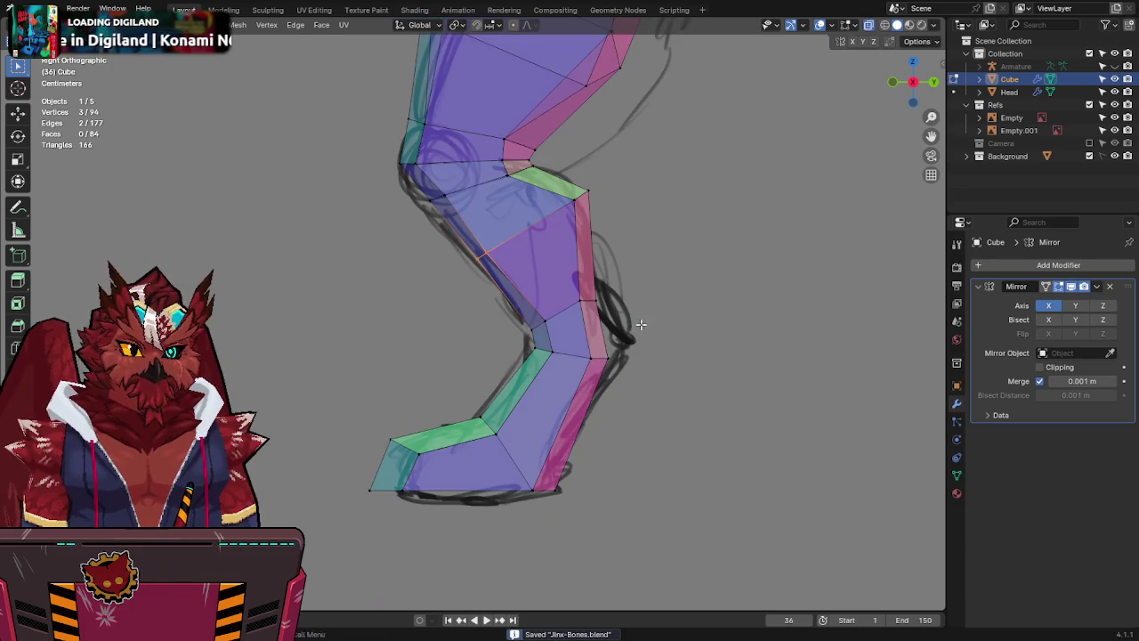
click(606, 357)
key(g)
click(714, 365)
key(alt+z)
key(ctrl+s)
mouse_move(720, 356)
middle_down()
mouse_move(605, 313)
mouse_move(751, 307)
mouse_move(704, 439)
mouse_move(580, 313)
mouse_move(542, 314)
mouse_move(623, 267)
middle_up()
scroll(750, 307, down, 2)
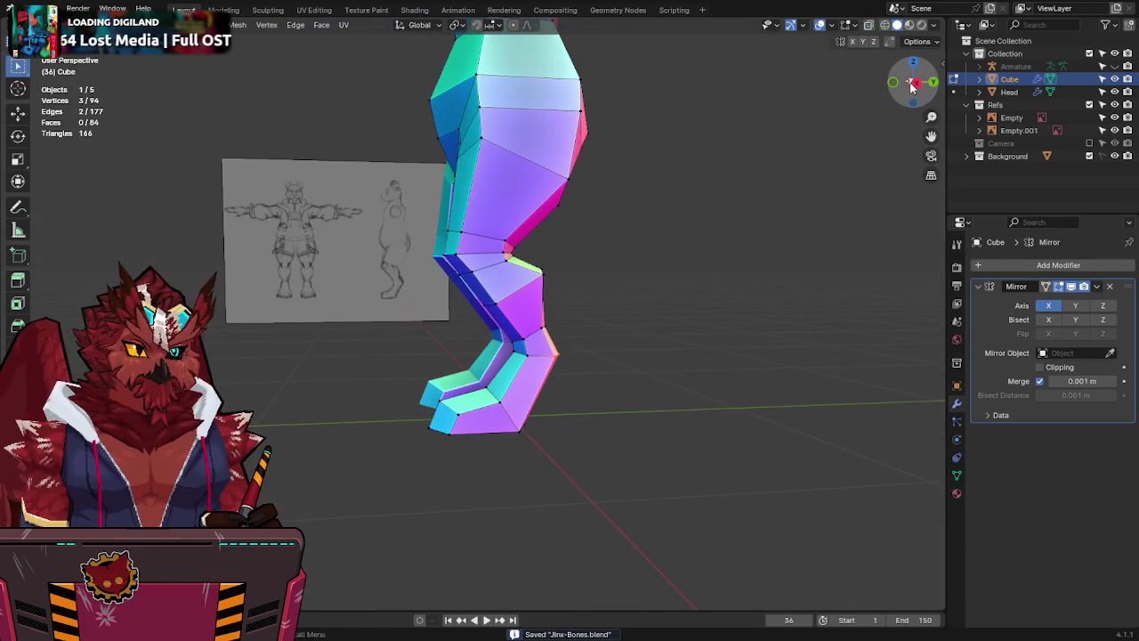
Add an edge loop across the foot in side view and slide it toward the toes.
click(913, 82)
scroll(514, 397, up, 2)
key(alt+z)
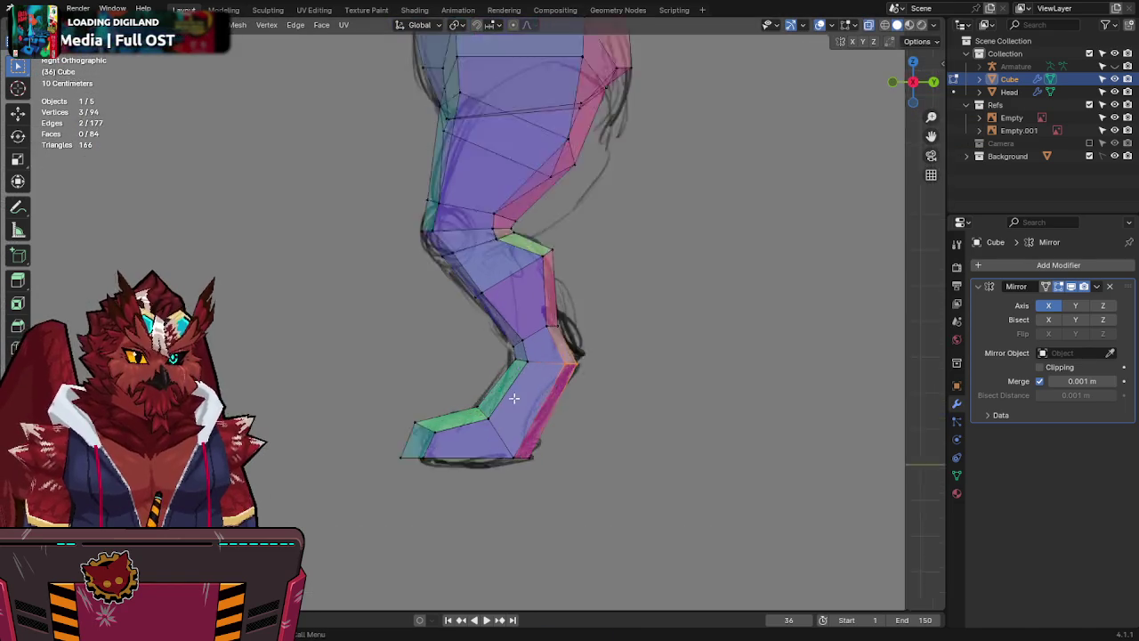
scroll(514, 398, up, 1)
key(ctrl+r)
shift+middle_drag(446, 515, 468, 399)
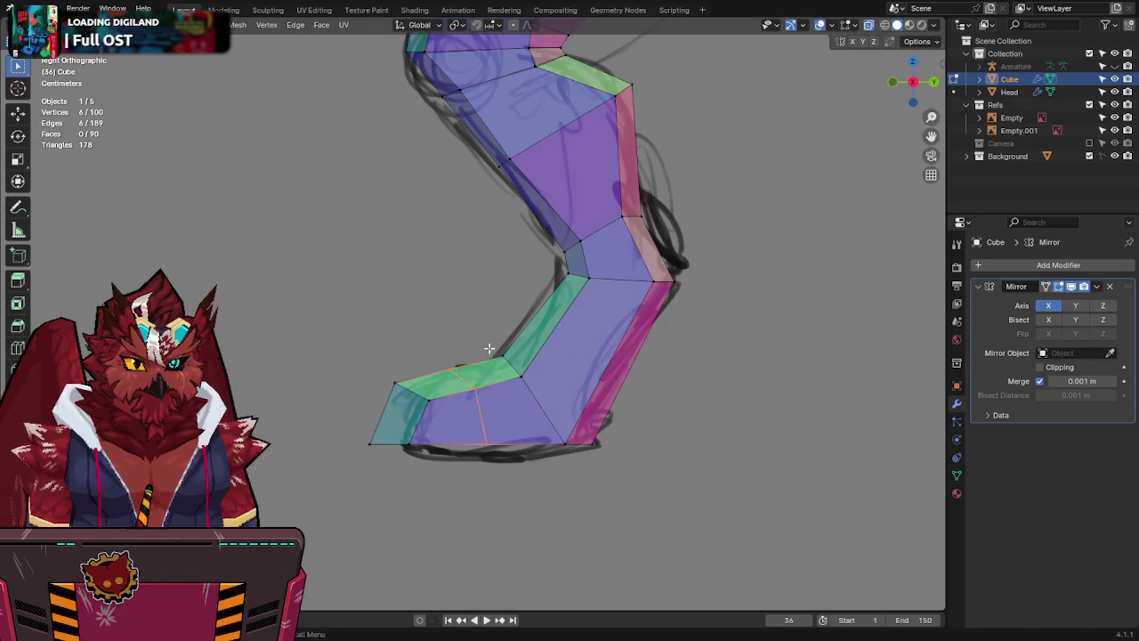
key(g)
key(g)
click(427, 405)
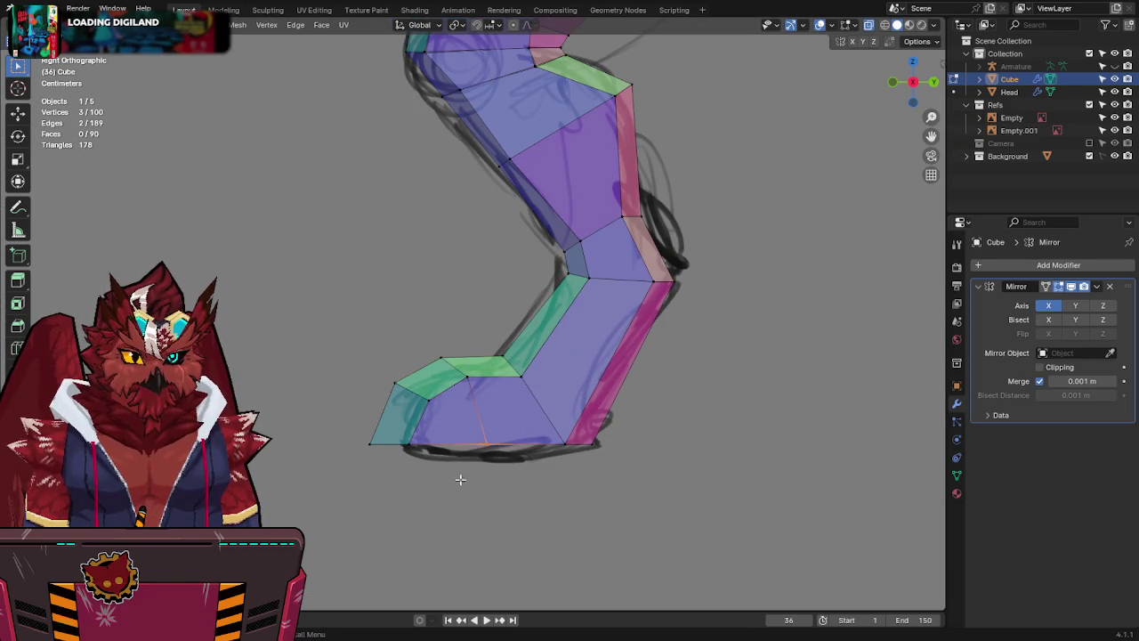
Try Z- and Y-axis moves on the foot vertices, cancelling them, and orbit to view both feet.
key(g)
key(z)
key(Escape)
key(g)
key(y)
key(Escape)
key(g)
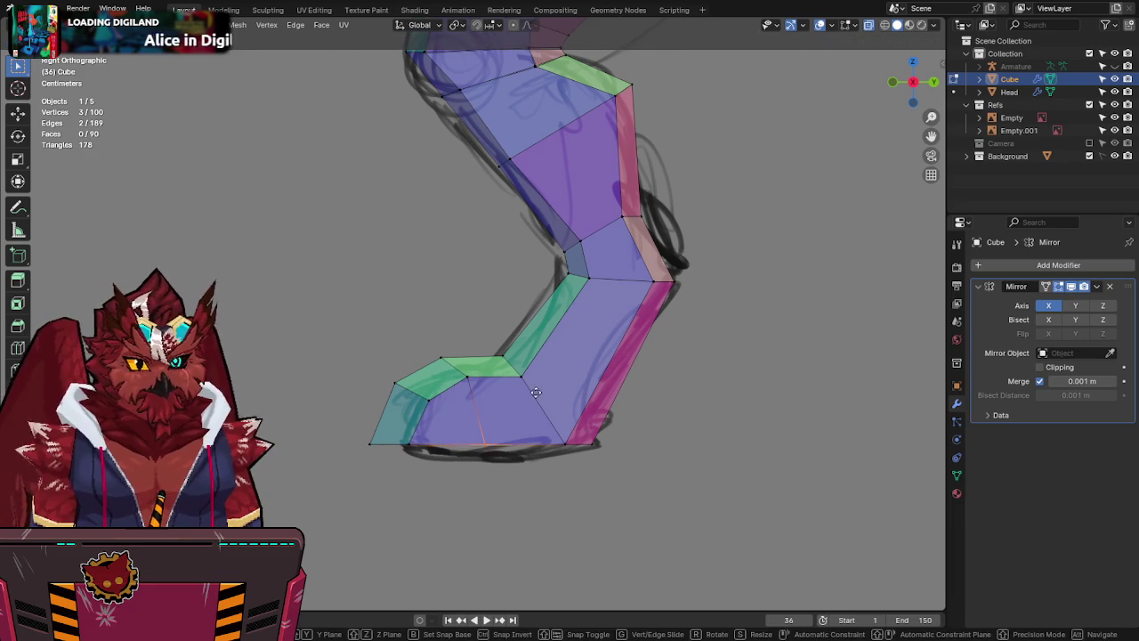
key(Escape)
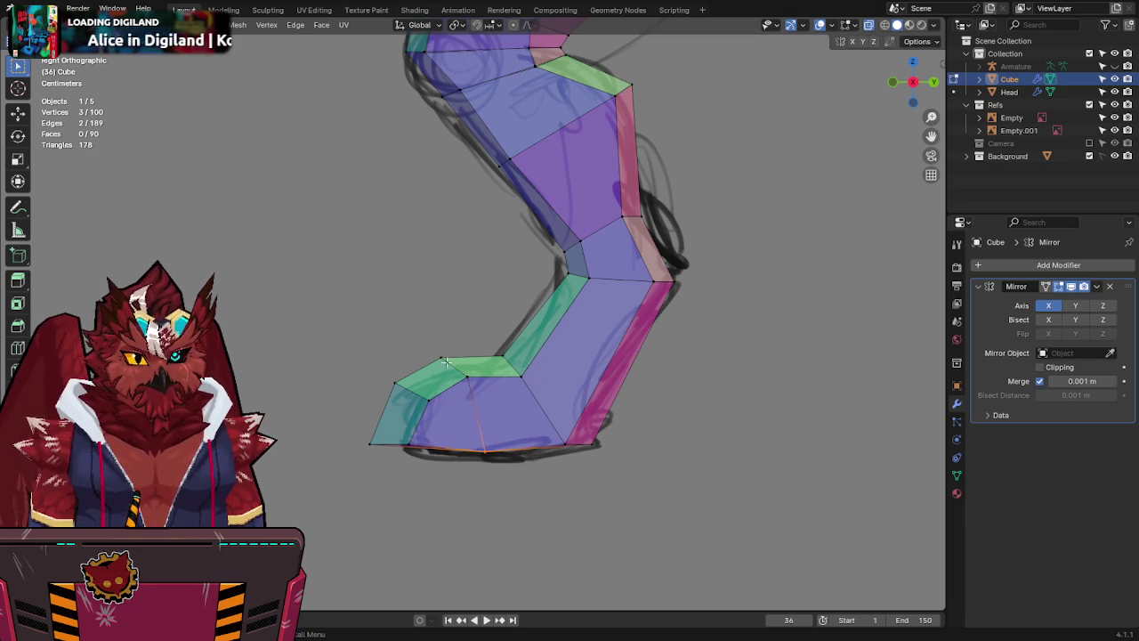
middle_drag(526, 327, 627, 367)
mouse_move(631, 421)
middle_down()
mouse_move(699, 427)
mouse_move(763, 371)
mouse_move(753, 372)
mouse_move(740, 439)
mouse_move(686, 424)
mouse_move(644, 471)
middle_up()
Scale the foot-bottom vertices wider and save the file.
key(s)
click(728, 432)
key(ctrl+s)
key(KP_1)
key(alt+z)
key(alt+z)
click(547, 478)
Scale the two foot-bottom faces outward to flare the toe sections, then save Jinx-Bones.blend.
key(s)
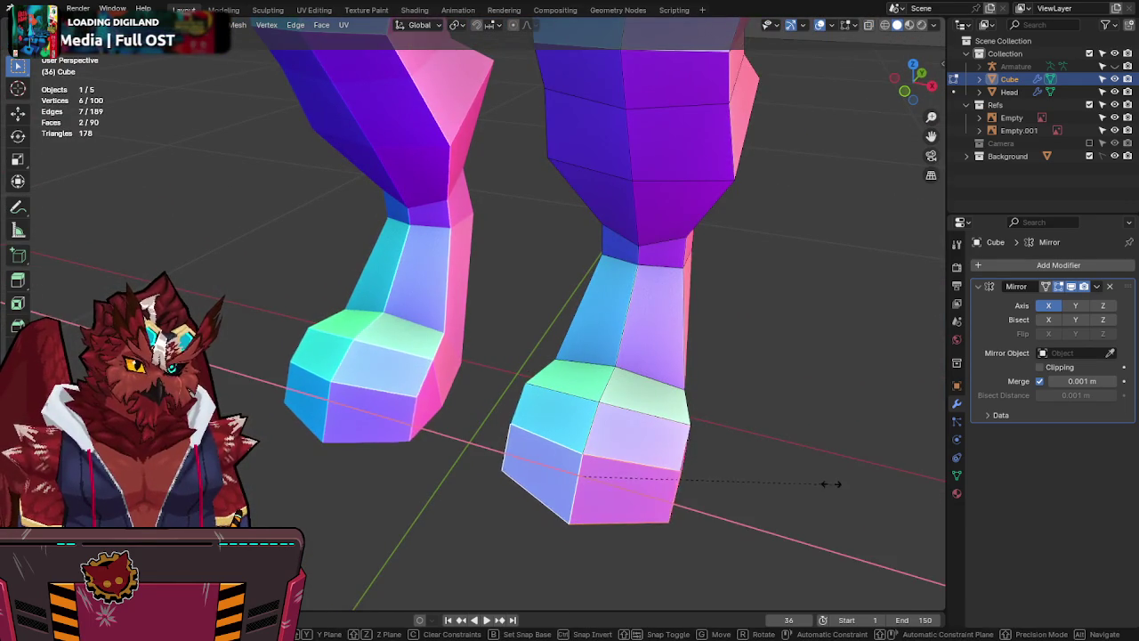
alt+middle_drag(757, 465, 828, 458)
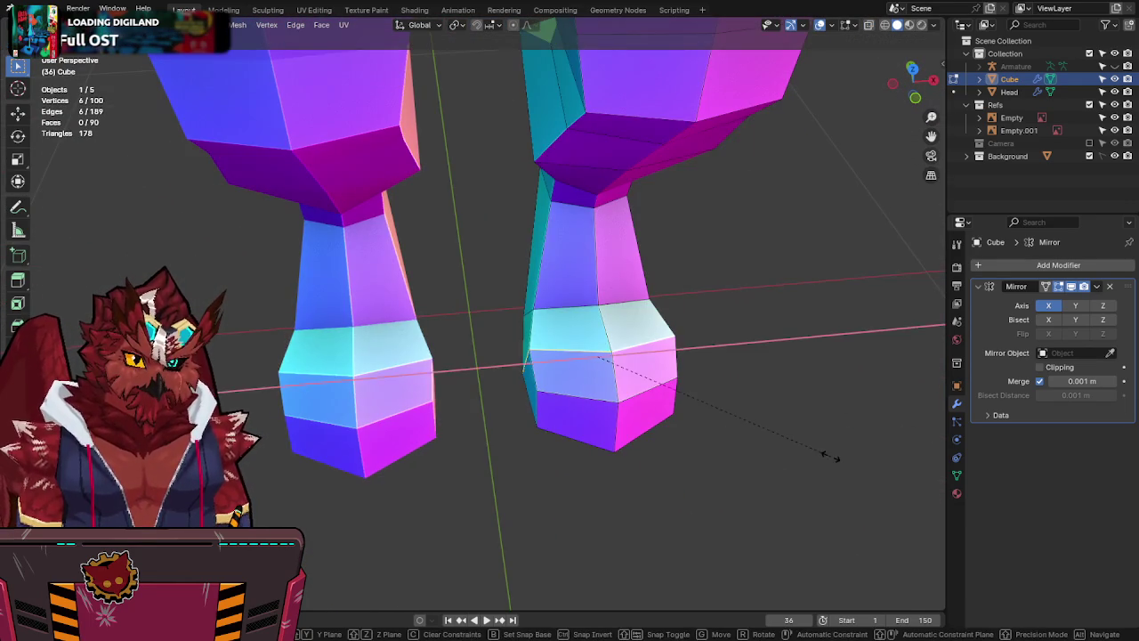
click(850, 456)
mouse_move(828, 401)
middle_down()
mouse_move(756, 357)
mouse_move(681, 272)
mouse_move(555, 295)
mouse_move(593, 350)
middle_up()
key(ctrl+s)
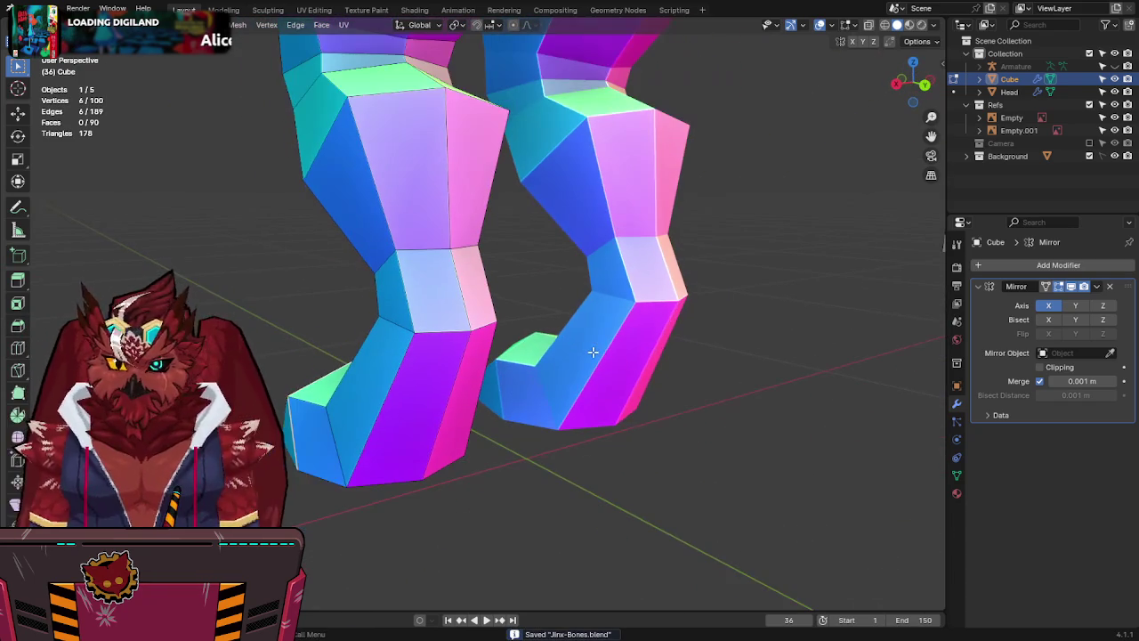
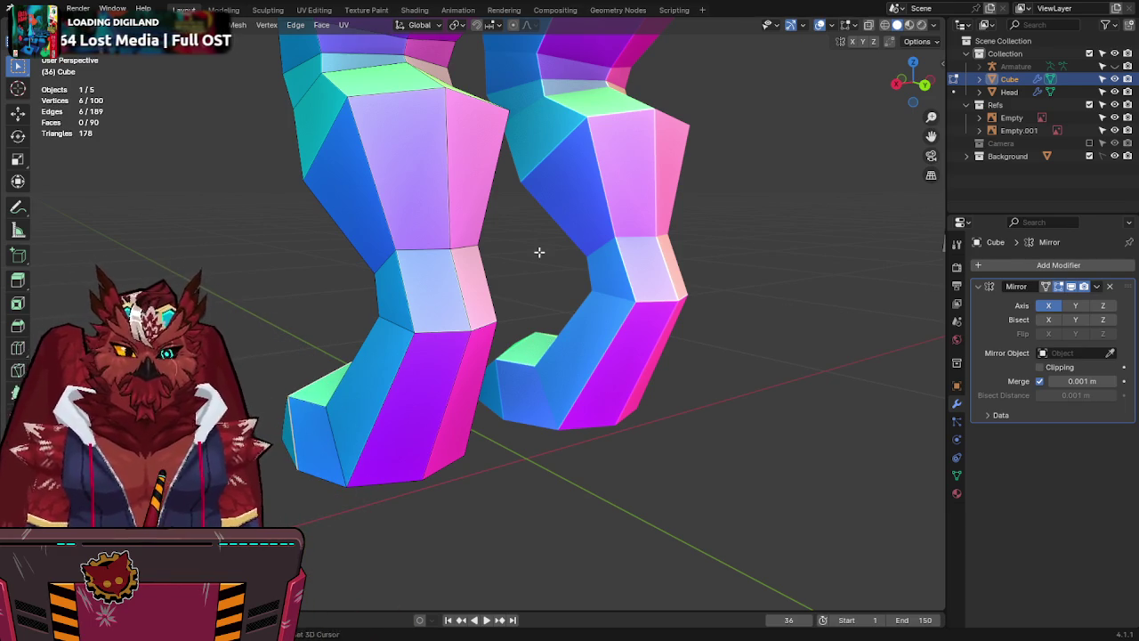
Save the Jinx-Bones file and orbit around the body's legs.
mouse_move(539, 252)
middle_down()
mouse_move(692, 333)
mouse_move(670, 333)
middle_up()
key(ctrl+Tab)
click(591, 350)
key(ctrl+s)
scroll(675, 307, up, 2)
scroll(668, 331, up, 3)
middle_drag(676, 293, 616, 269)
In Edit Mode, move a leg vertex along the Y axis to reshape the leg.
key(Tab)
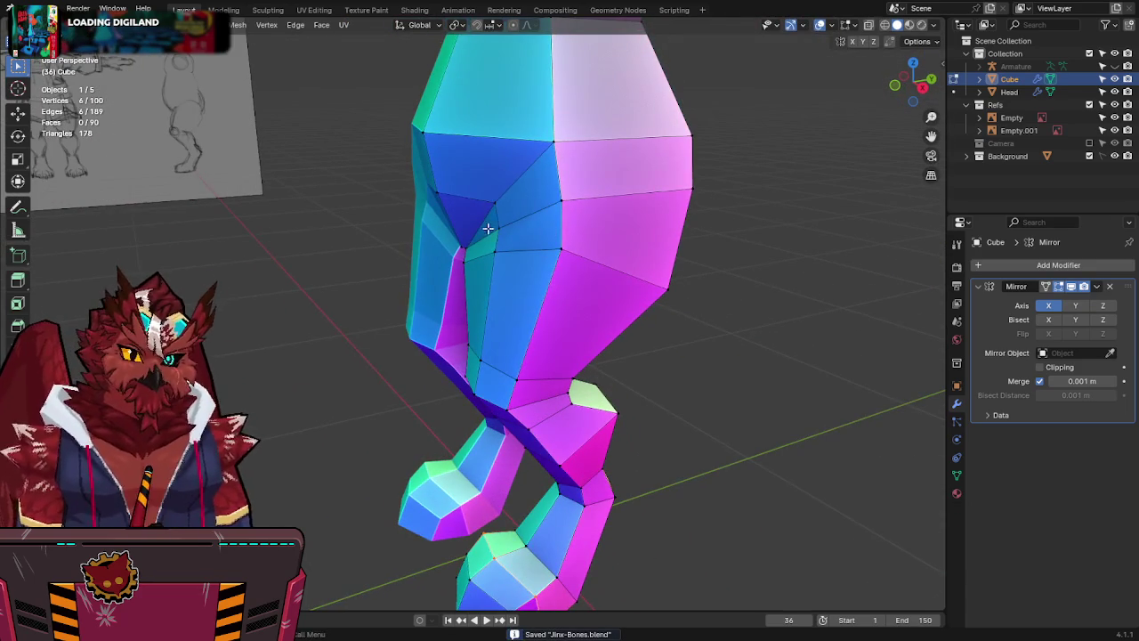
click(488, 229)
middle_drag(488, 229, 547, 255)
scroll(587, 305, up, 2)
key(g)
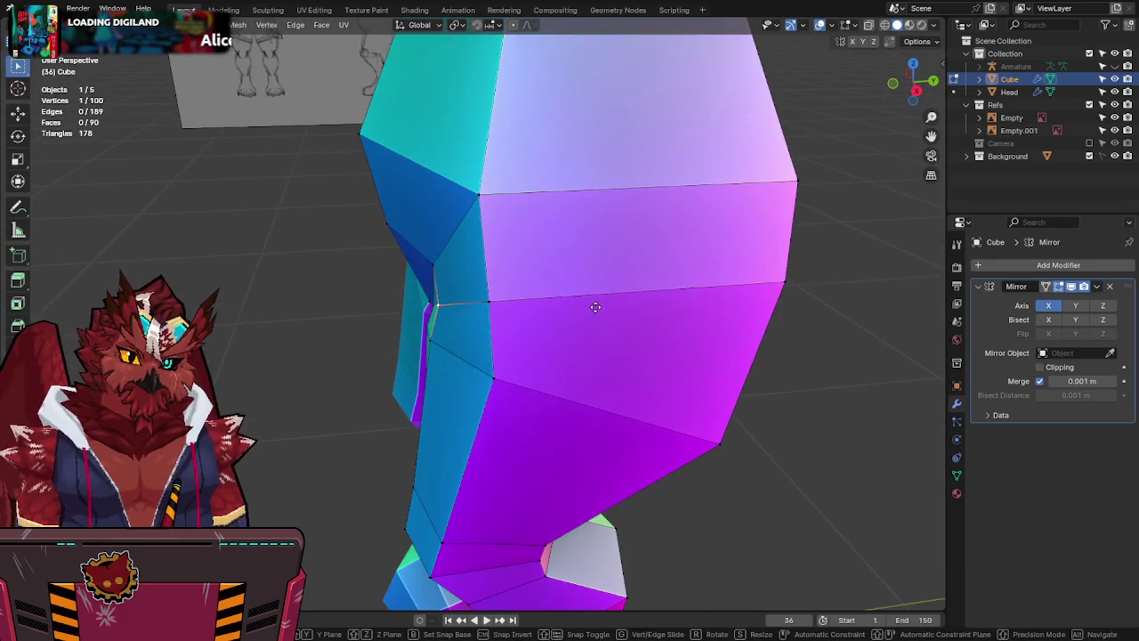
key(y)
click(515, 304)
mouse_move(515, 304)
middle_down()
mouse_move(501, 315)
mouse_move(575, 338)
mouse_move(558, 332)
mouse_move(580, 300)
mouse_move(533, 233)
mouse_move(465, 272)
mouse_move(656, 279)
middle_up()
Compare front and back views, then slide the crotch vertex into place from behind.
key(KP_1)
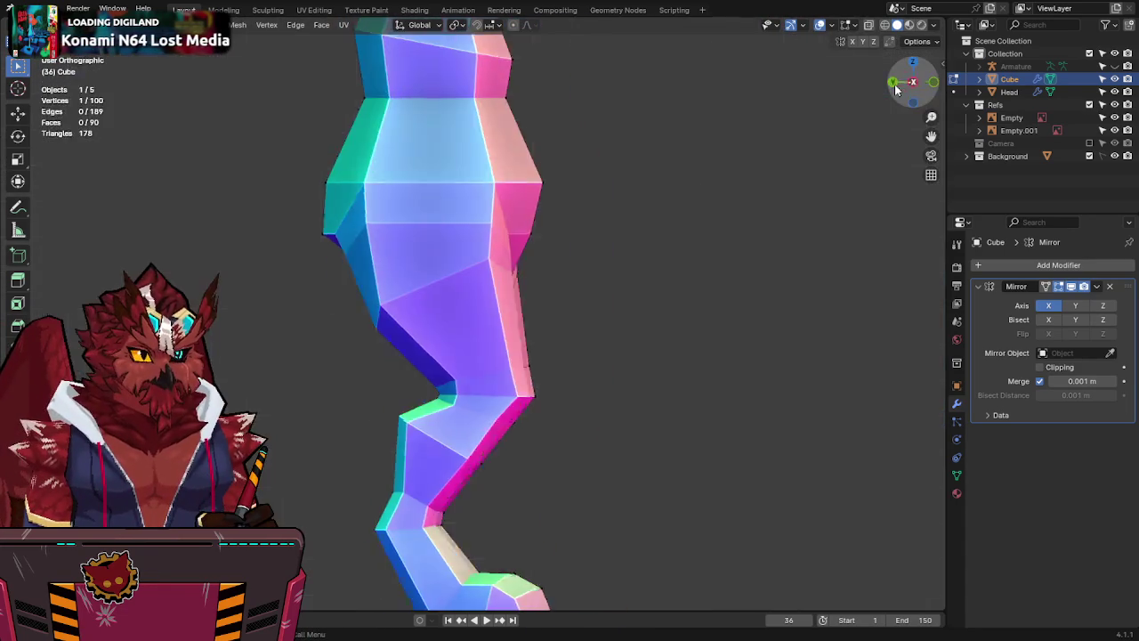
drag(886, 74, 885, 99)
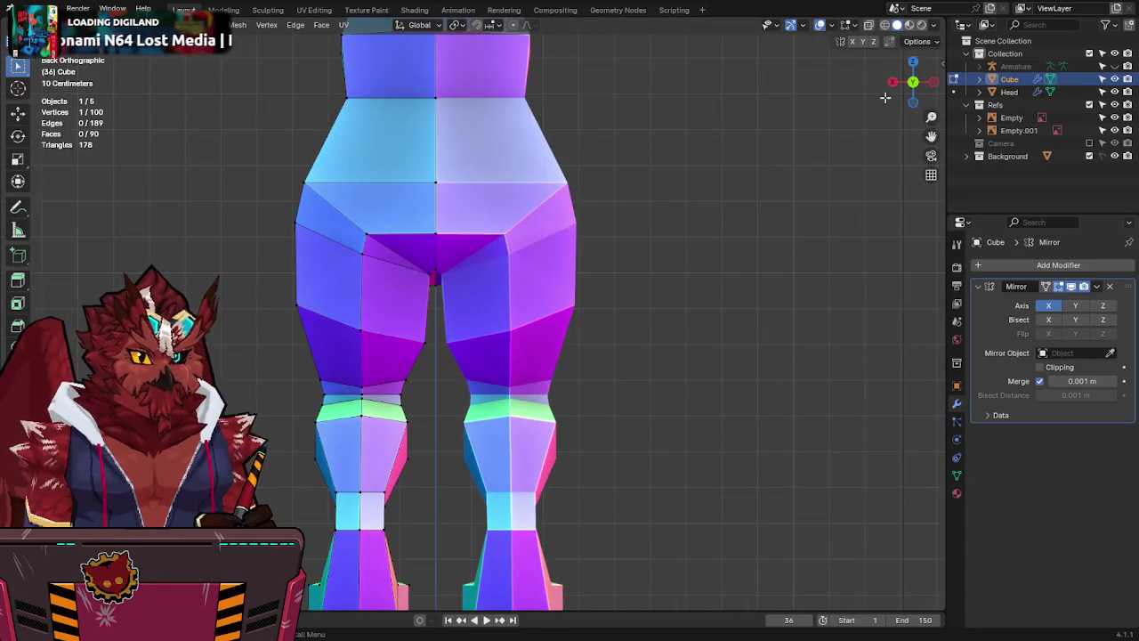
mouse_move(885, 99)
middle_down()
mouse_move(522, 254)
mouse_move(676, 223)
middle_up()
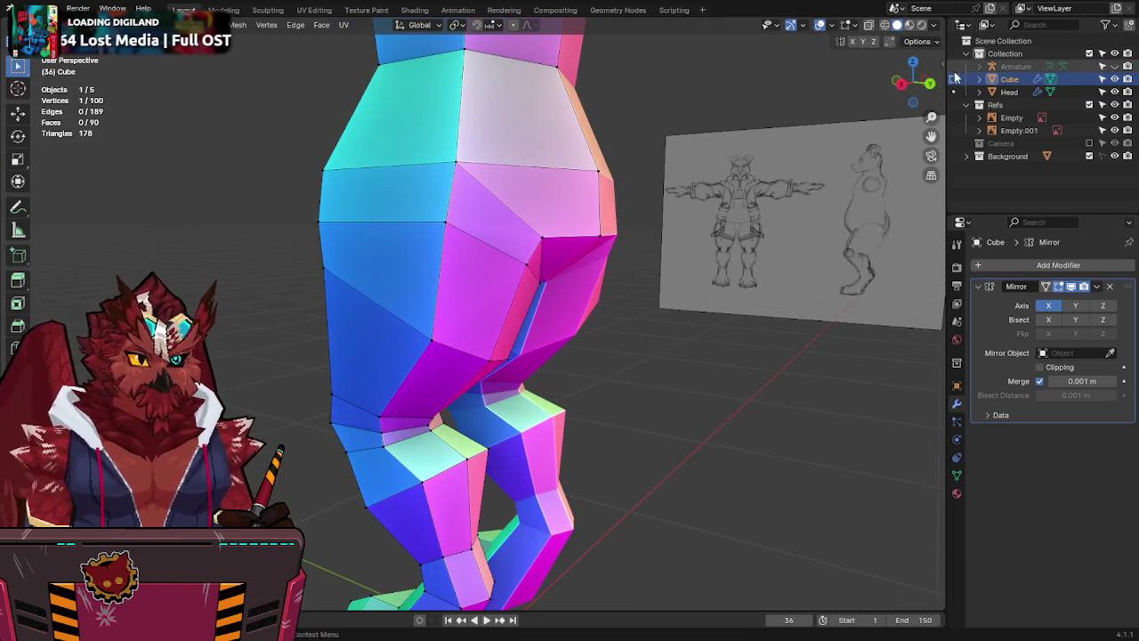
key(ctrl+KP_1)
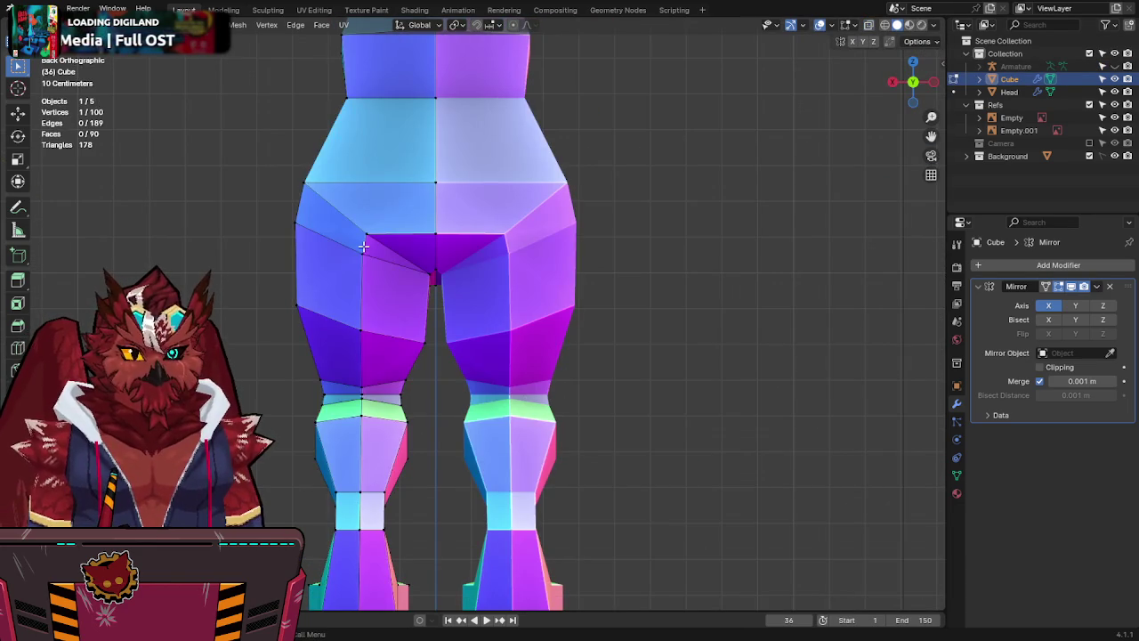
key(g)
key(g)
click(322, 402)
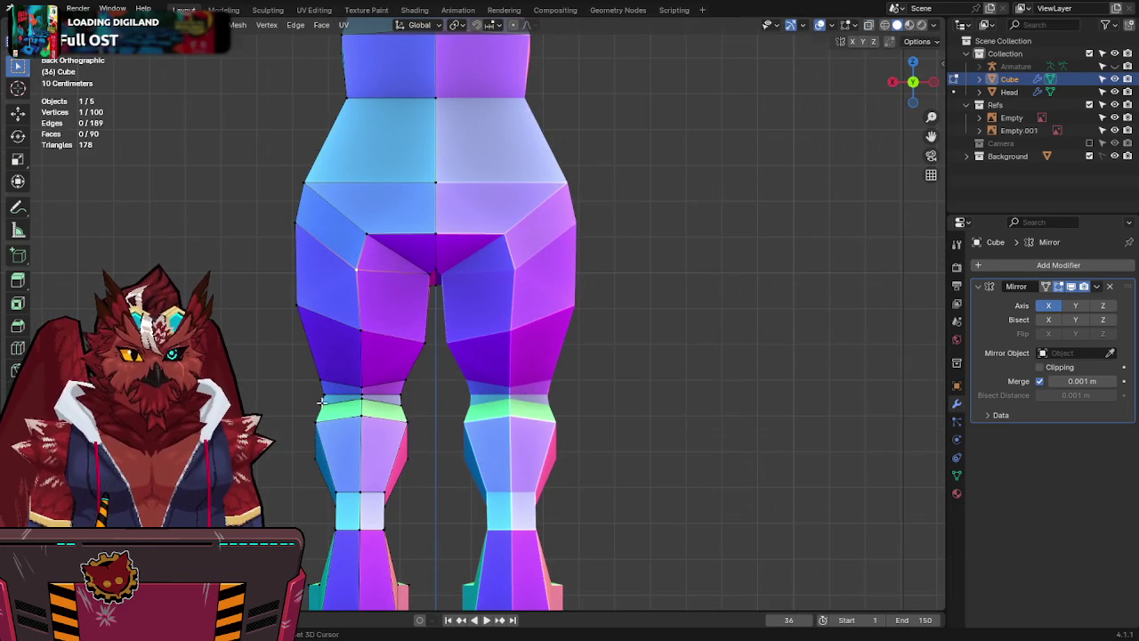
Move the centre crotch vertex along the Y axis to set its depth.
click(432, 230)
key(g)
key(z)
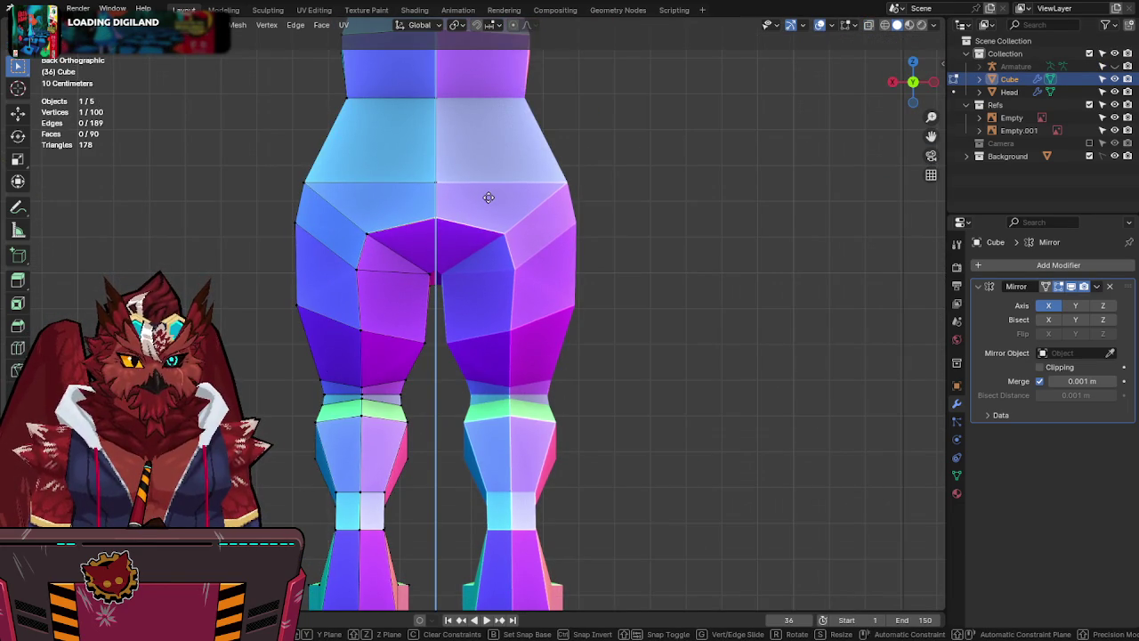
key(y)
middle_drag(369, 237, 527, 293)
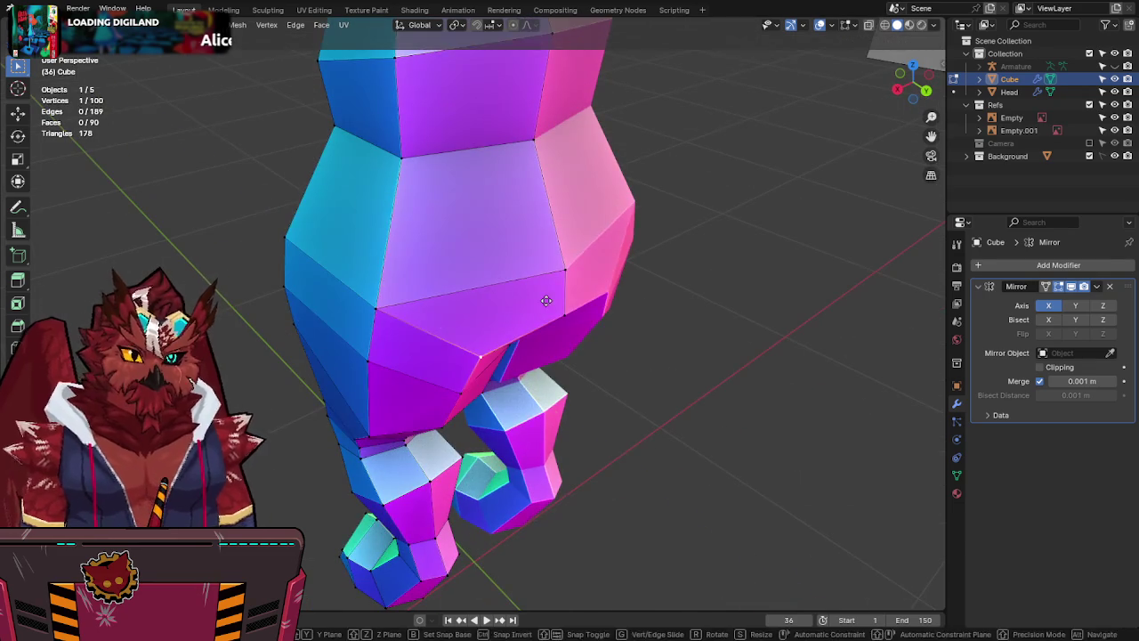
click(562, 309)
In Right view with X-ray, move the rear hip vertex front-to-back to match the side sketch.
key(KP_3)
key(alt+z)
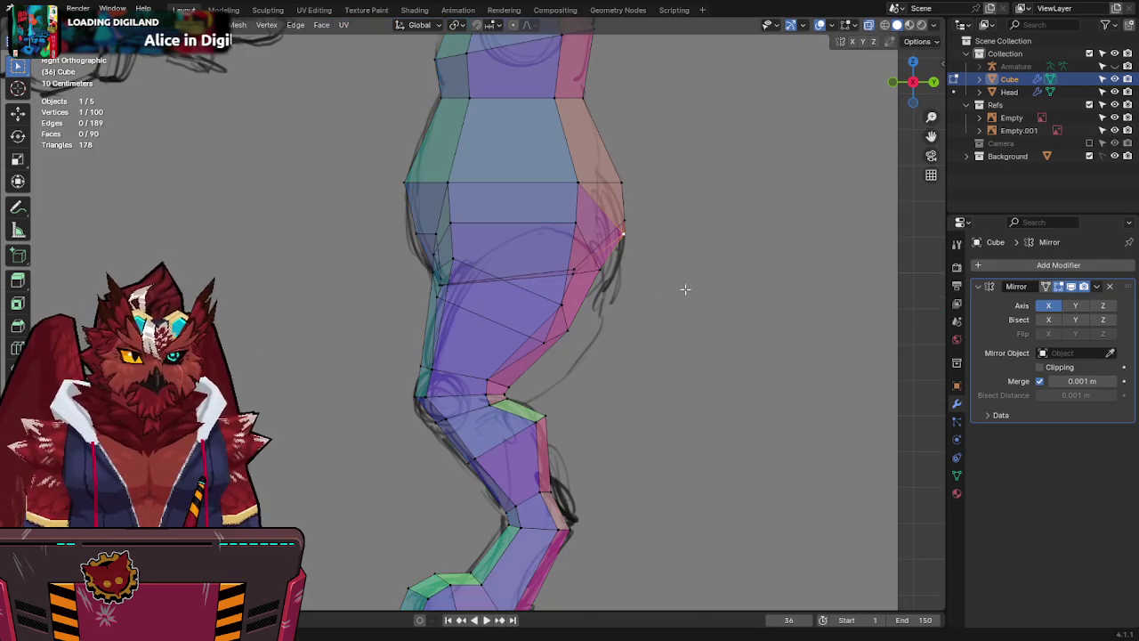
key(g)
key(y)
click(631, 205)
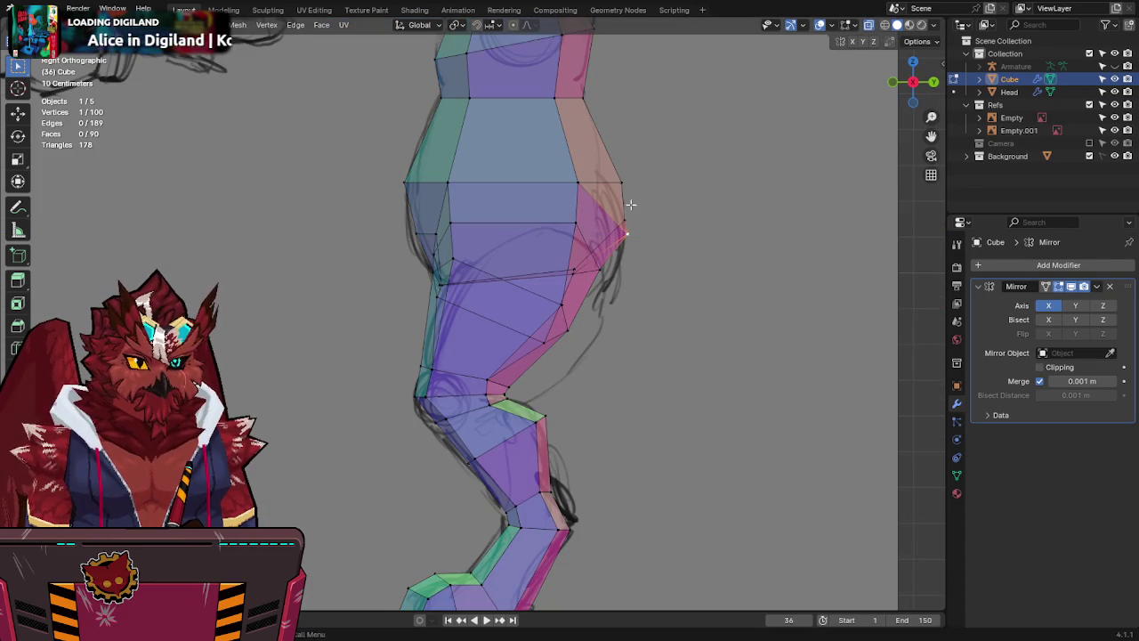
key(g)
key(y)
click(655, 210)
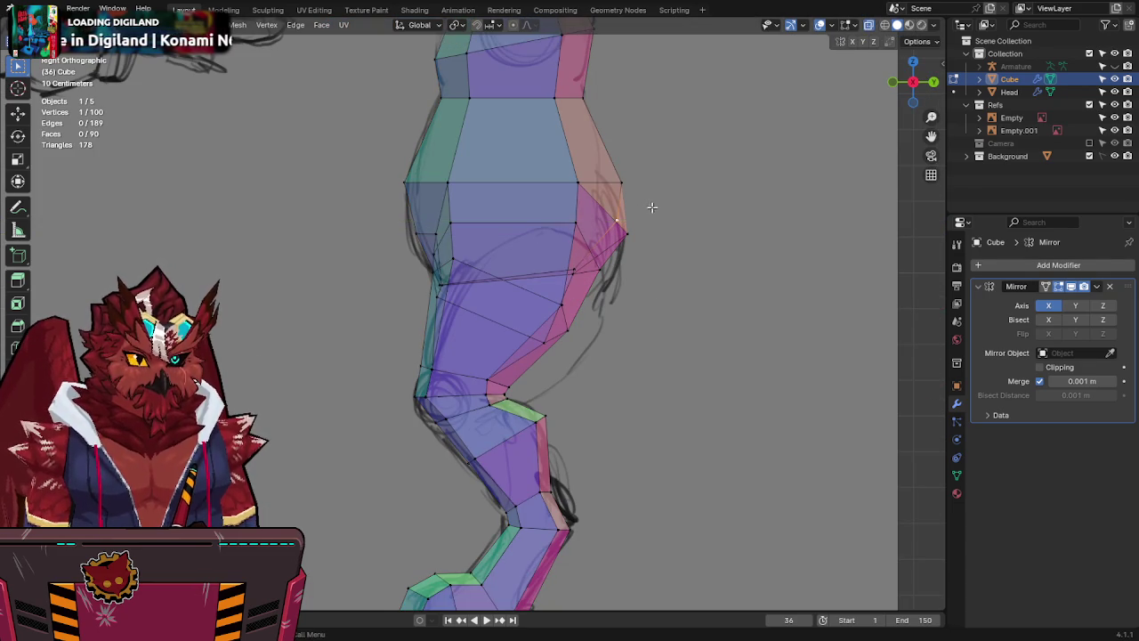
Add a new edge loop through the hips and inspect the back of the legs.
mouse_move(626, 189)
middle_down()
mouse_move(656, 193)
mouse_move(584, 224)
middle_up()
click(513, 221)
middle_drag(513, 220, 454, 237)
scroll(465, 234, down, 2)
scroll(463, 234, down, 2)
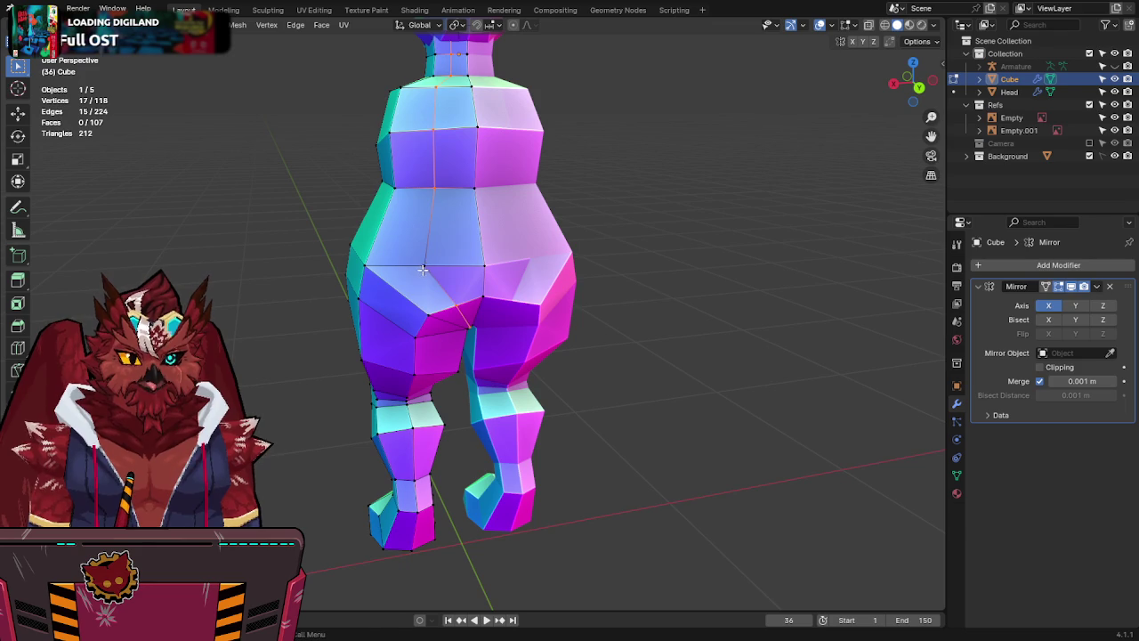
Select the whole mesh and merge duplicate vertices by distance.
mouse_move(438, 189)
middle_down()
mouse_move(423, 236)
mouse_move(450, 288)
middle_up()
click(419, 243)
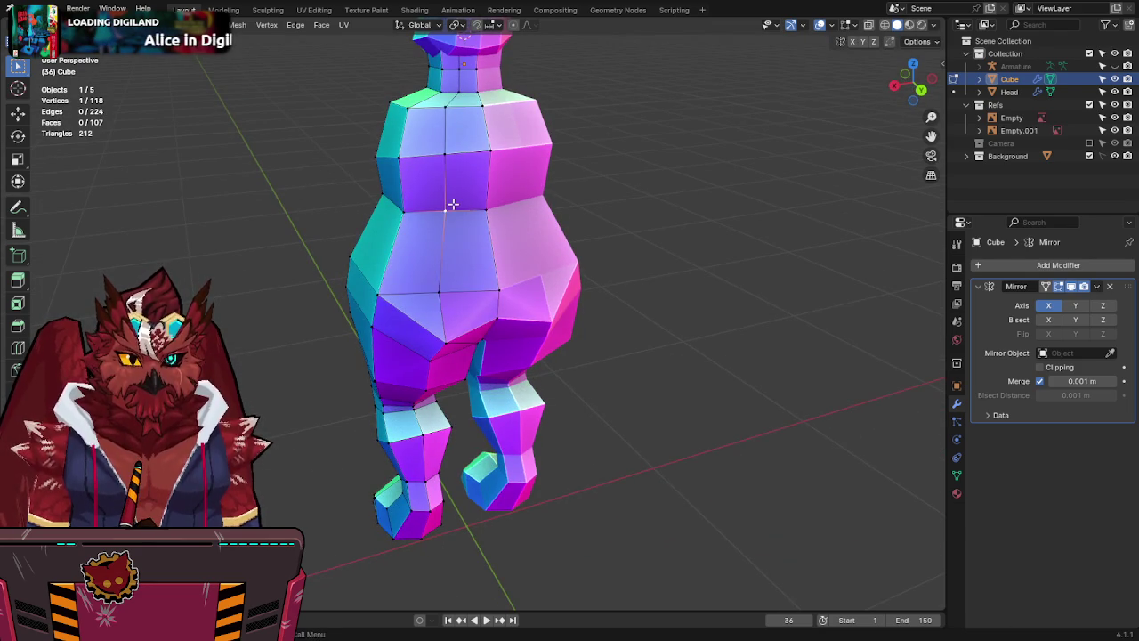
mouse_move(497, 292)
middle_down()
mouse_move(653, 224)
mouse_move(773, 244)
mouse_move(792, 204)
middle_up()
scroll(556, 293, up, 2)
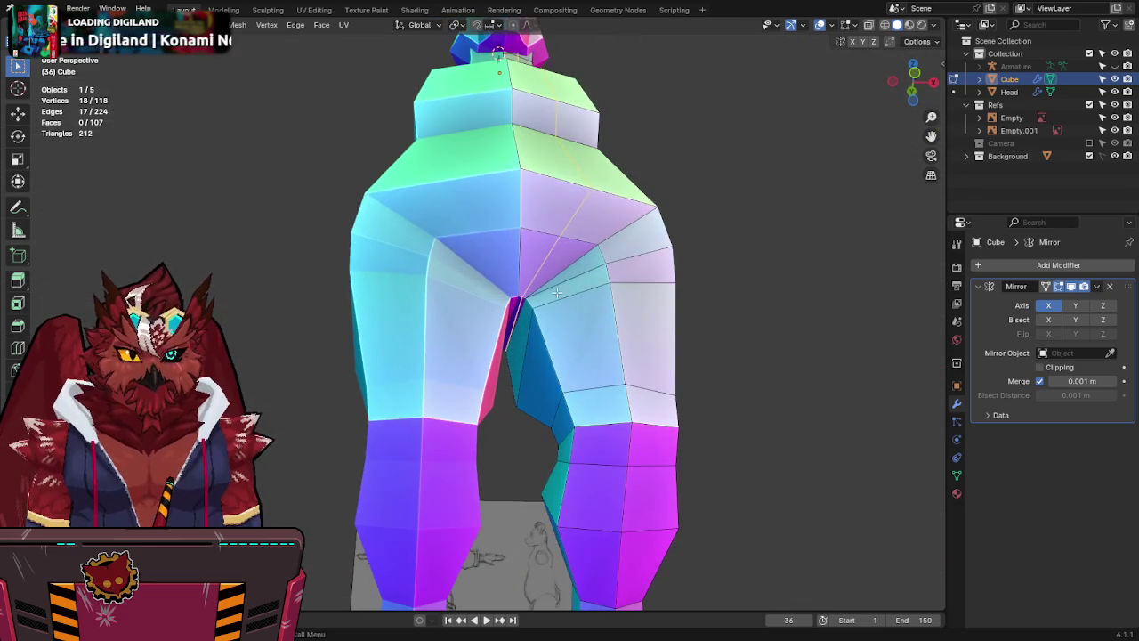
key(a)
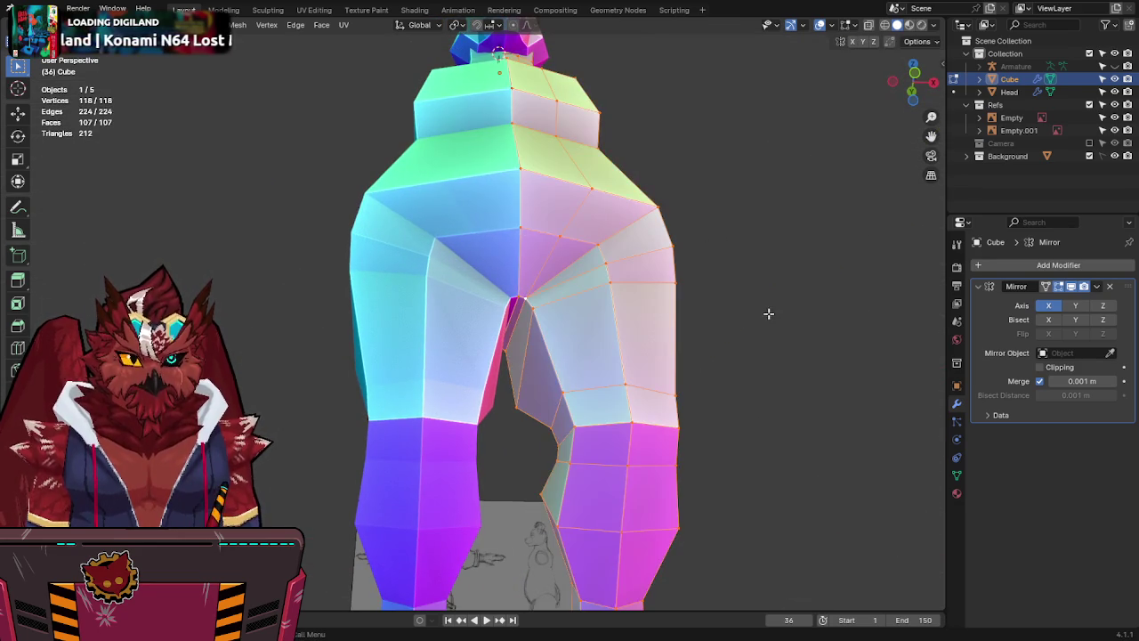
key(F3)
key(Return)
Check a torso vertex against the side sketch in Right view without moving it, then undo.
mouse_move(735, 278)
middle_down()
mouse_move(463, 312)
mouse_move(659, 311)
middle_up()
scroll(450, 313, up, 2)
scroll(441, 316, up, 1)
click(674, 315)
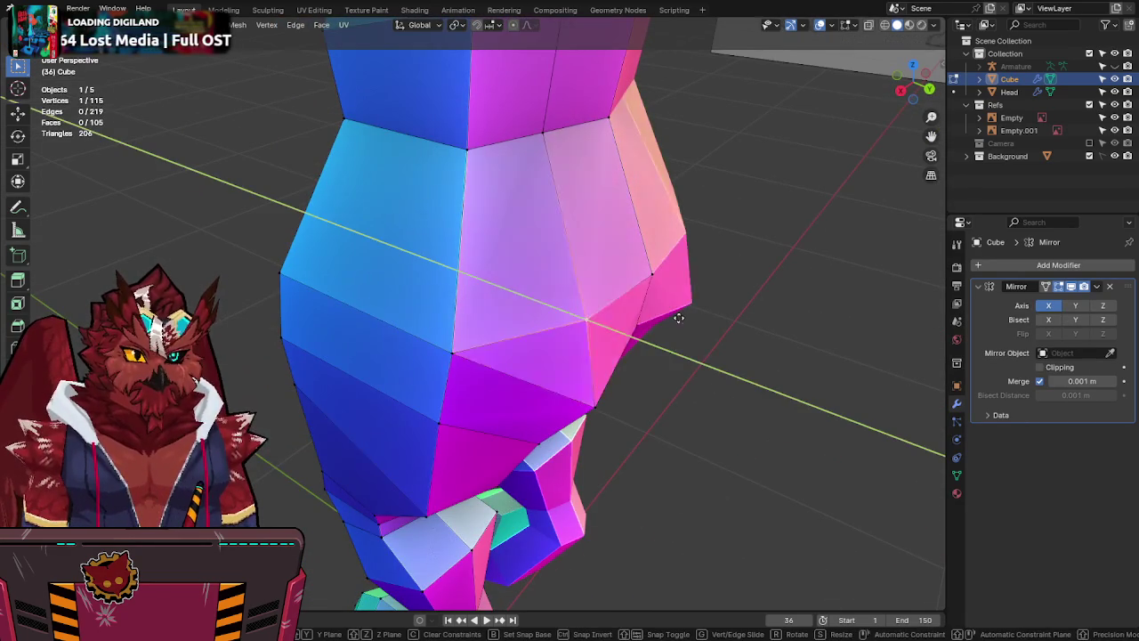
click(900, 91)
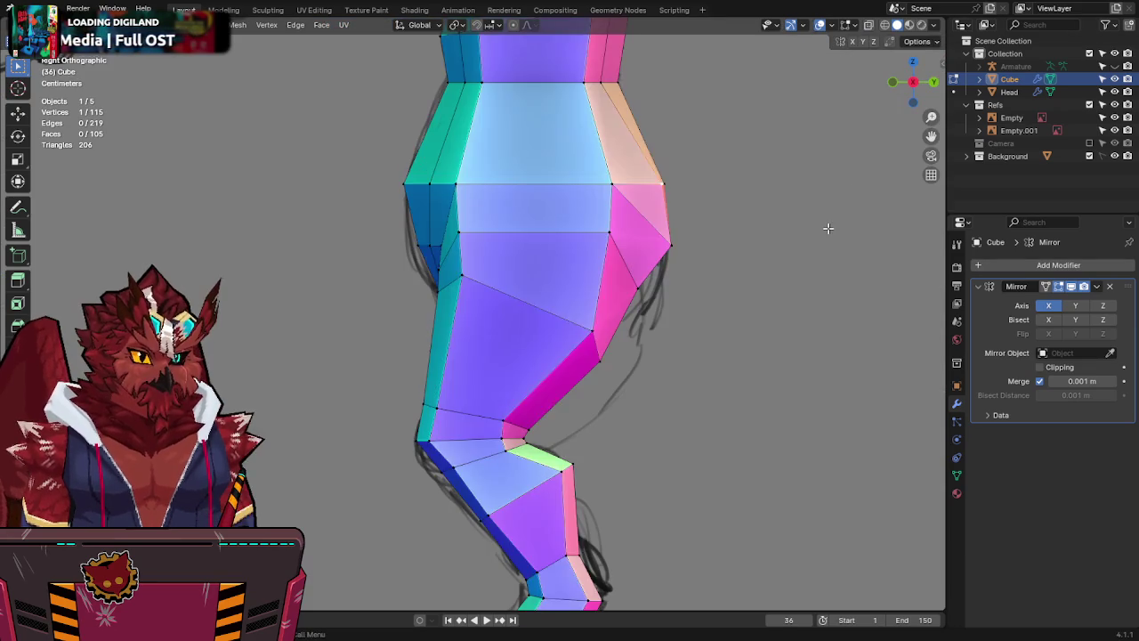
key(alt+z)
key(g)
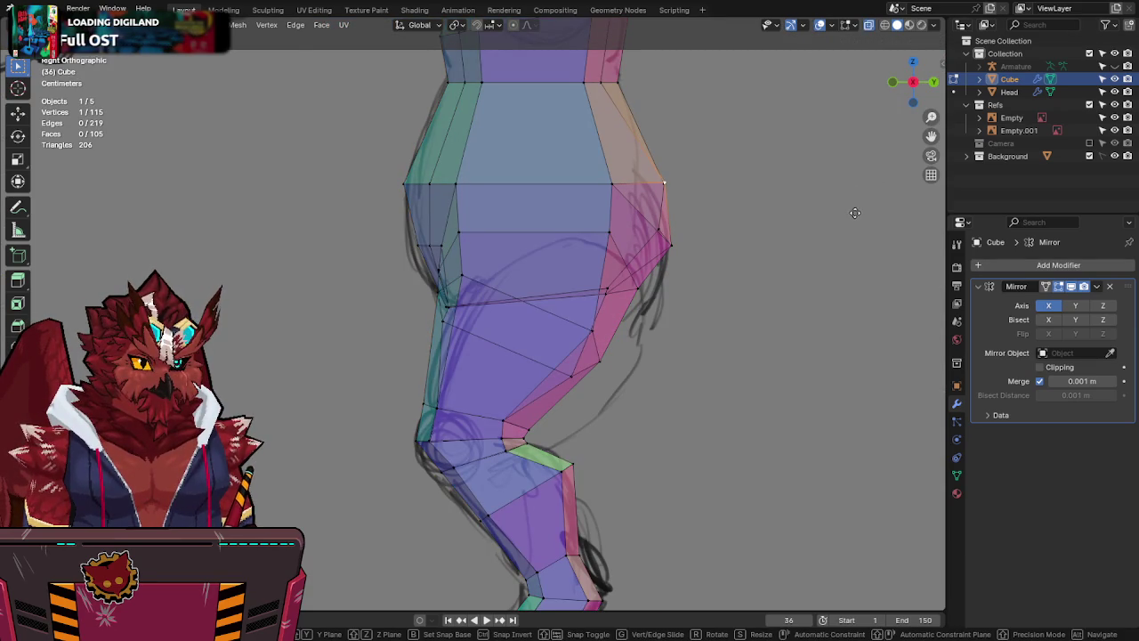
key(Escape)
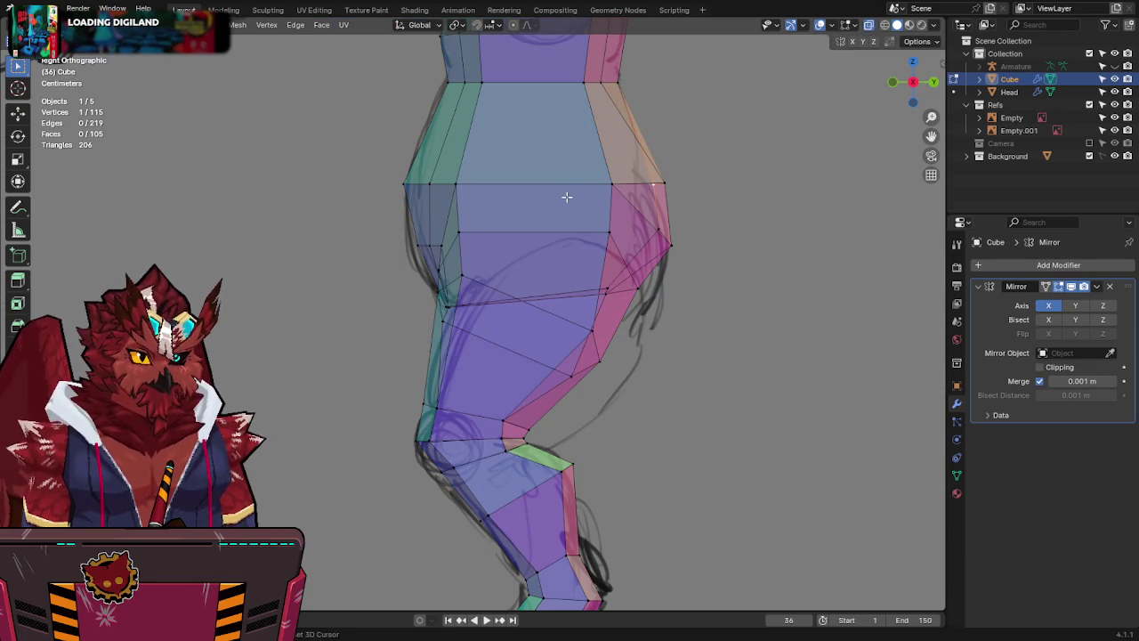
key(alt+z)
middle_drag(588, 173, 599, 149)
scroll(599, 150, down, 4)
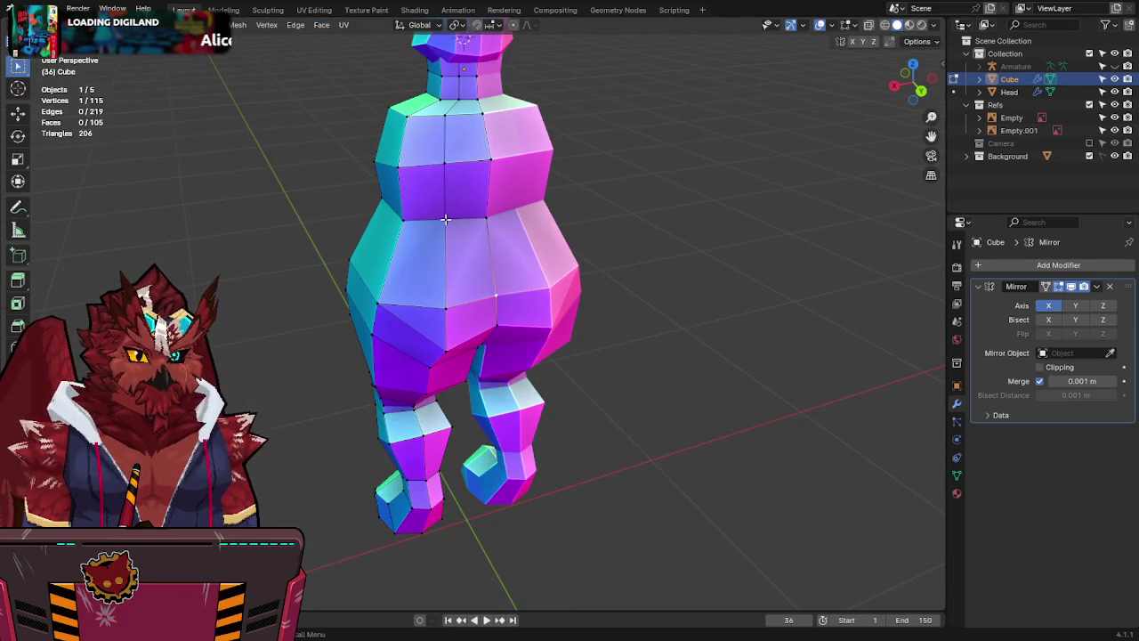
key(ctrl+z)
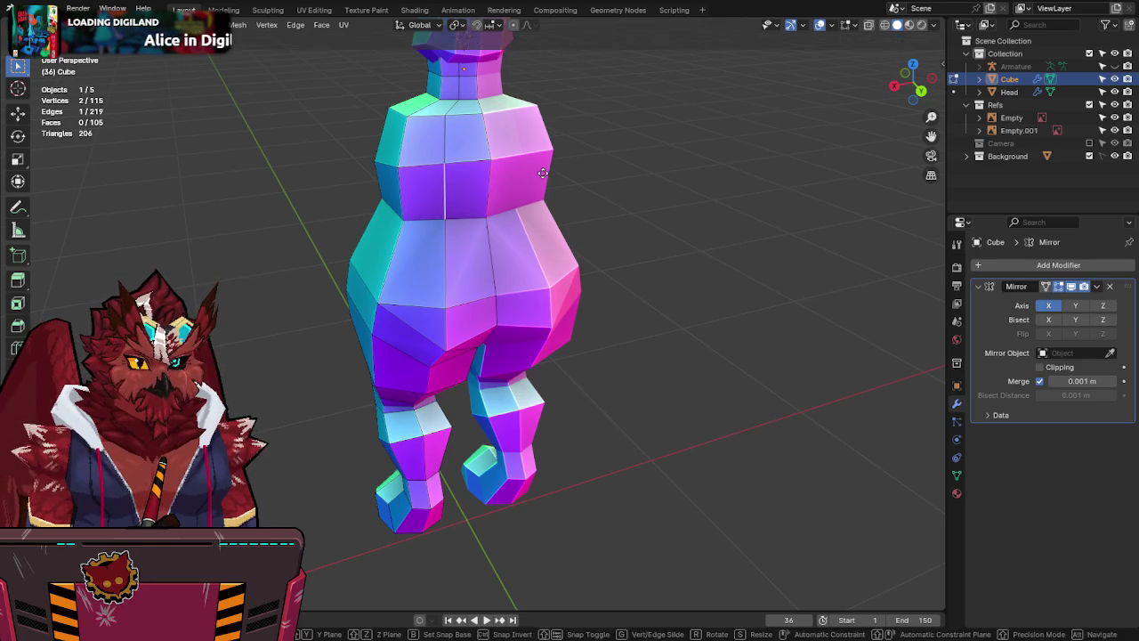
Merge by distance again, fill an edge between selected torso vertices, and save.
mouse_move(570, 208)
middle_down()
mouse_move(635, 195)
mouse_move(583, 201)
middle_up()
key(a)
key(F3)
click(690, 224)
middle_drag(689, 224, 405, 199)
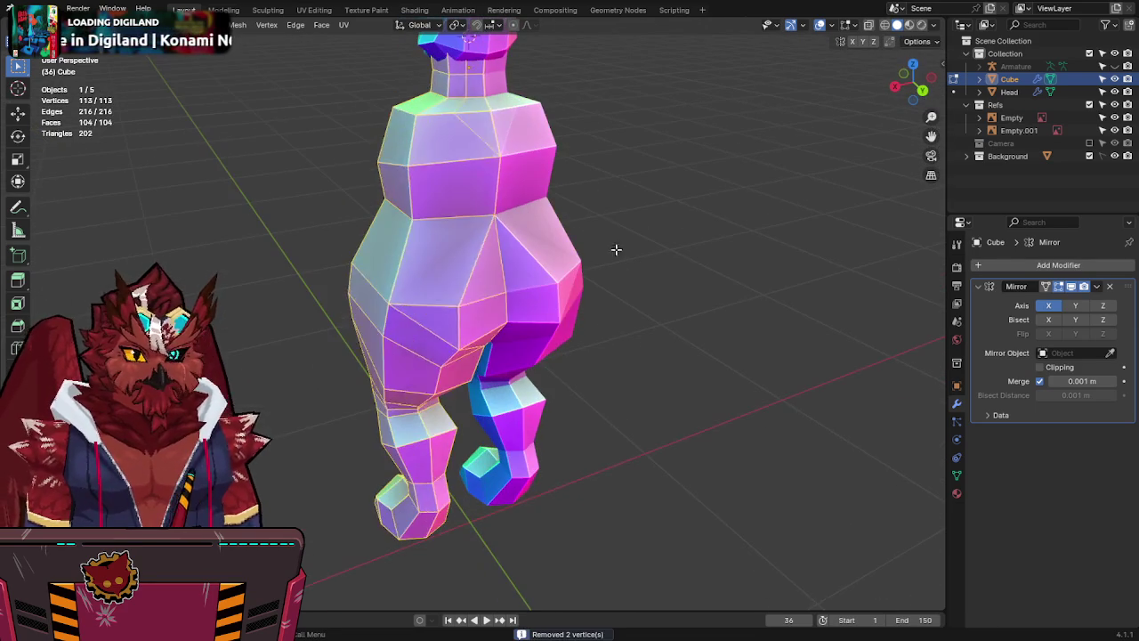
click(405, 200)
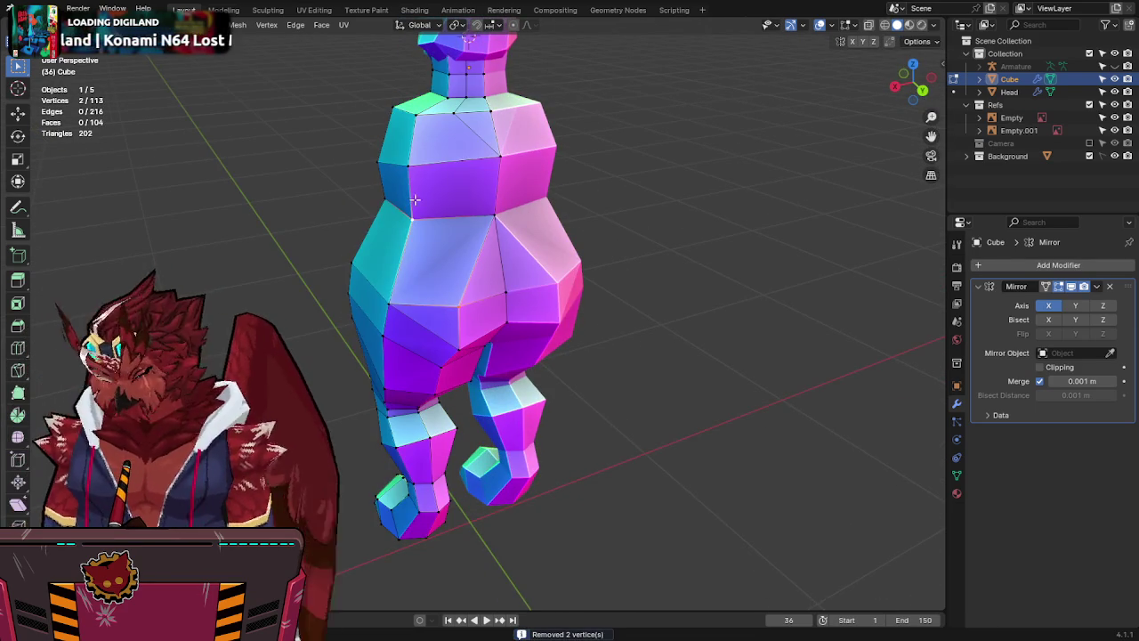
key(f)
key(ctrl+s)
Move the waist vertices to match the front reference sketch in Front view.
mouse_move(425, 196)
middle_down()
mouse_move(669, 175)
mouse_move(890, 86)
middle_up()
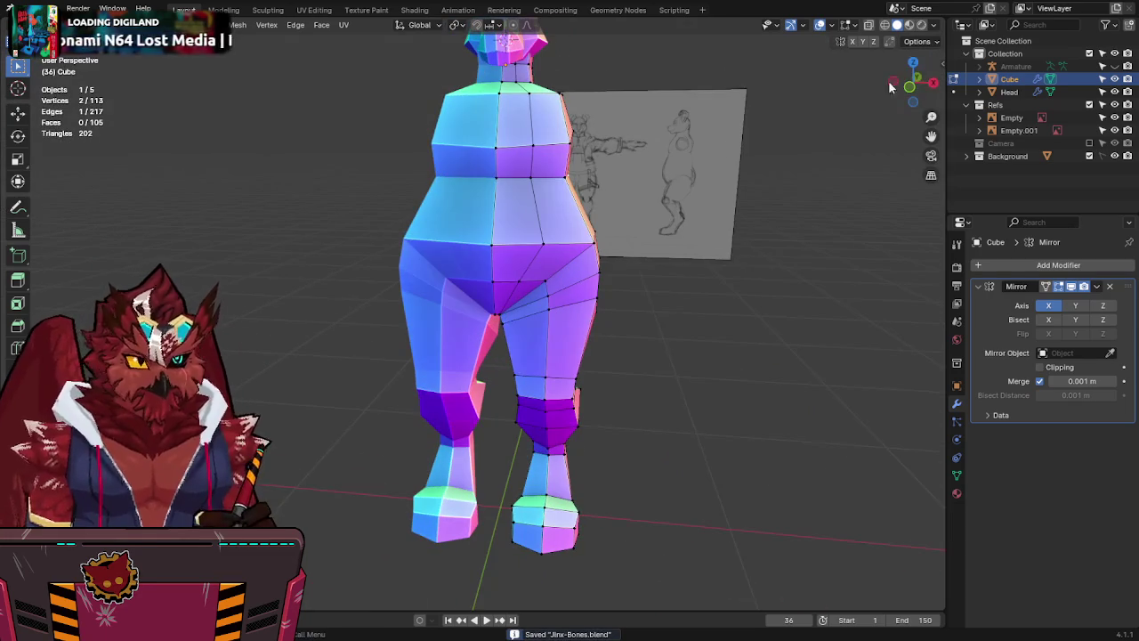
click(911, 89)
scroll(586, 269, up, 3)
scroll(586, 269, up, 2)
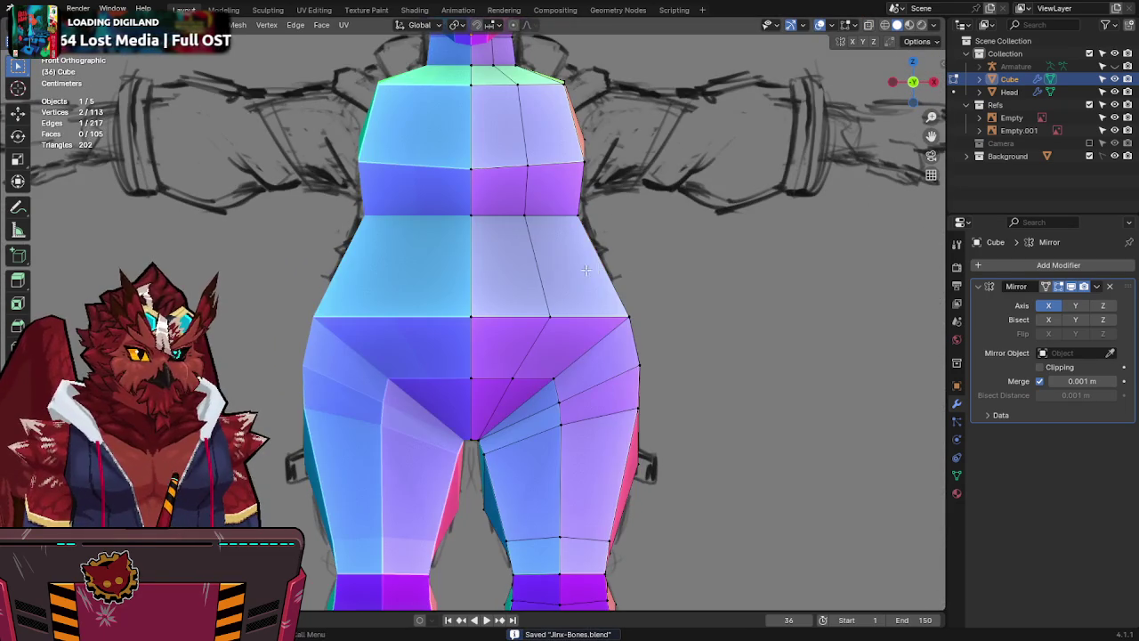
key(alt+z)
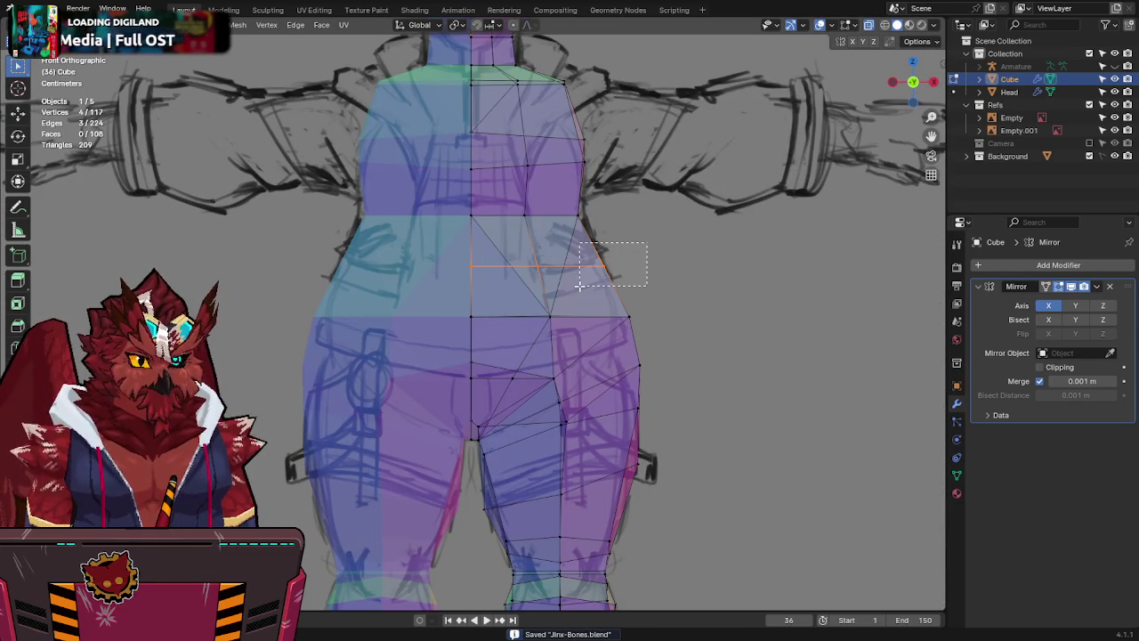
key(g)
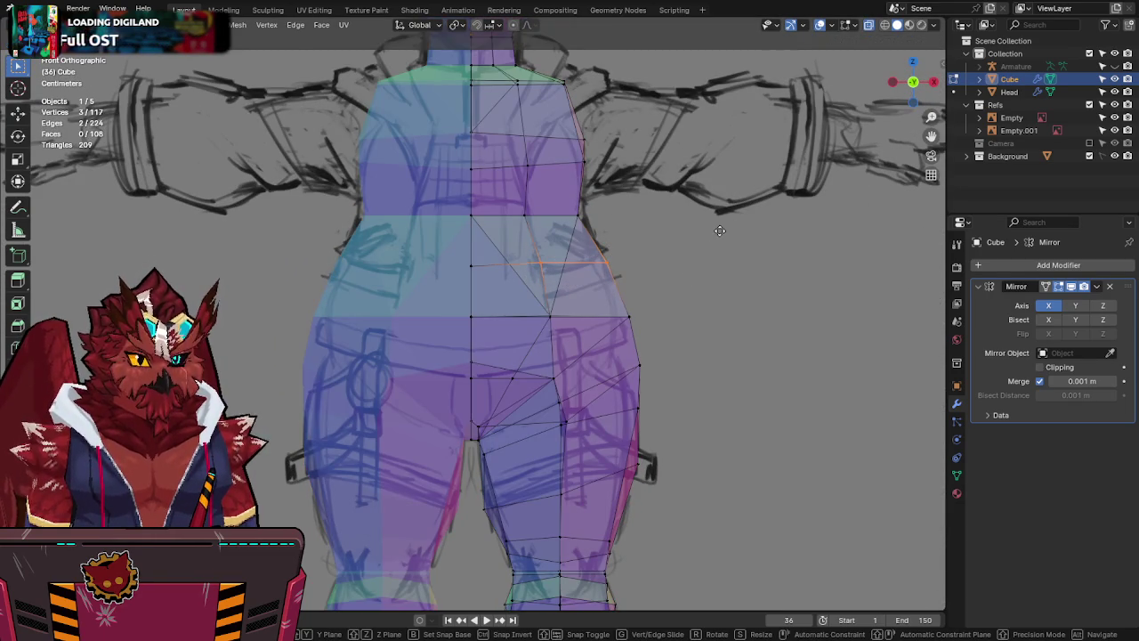
click(719, 231)
key(alt+z)
middle_drag(722, 234, 568, 262)
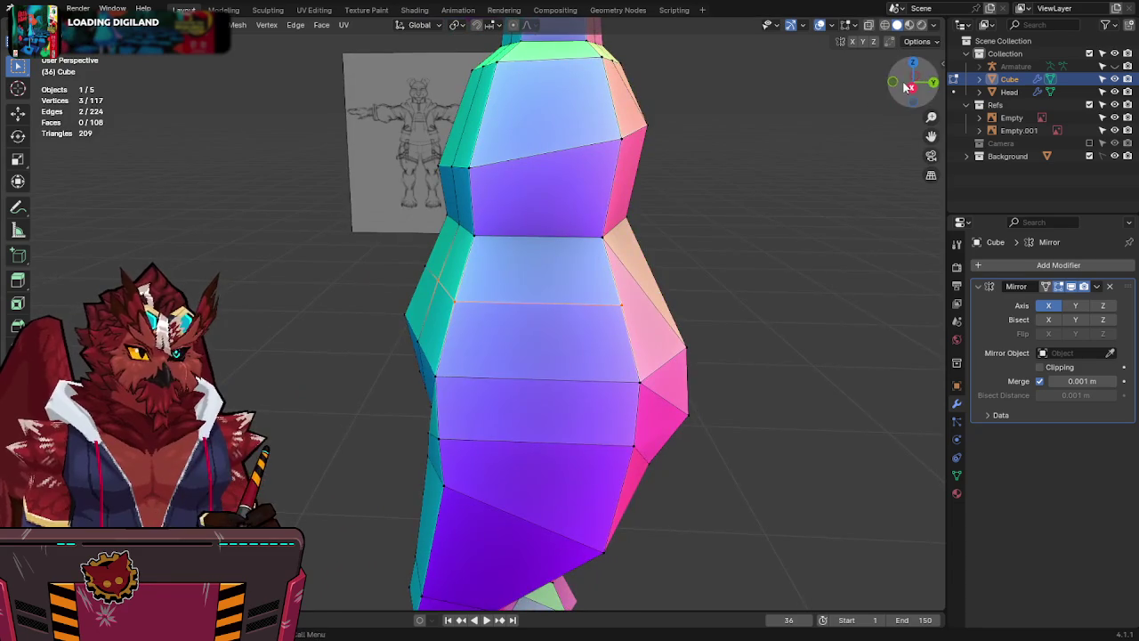
Compare the waist vertices against the side sketch, leaving them unchanged.
click(908, 87)
key(alt+z)
key(g)
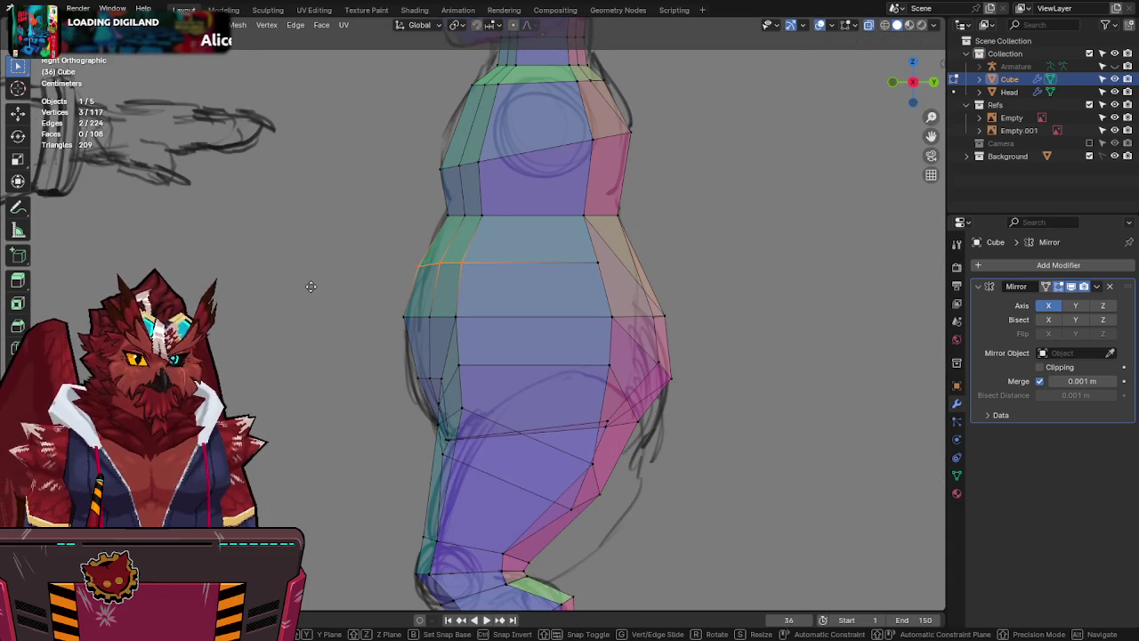
key(Escape)
key(alt+z)
middle_drag(607, 263, 542, 297)
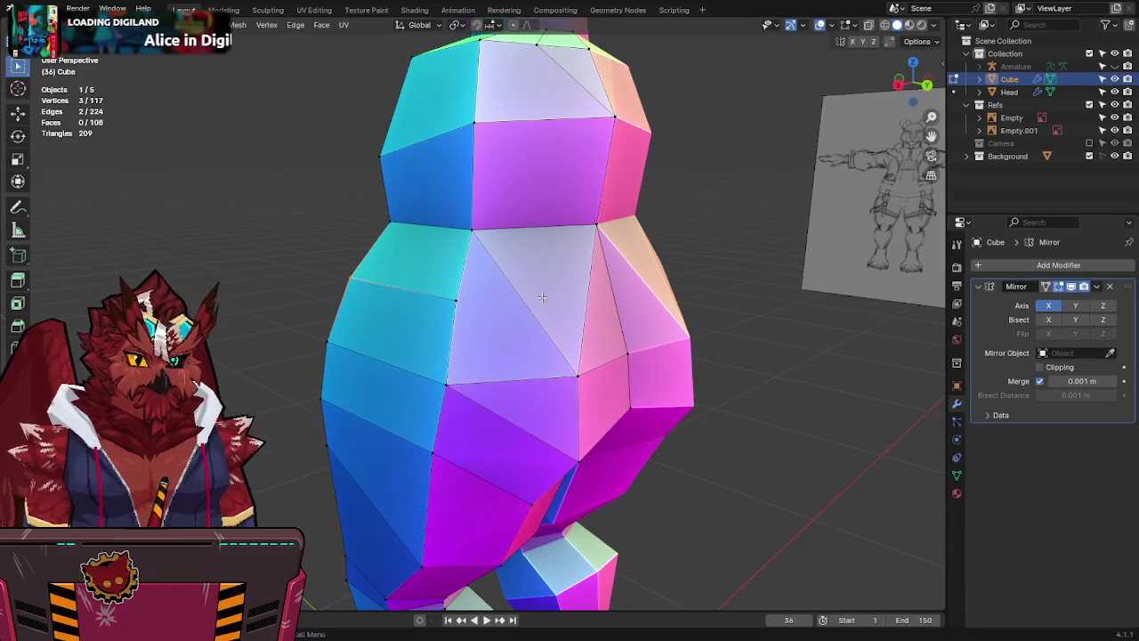
Knife-cut new edges across the hips and adjust a vertex in side view.
key(k)
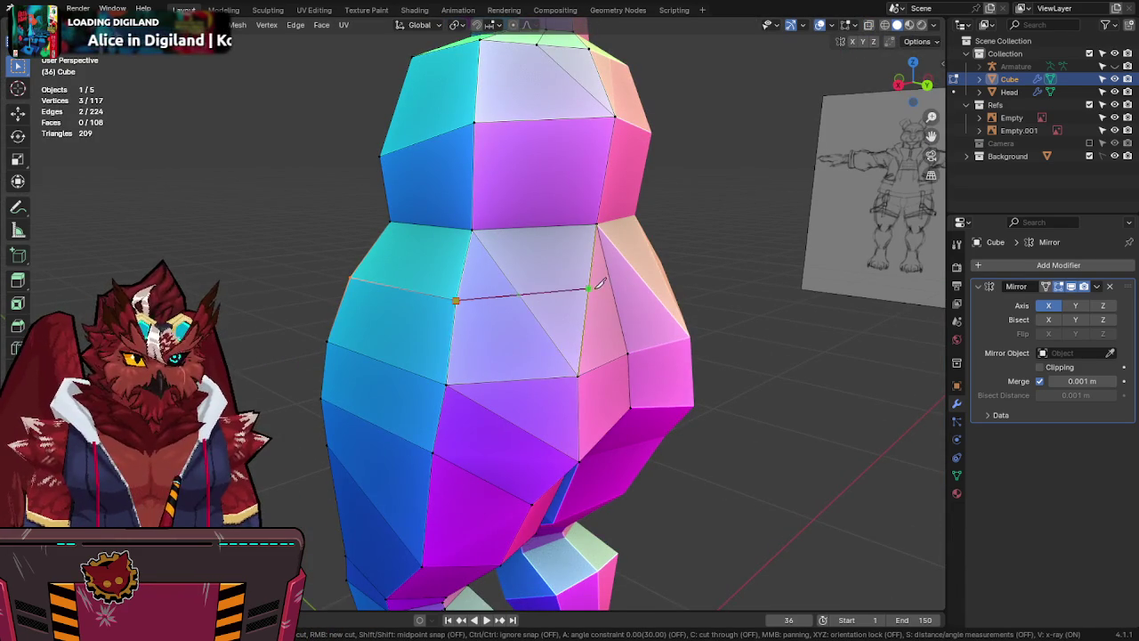
key(Return)
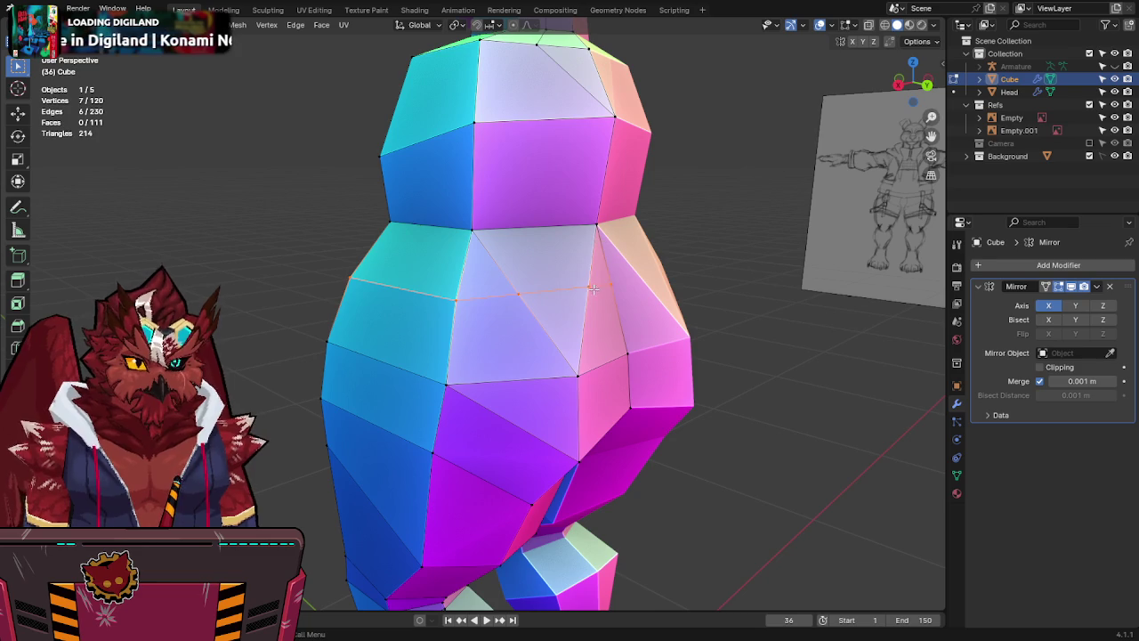
mouse_move(643, 288)
middle_down()
mouse_move(579, 312)
mouse_move(614, 331)
mouse_move(694, 281)
middle_up()
click(909, 93)
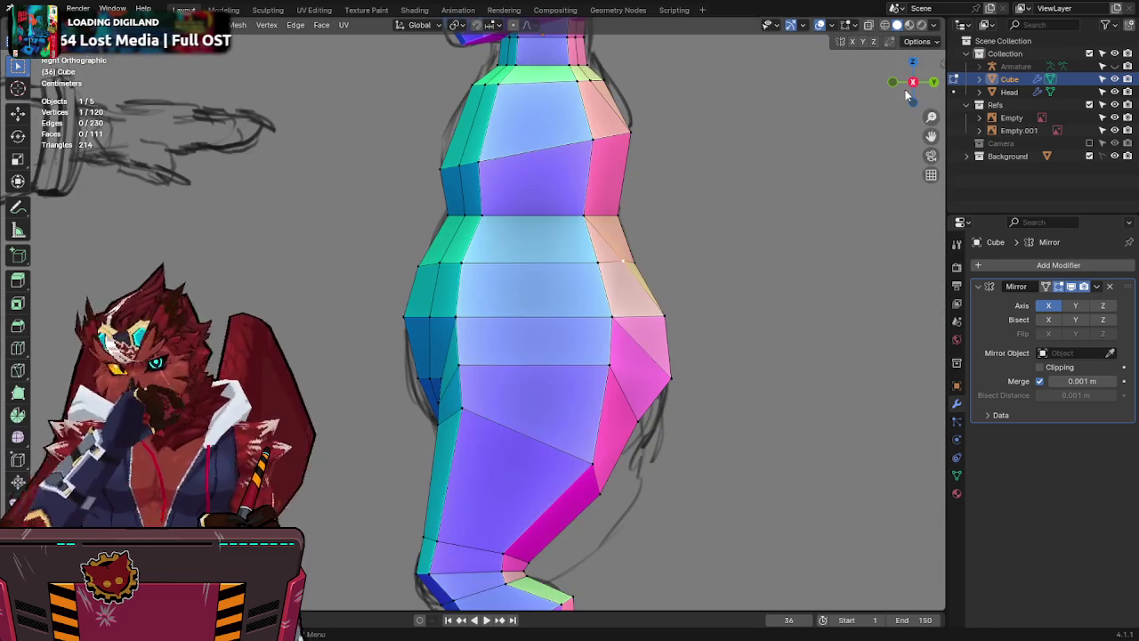
key(g)
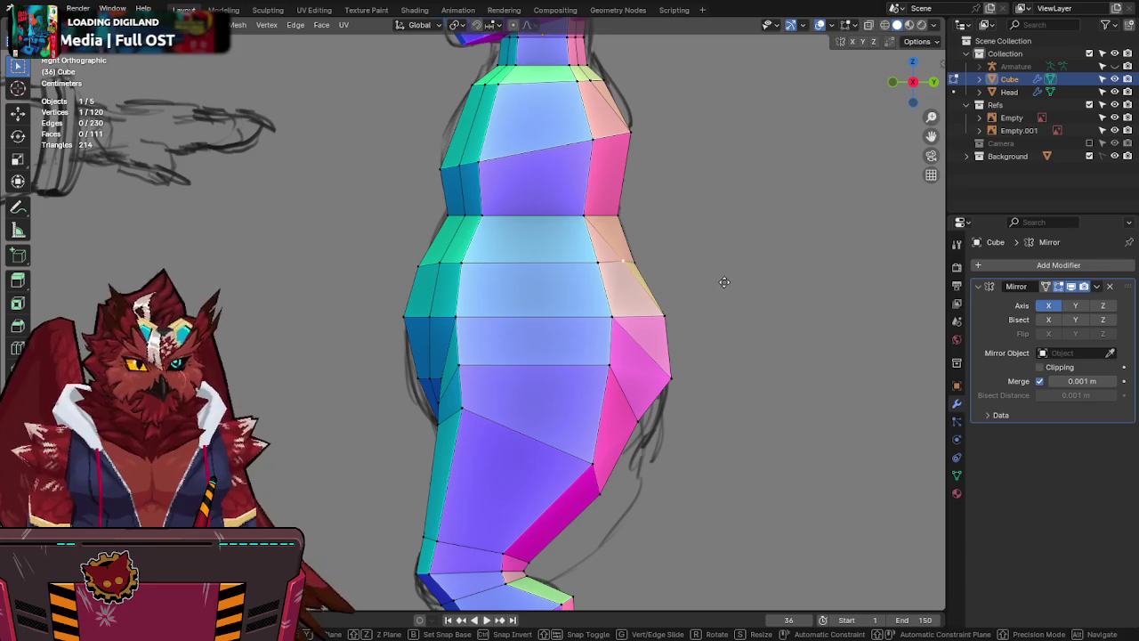
click(784, 296)
mouse_move(769, 293)
middle_down()
mouse_move(746, 343)
mouse_move(703, 311)
mouse_move(722, 280)
mouse_move(624, 393)
middle_up()
Merge by distance across the whole mesh, removing one overlapping vertex.
scroll(671, 287, down, 4)
mouse_move(695, 383)
middle_down()
mouse_move(662, 326)
mouse_move(491, 306)
middle_up()
scroll(662, 325, up, 5)
mouse_move(440, 334)
middle_down()
mouse_move(592, 294)
mouse_move(699, 313)
middle_up()
key(a)
key(F3)
key(Return)
Inspect the belly and neck edge loops, then merge by distance, removing four vertices.
alt+click(530, 349)
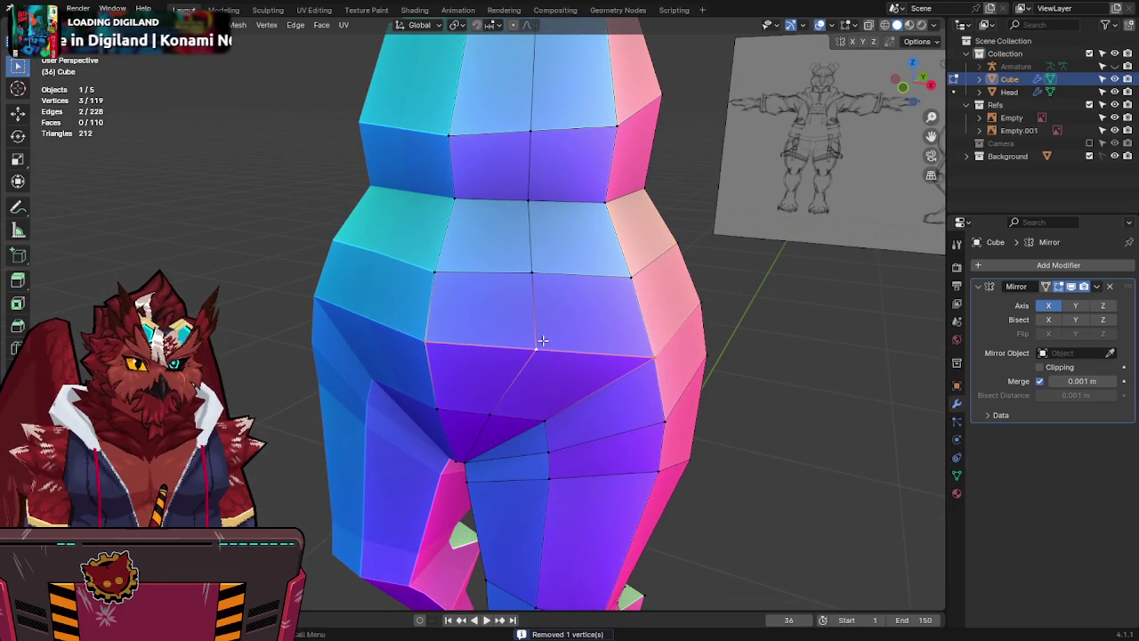
mouse_move(534, 354)
middle_down()
mouse_move(546, 297)
mouse_move(425, 307)
middle_up()
scroll(539, 330, down, 4)
scroll(546, 296, up, 3)
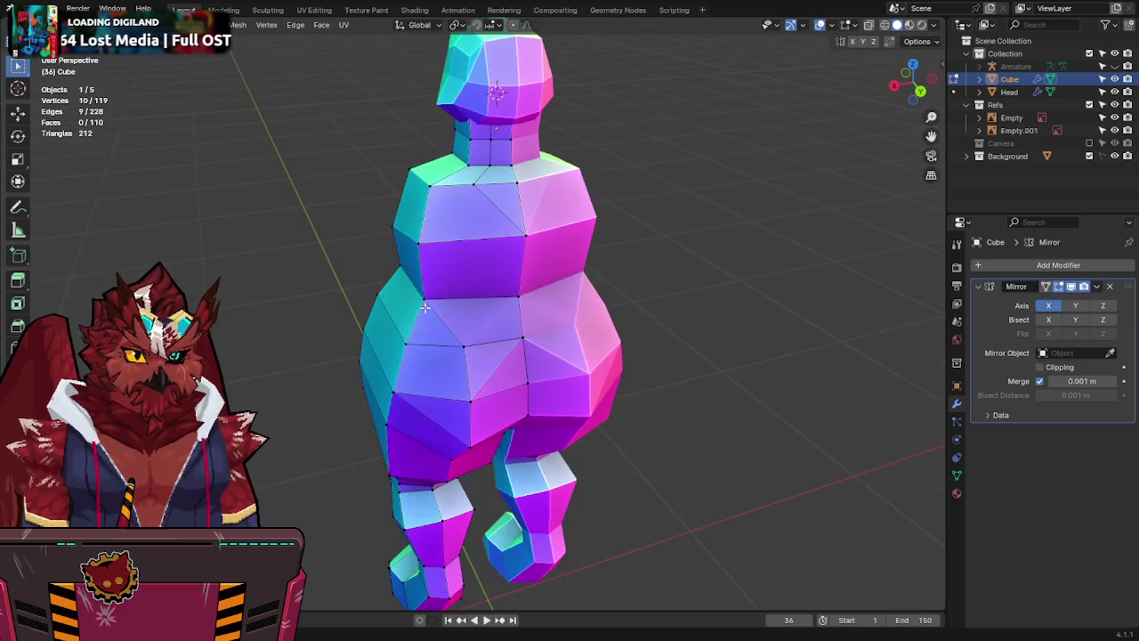
middle_drag(477, 182, 504, 207)
key(alt+z)
alt+click(505, 208)
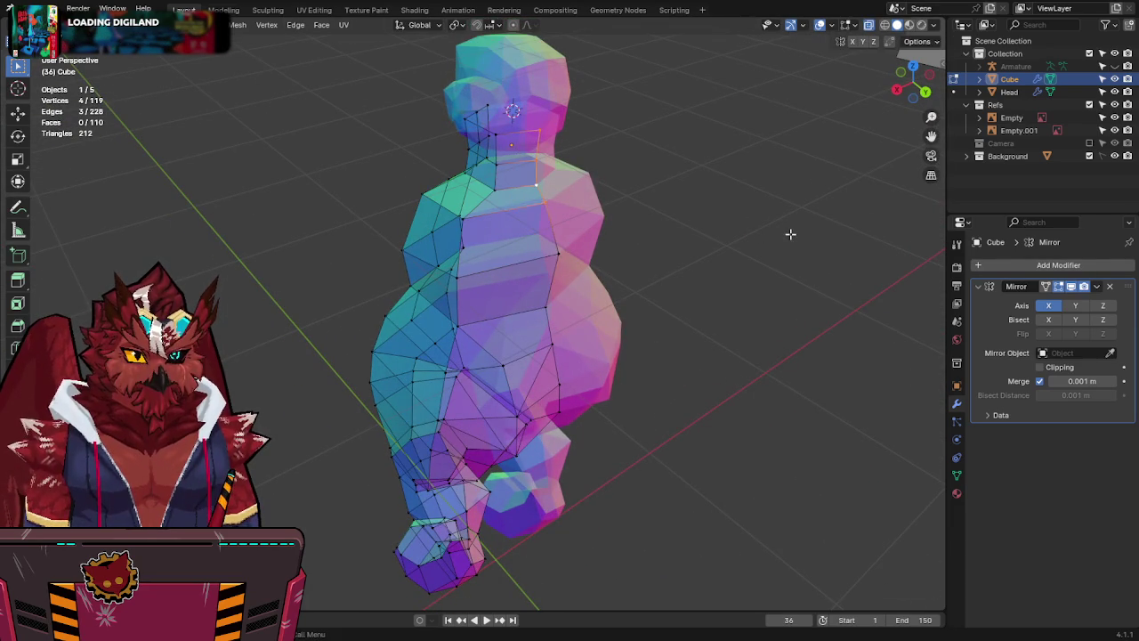
key(a)
key(F3)
click(882, 259)
key(alt+z)
mouse_move(882, 259)
middle_down()
mouse_move(725, 224)
mouse_move(695, 271)
middle_up()
Compare the mesh against the front reference sketch in Front view with X-ray.
key(KP_1)
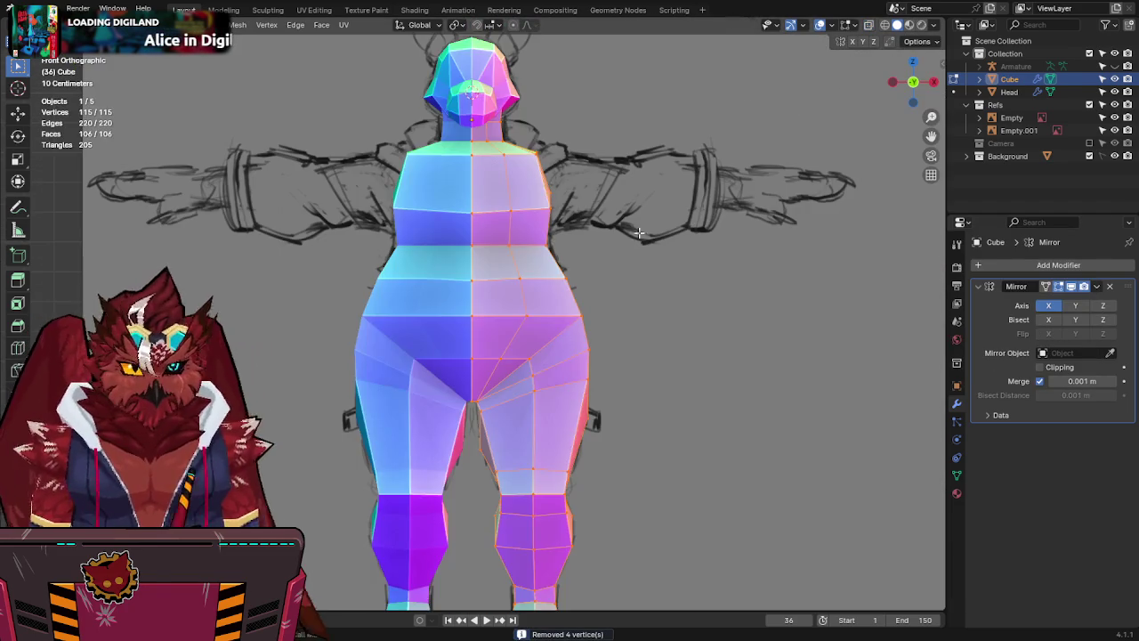
key(alt+z)
scroll(563, 240, down, 1)
scroll(563, 239, up, 1)
key(alt+z)
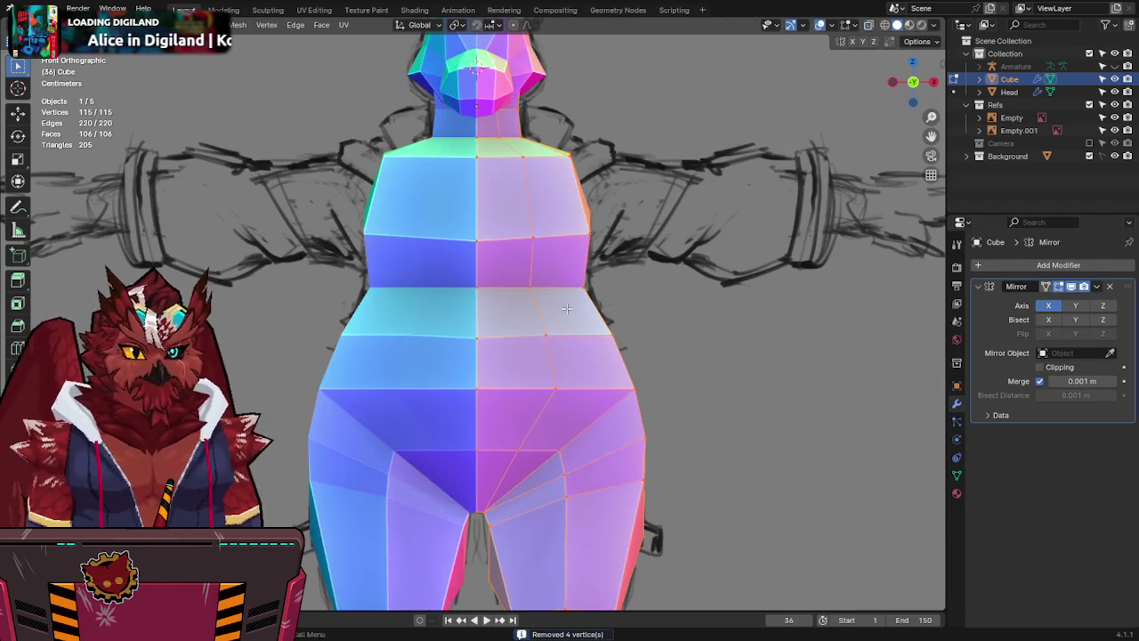
scroll(561, 267, up, 1)
scroll(562, 282, up, 1)
key(alt+z)
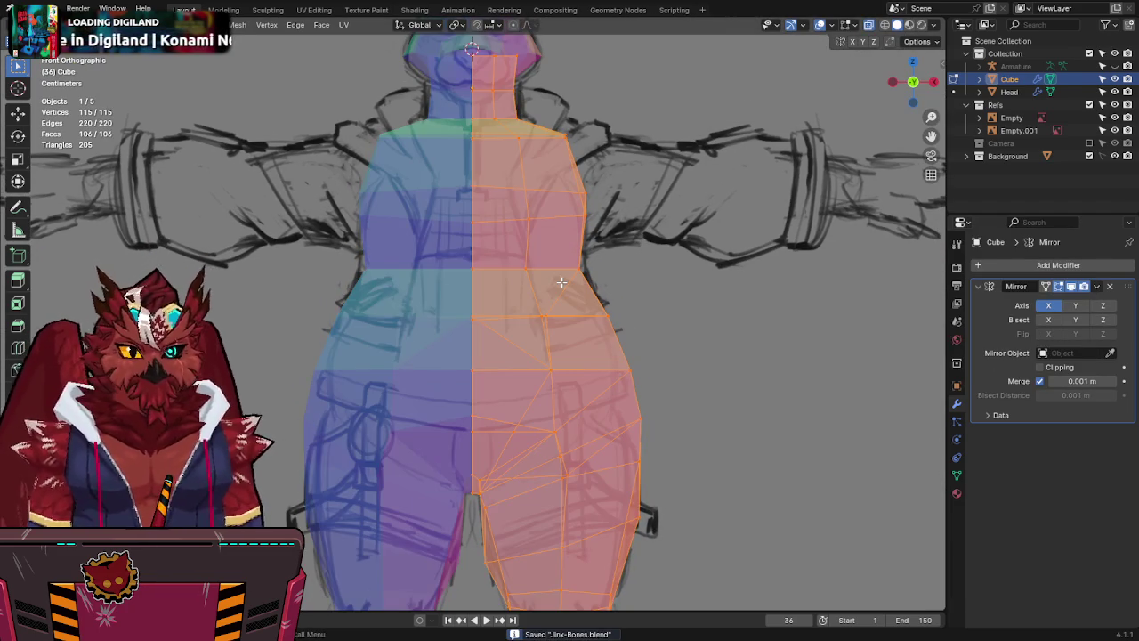
key(alt+z)
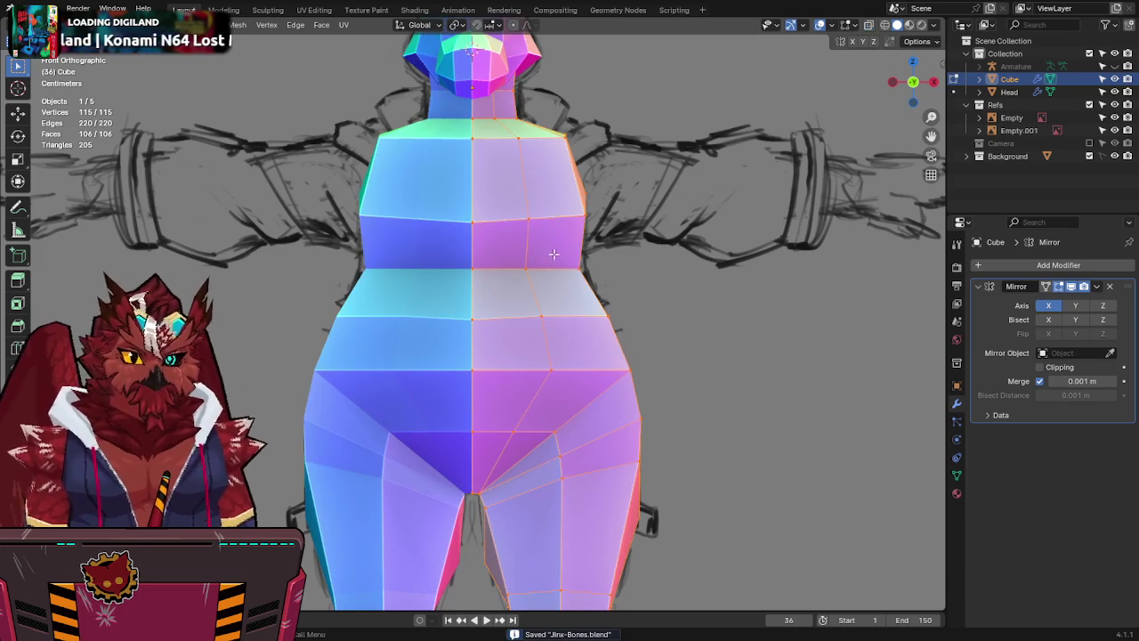
key(alt+z)
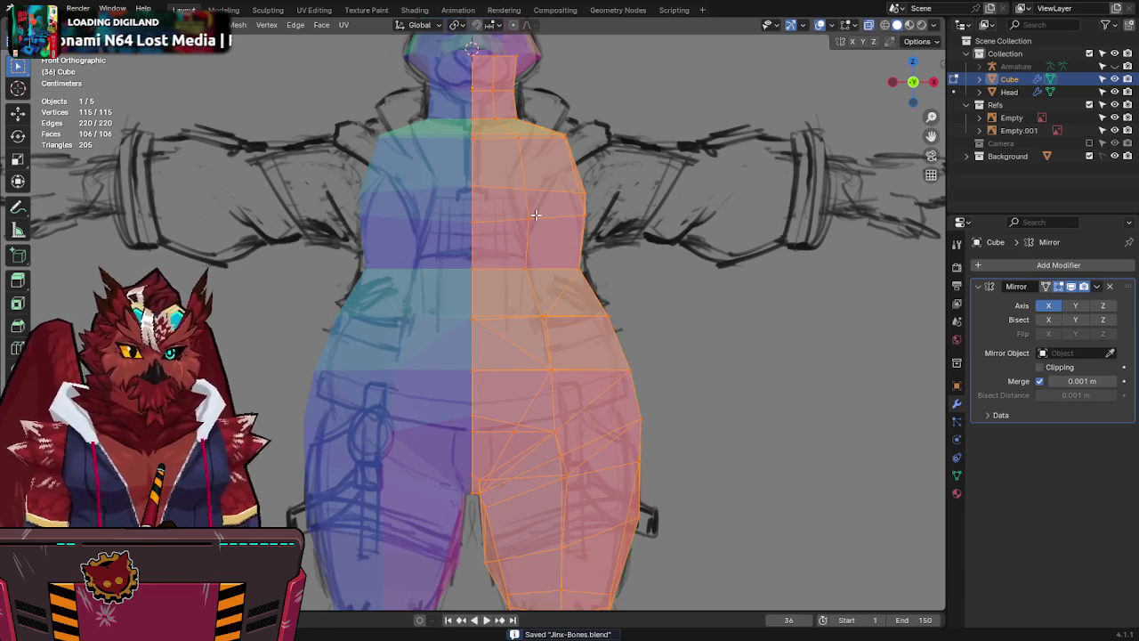
key(alt+z)
Move a vertex on the side of the chest to match the front sketch.
click(530, 222)
key(g)
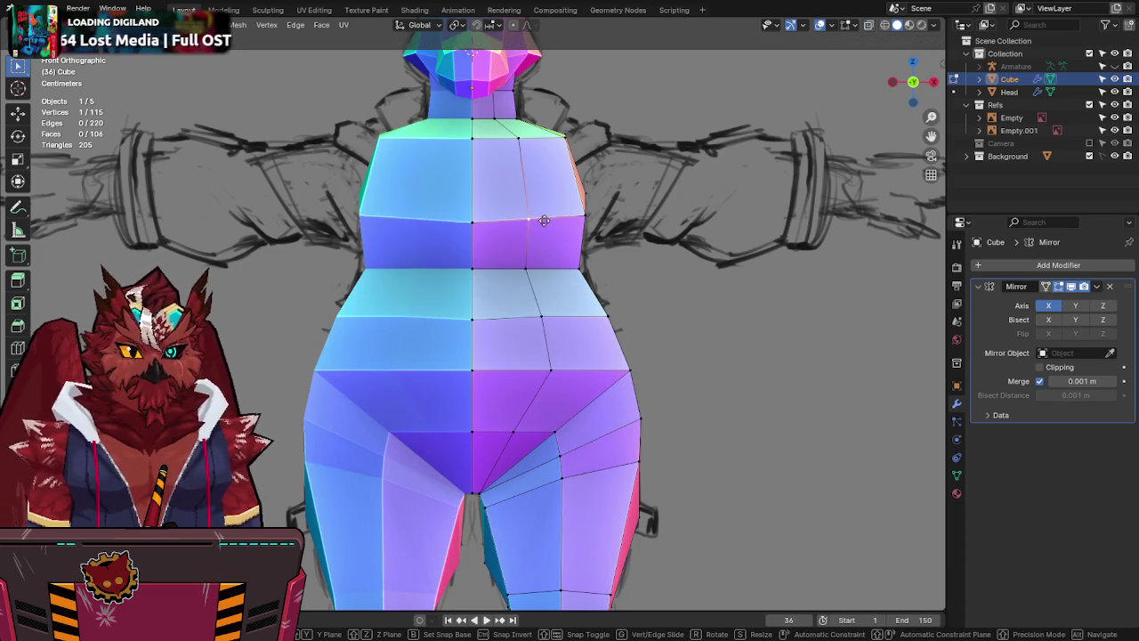
click(638, 331)
key(alt+z)
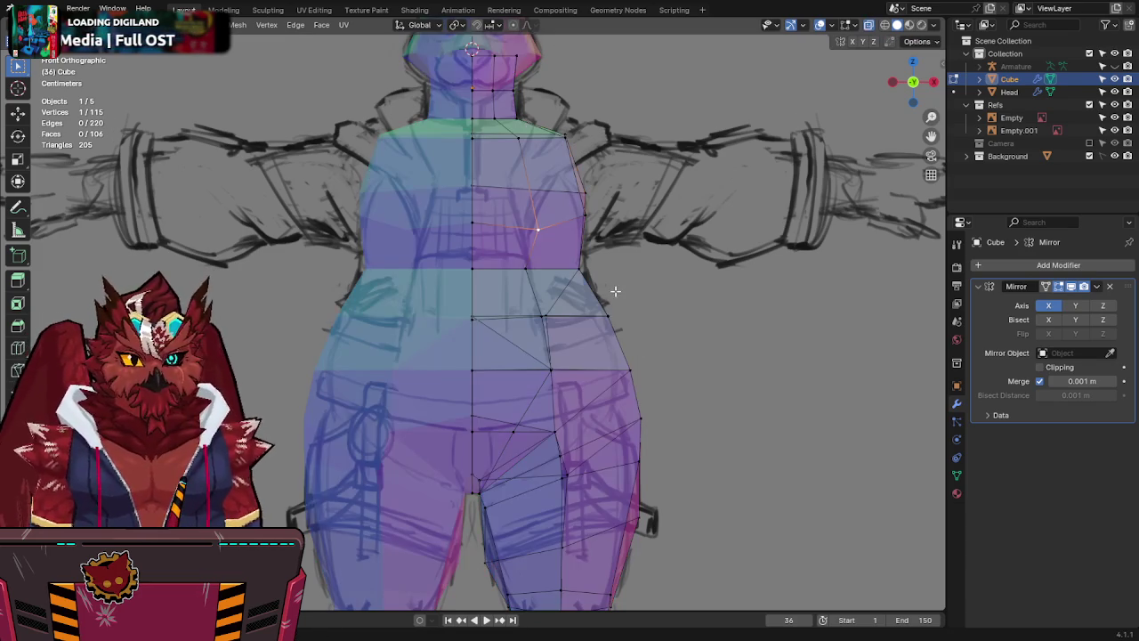
key(alt+z)
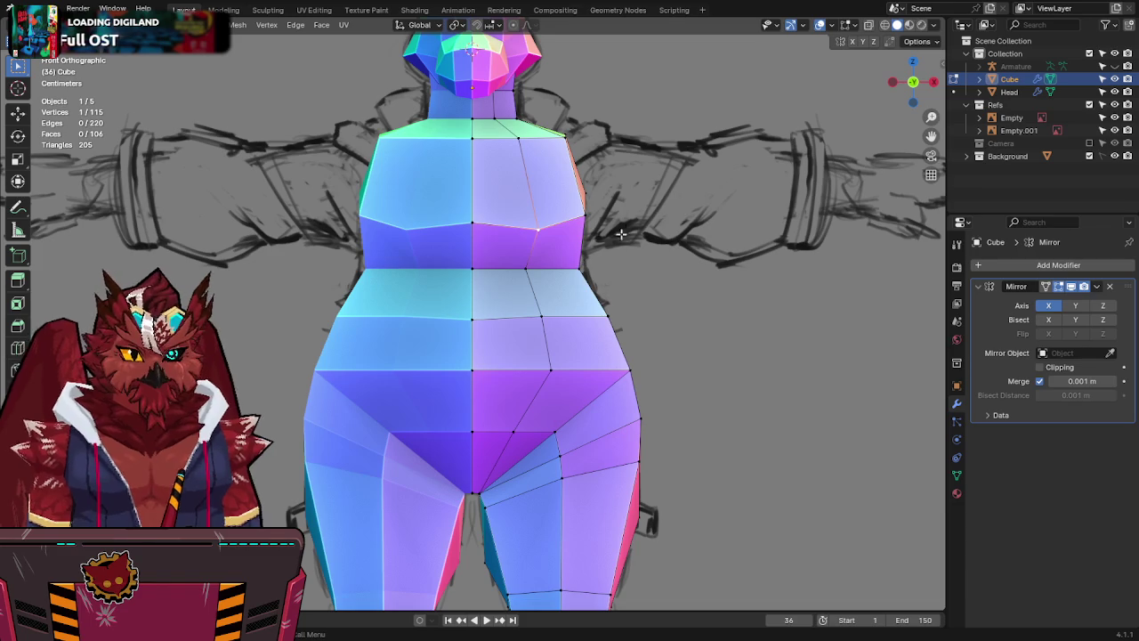
key(alt+z)
In side view, reposition the chest vertices and the vertex under the chest.
key(alt+z)
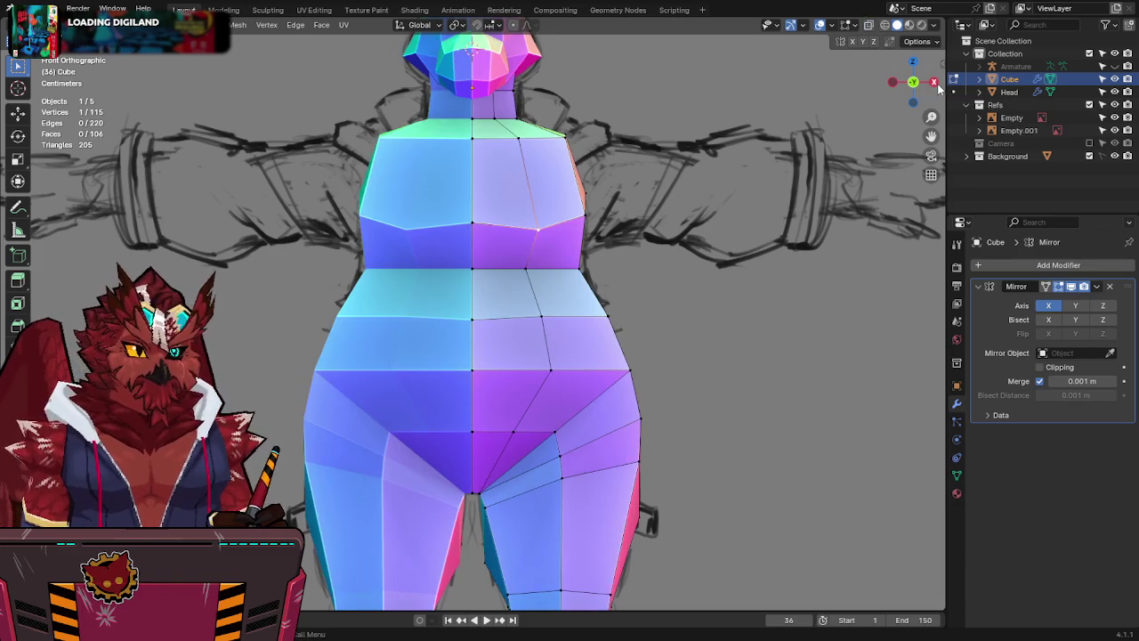
click(934, 82)
key(alt+z)
key(g)
click(491, 188)
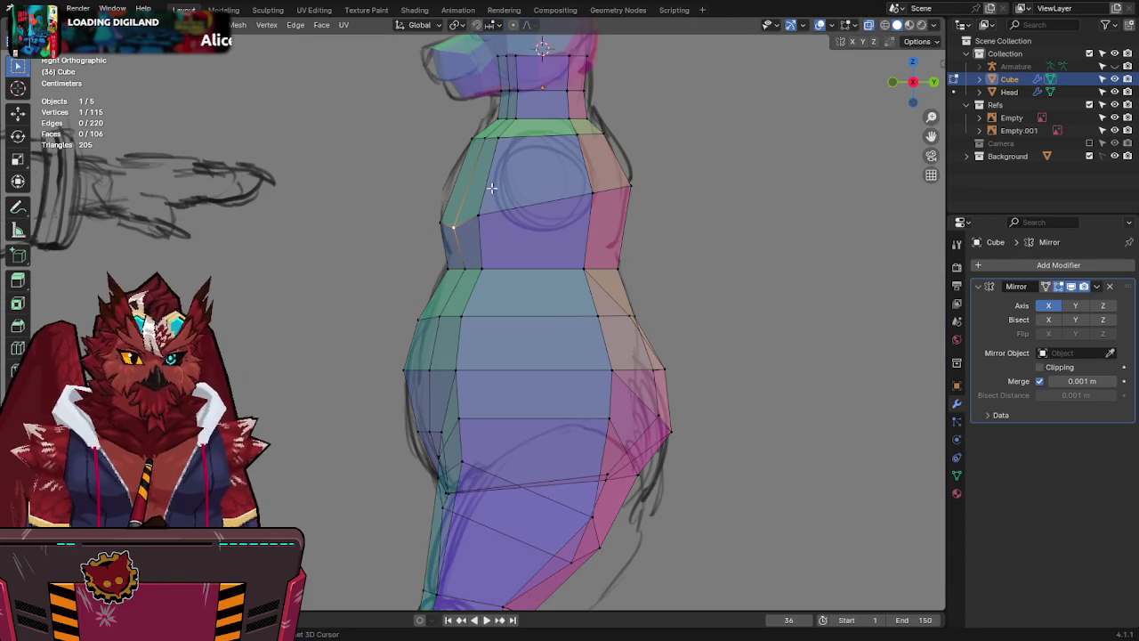
key(r)
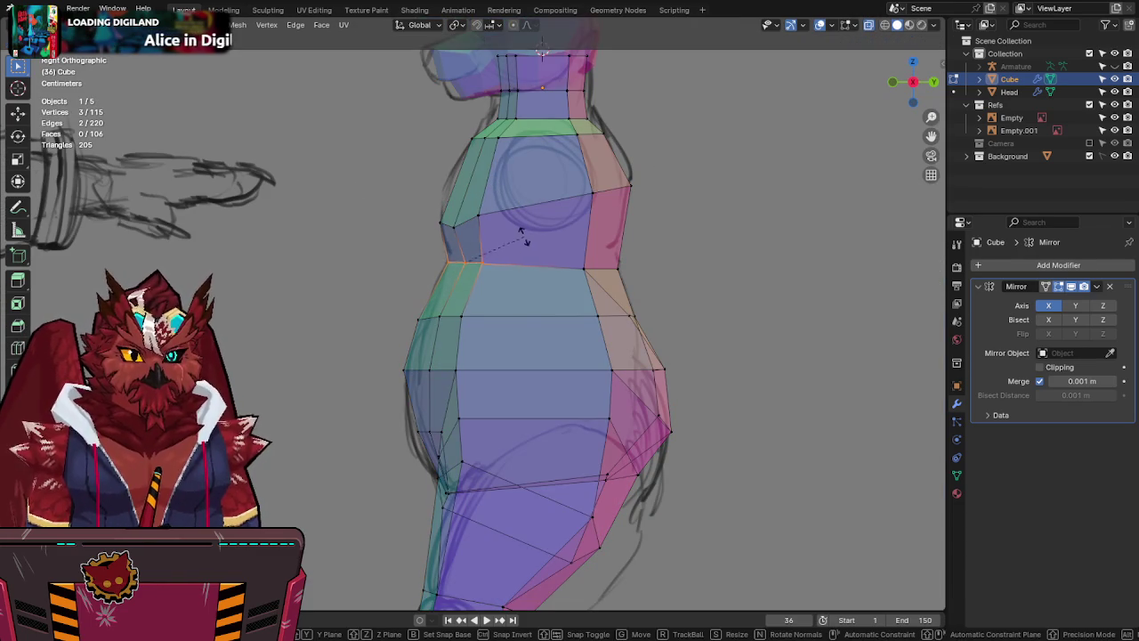
right_click(525, 254)
click(456, 256)
key(g)
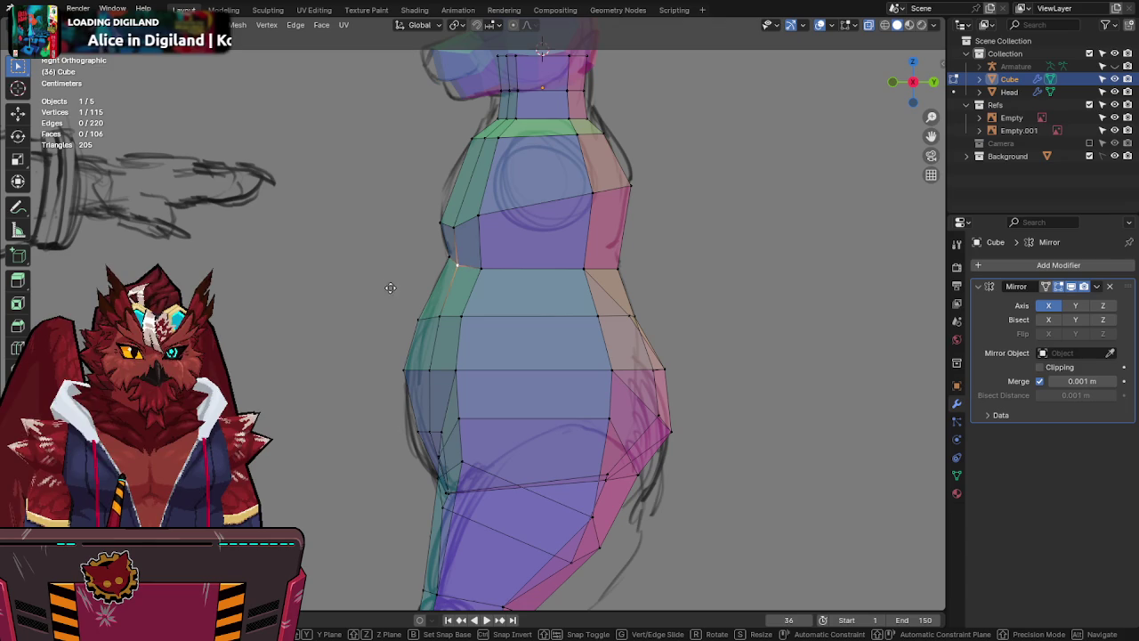
click(407, 308)
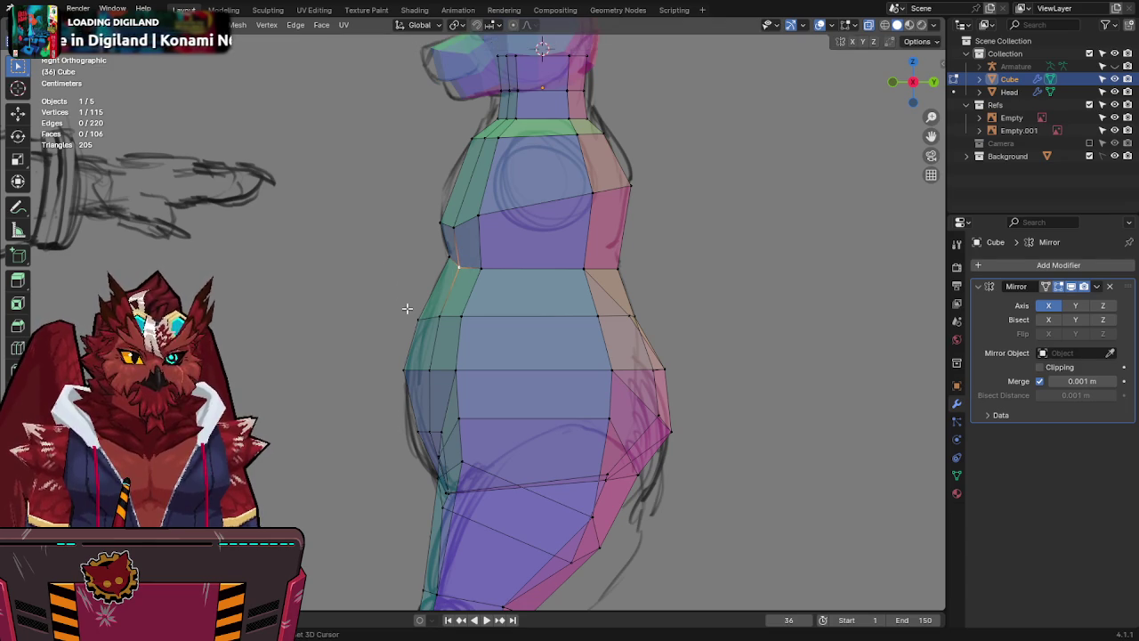
Move the waist vertices to slim the profile and save Jinx-Bones.blend.
key(g)
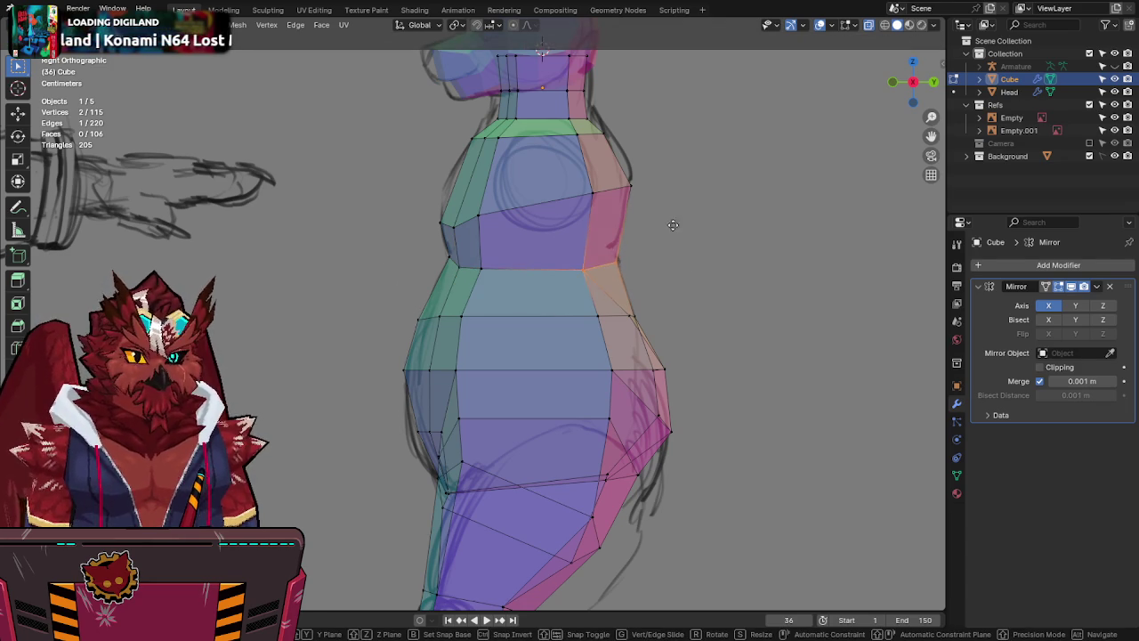
click(638, 166)
key(alt+z)
scroll(644, 175, down, 2)
key(ctrl+s)
mouse_move(638, 207)
middle_down()
mouse_move(576, 267)
mouse_move(503, 310)
middle_up()
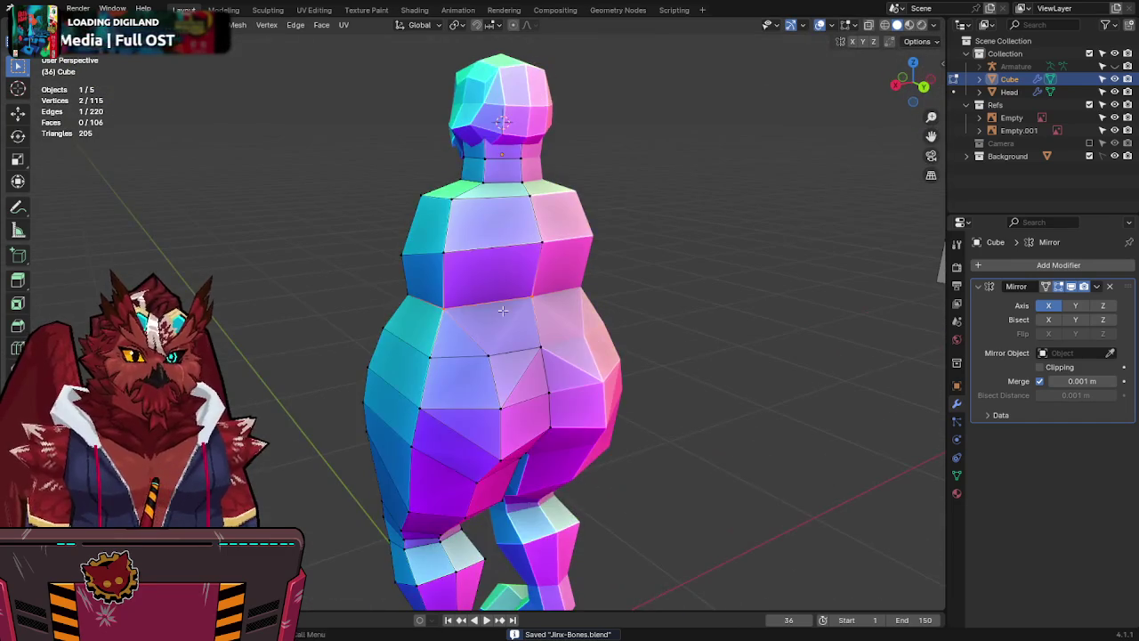
Join two selected vertices with an edge, then Merge by Distance across the whole mesh.
key(j)
mouse_move(538, 289)
middle_down()
mouse_move(580, 273)
mouse_move(503, 377)
middle_up()
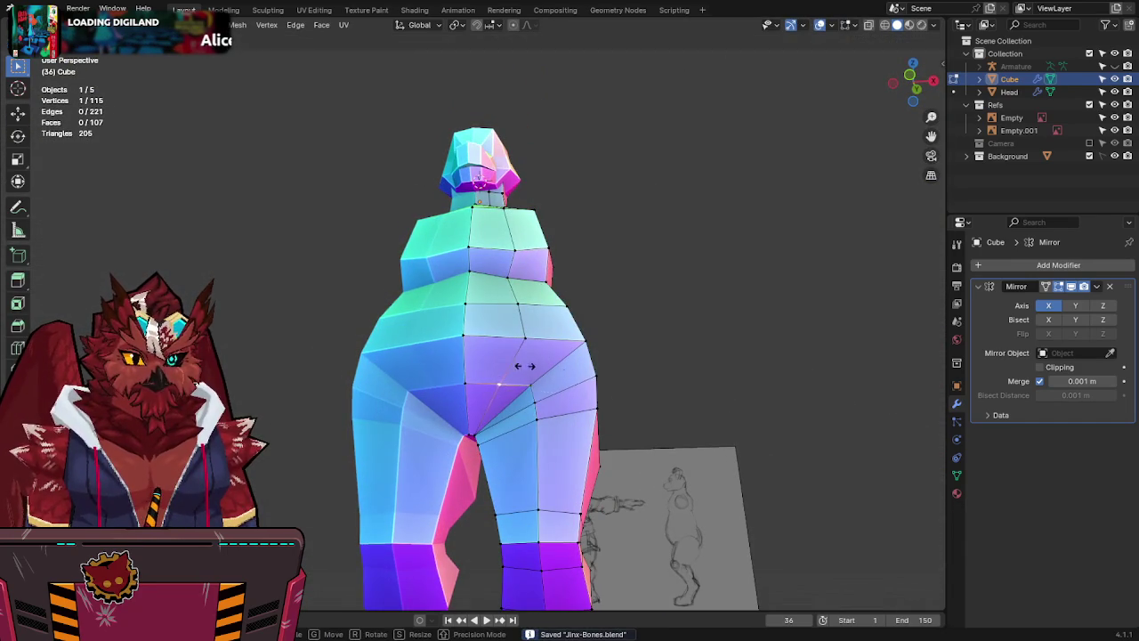
middle_drag(518, 314, 742, 344)
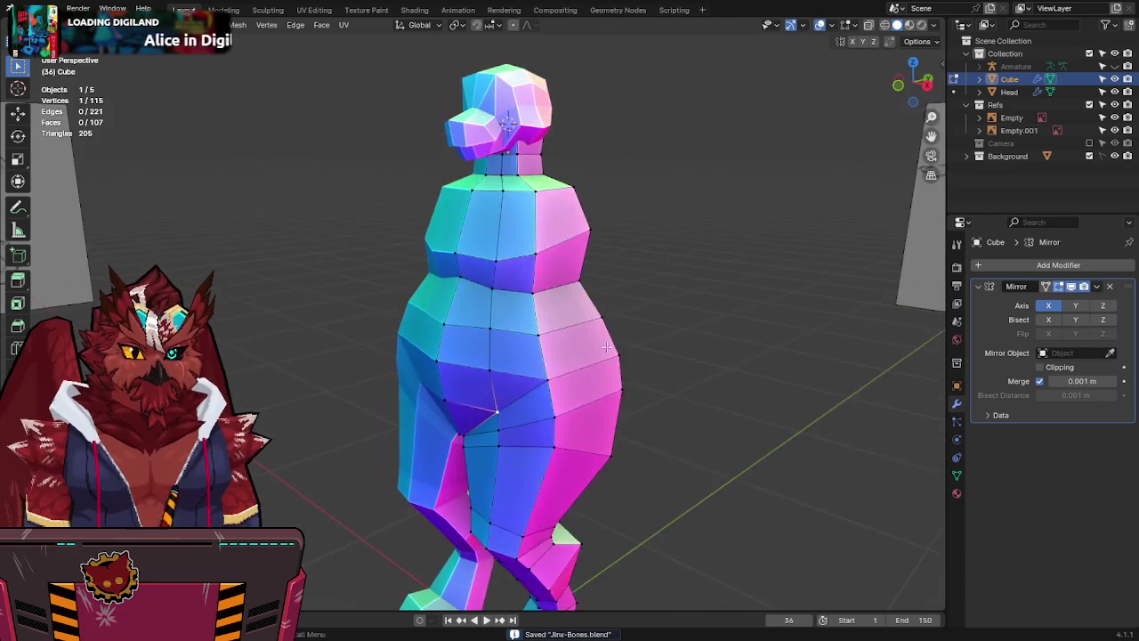
key(a)
key(F3)
click(753, 367)
With X-ray on, Merge by Distance again to remove the remaining overlapping vertices.
middle_drag(641, 280, 703, 301)
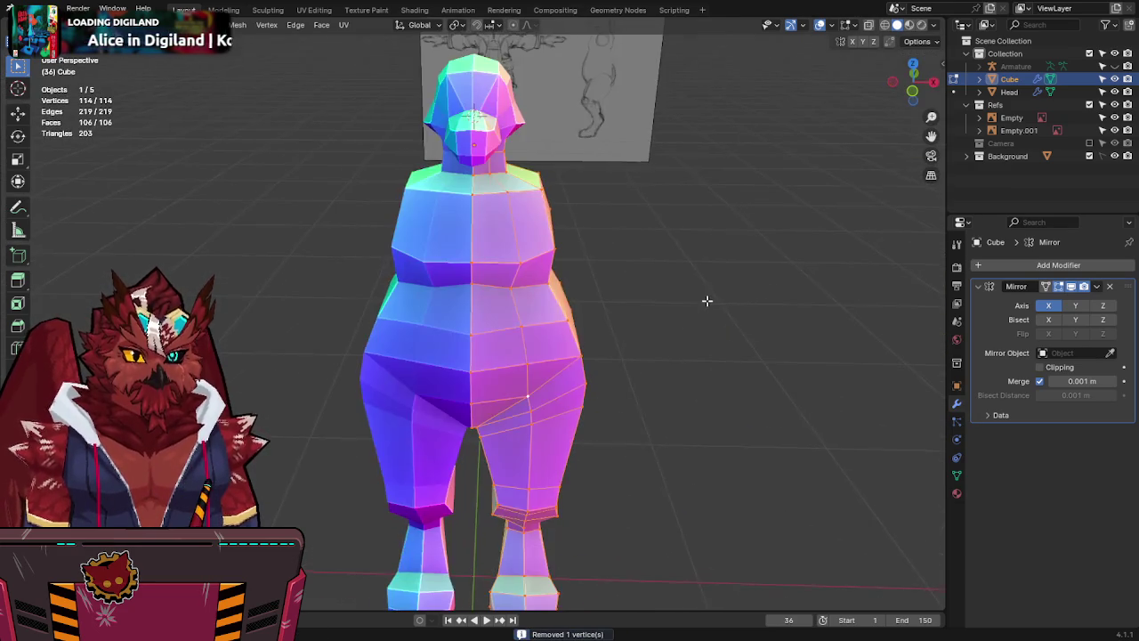
click(494, 165)
key(alt+z)
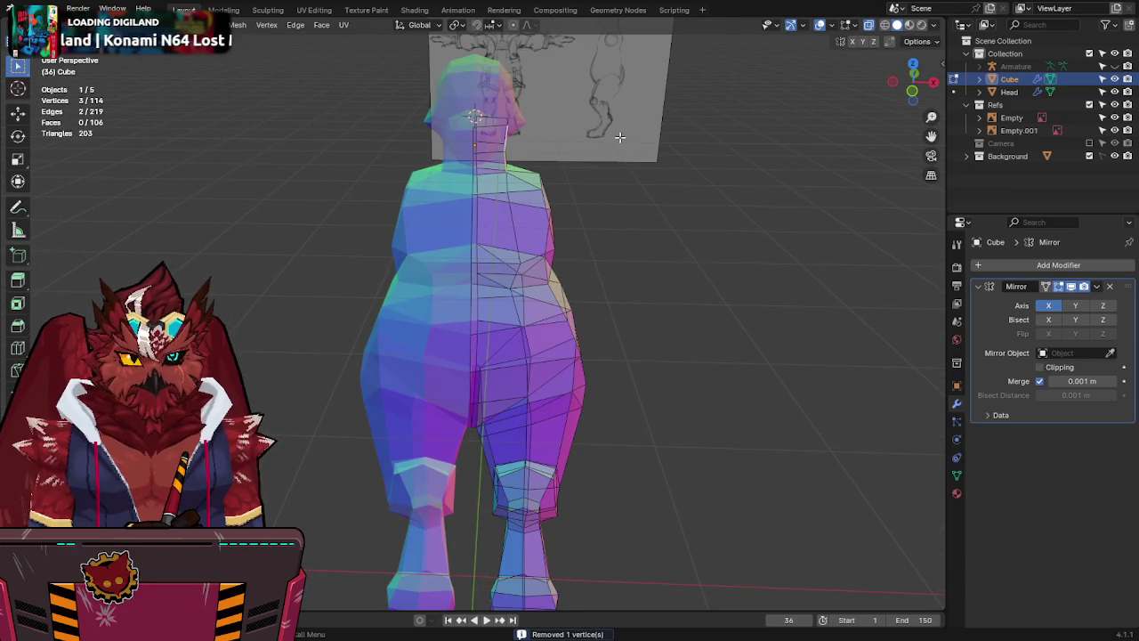
key(a)
key(F3)
click(751, 186)
key(alt+z)
Switch to Front Orthographic view and zoom in on the body over the front sketch.
middle_drag(725, 199, 656, 197)
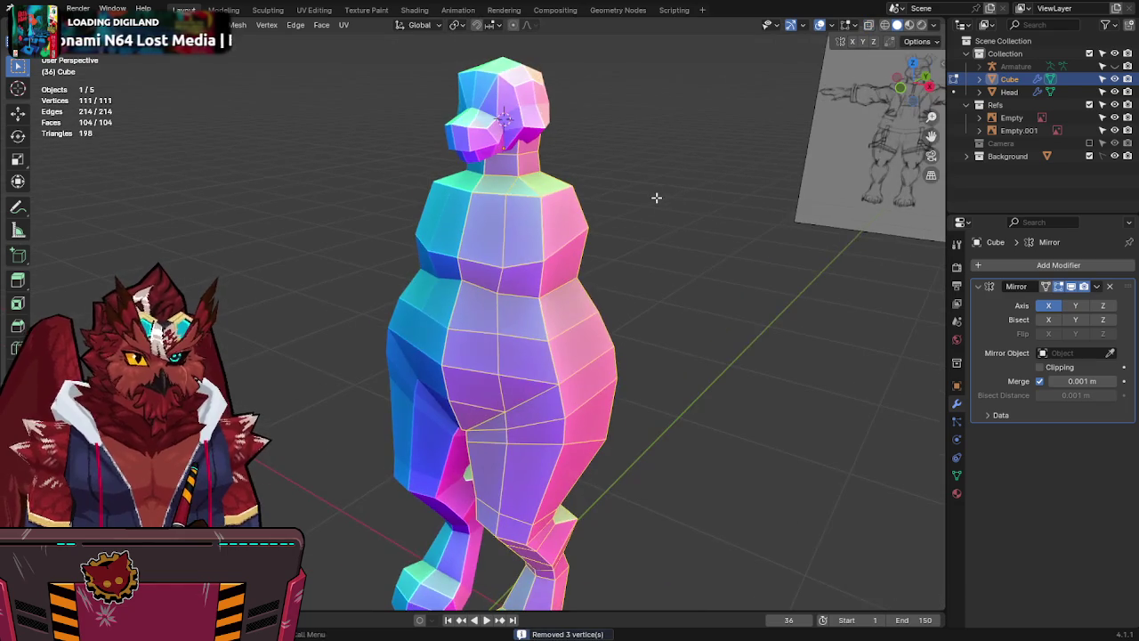
middle_drag(588, 203, 586, 176)
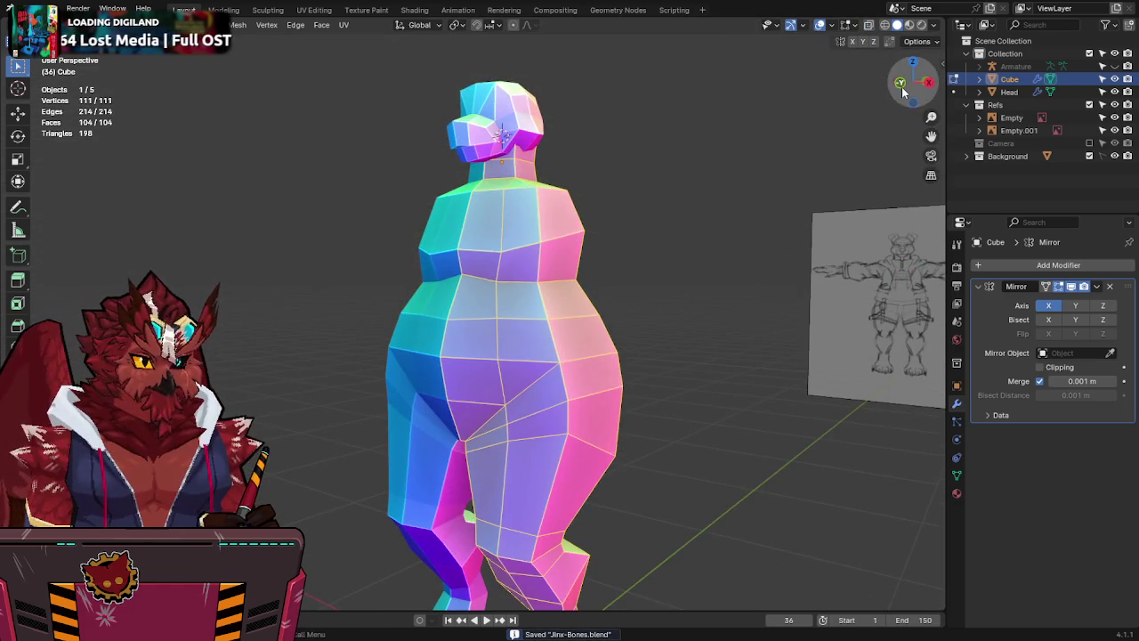
click(901, 86)
scroll(559, 258, up, 1)
scroll(559, 258, up, 2)
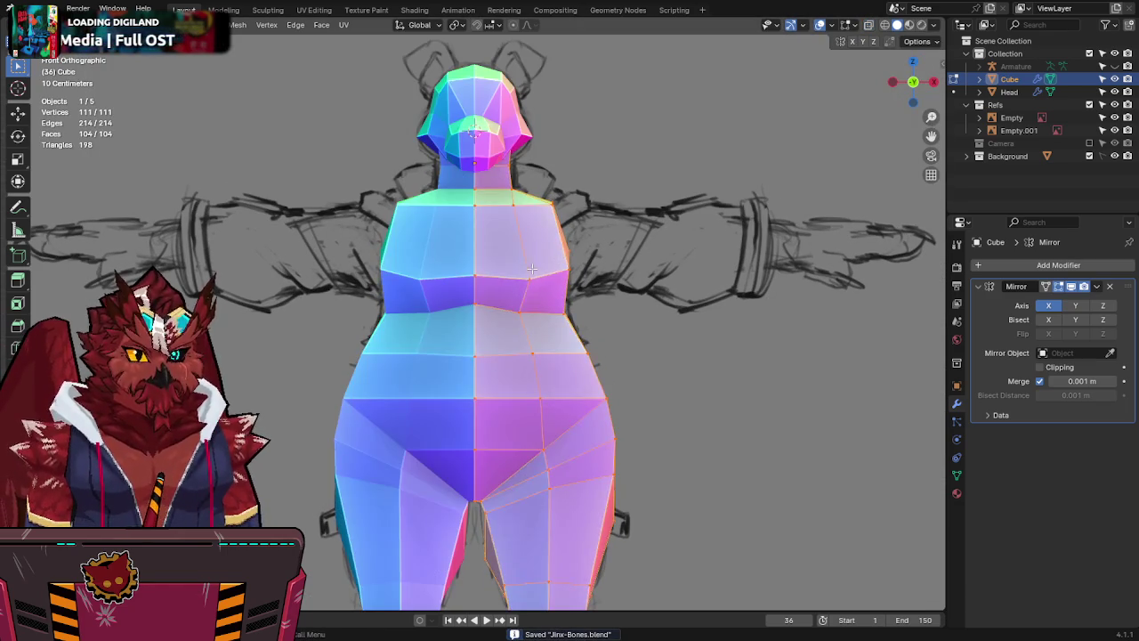
Vertex-slide the front hip vertex onto the centre line, checking it against the sketch in X-ray.
key(alt+z)
key(alt+z)
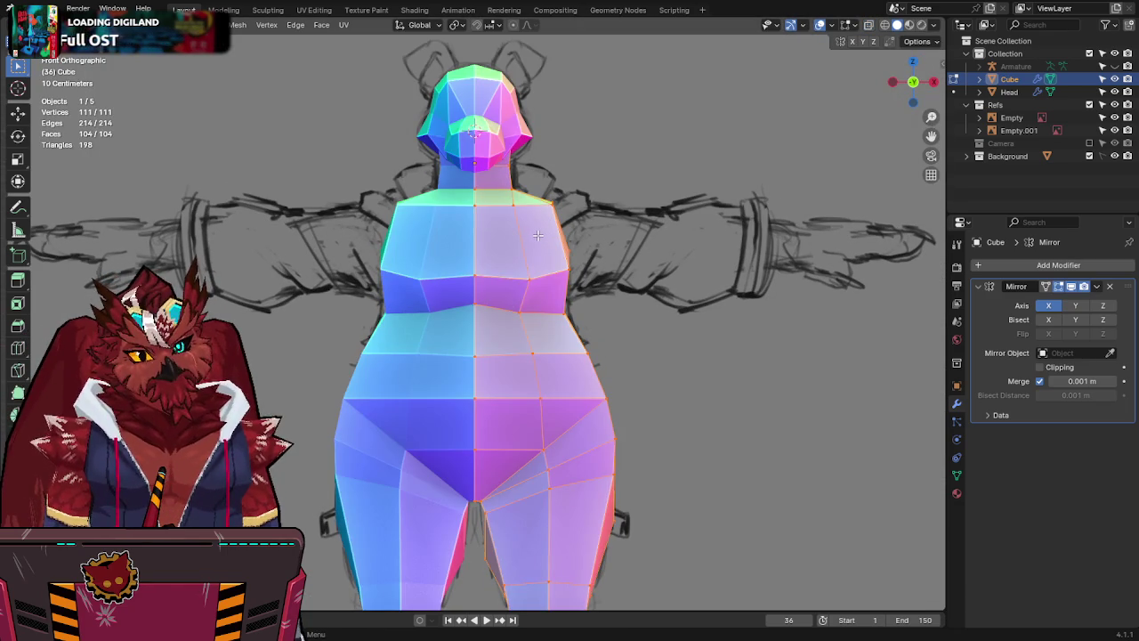
key(alt+z)
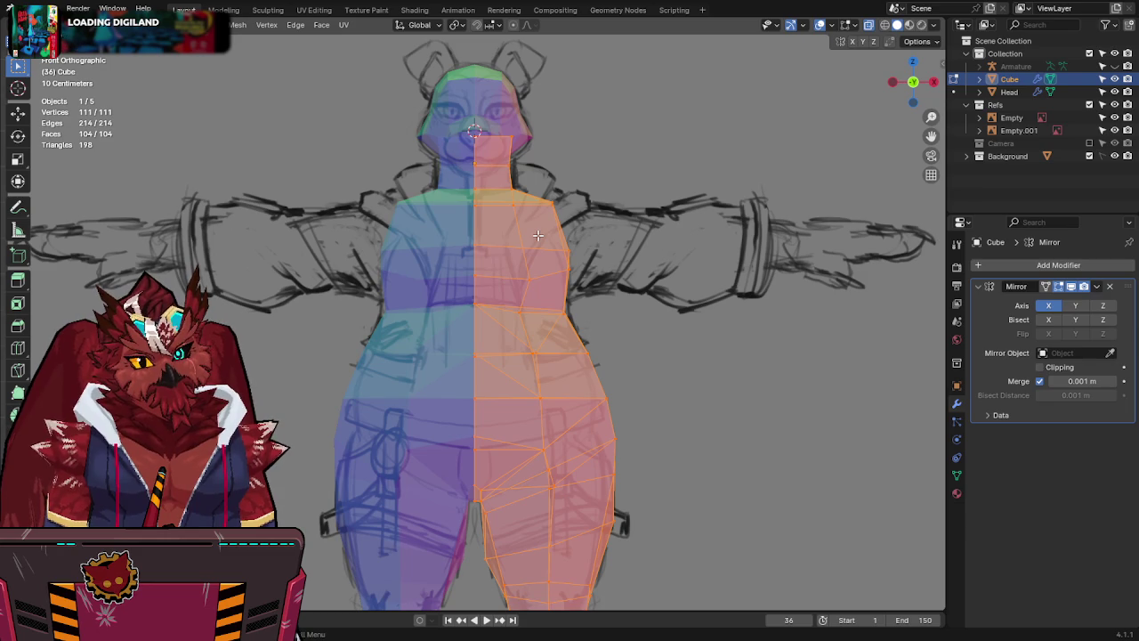
key(alt+z)
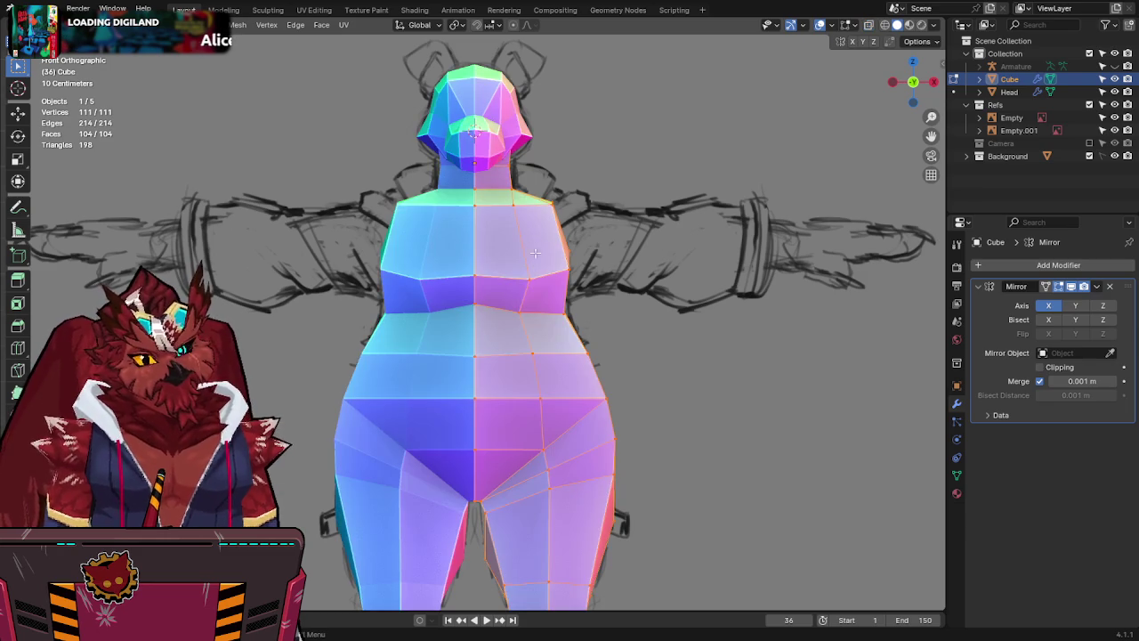
click(540, 401)
click(475, 355)
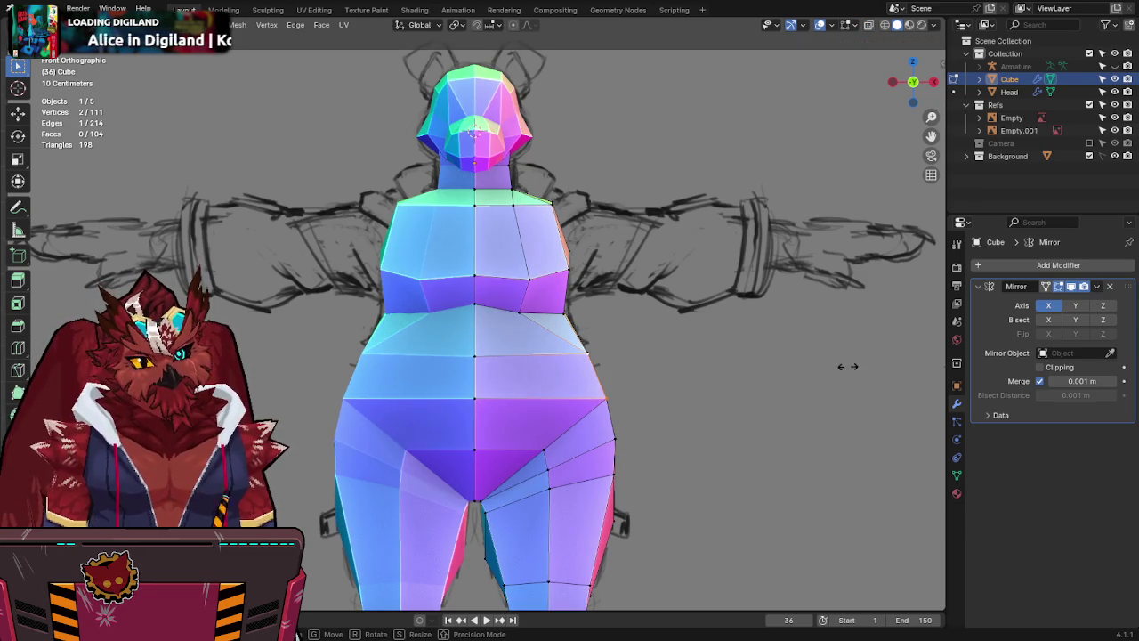
key(ctrl+z)
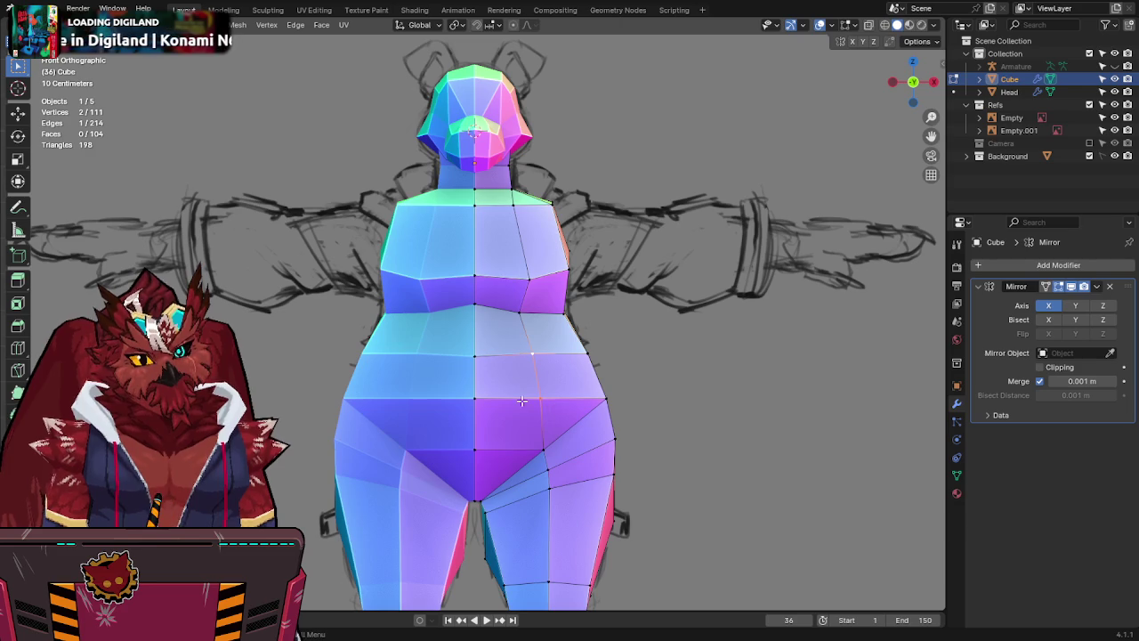
key(g)
key(g)
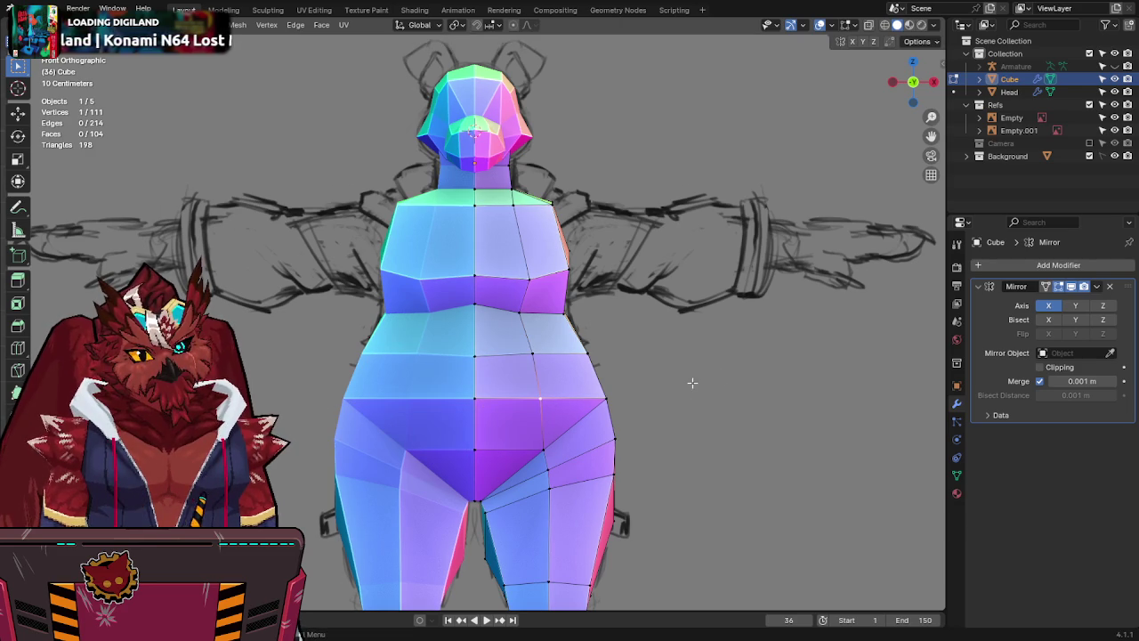
click(455, 349)
key(g)
key(g)
click(426, 319)
Select the whole mesh and Merge by Distance to remove duplicate vertices.
key(a)
key(m)
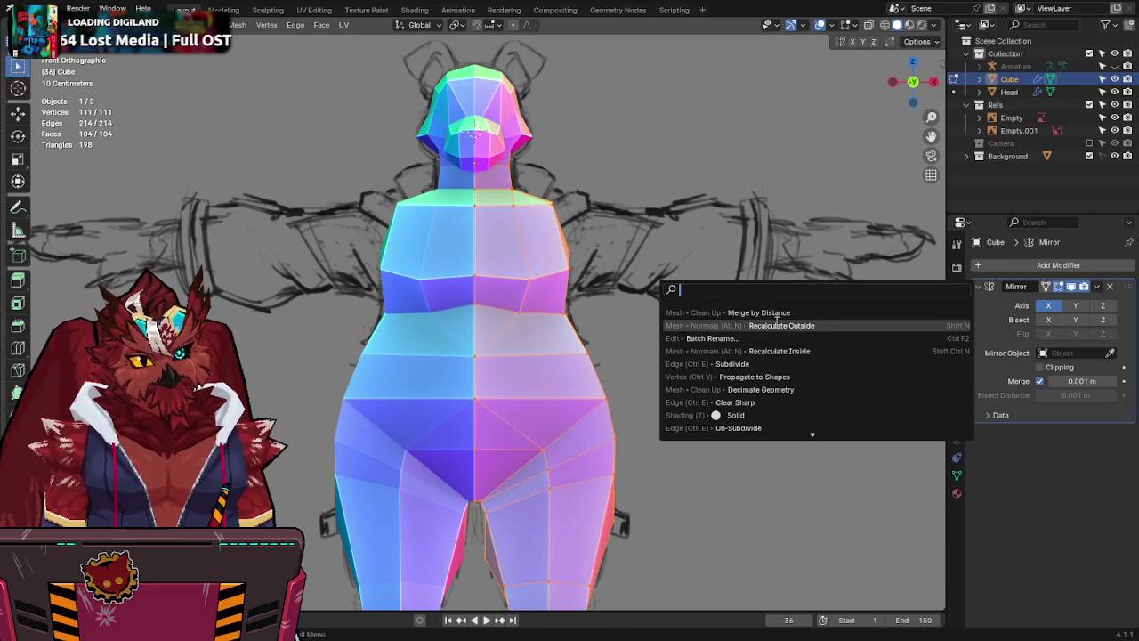
click(775, 311)
mouse_move(775, 311)
middle_down()
mouse_move(610, 351)
mouse_move(640, 332)
middle_up()
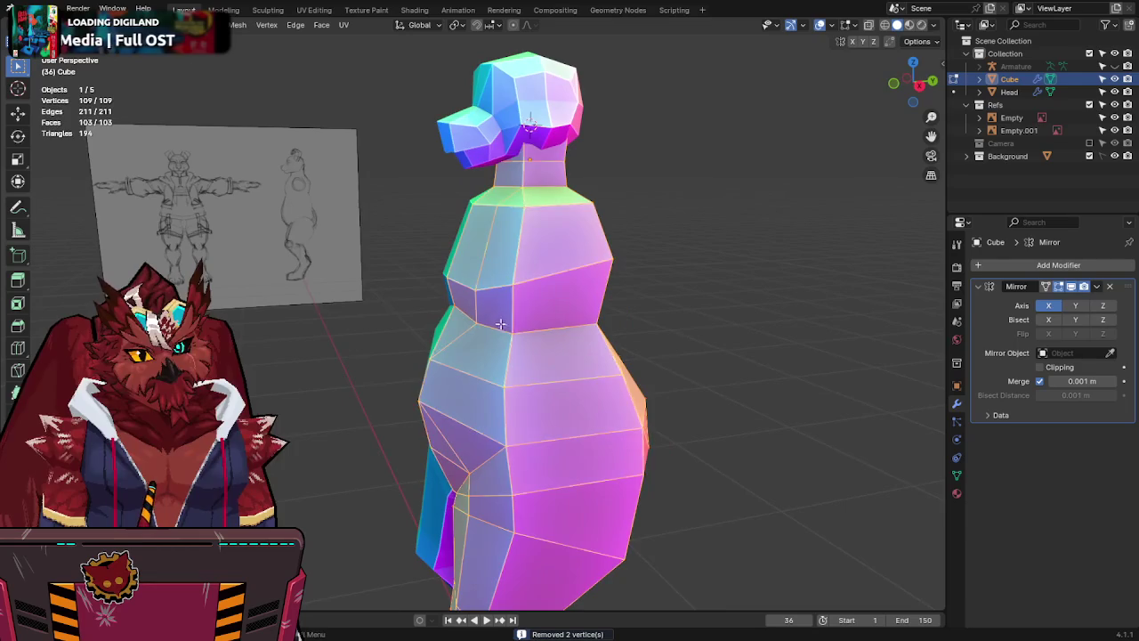
Move the torso's side vertices along Y twice to match the side sketch's profile.
click(590, 371)
middle_drag(590, 371, 530, 352)
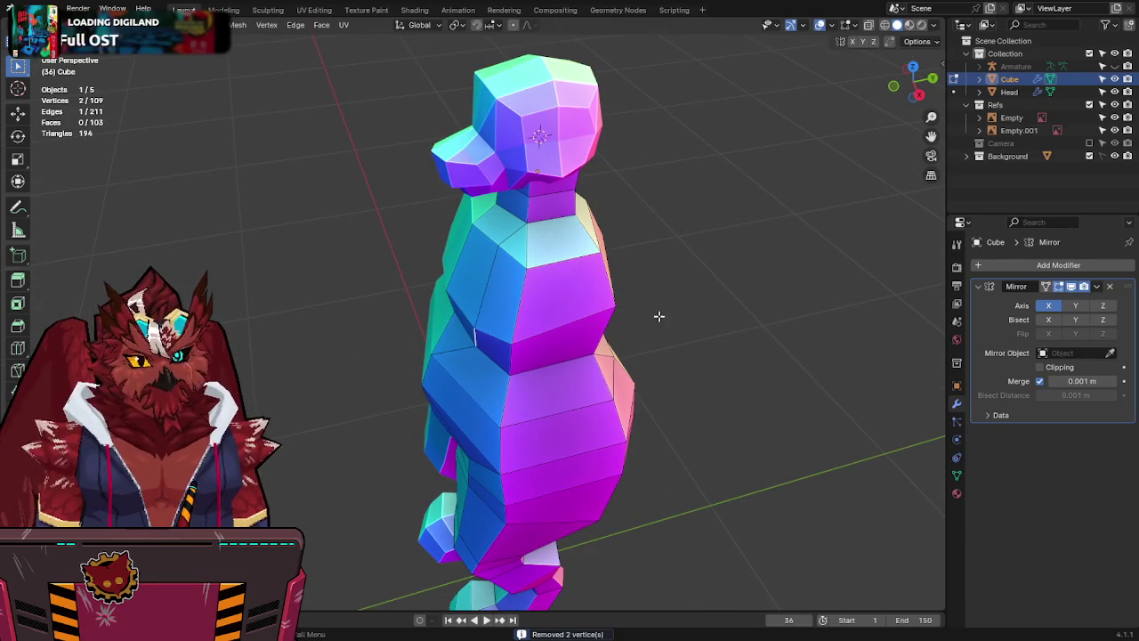
key(g)
key(y)
click(597, 319)
middle_drag(477, 287, 456, 297)
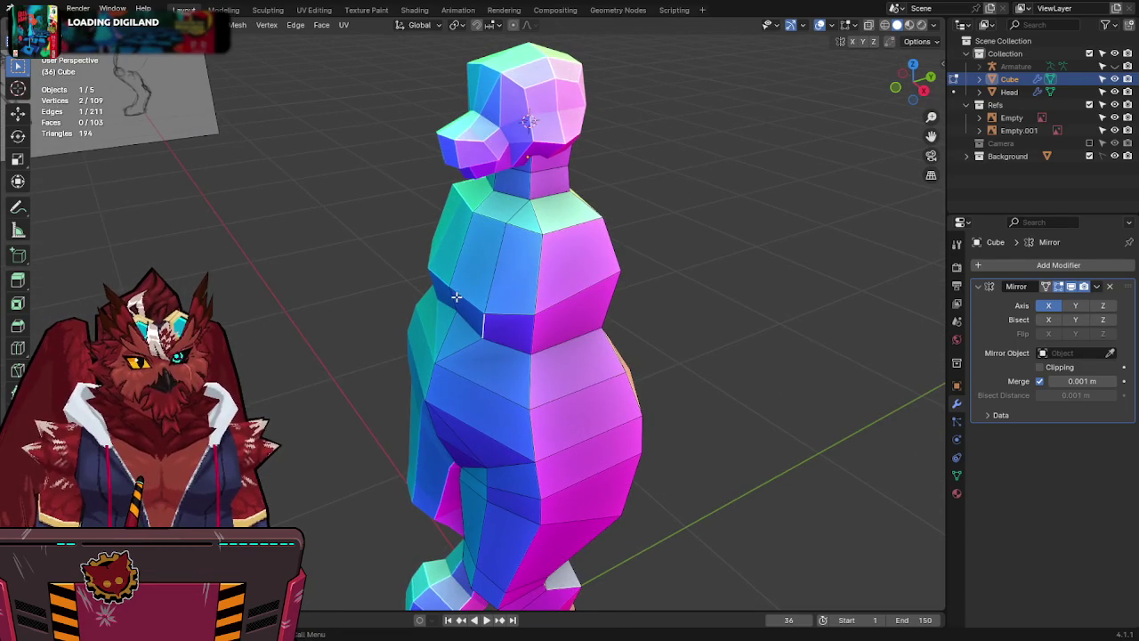
key(g)
key(y)
click(575, 279)
mouse_move(576, 279)
middle_down()
mouse_move(437, 285)
mouse_move(521, 314)
middle_up()
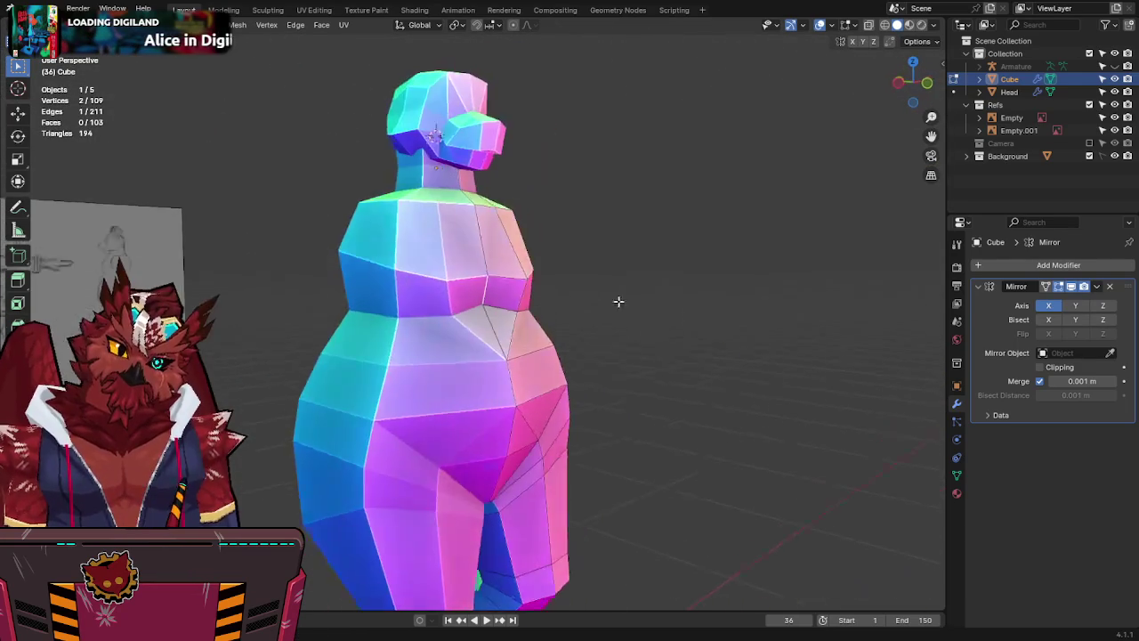
Connect the front torso vertices with new edges, dissolve the extra edges, and save.
key(Tab)
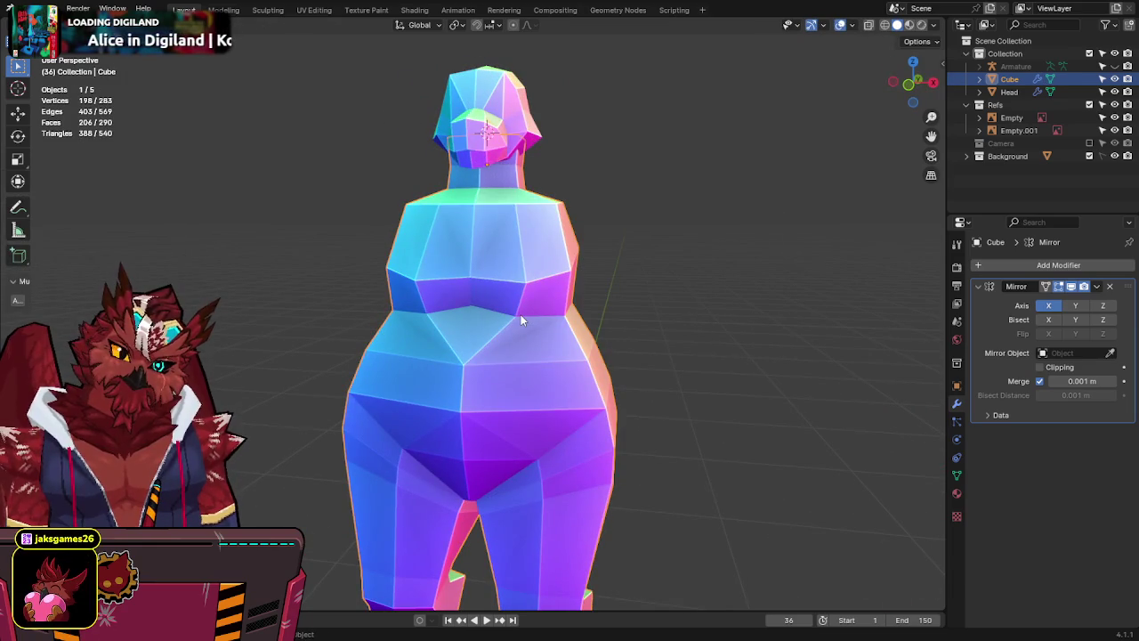
key(Tab)
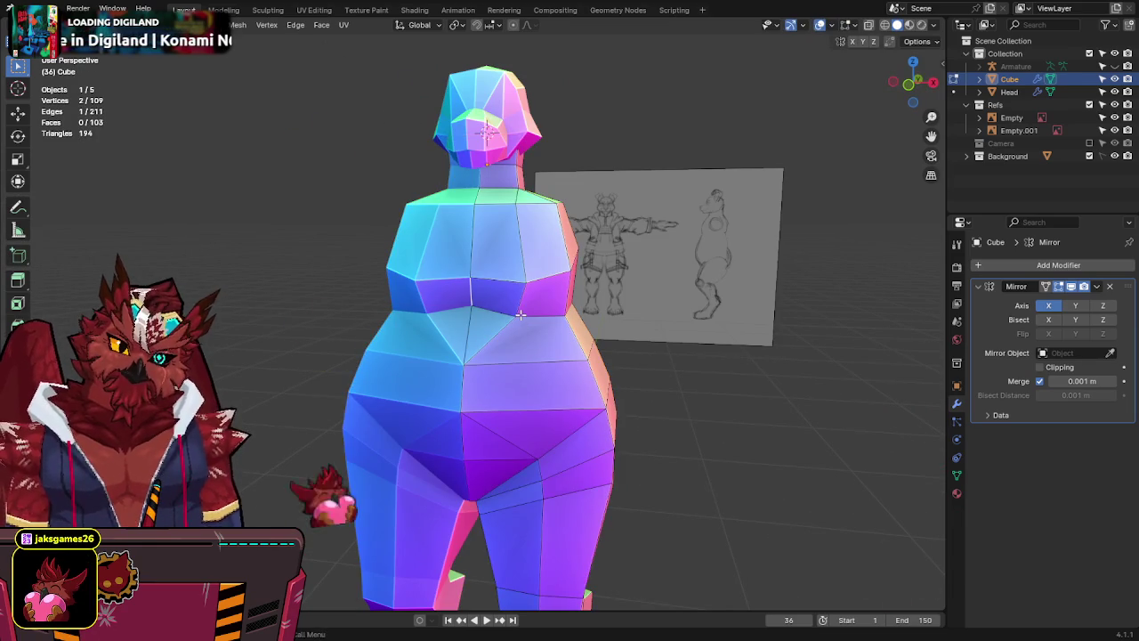
click(518, 316)
key(ctrl+s)
mouse_move(584, 355)
middle_down()
mouse_move(574, 320)
mouse_move(541, 393)
middle_up()
key(j)
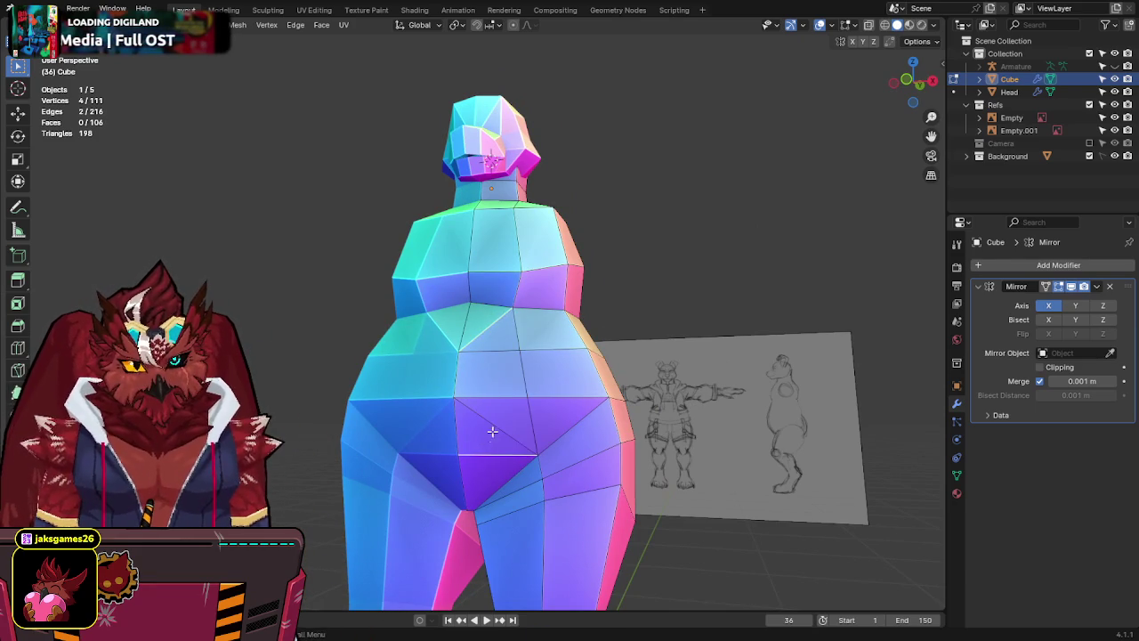
key(x)
click(472, 397)
mouse_move(472, 396)
middle_down()
mouse_move(588, 334)
mouse_move(548, 359)
middle_up()
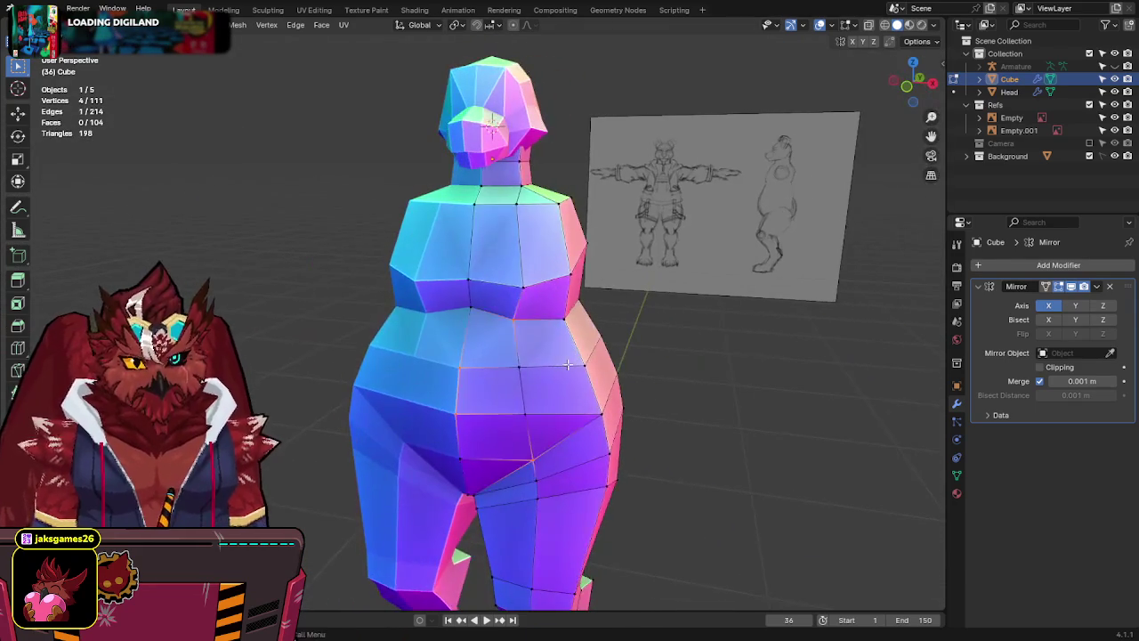
Merge overlapping vertices once more, then inspect the hips from the side.
key(a)
key(F3)
click(669, 381)
middle_drag(668, 381, 502, 365)
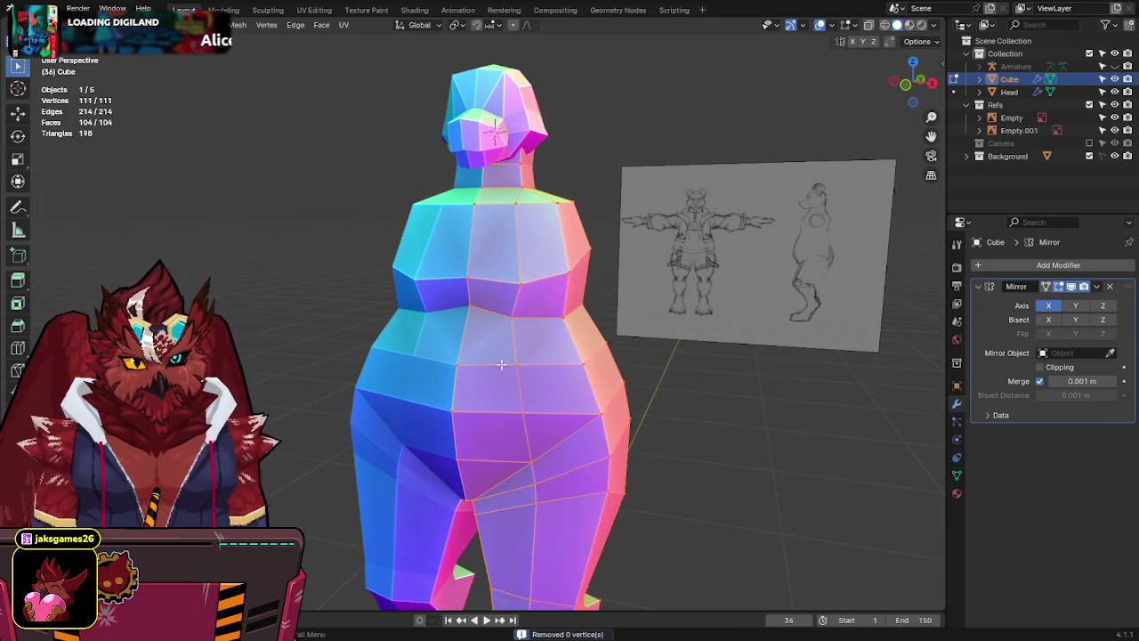
click(472, 365)
key(g)
key(Escape)
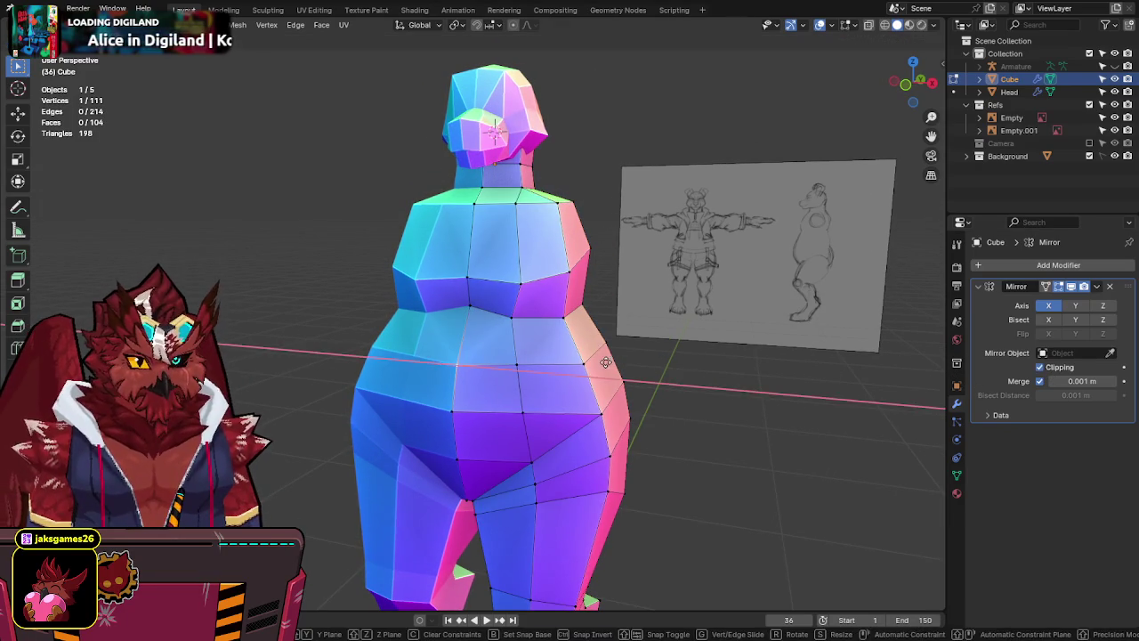
mouse_move(584, 323)
middle_down()
mouse_move(505, 320)
mouse_move(497, 360)
middle_up()
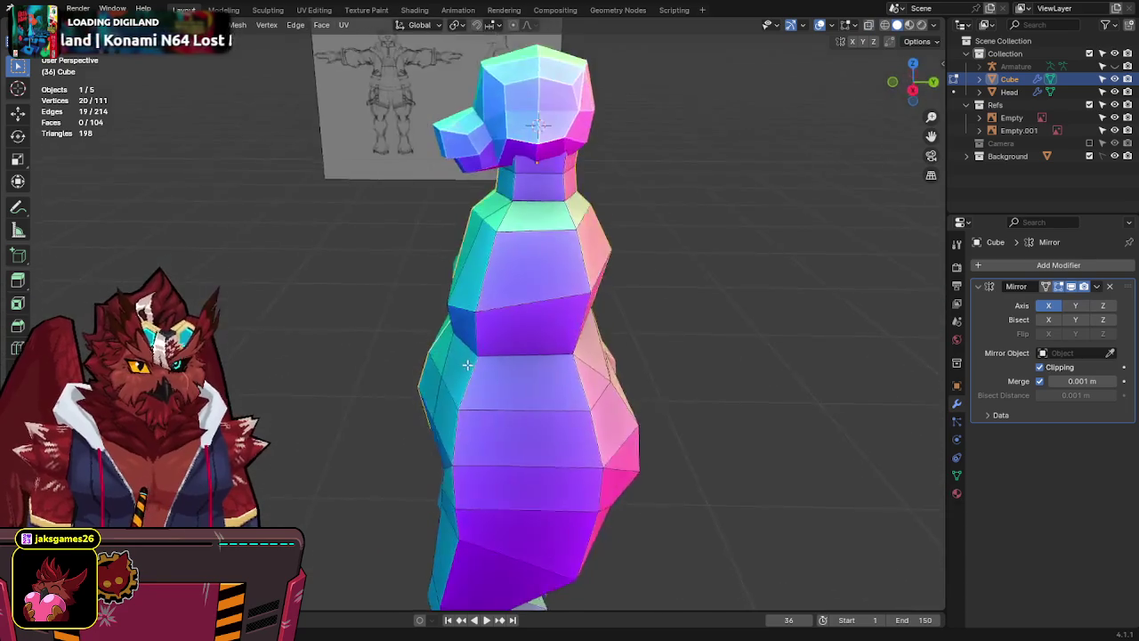
scroll(541, 386, down, 5)
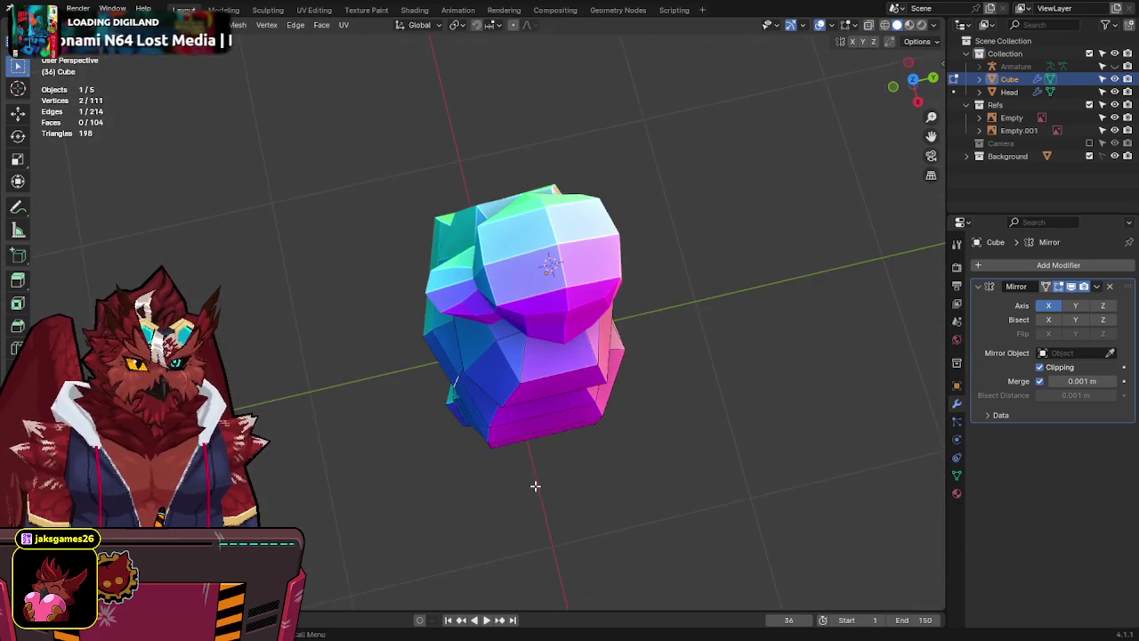
scroll(594, 385, up, 5)
mouse_move(457, 499)
middle_down()
mouse_move(595, 385)
mouse_move(522, 322)
mouse_move(537, 322)
middle_up()
mouse_move(556, 408)
middle_down()
mouse_move(531, 400)
mouse_move(513, 349)
middle_up()
In Right Orthographic X-ray view, move the belly vertex along Y onto the sketch line.
key(KP_3)
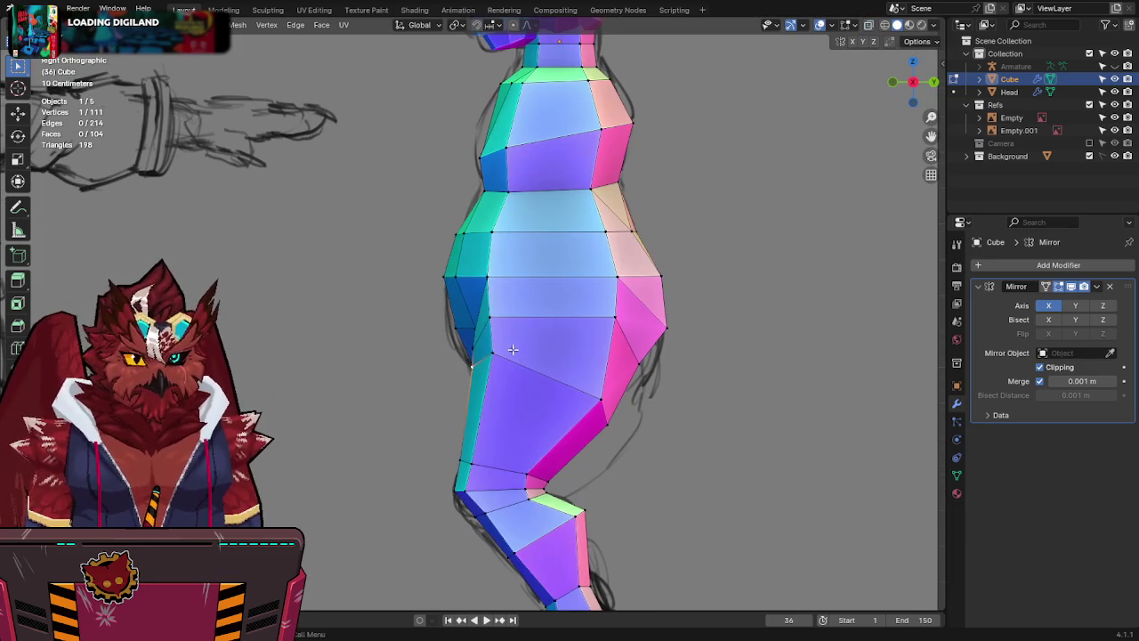
key(alt+z)
key(alt+z)
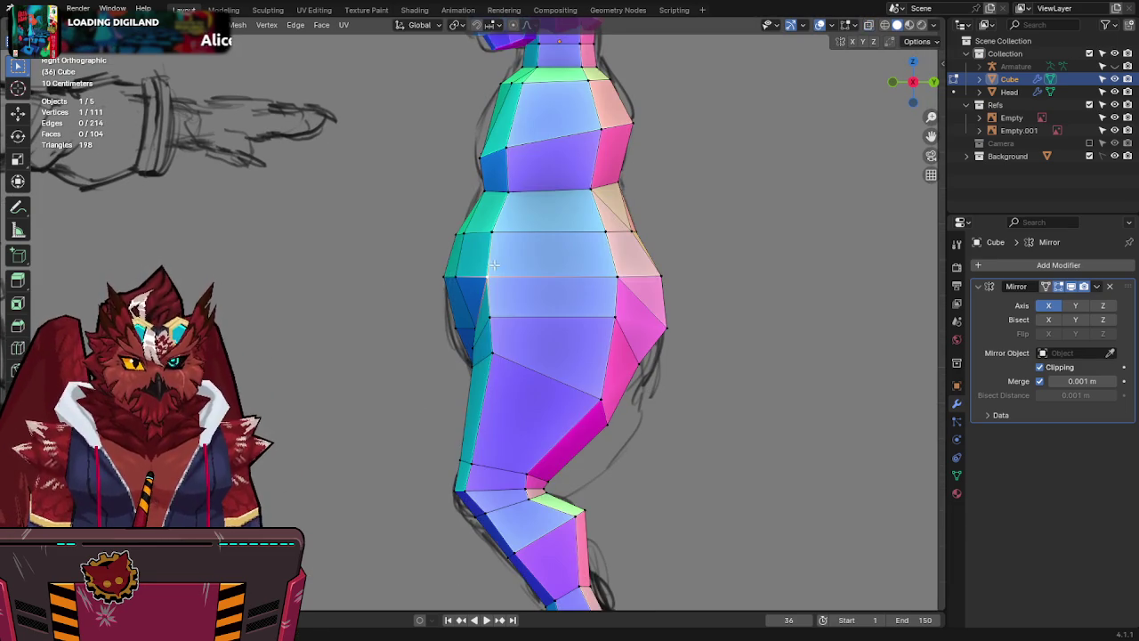
key(g)
key(y)
click(594, 259)
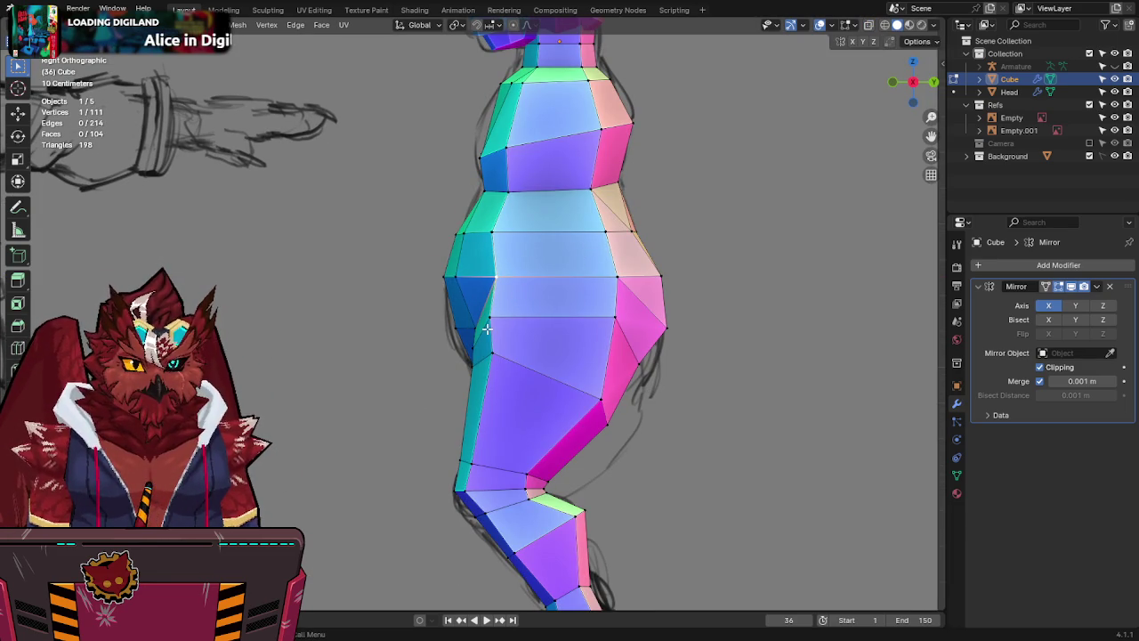
key(g)
key(y)
click(580, 306)
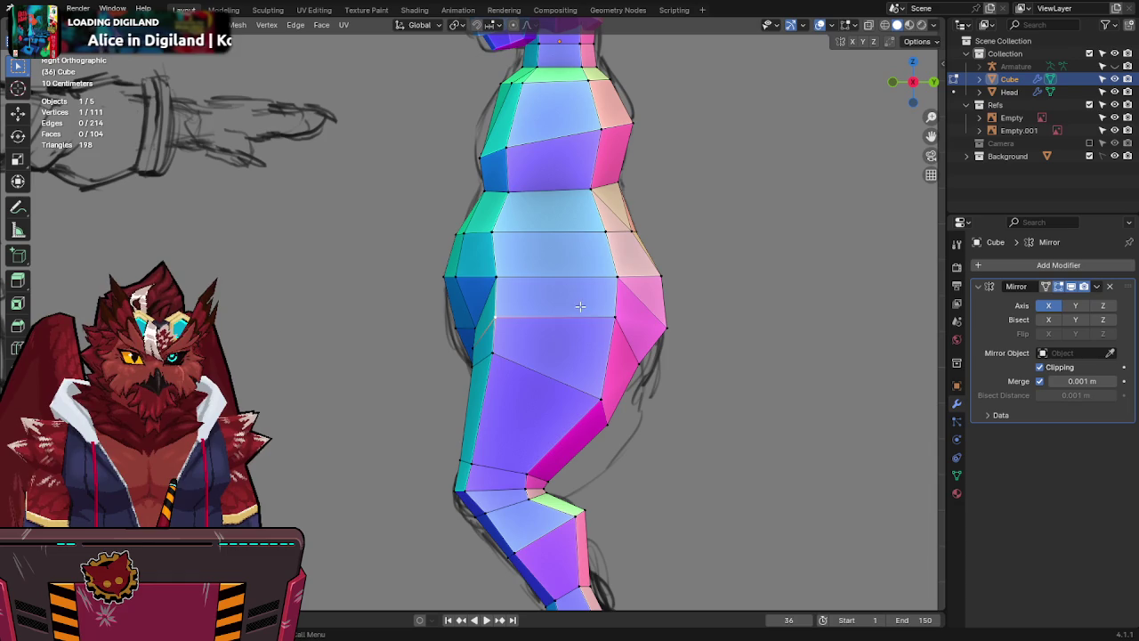
Orbit around the full figure to review the belly's new profile.
mouse_move(548, 306)
middle_down()
mouse_move(509, 351)
mouse_move(688, 323)
middle_up()
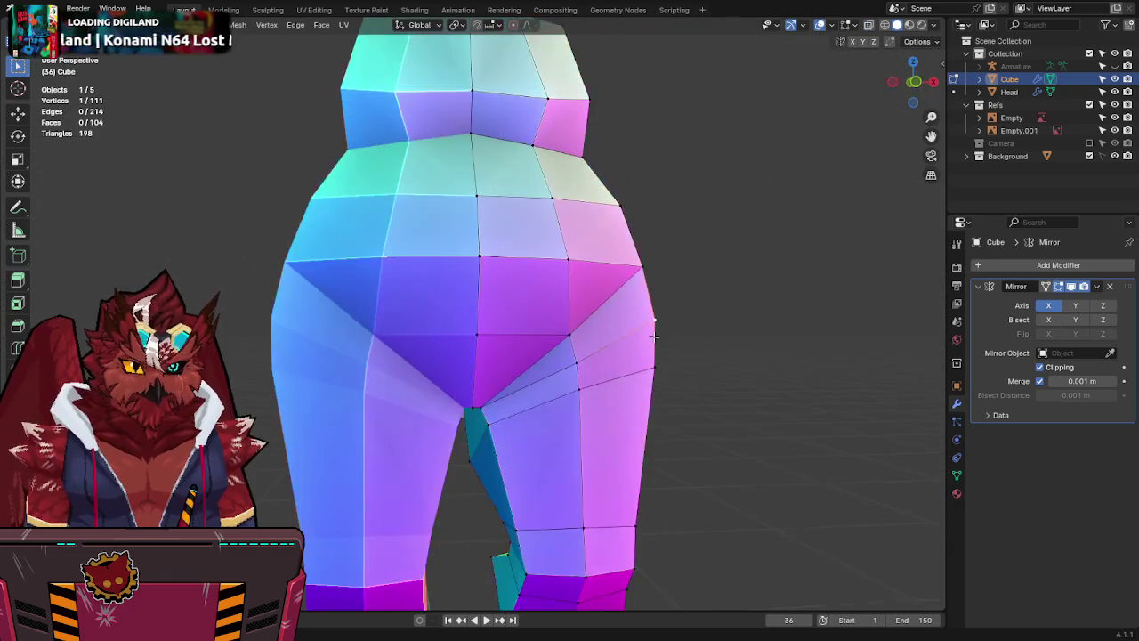
scroll(688, 323, down, 4)
mouse_move(544, 344)
middle_down()
mouse_move(453, 297)
mouse_move(547, 349)
middle_up()
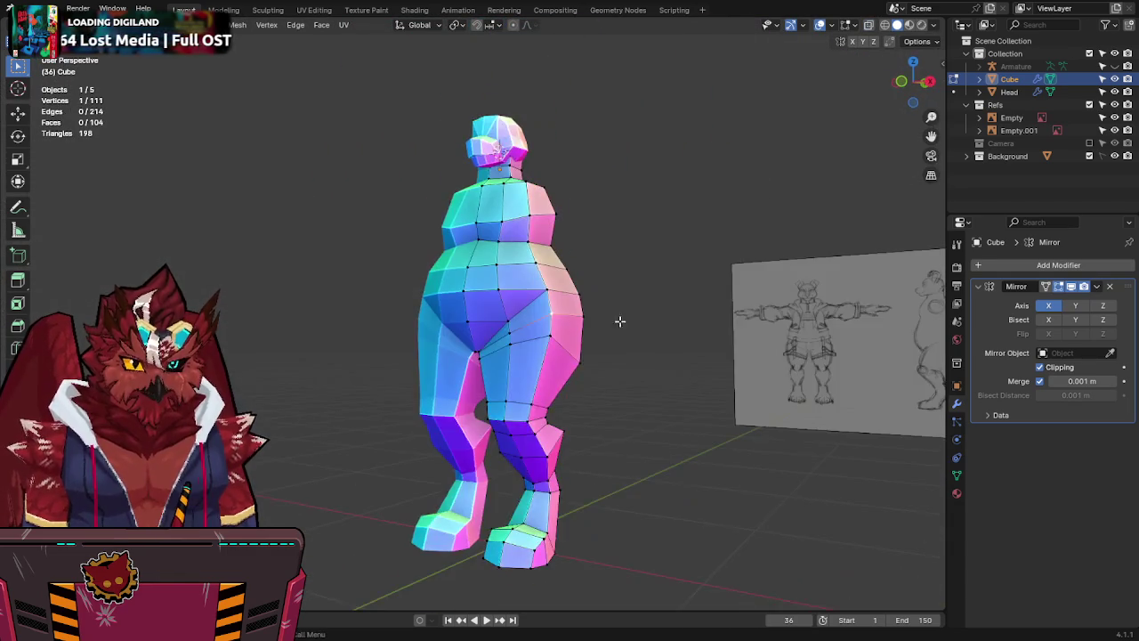
scroll(547, 349, up, 3)
mouse_move(637, 304)
middle_down()
mouse_move(531, 315)
mouse_move(598, 312)
mouse_move(676, 267)
mouse_move(623, 250)
mouse_move(729, 225)
mouse_move(623, 233)
middle_up()
key(g)
key(Escape)
Select all and Merge by Distance, removing one more duplicate vertex.
key(a)
key(F3)
click(751, 258)
mouse_move(750, 258)
middle_down()
mouse_move(760, 231)
mouse_move(739, 223)
middle_up()
scroll(297, 308, down, 3)
mouse_move(297, 308)
middle_down()
mouse_move(638, 341)
mouse_move(503, 359)
mouse_move(605, 370)
mouse_move(570, 367)
mouse_move(586, 376)
mouse_move(763, 353)
mouse_move(686, 249)
mouse_move(724, 303)
mouse_move(655, 379)
mouse_move(595, 372)
mouse_move(695, 316)
middle_up()
scroll(761, 352, up, 2)
Save the file and frame the legs and feet in Front Orthographic view in Edit Mode.
key(Tab)
scroll(595, 371, down, 5)
key(ctrl+s)
key(KP_1)
scroll(548, 285, up, 1)
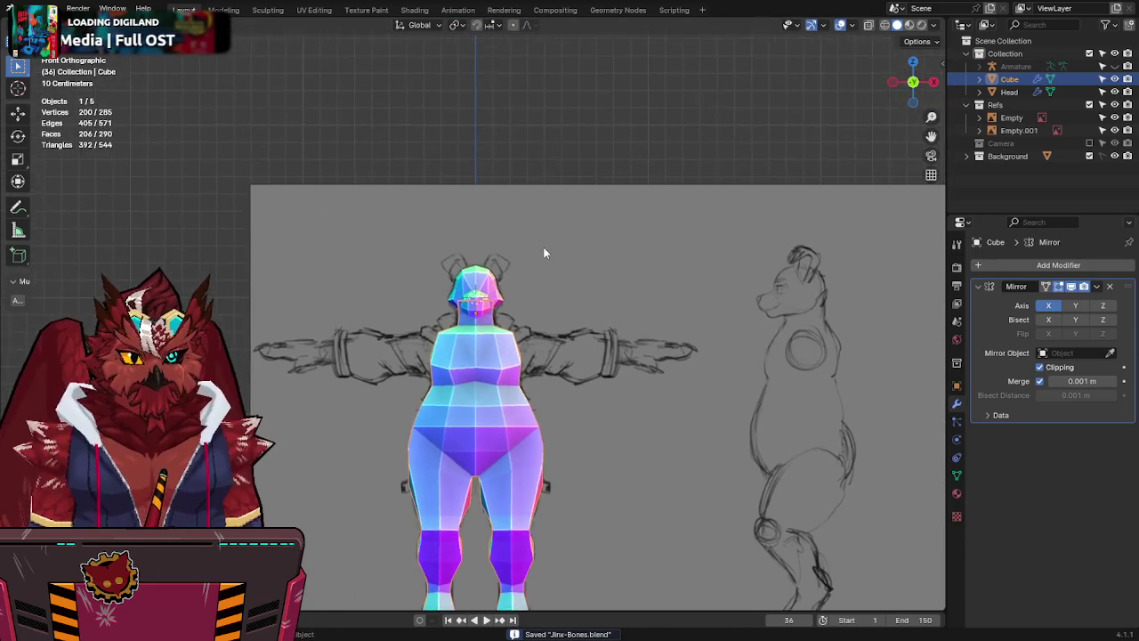
scroll(547, 284, up, 2)
scroll(552, 289, down, 3)
scroll(543, 294, up, 2)
scroll(534, 307, down, 2)
key(Tab)
scroll(560, 409, up, 3)
mouse_move(585, 434)
shift+middle_down()
mouse_move(603, 299)
mouse_move(538, 288)
mouse_move(638, 277)
mouse_move(682, 326)
mouse_move(298, 285)
mouse_move(295, 300)
mouse_move(669, 305)
mouse_move(682, 326)
mouse_move(665, 307)
shift+middle_up()
Save again, return to the front view, and re-enter Edit Mode with X-ray over the sketch.
key(Tab)
key(ctrl+s)
key(KP_1)
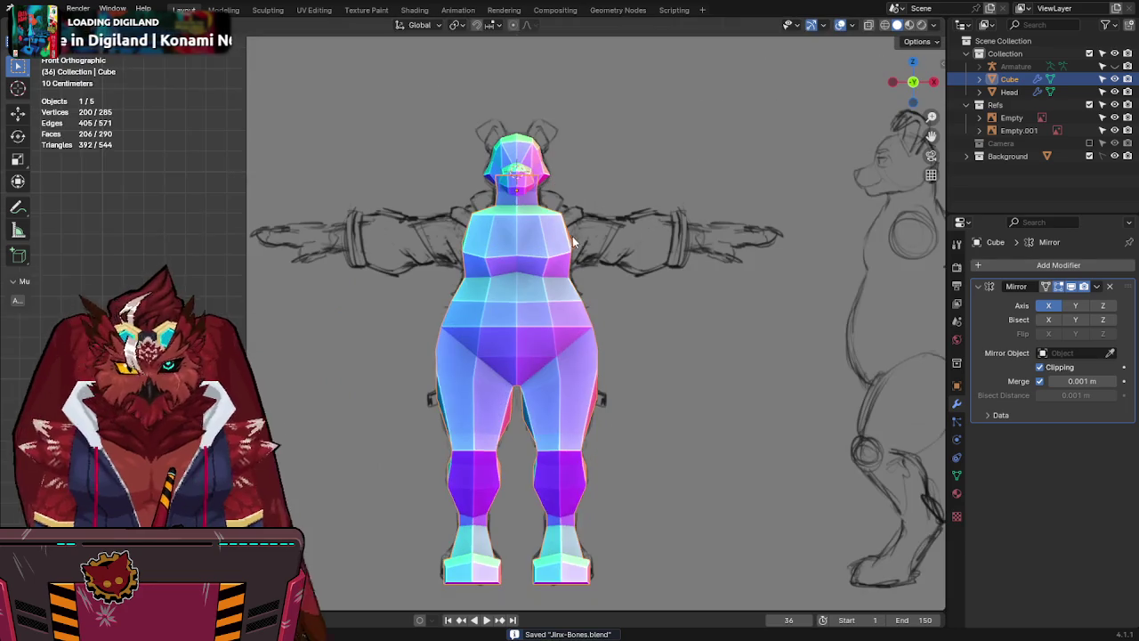
scroll(580, 441, up, 4)
scroll(578, 351, up, 2)
key(Tab)
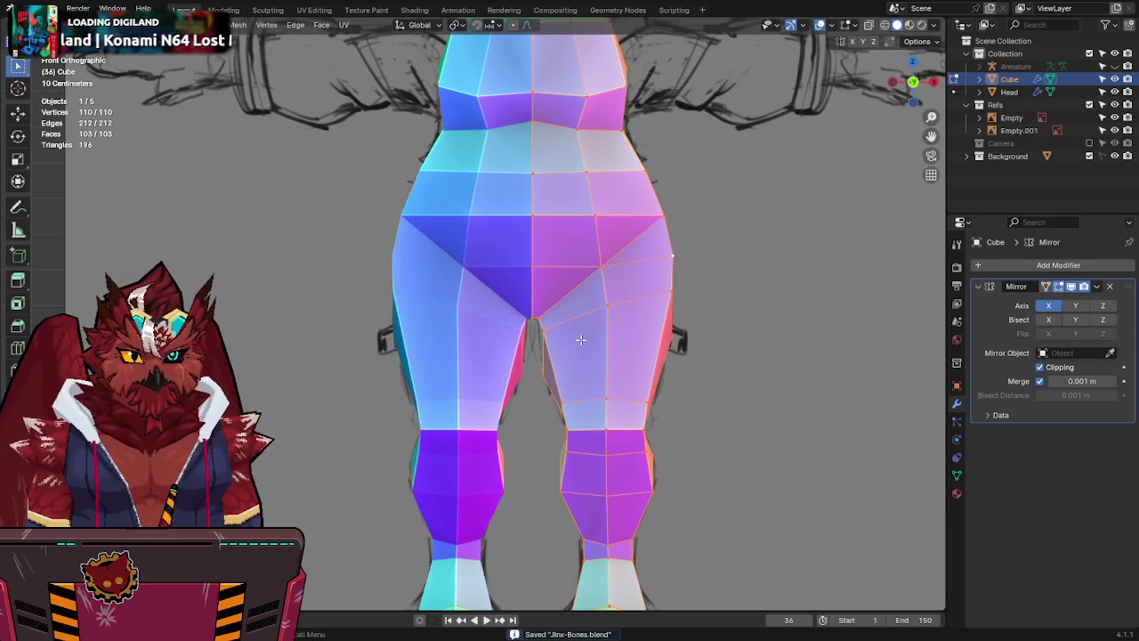
key(alt+z)
scroll(663, 371, down, 2)
Box-select the right leg's vertices without the crotch vertex, checking from back and side views.
key(alt+z)
key(alt+z)
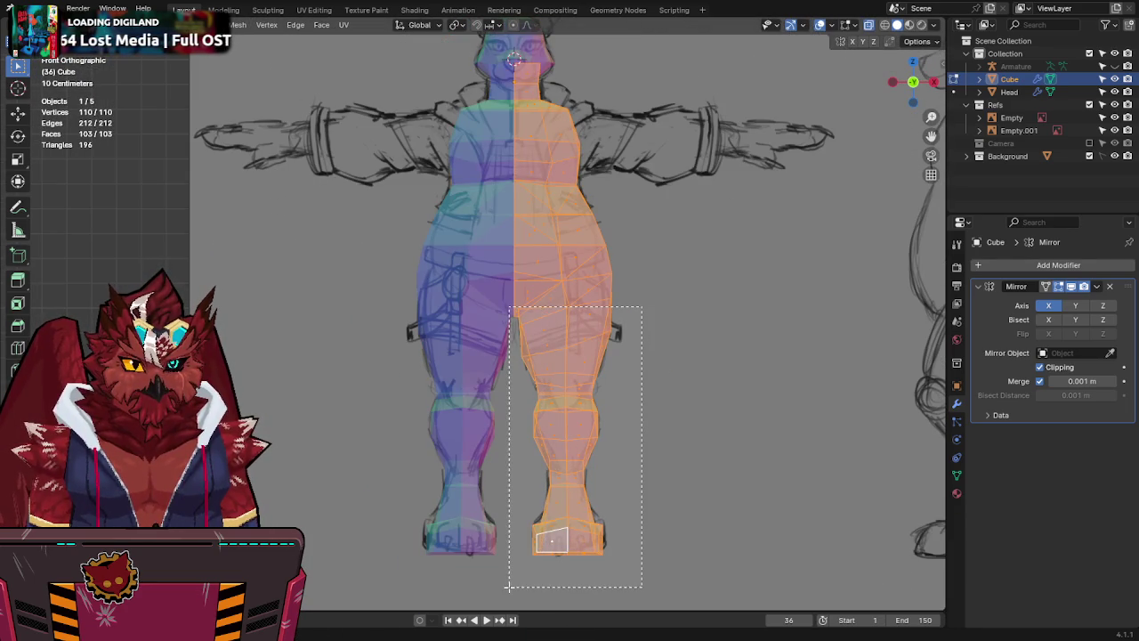
drag(514, 587, 513, 303)
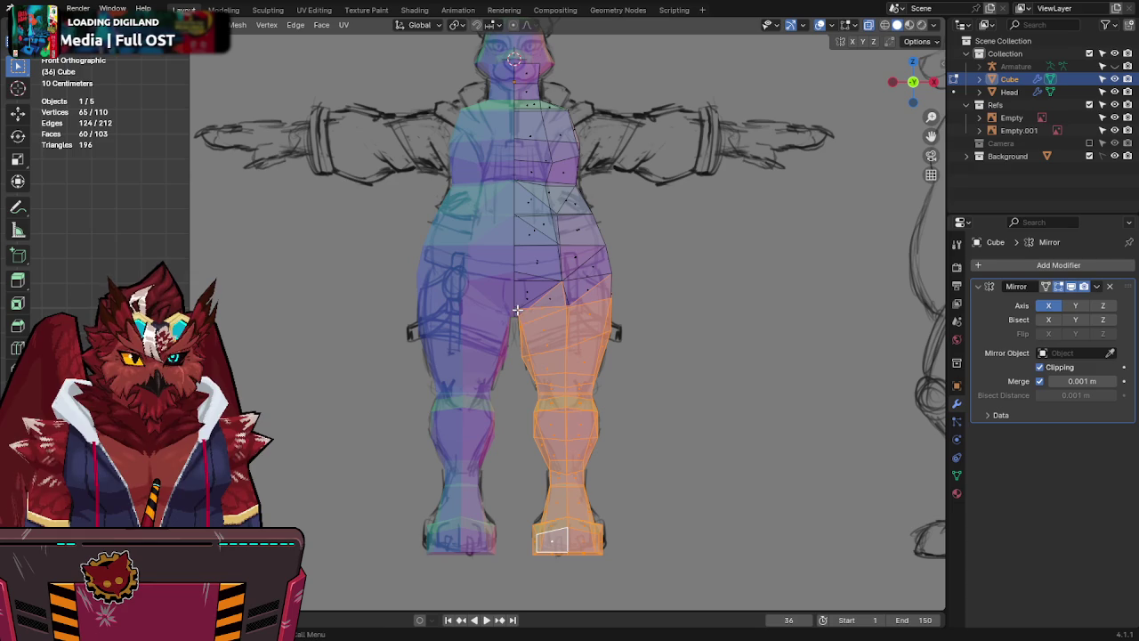
mouse_move(541, 302)
middle_down()
mouse_move(648, 311)
mouse_move(822, 294)
mouse_move(672, 319)
middle_up()
key(ctrl+KP_1)
shift+click(432, 304)
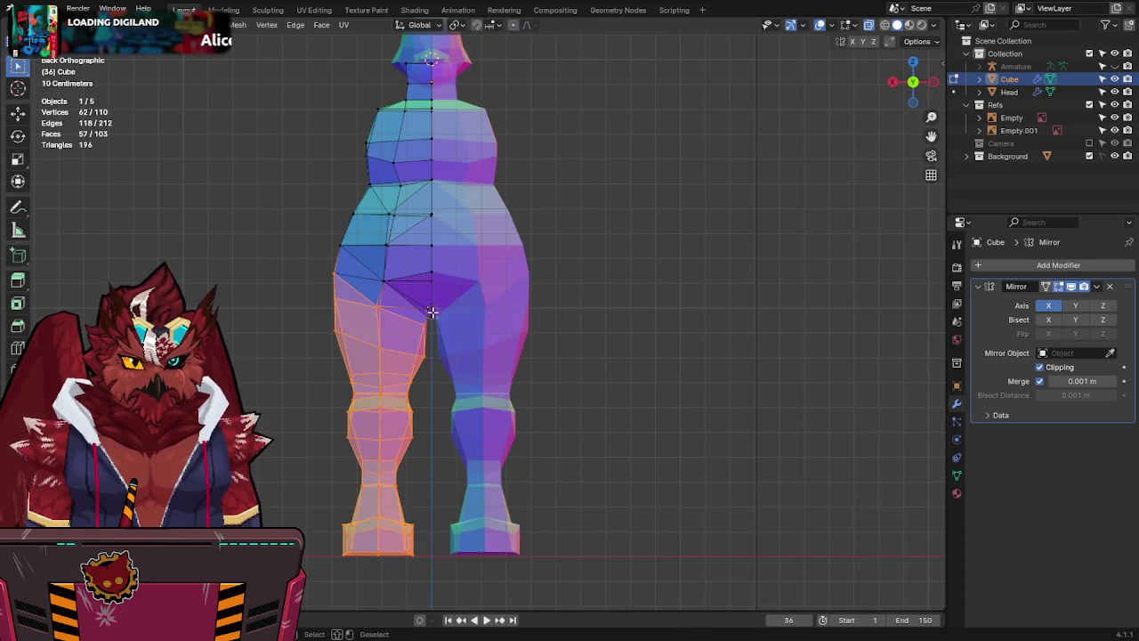
click(894, 84)
middle_drag(415, 289, 647, 277)
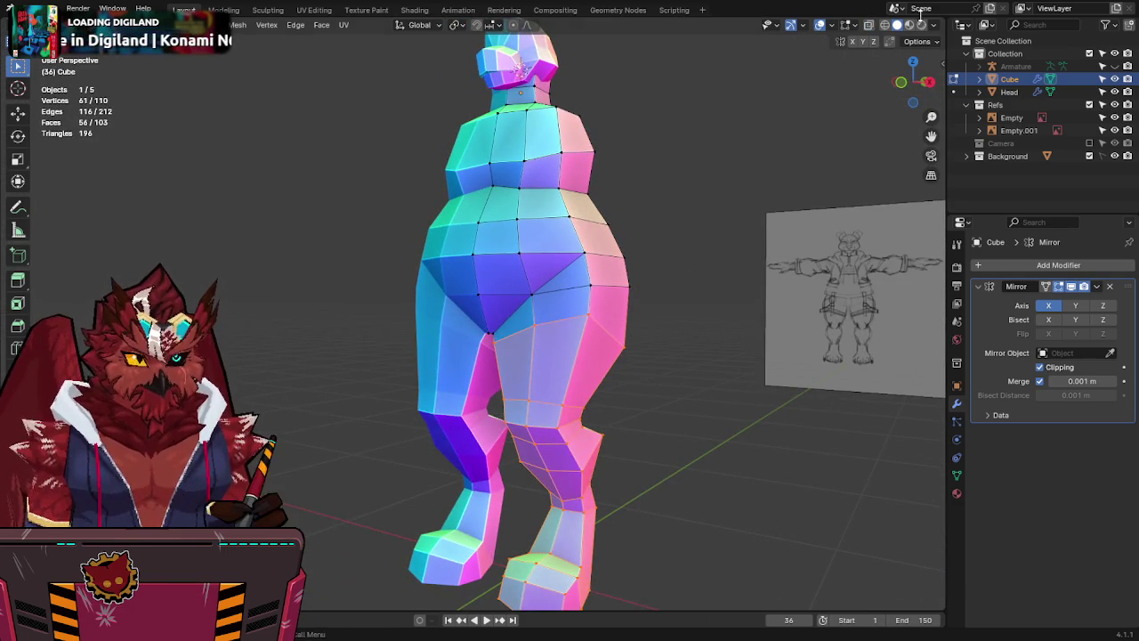
click(901, 84)
Move the right leg sideways along X to match the sketch, leave Edit Mode and save.
key(g)
key(x)
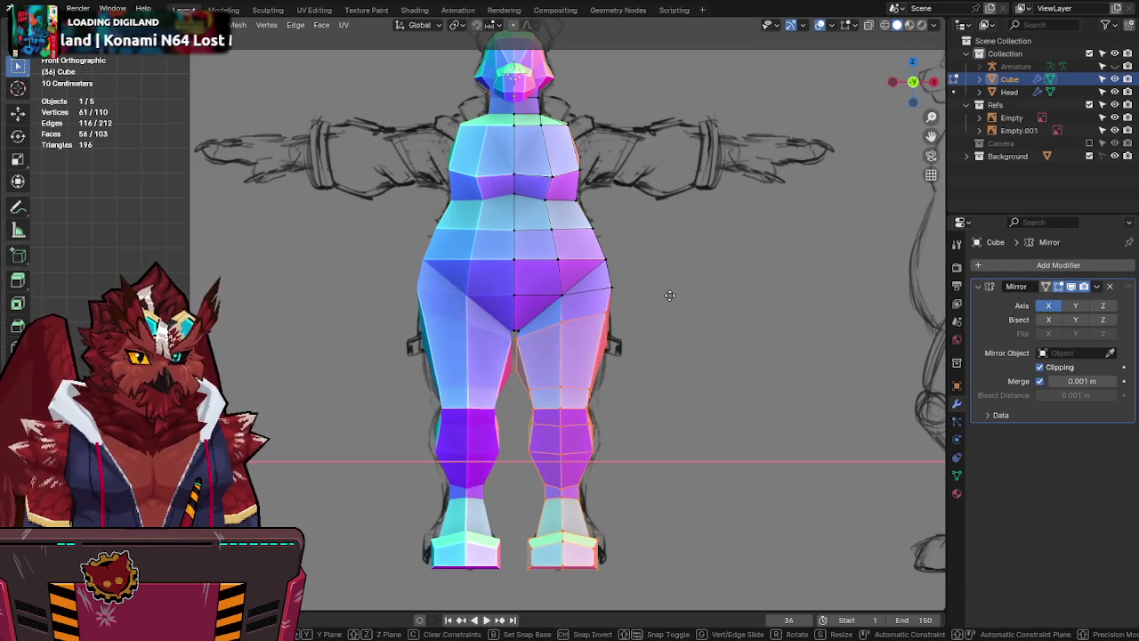
click(694, 299)
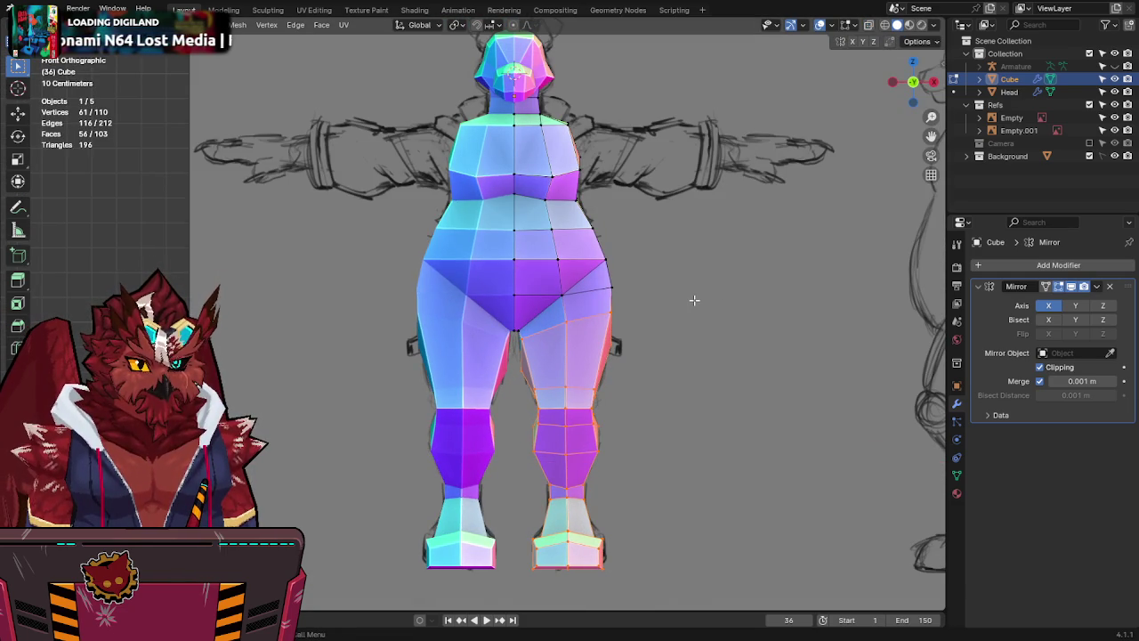
key(Tab)
key(ctrl+s)
shift+middle_drag(676, 180, 636, 240)
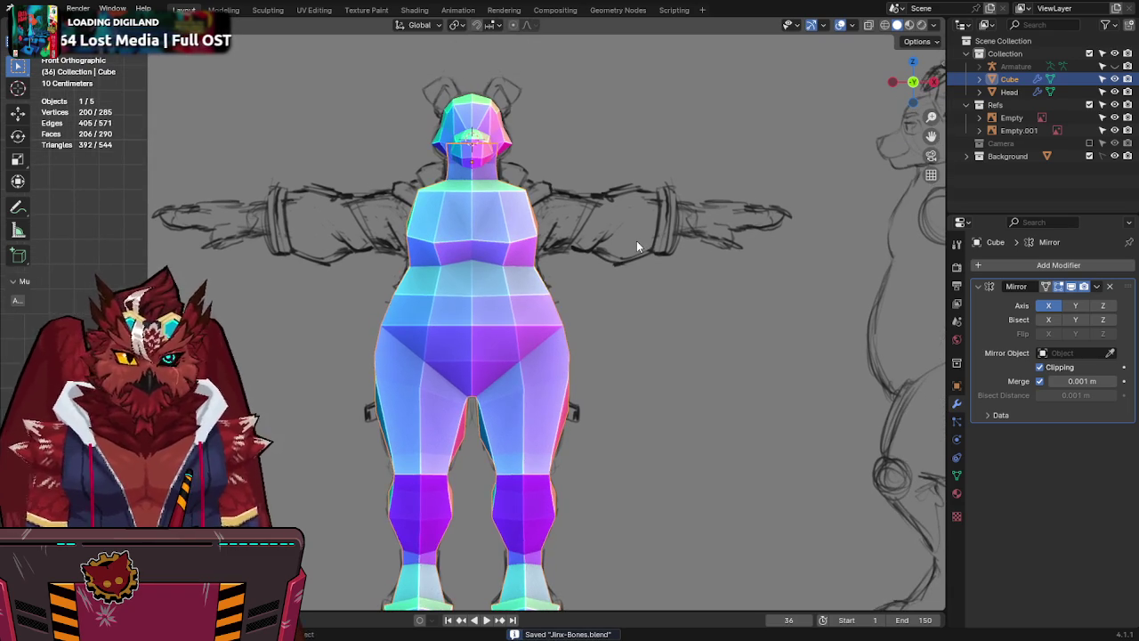
key(q)
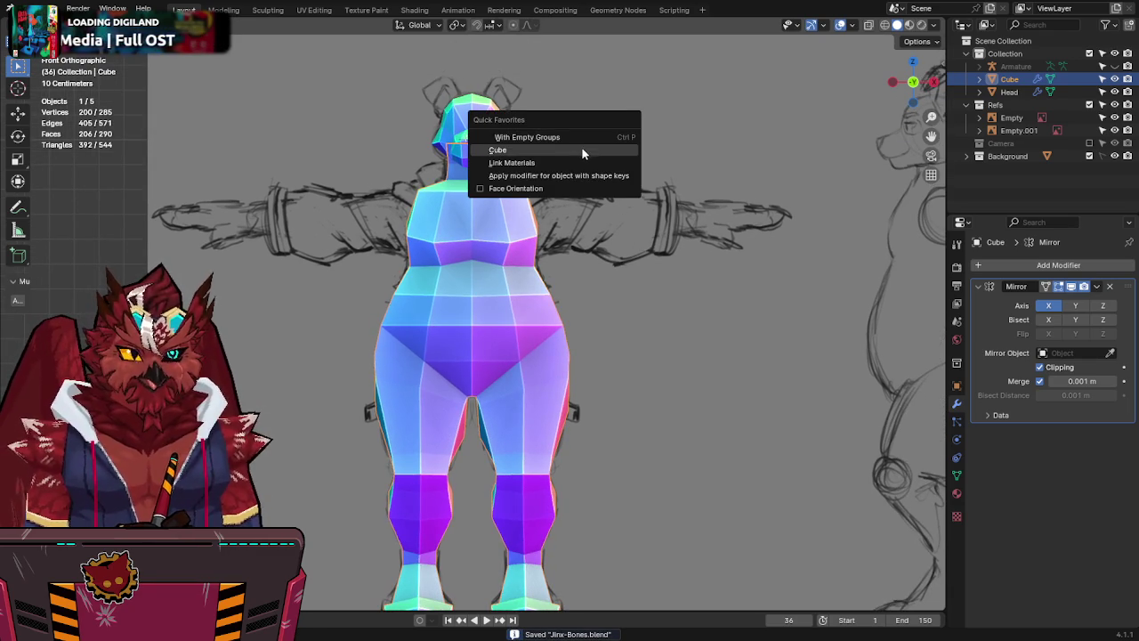
Rename the body object to 'Torso' and save the file.
key(F2)
text(Torso)
key(Return)
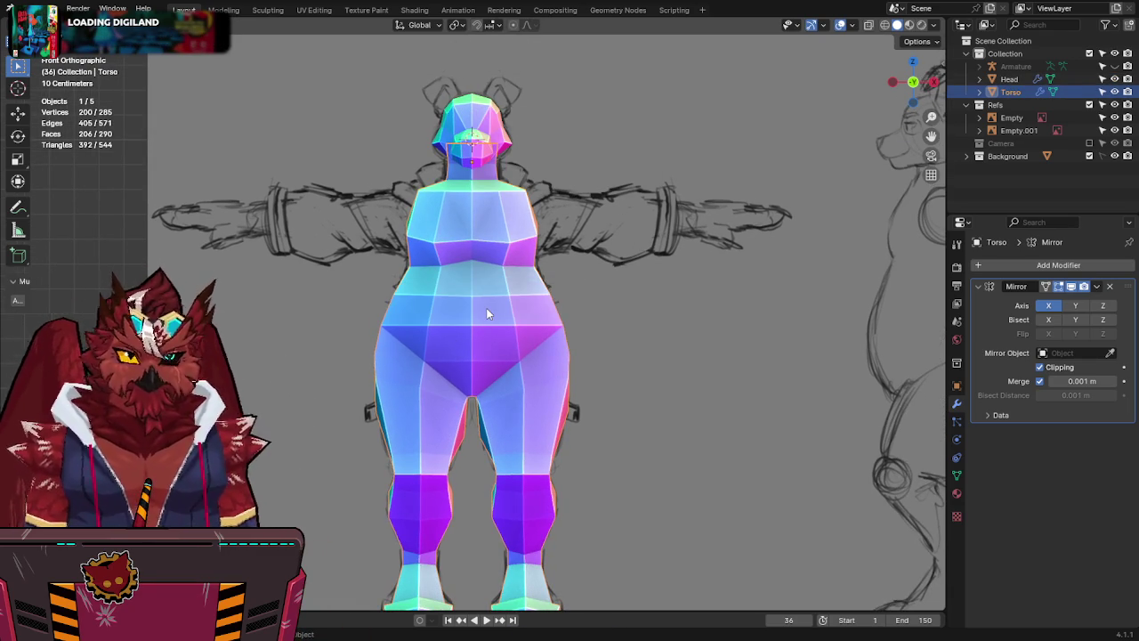
key(ctrl+s)
Add a new cube from Quick Favorites for building the ears.
shift+scroll(508, 276, up, 1)
key(q)
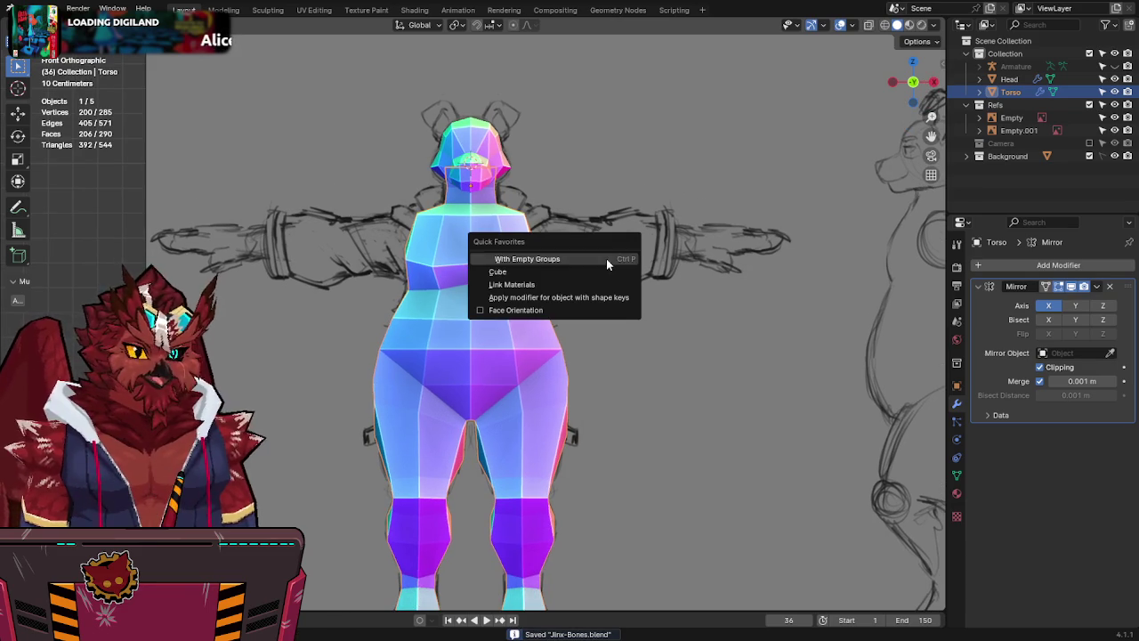
click(556, 271)
Scale the new cube down to about head size.
key(s)
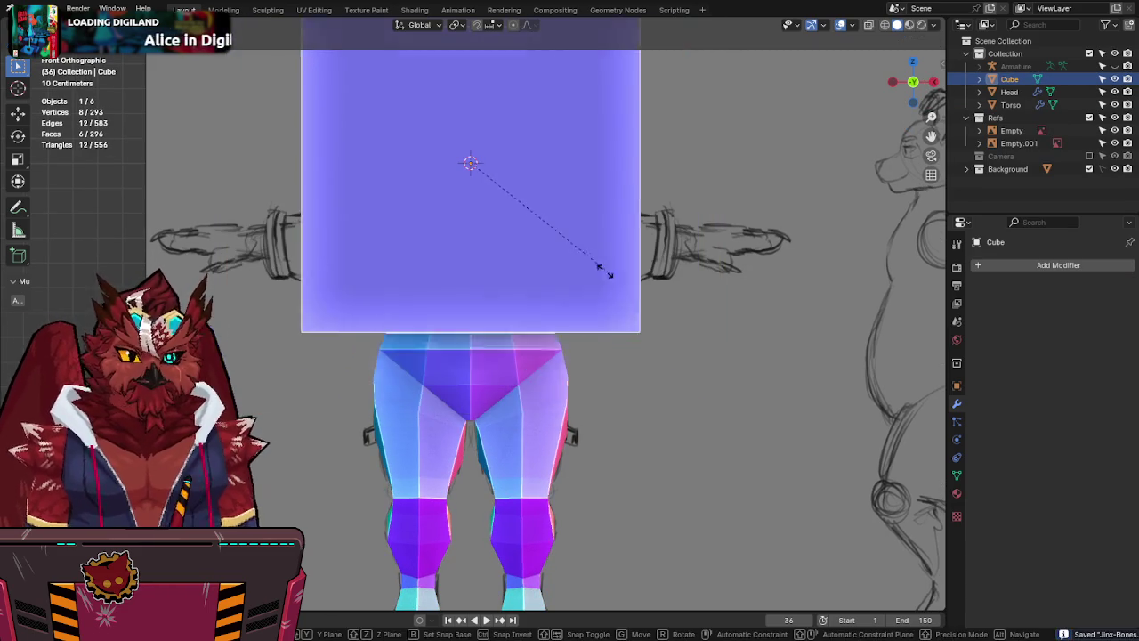
alt+scroll(569, 249, down, 3)
alt+scroll(515, 208, up, 4)
alt+scroll(597, 354, down, 1)
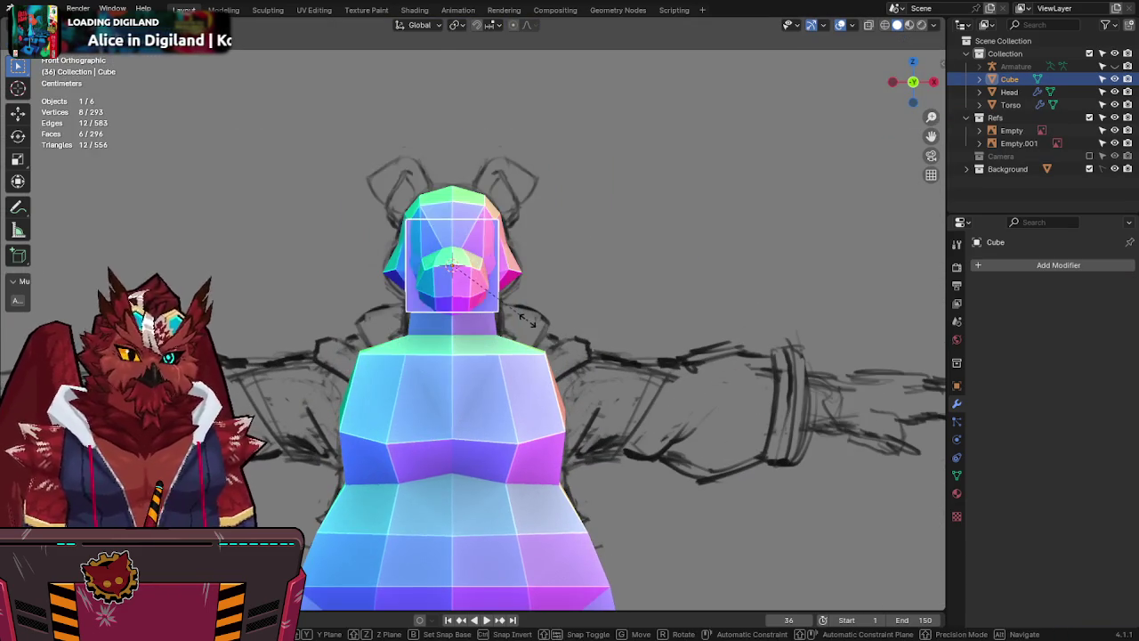
click(526, 321)
In Edit Mode with X-ray on, select the cube over the head and save.
key(Tab)
key(alt+z)
drag(455, 152, 538, 218)
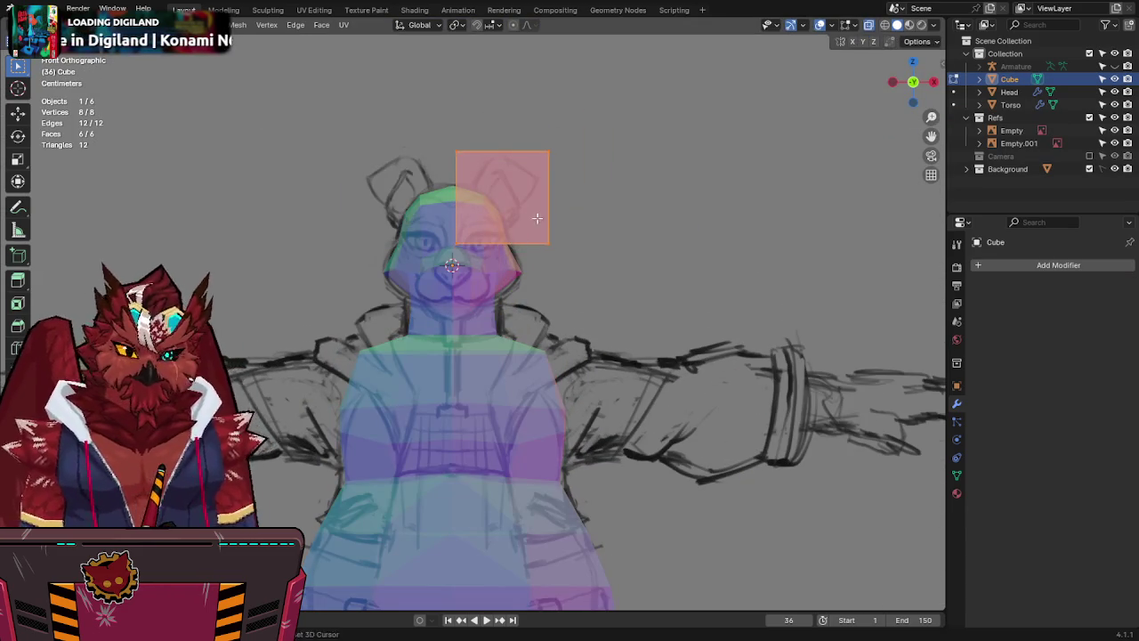
scroll(537, 333, up, 4)
key(ctrl+s)
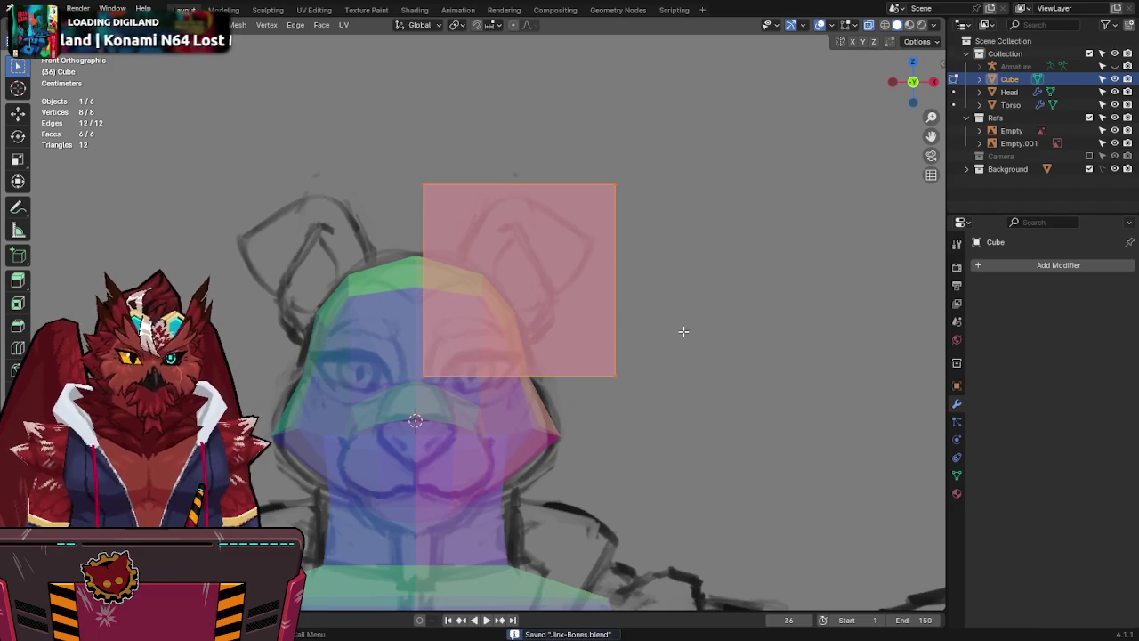
Shrink the block to ear size and add a Mirror modifier from Quick Favorites.
key(s)
click(618, 331)
key(q)
click(570, 450)
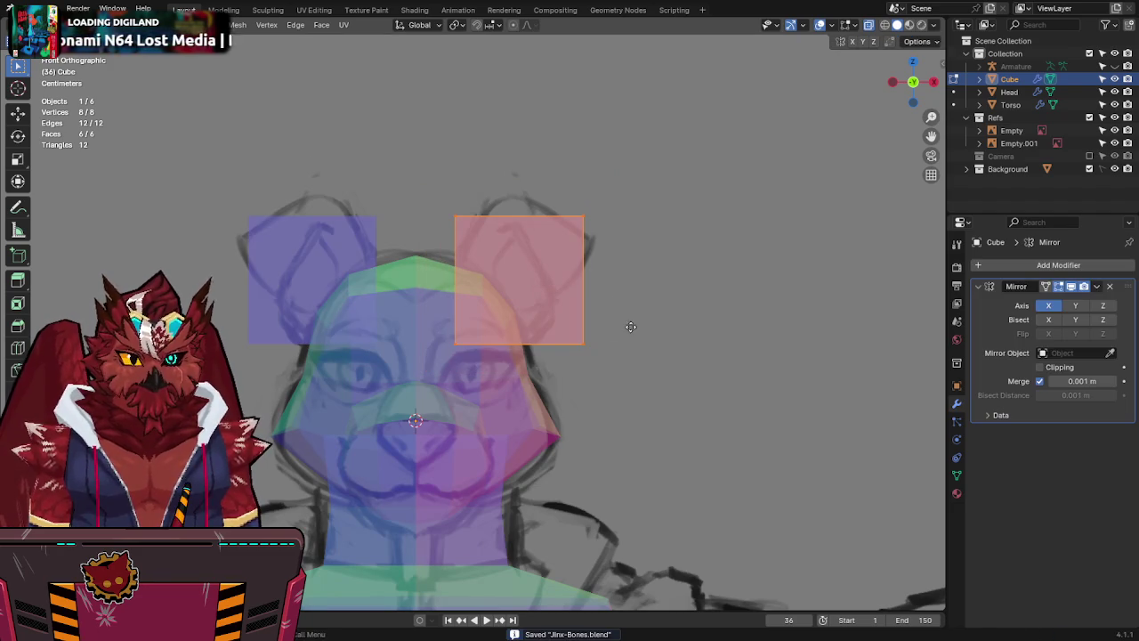
Move the block's bottom corners down-left to tilt it toward the ear sketch.
scroll(632, 374, up, 2)
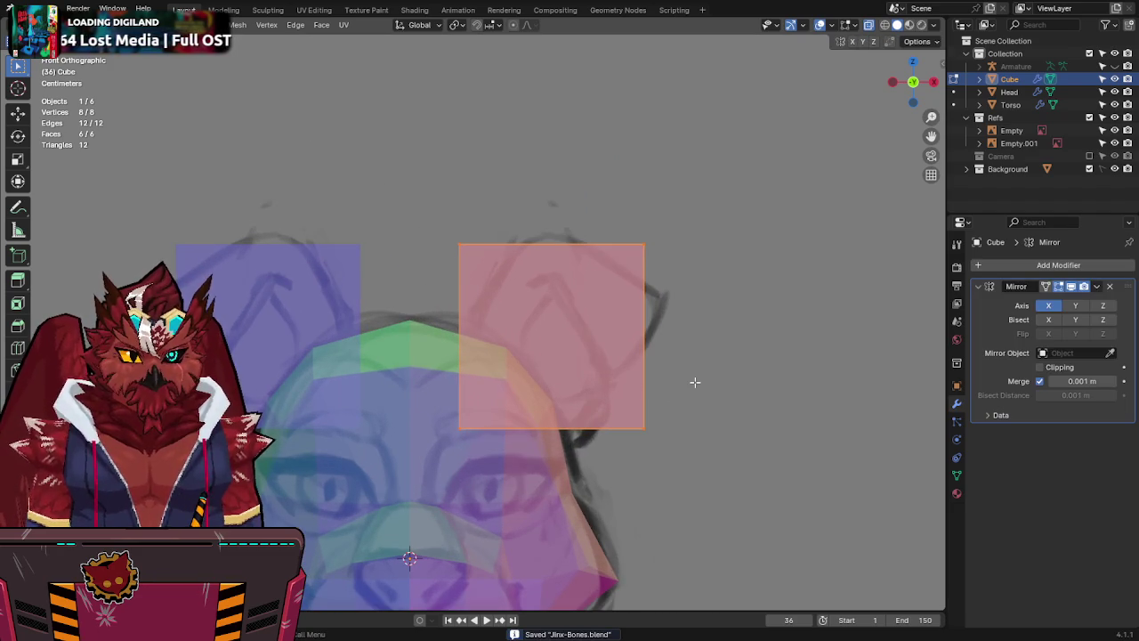
click(643, 429)
key(g)
click(448, 424)
key(g)
click(372, 422)
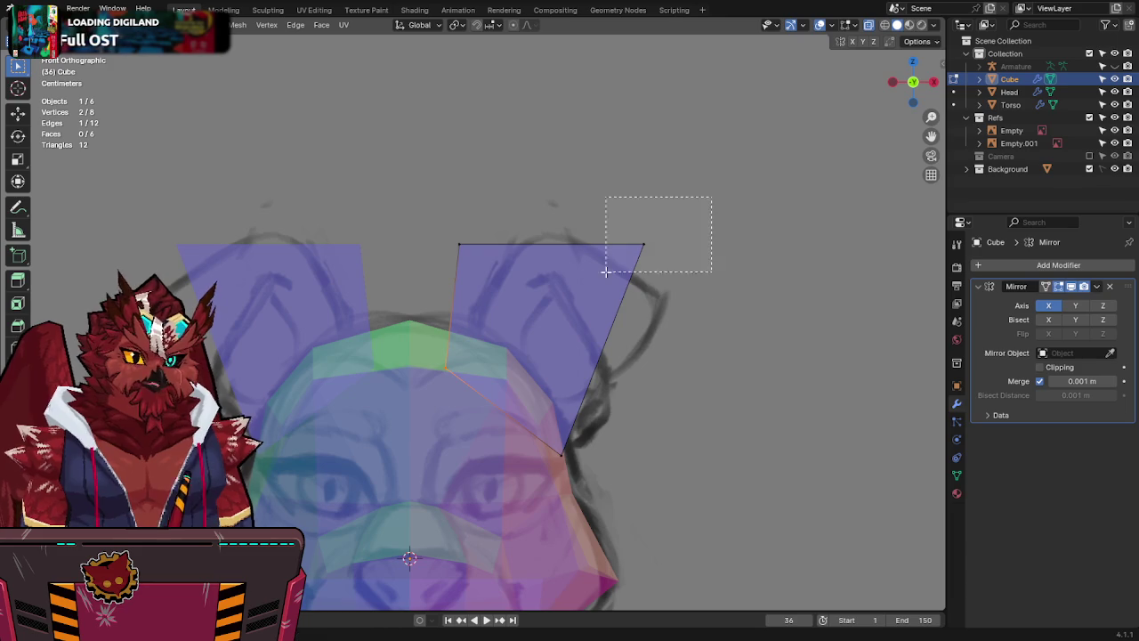
Reposition the ear block's corner vertices to fit the ear sketch.
drag(605, 272, 605, 271)
key(g)
click(564, 379)
drag(450, 259, 450, 259)
key(g)
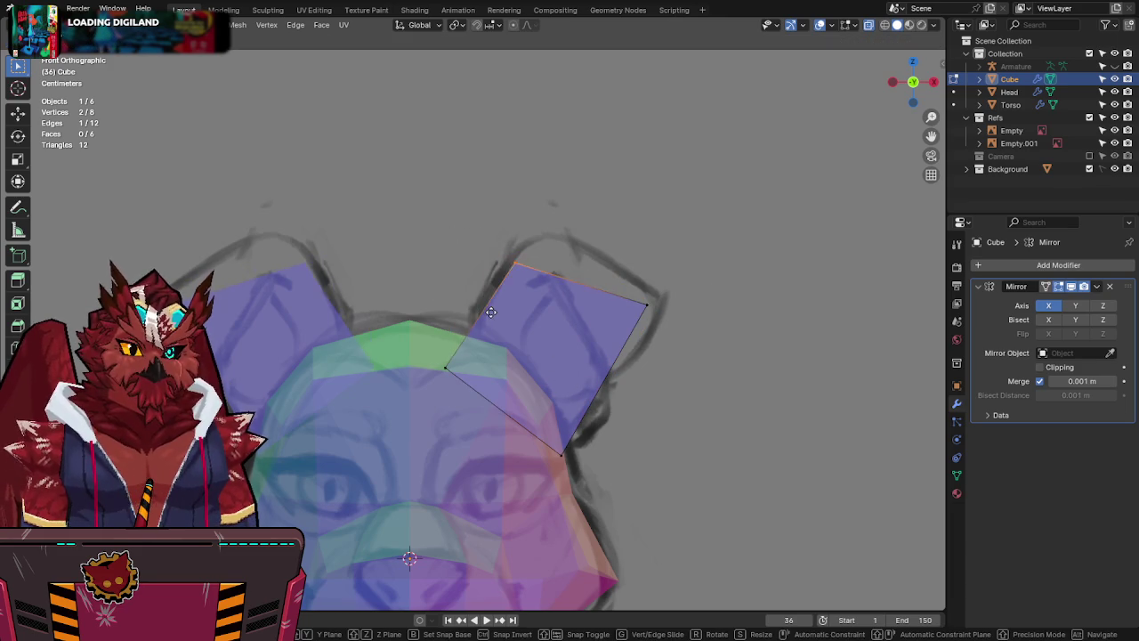
click(487, 305)
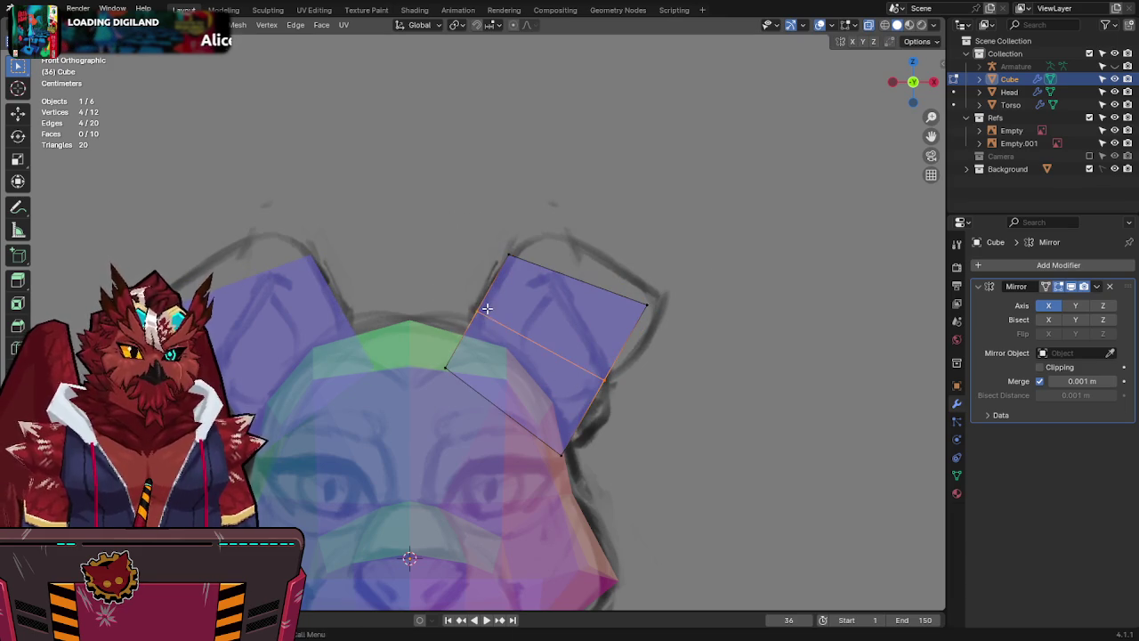
key(g)
click(685, 416)
click(476, 311)
key(g)
click(442, 297)
click(632, 278)
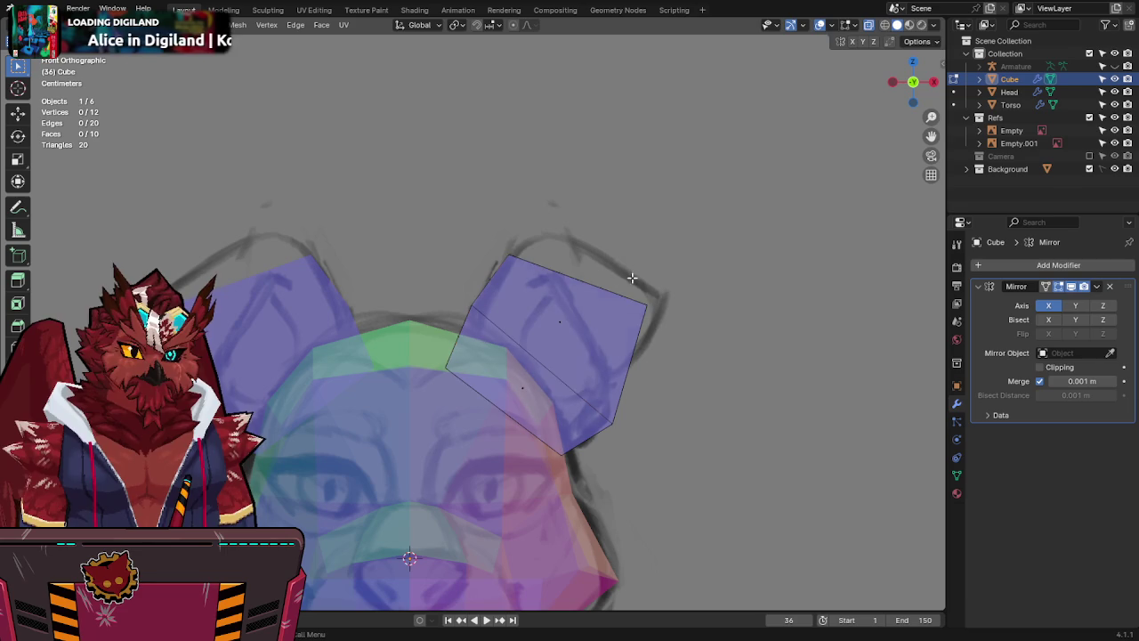
Extrude the ear's top face upward, then thin the whole ear along Y in Right view.
key(e)
click(726, 186)
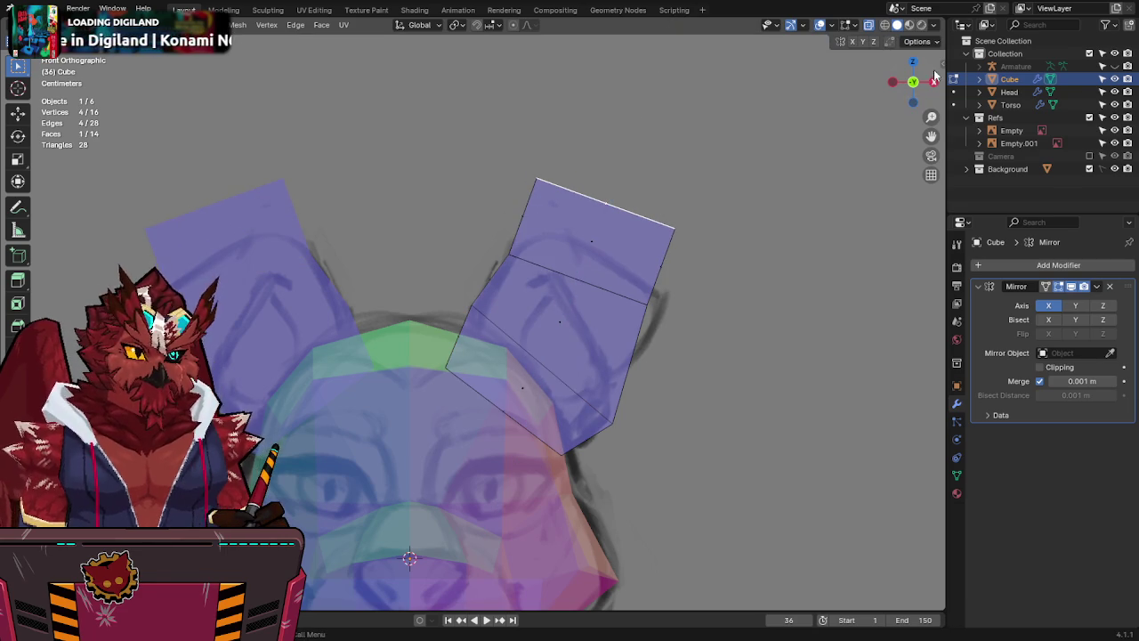
click(933, 80)
key(a)
key(s)
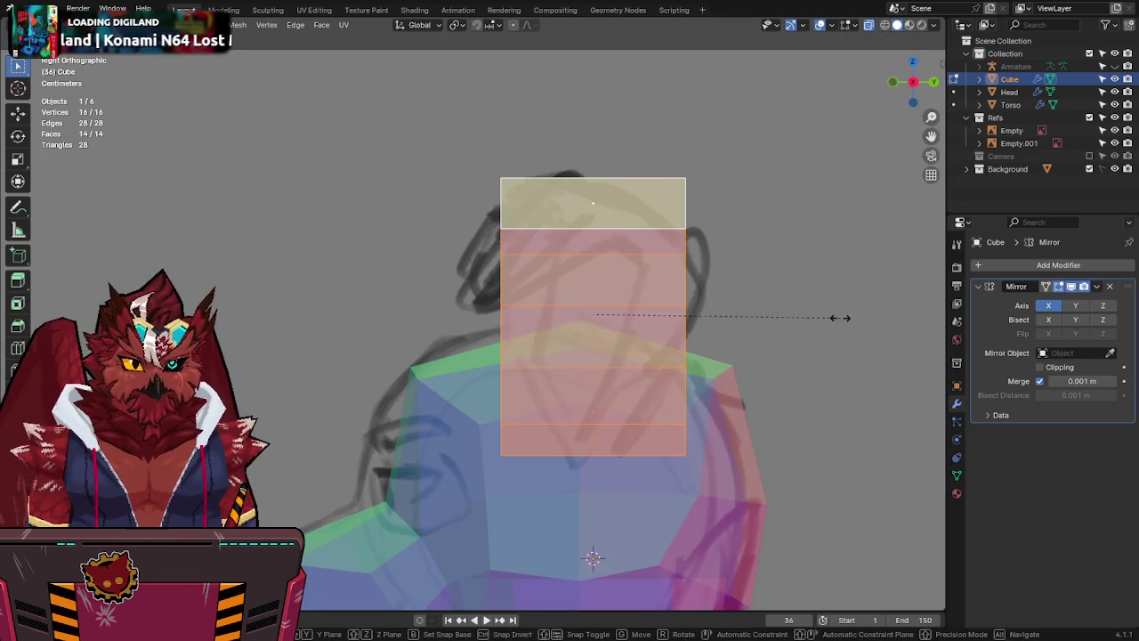
key(y)
click(683, 331)
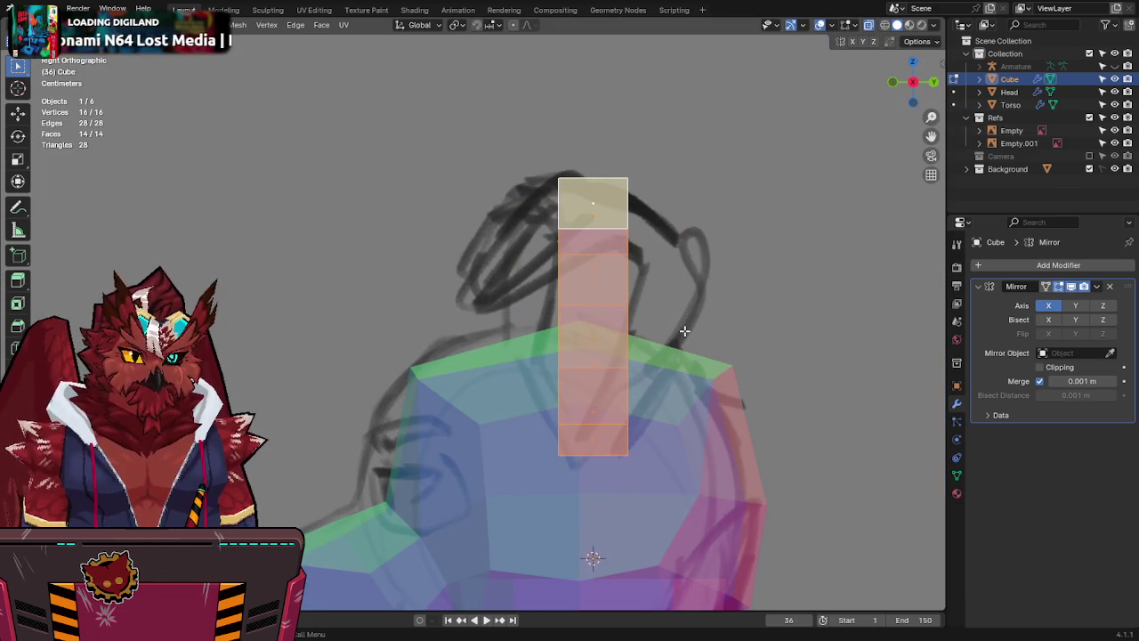
Move the ear's top face forward into a hook, then check it opaque in 3D.
click(609, 203)
key(r)
key(Escape)
key(g)
click(651, 257)
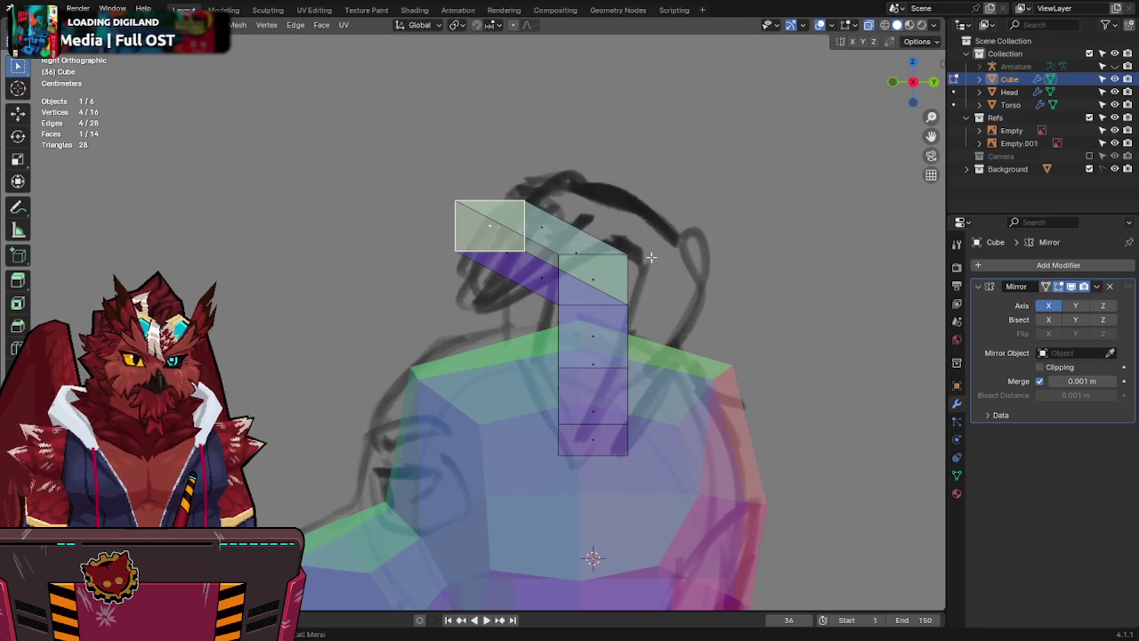
key(alt+z)
mouse_move(598, 277)
middle_down()
mouse_move(558, 237)
mouse_move(739, 211)
middle_up()
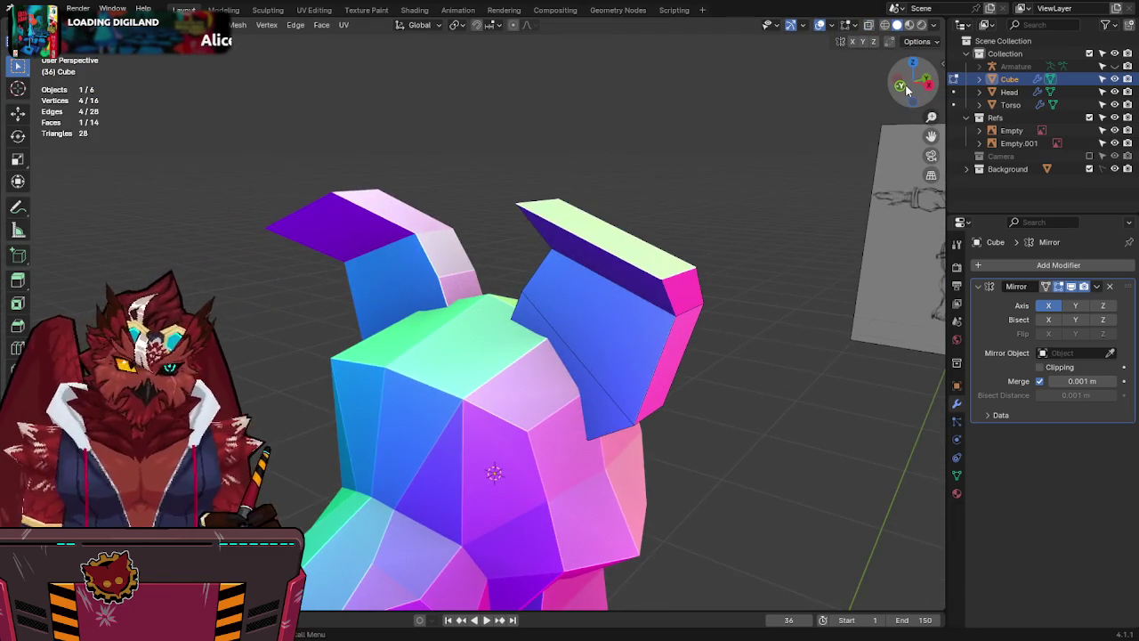
Rotate the ear's top face in front view to tilt it.
key(KP_1)
key(alt+z)
key(r)
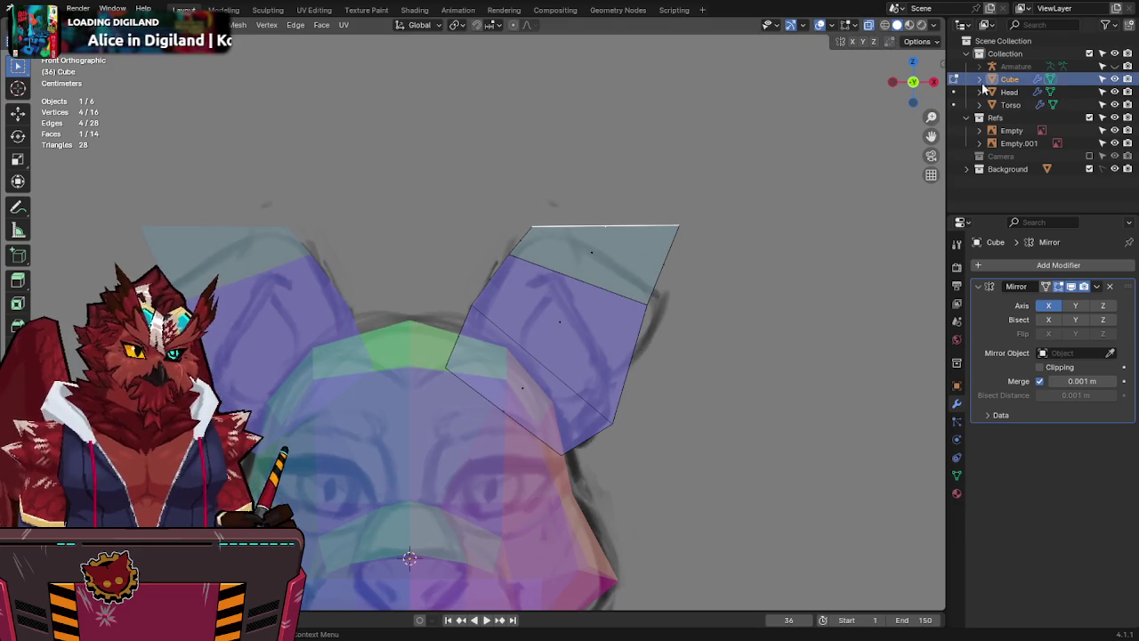
key(KP_3)
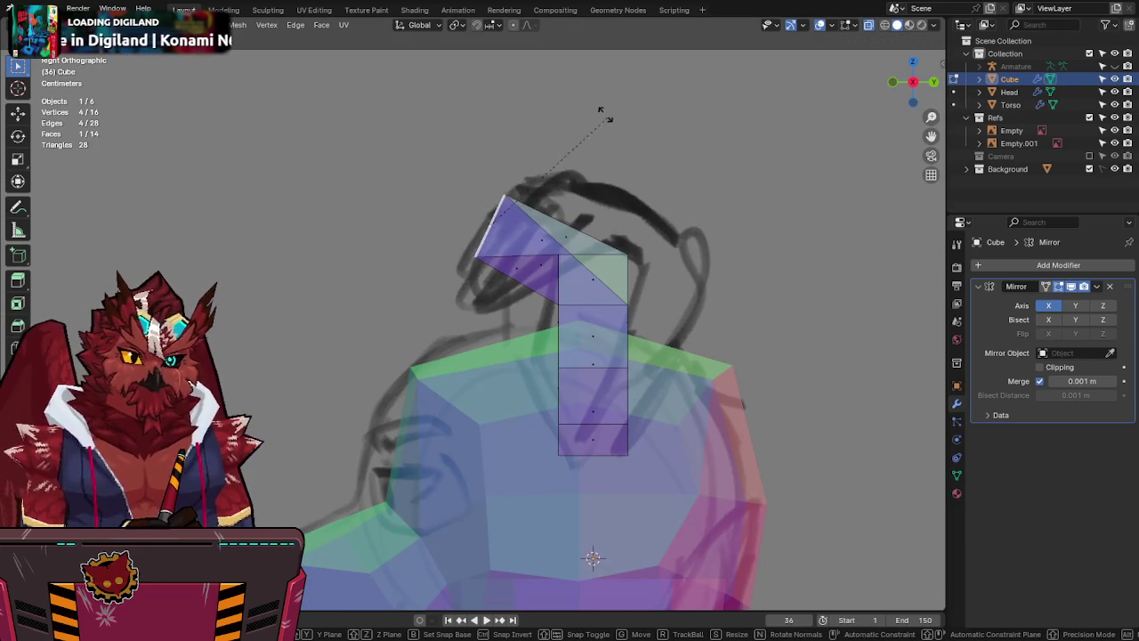
right_click(560, 120)
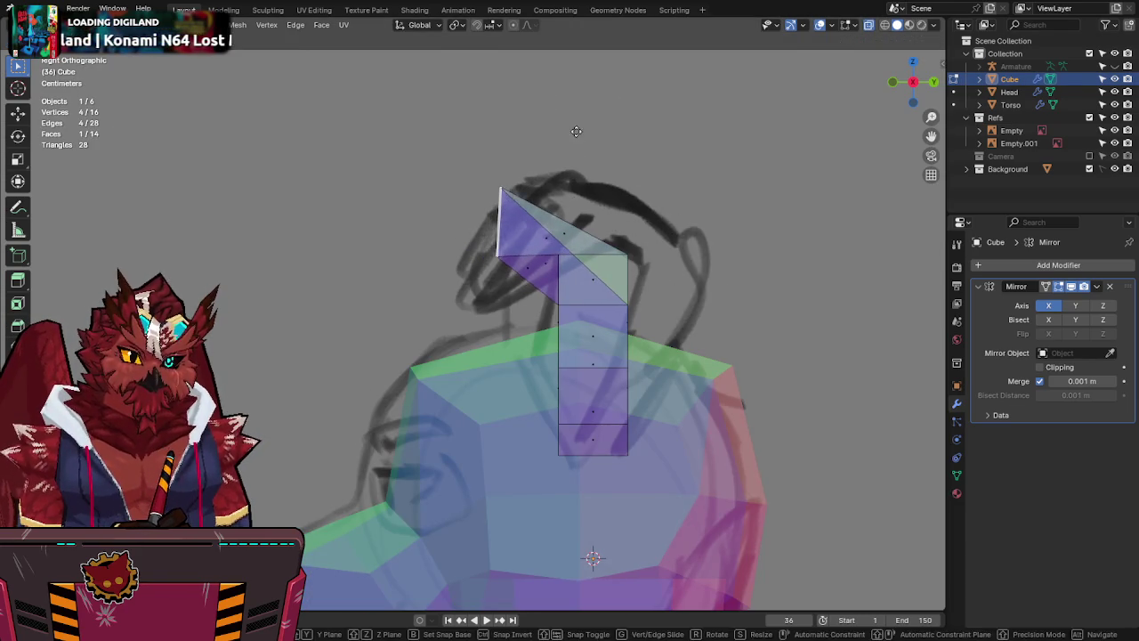
click(896, 84)
key(r)
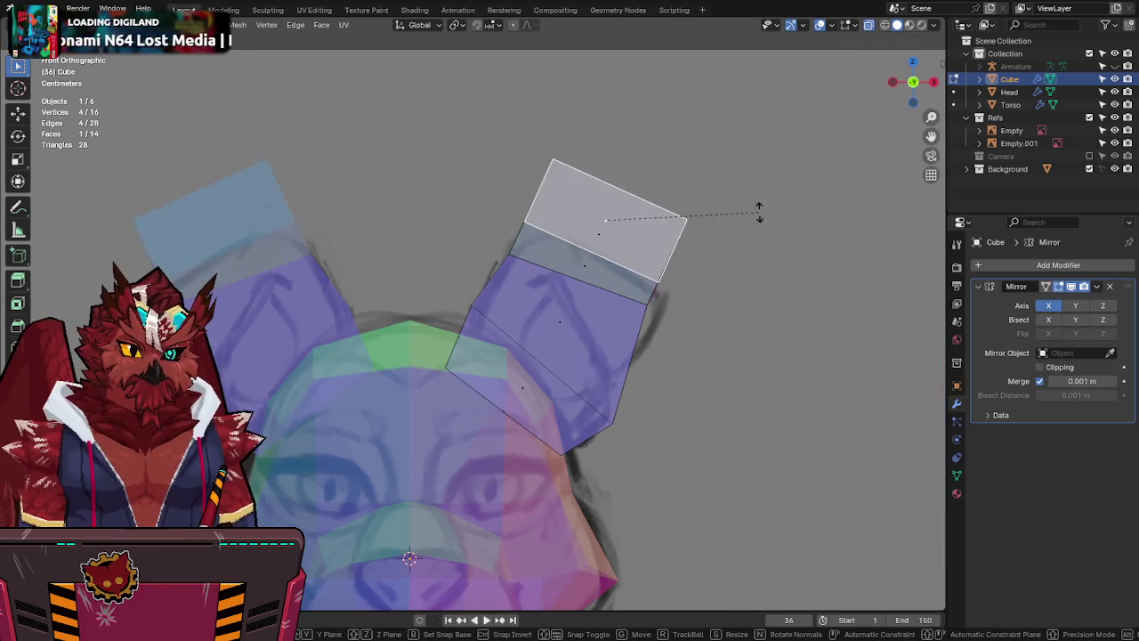
click(579, 313)
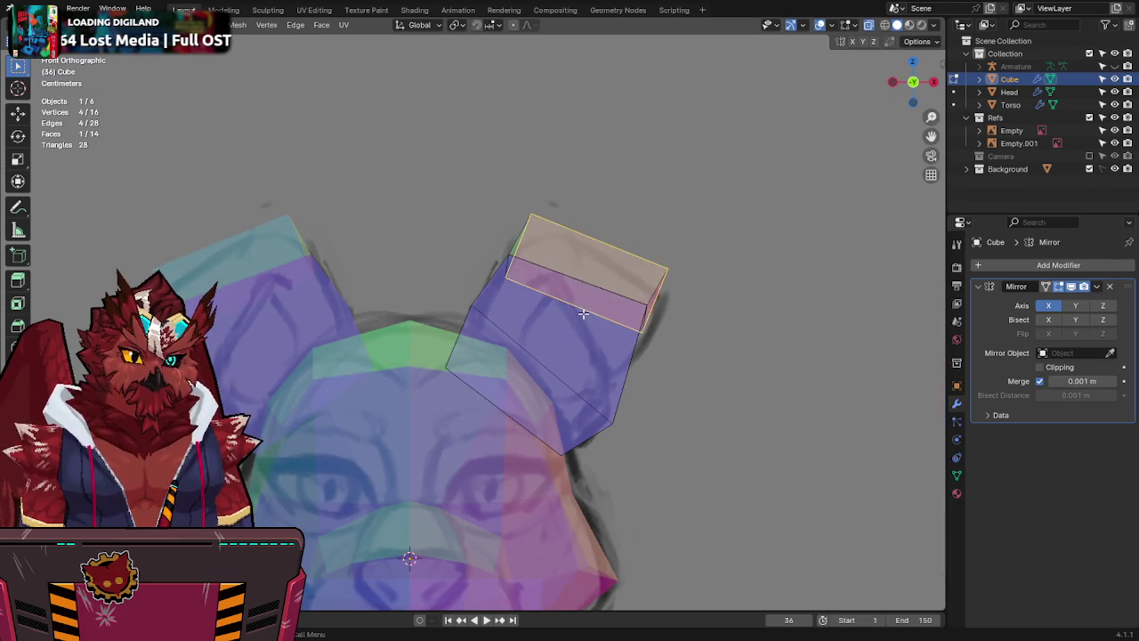
In face mode, extrude the top face forward in Right view and taper it into a wedge.
click(618, 312)
key(g)
right_click(627, 294)
key(3)
click(604, 264)
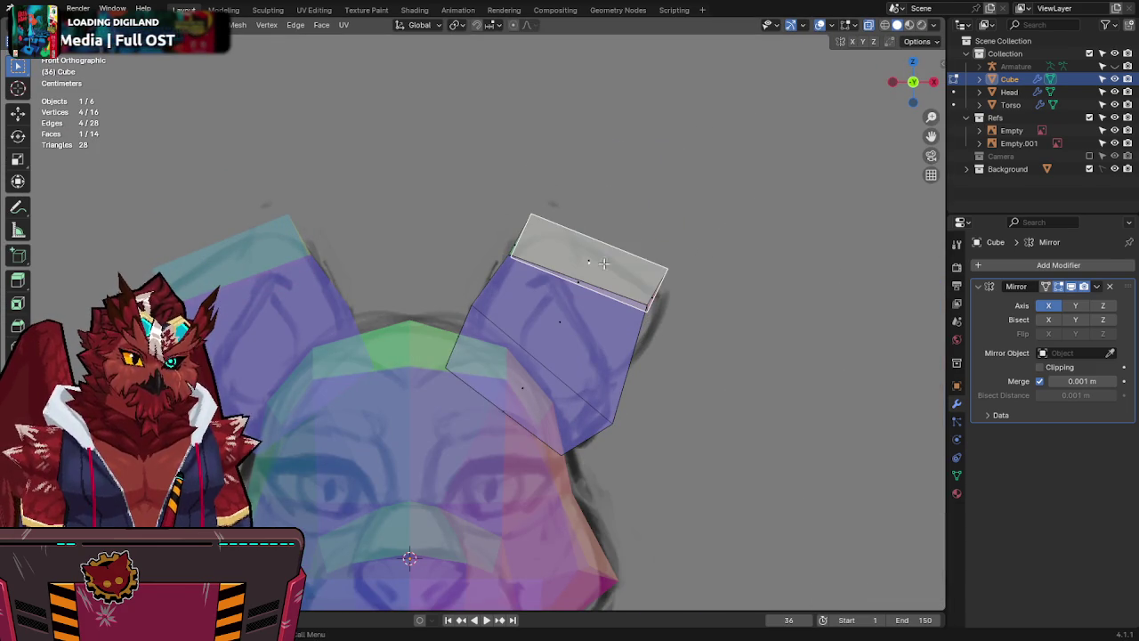
click(933, 83)
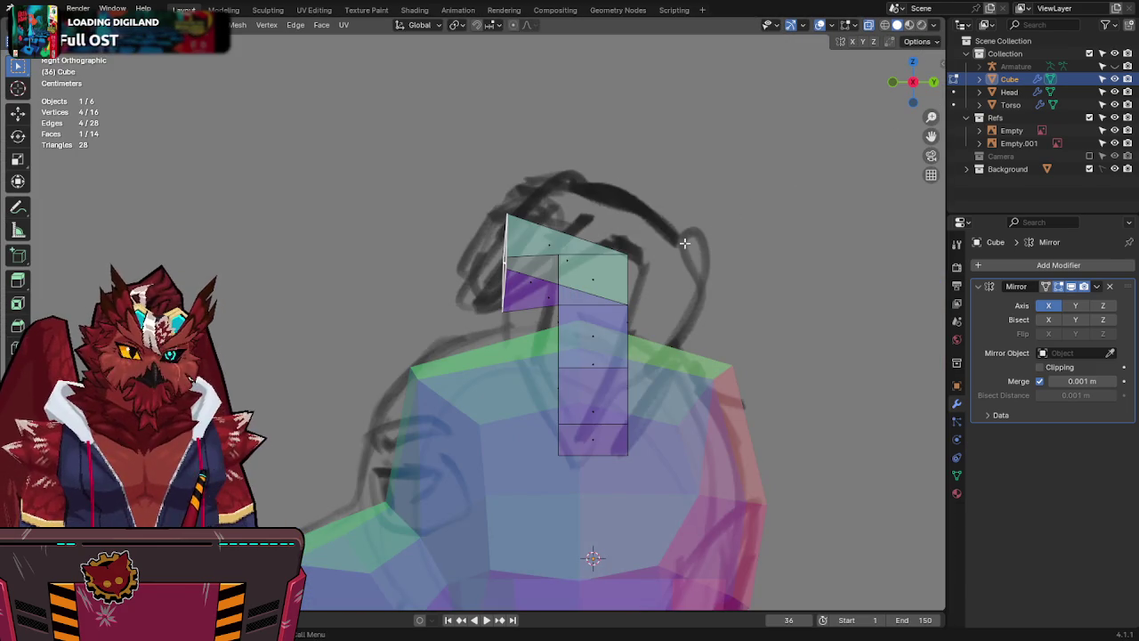
key(e)
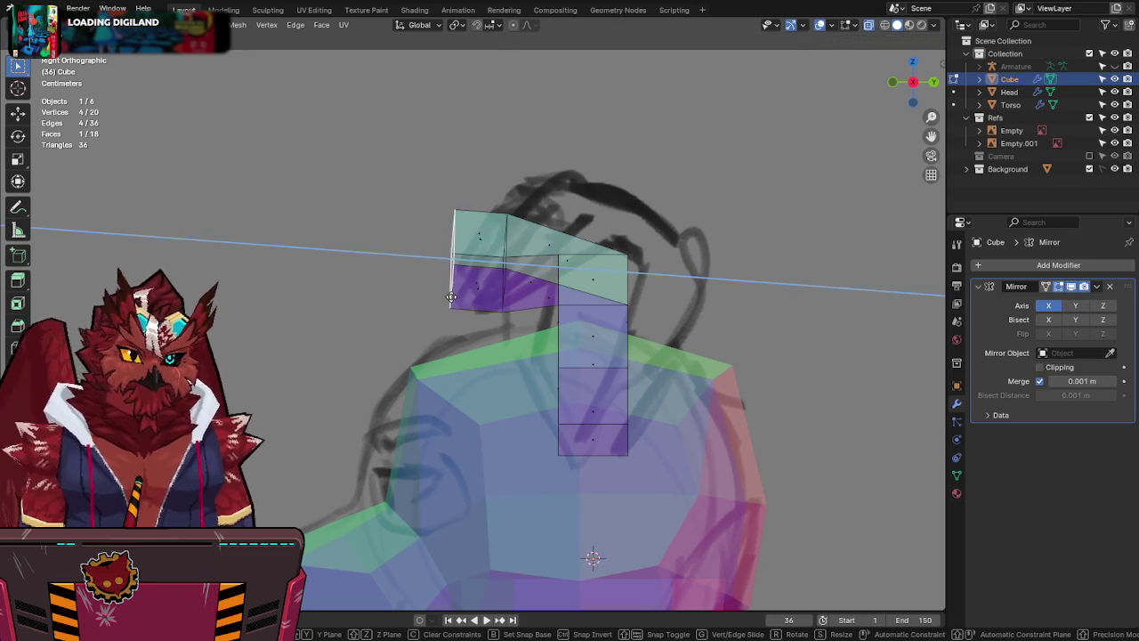
click(578, 303)
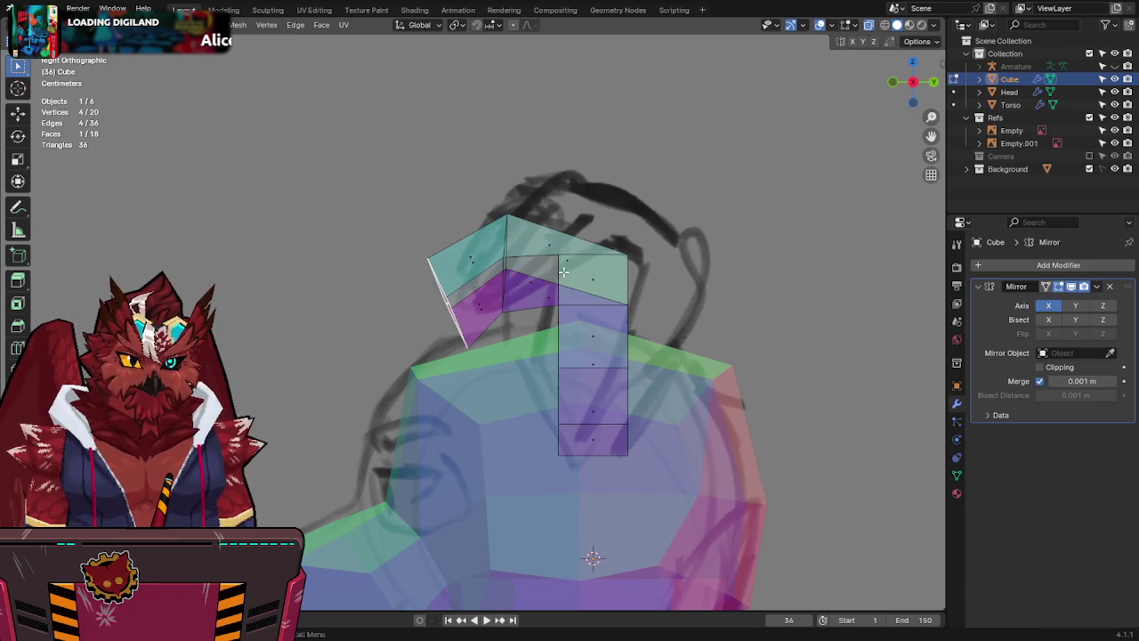
key(s)
click(836, 83)
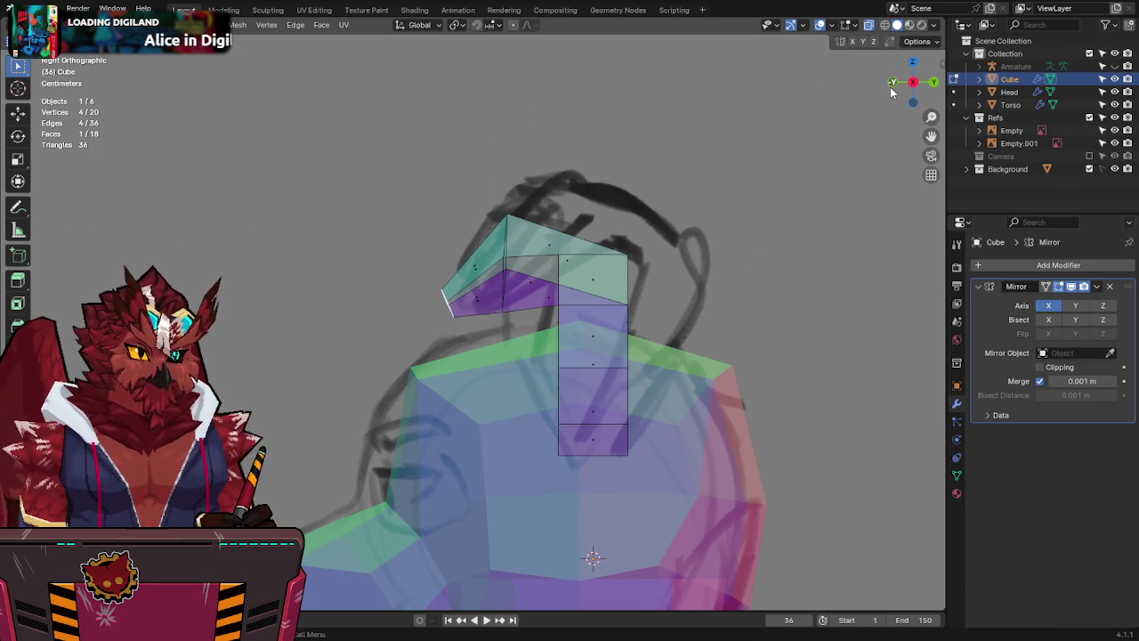
In front view, slide a face down the ear and nudge it, then orbit to inspect.
click(893, 83)
key(g)
click(715, 327)
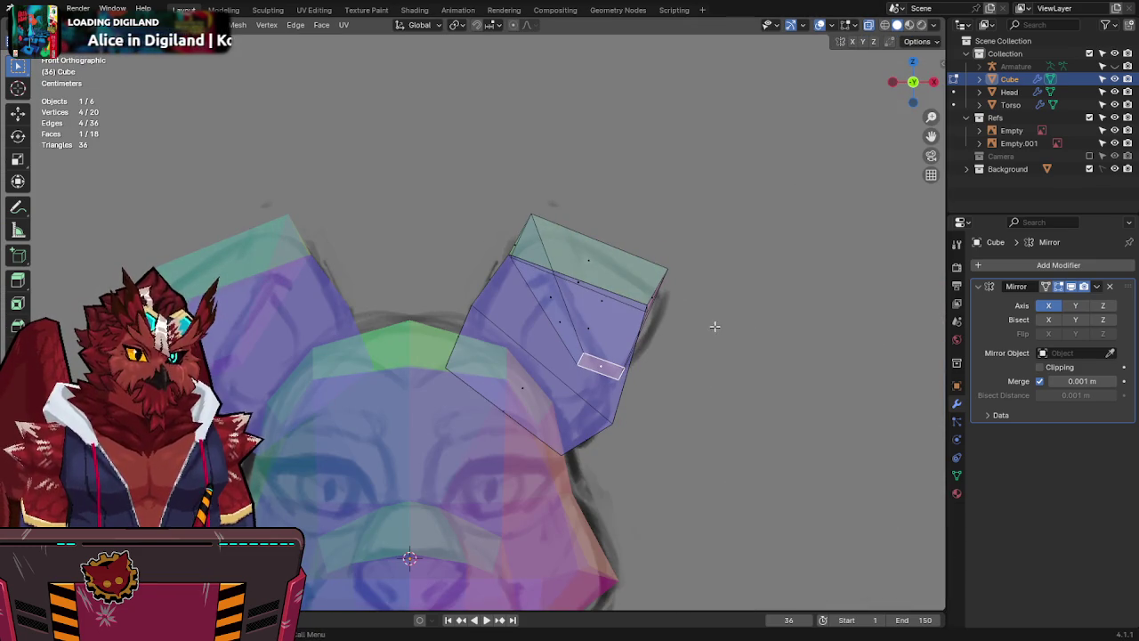
key(g)
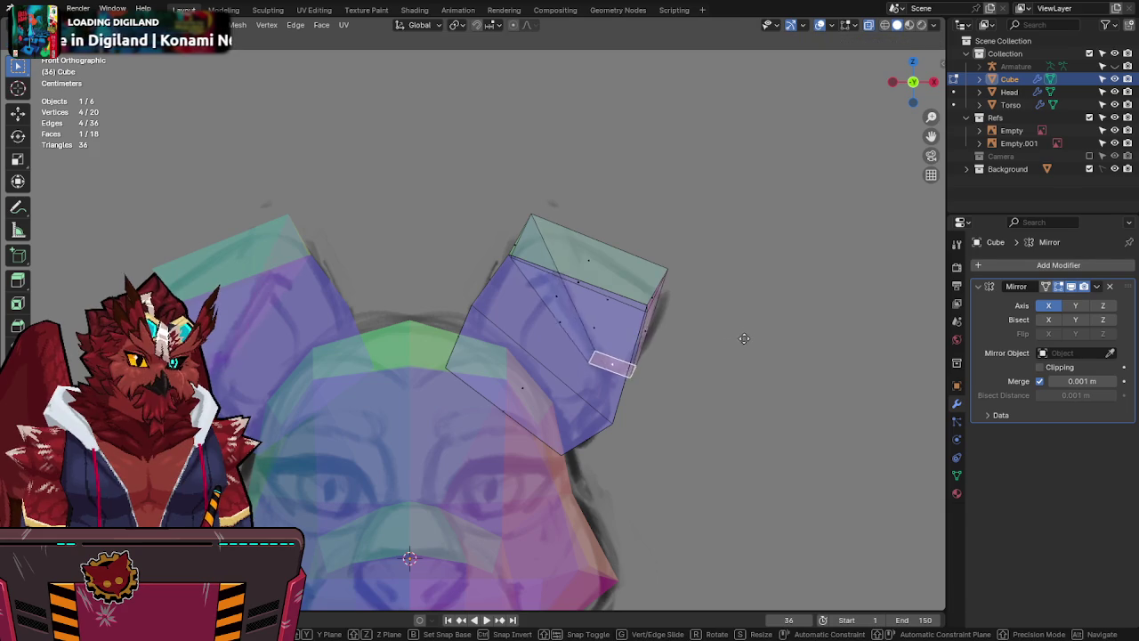
click(742, 338)
key(alt+z)
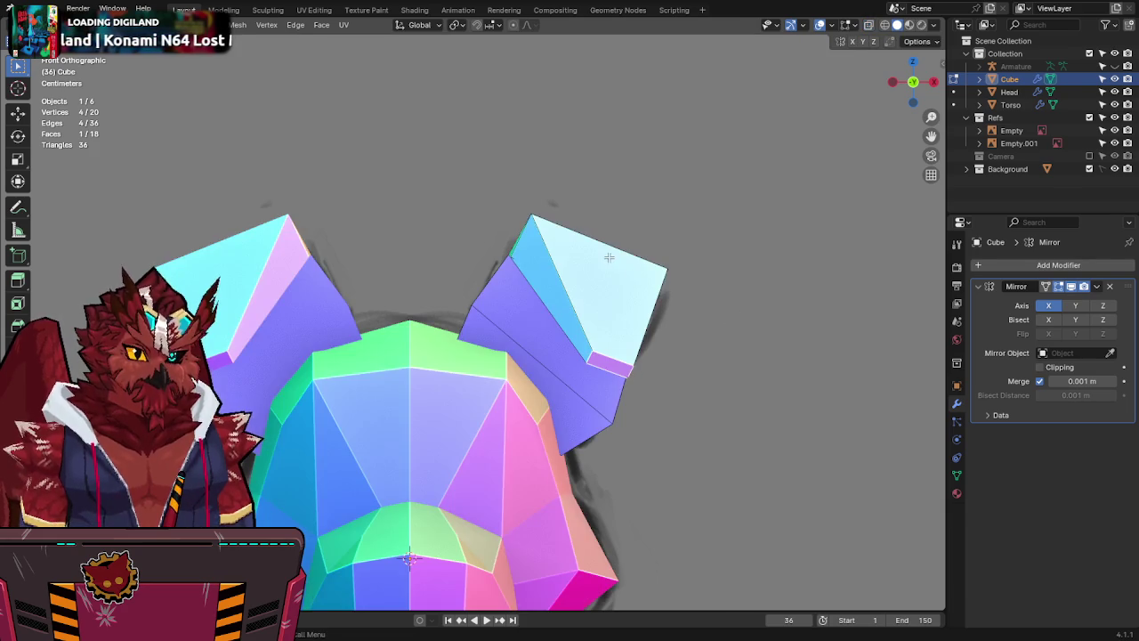
mouse_move(773, 253)
middle_down()
mouse_move(608, 242)
mouse_move(659, 216)
mouse_move(674, 254)
middle_up()
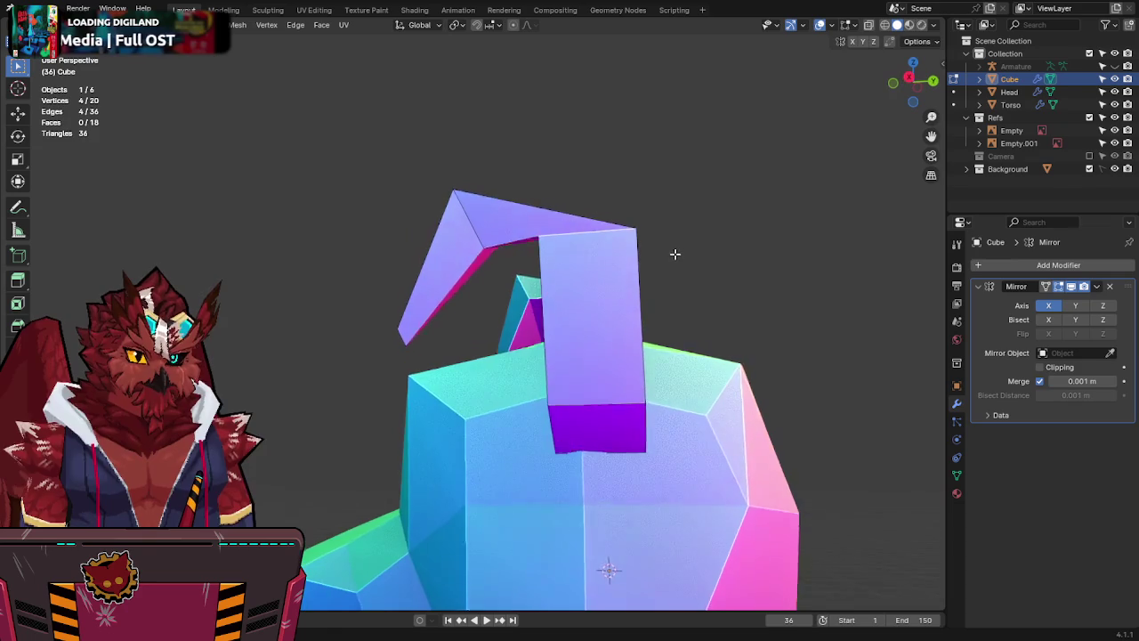
Rotate the ear vertices to swing the hook outward and shift them along Y.
key(r)
click(669, 211)
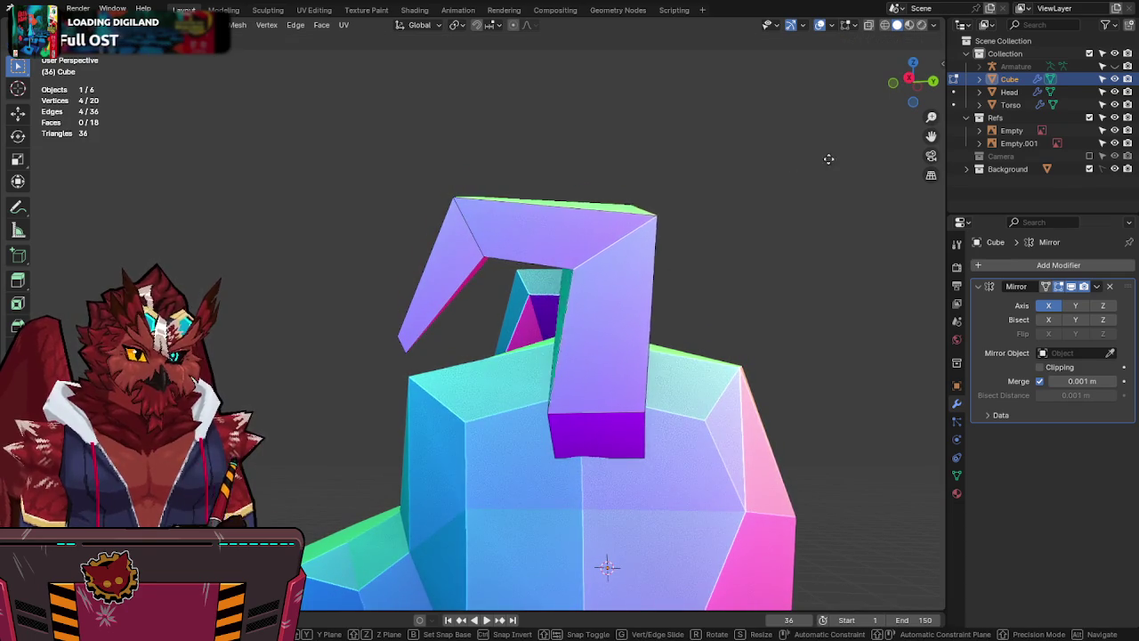
key(g)
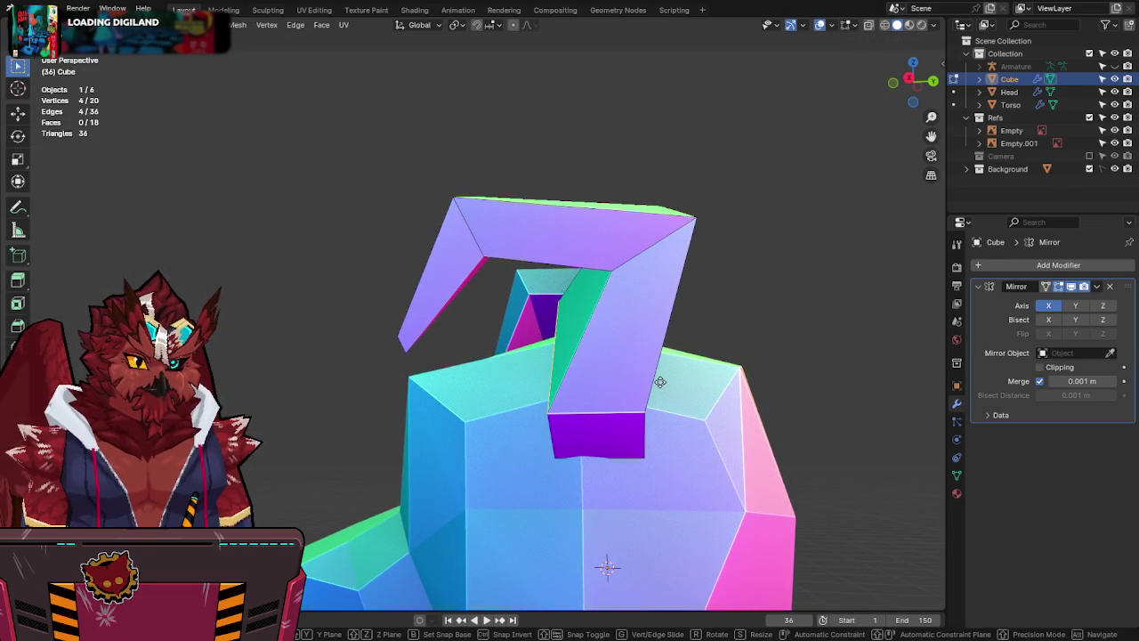
key(y)
click(687, 385)
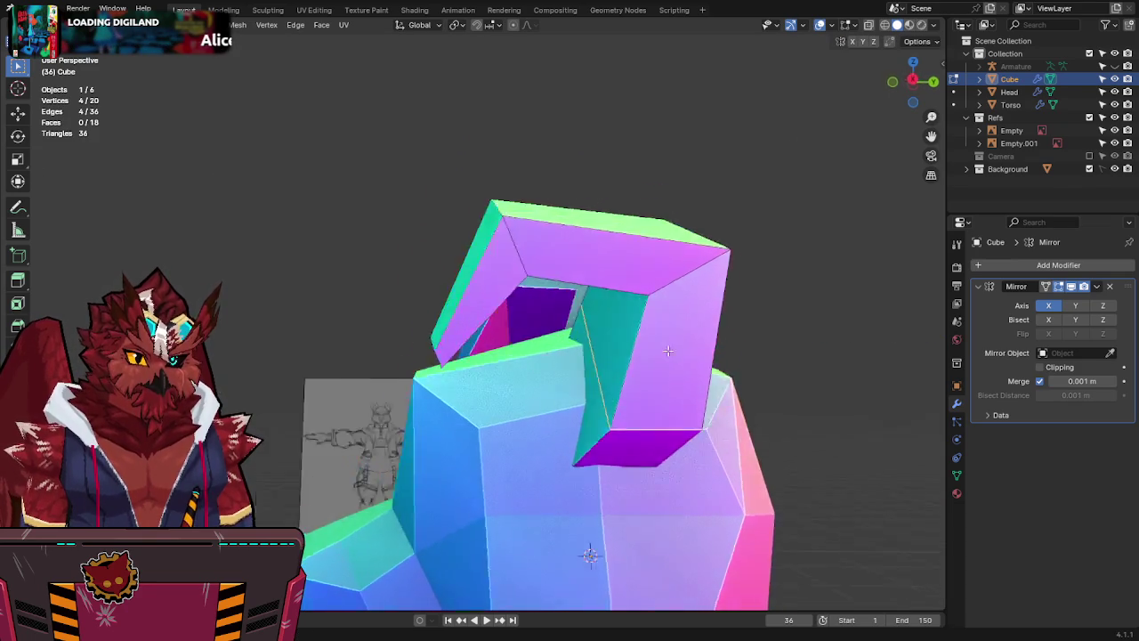
middle_drag(687, 384, 692, 332)
scroll(692, 332, down, 4)
Adjust the ear's depth along Y in side X-ray view and save as Jinx-Bones.blend.
click(909, 84)
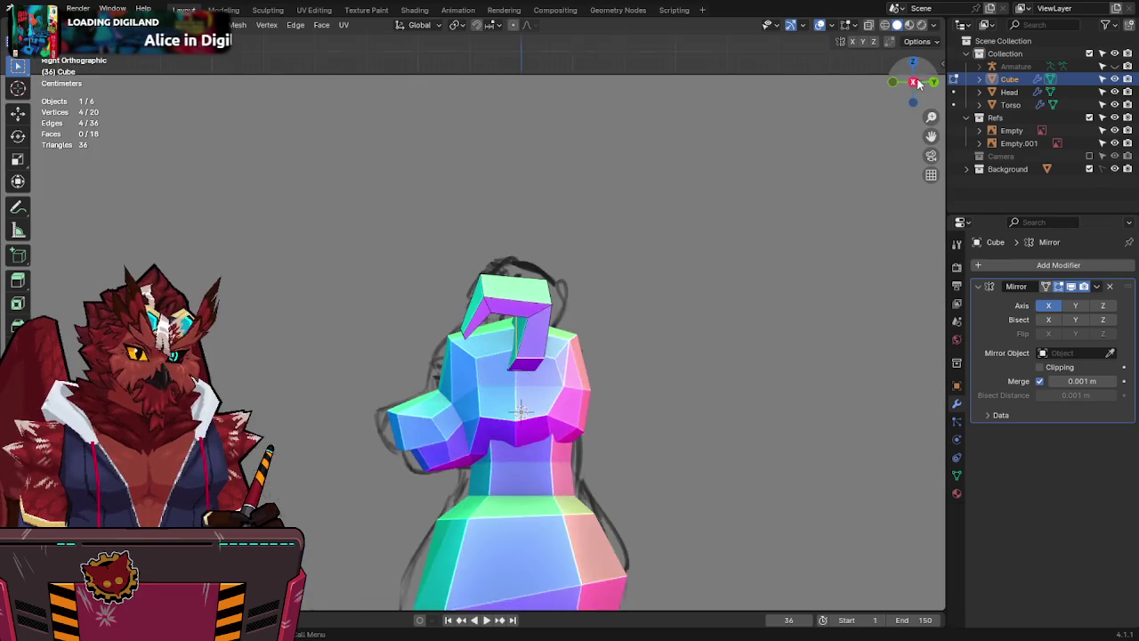
scroll(583, 282, up, 3)
key(alt+z)
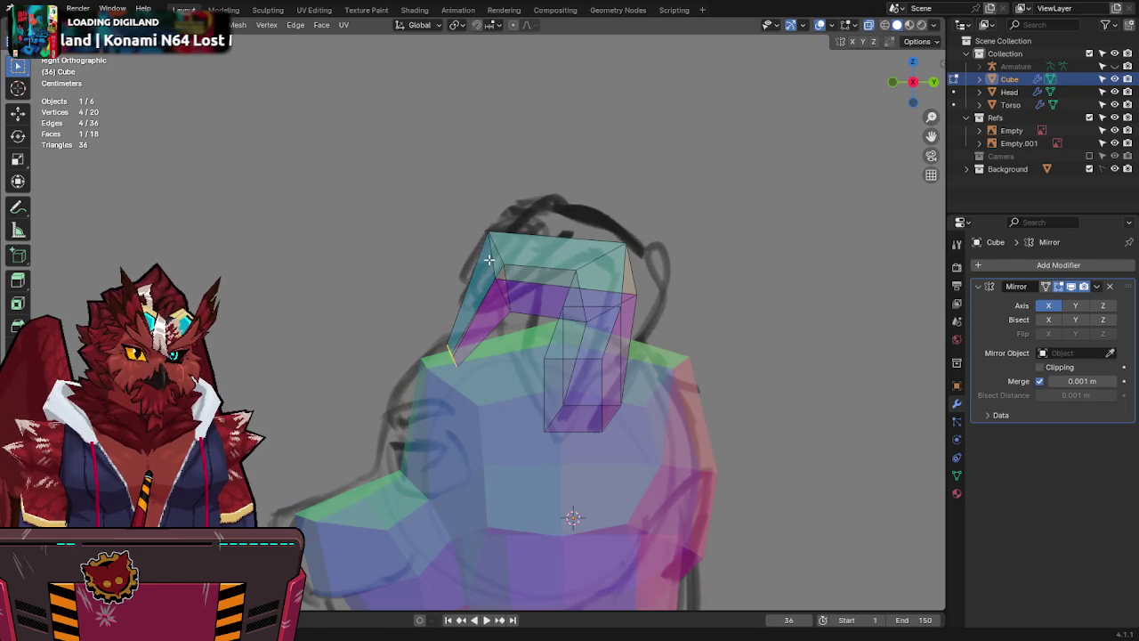
key(g)
key(y)
click(555, 284)
key(alt+z)
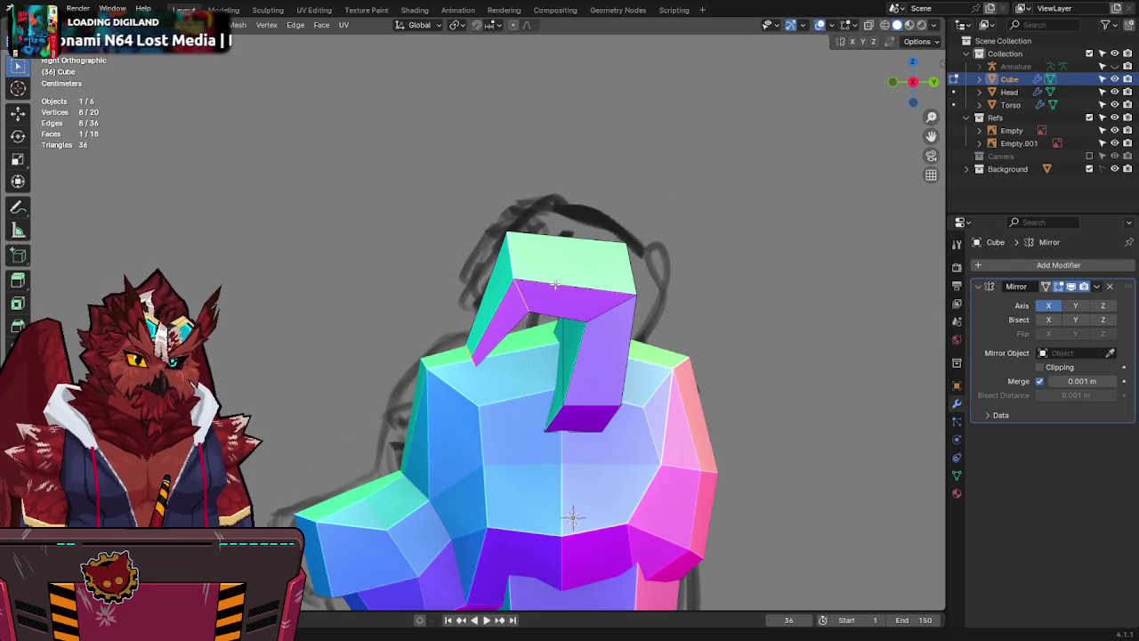
middle_drag(554, 284, 709, 287)
key(ctrl+s)
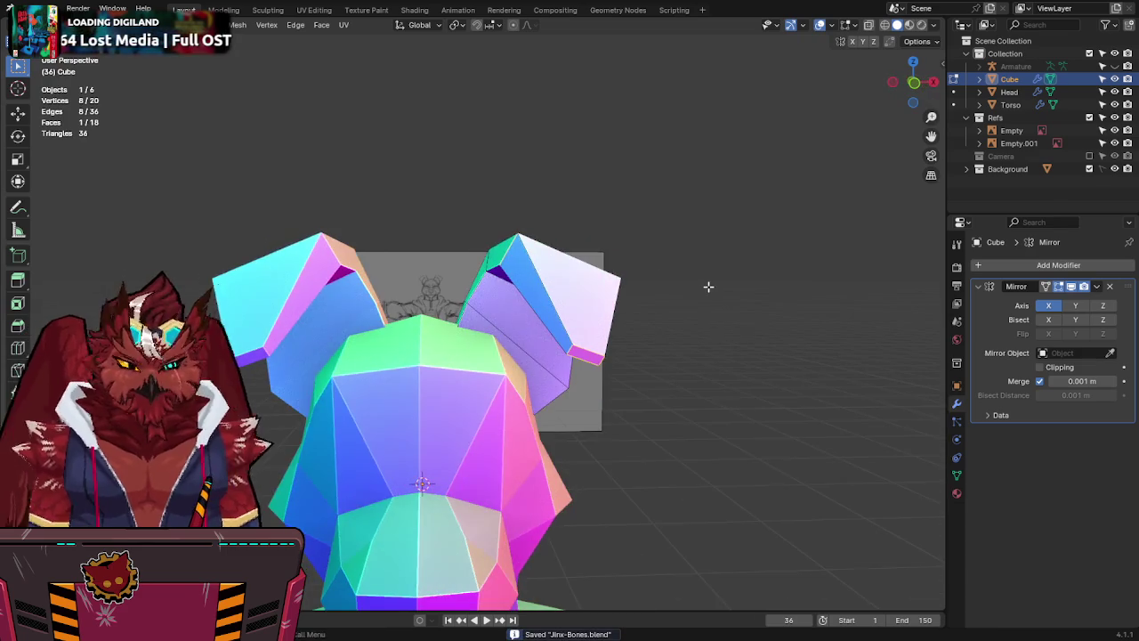
Compare the ear with the front sketch and move an ear hook edge along Y.
key(KP_1)
key(alt+z)
key(alt+z)
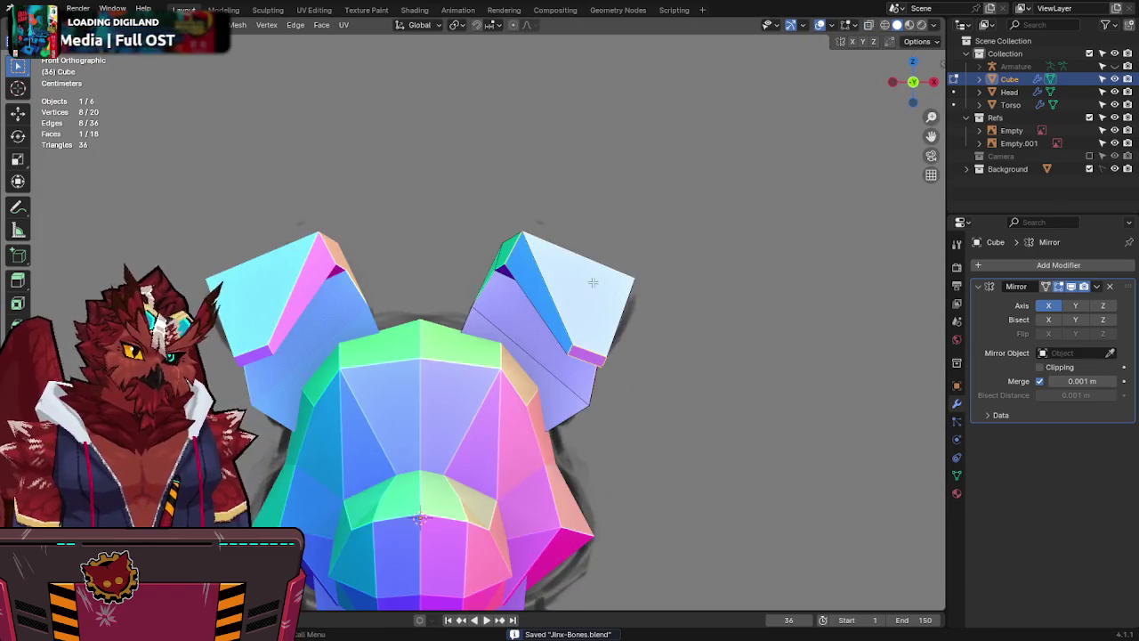
middle_drag(593, 282, 545, 331)
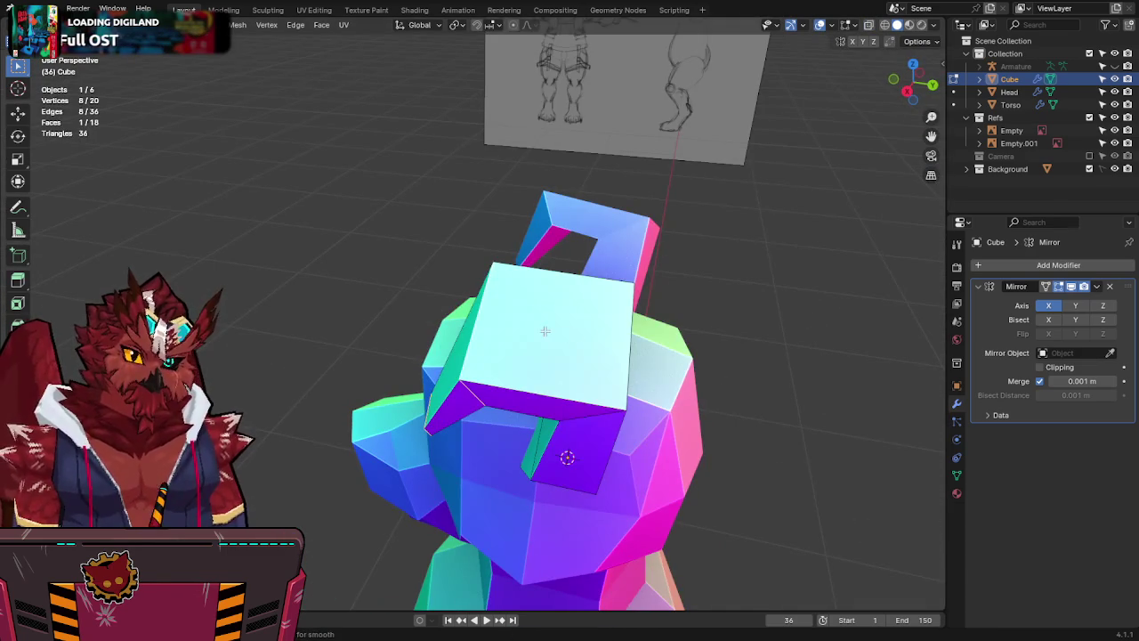
mouse_move(629, 340)
middle_down()
mouse_move(750, 306)
mouse_move(673, 255)
mouse_move(717, 234)
mouse_move(638, 285)
mouse_move(550, 432)
middle_up()
key(alt+z)
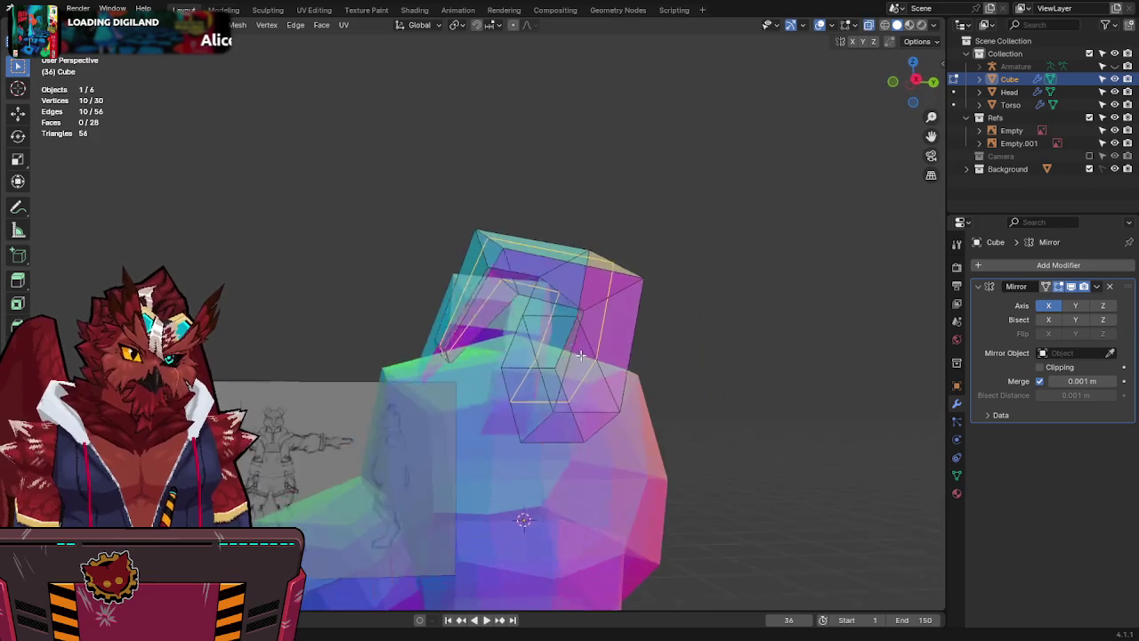
click(549, 433)
key(alt+z)
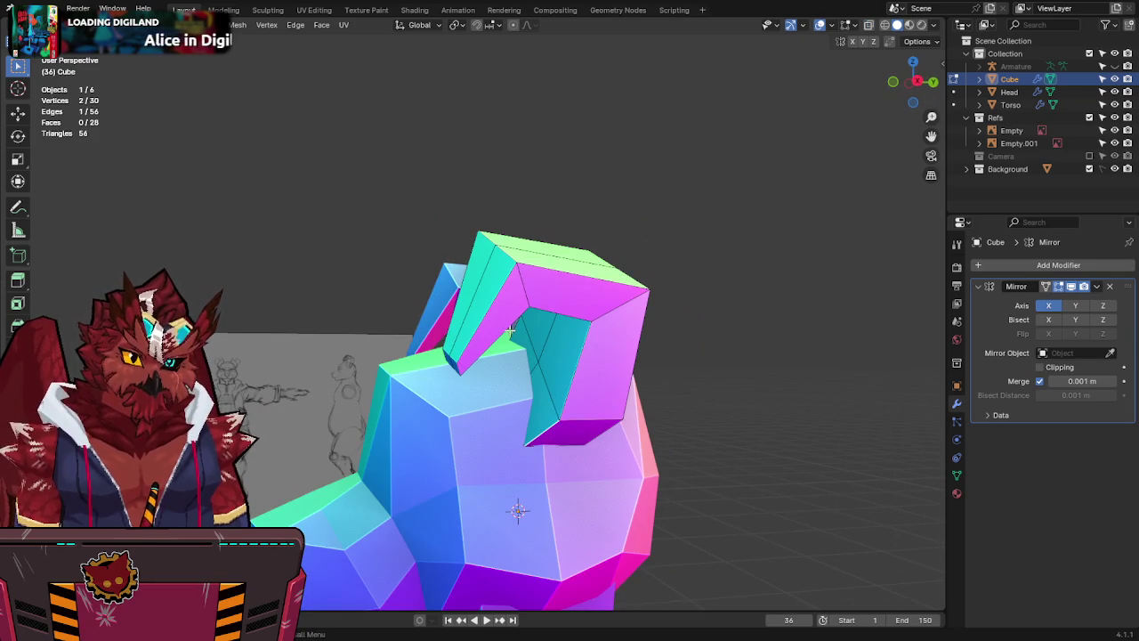
key(g)
key(y)
click(537, 338)
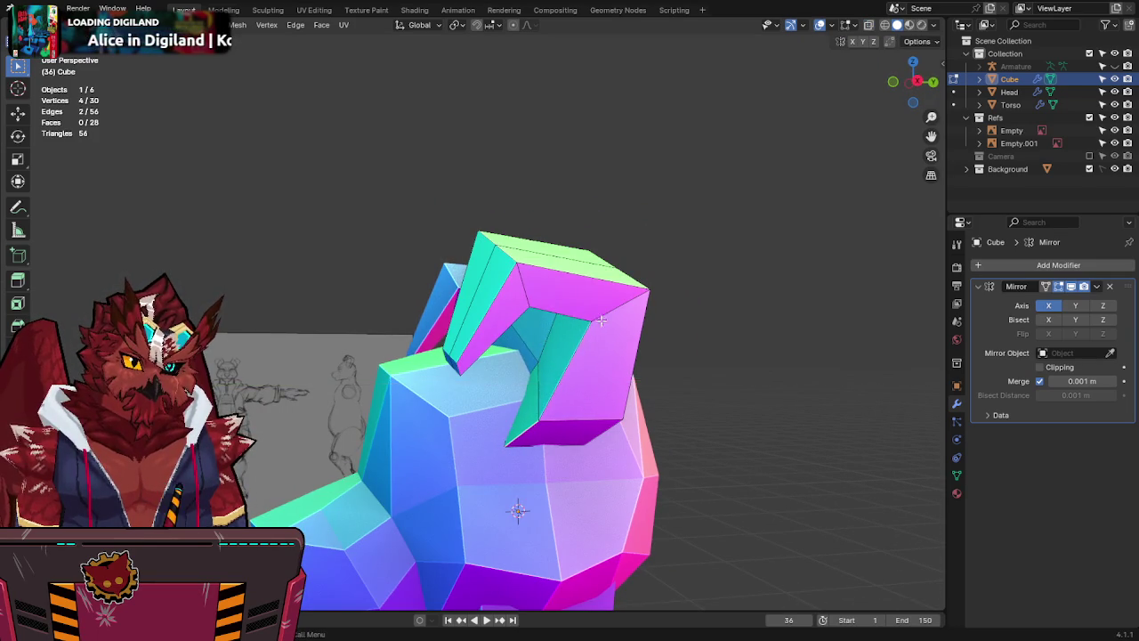
Select more ear vertices and check the hook against the references in X-ray.
middle_drag(603, 321, 608, 294)
shift+click(527, 296)
middle_drag(527, 296, 631, 275)
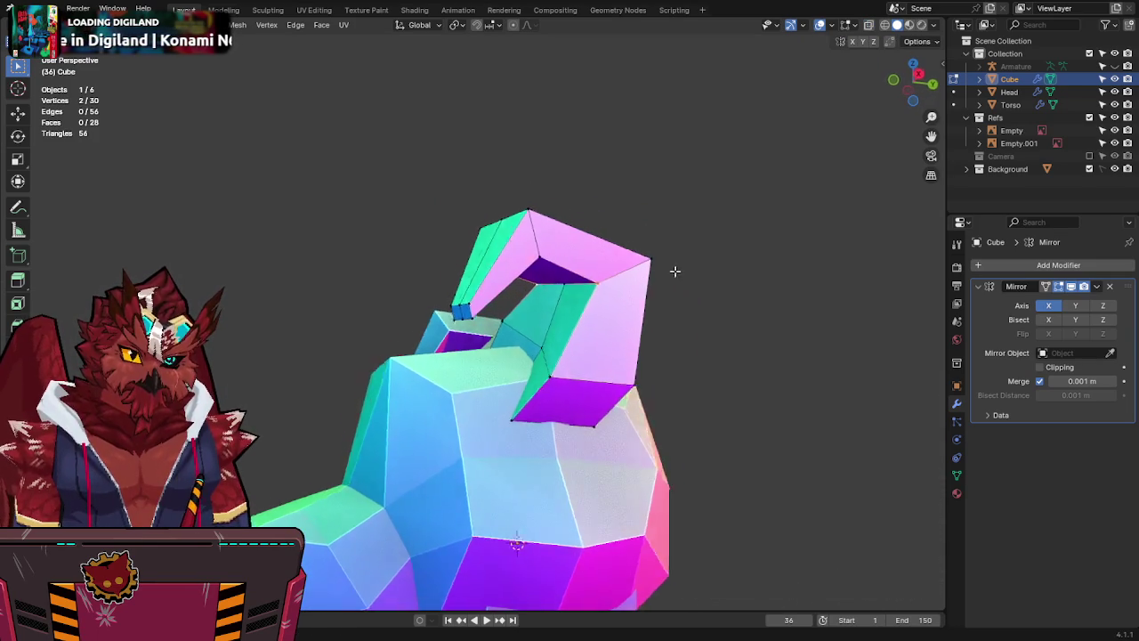
key(g)
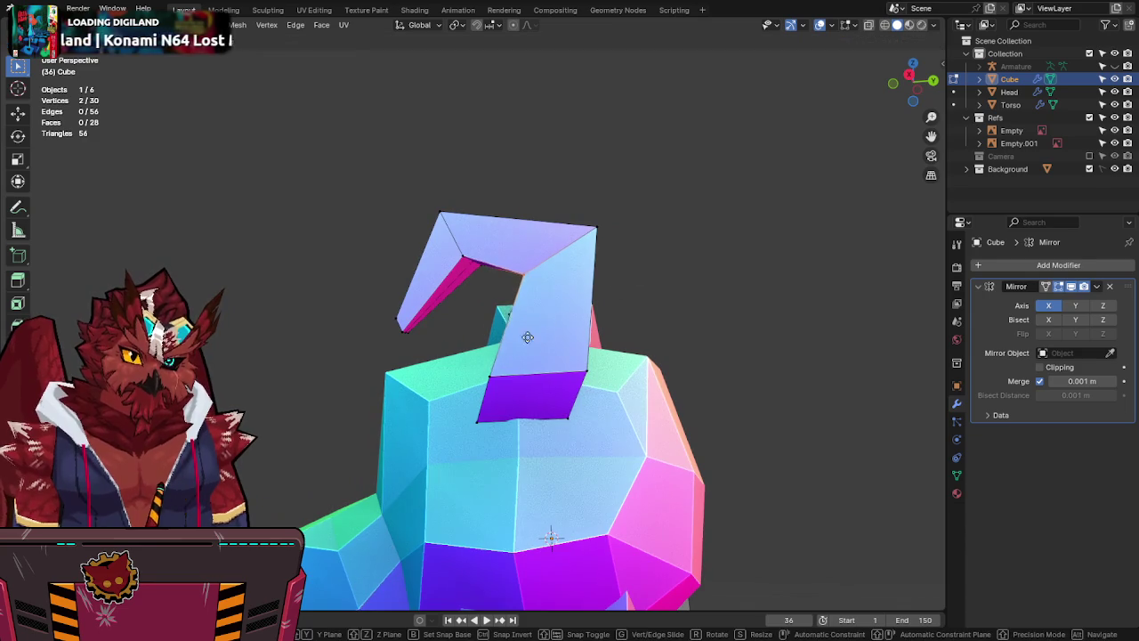
click(472, 382)
click(593, 233)
mouse_move(593, 233)
middle_down()
mouse_move(618, 262)
mouse_move(549, 287)
middle_up()
key(alt+z)
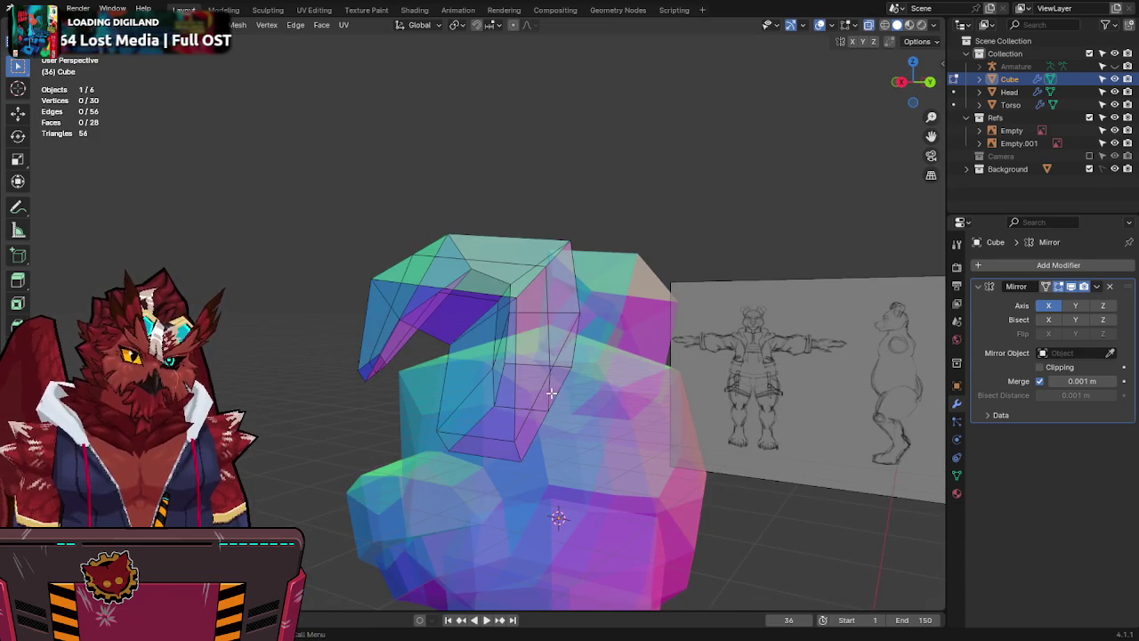